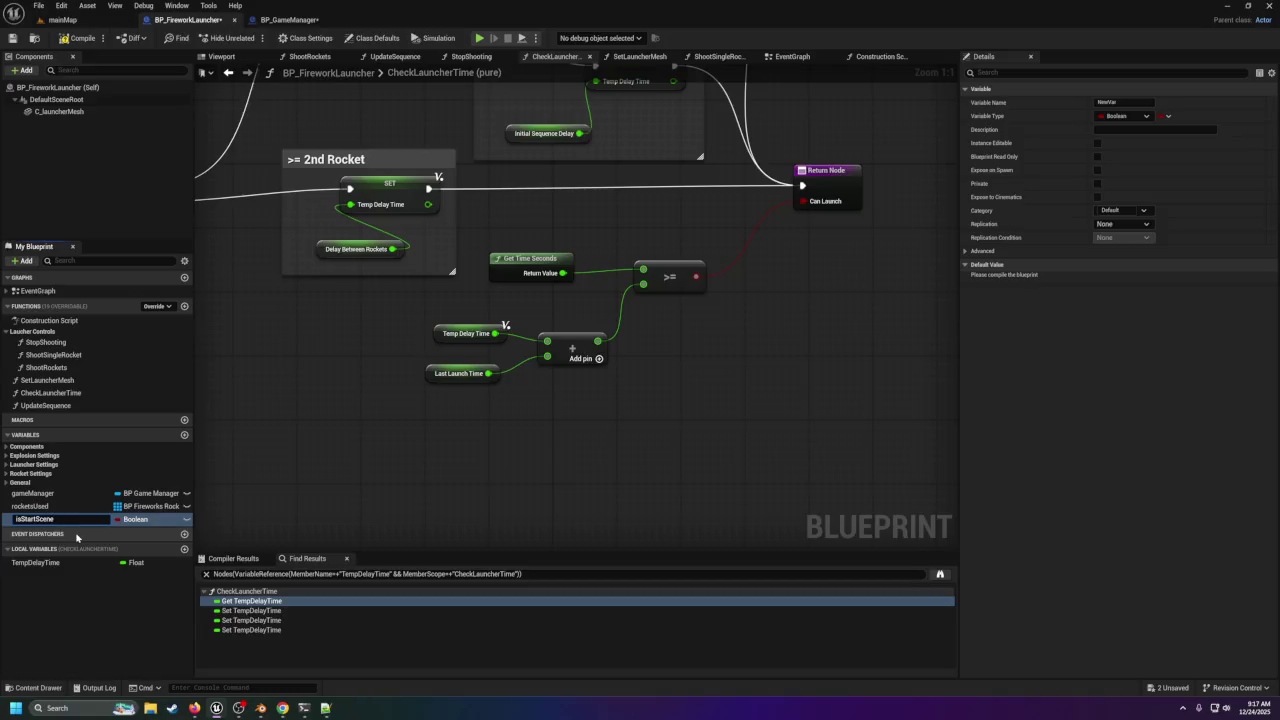
Name the variable isStartScene, tick Instance Editable and Expose on Spawn, then compile and save.
{"action": "key", "text": "Return"}
{"action": "left_click", "coordinate": [40, 519]}
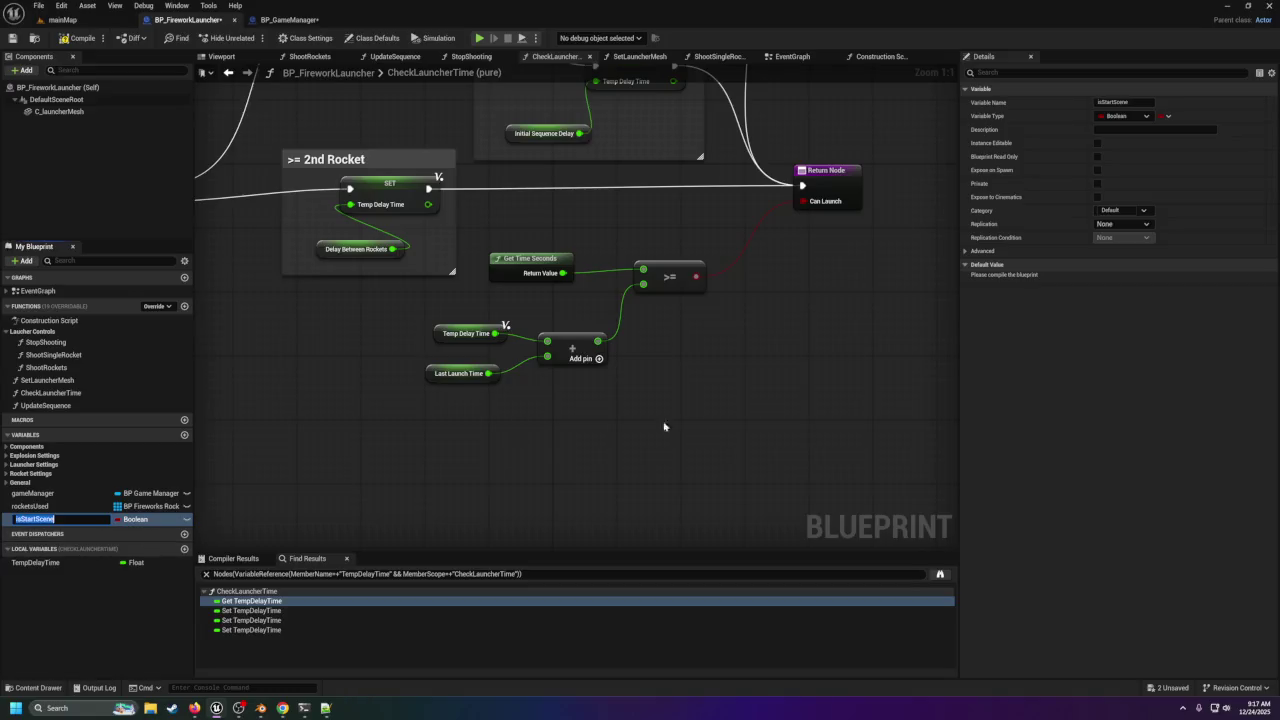
{"action": "left_click", "coordinate": [1099, 174]}
{"action": "left_click", "coordinate": [1098, 171]}
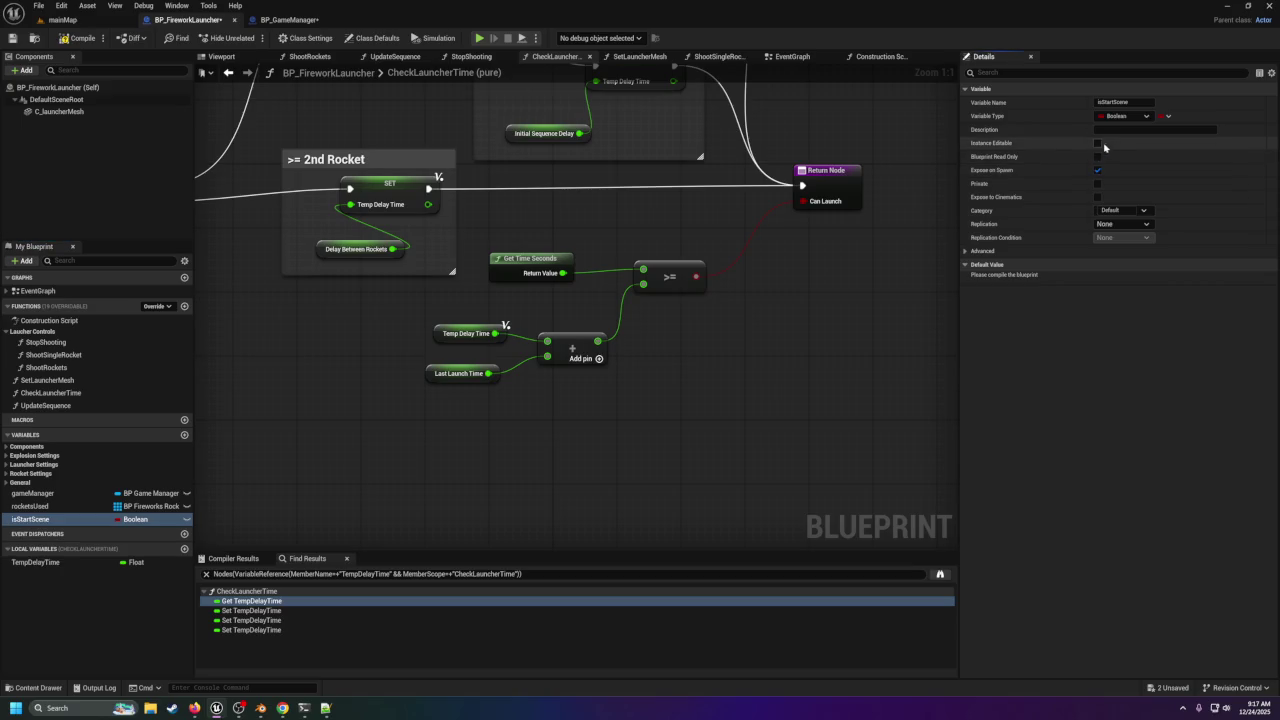
{"action": "left_click", "coordinate": [1098, 144]}
{"action": "left_click", "coordinate": [76, 38]}
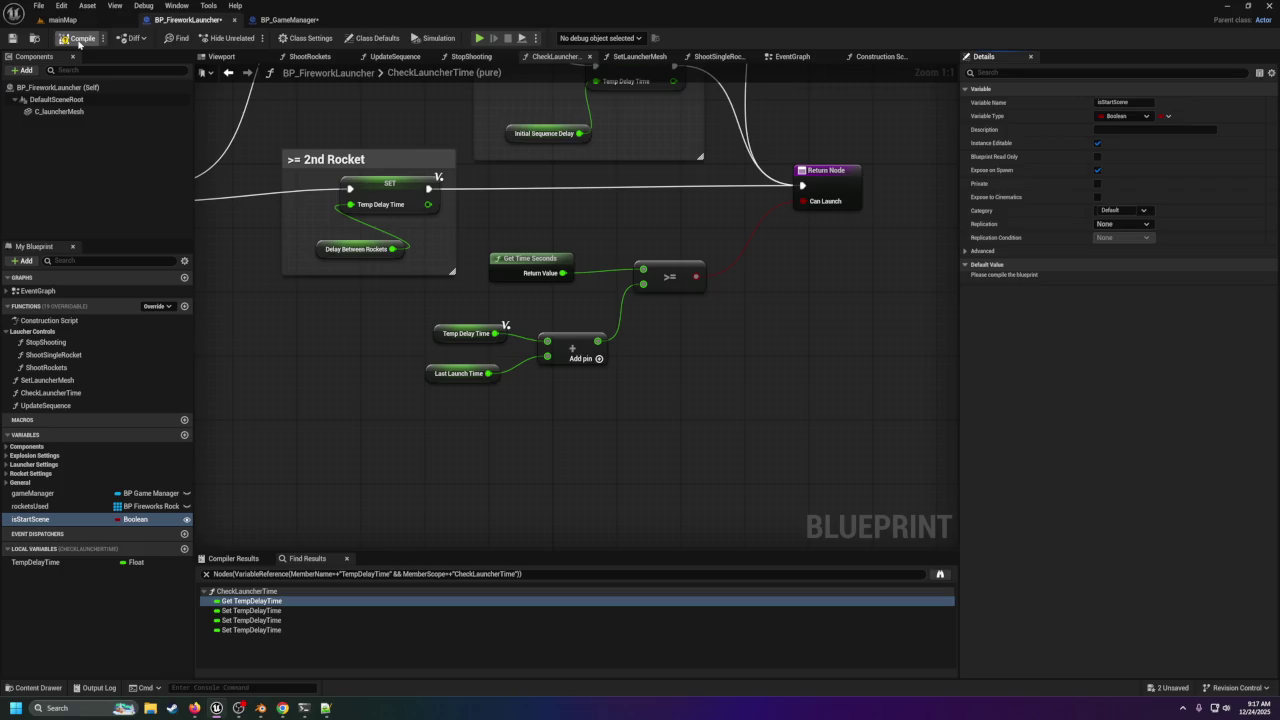
{"action": "left_click", "coordinate": [6, 41]}
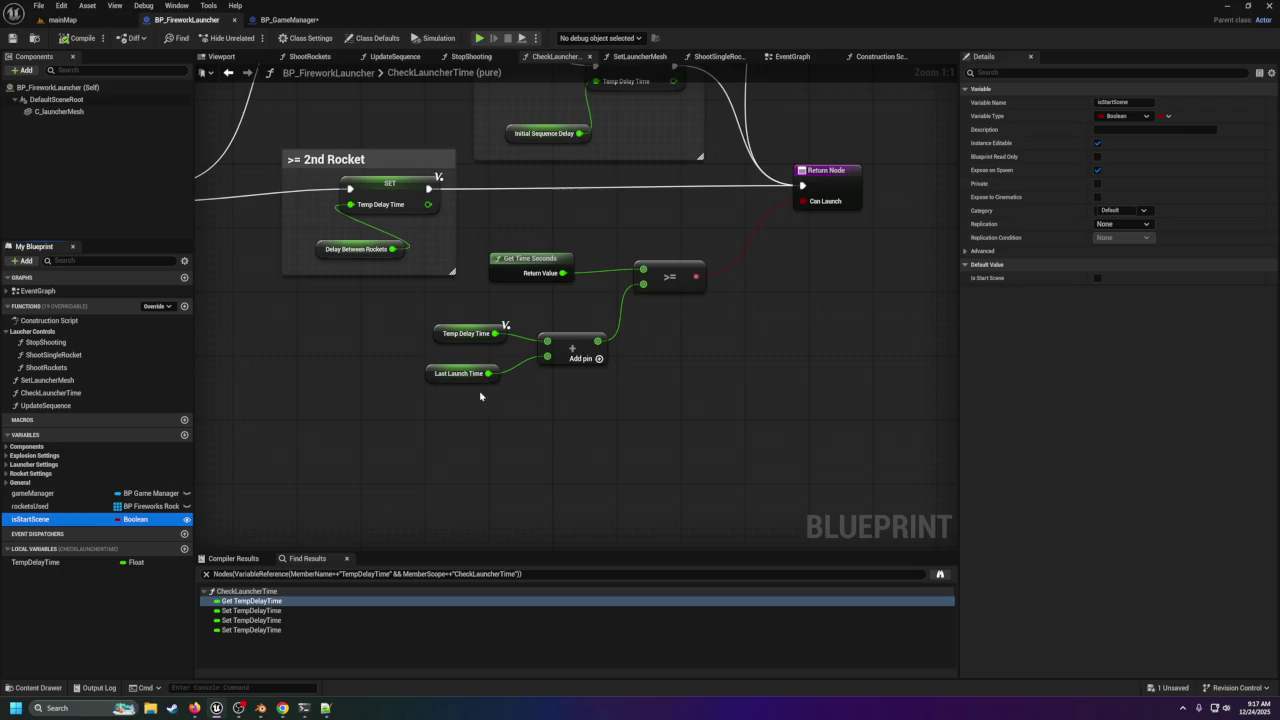
Add an isStartScene getter and combine it with the >= result in an AND node.
{"action": "mouse_move", "coordinate": [62, 522]}
{"action": "left_mouse_down"}
{"action": "mouse_move", "coordinate": [386, 520]}
{"action": "mouse_move", "coordinate": [436, 447]}
{"action": "mouse_move", "coordinate": [633, 389]}
{"action": "mouse_move", "coordinate": [677, 342]}
{"action": "mouse_move", "coordinate": [665, 341]}
{"action": "left_mouse_up"}
{"action": "left_click", "coordinate": [470, 465]}
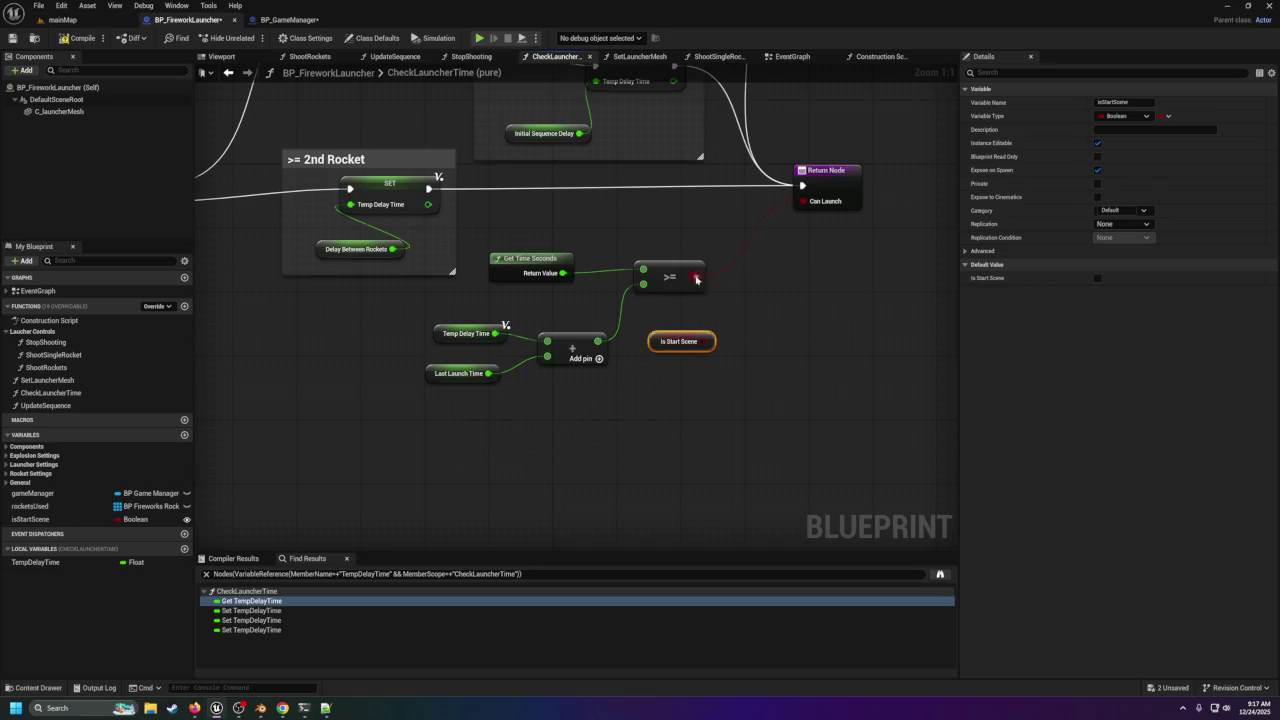
{"action": "mouse_move", "coordinate": [697, 279]}
{"action": "left_mouse_down"}
{"action": "mouse_move", "coordinate": [765, 276]}
{"action": "mouse_move", "coordinate": [748, 270]}
{"action": "left_mouse_up"}
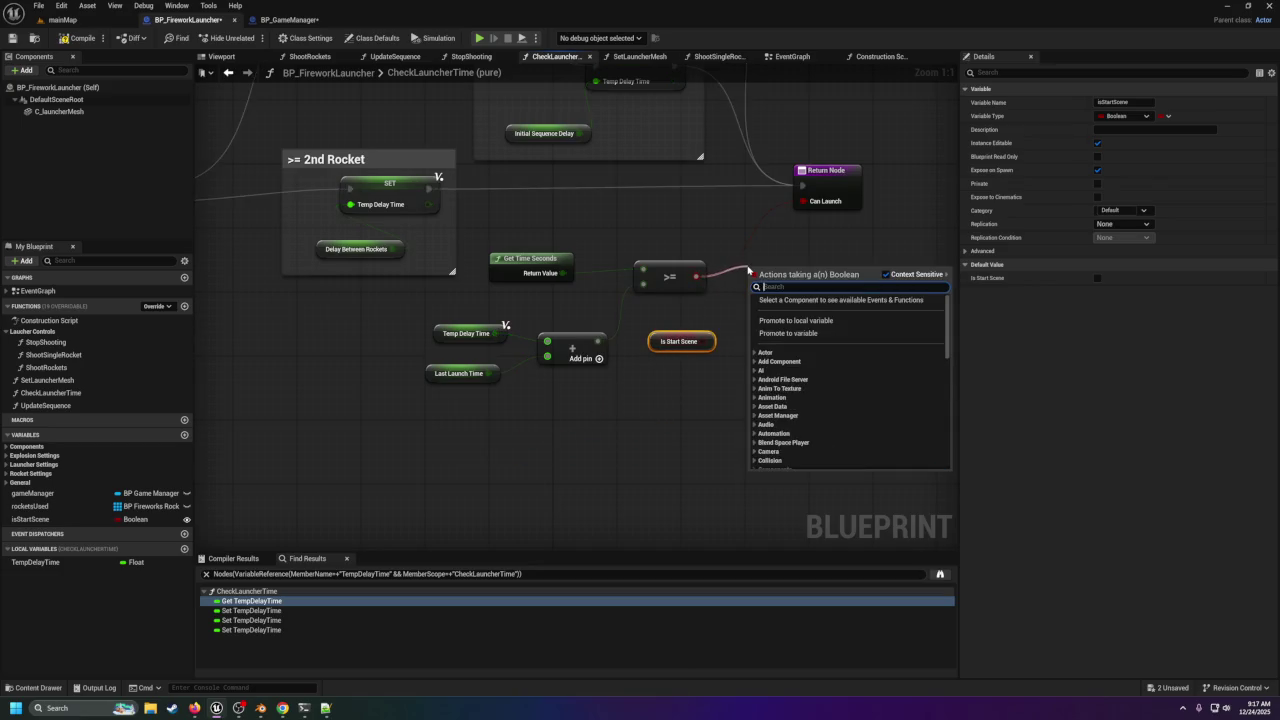
{"action": "type", "text": "and"}
{"action": "key", "text": "Return"}
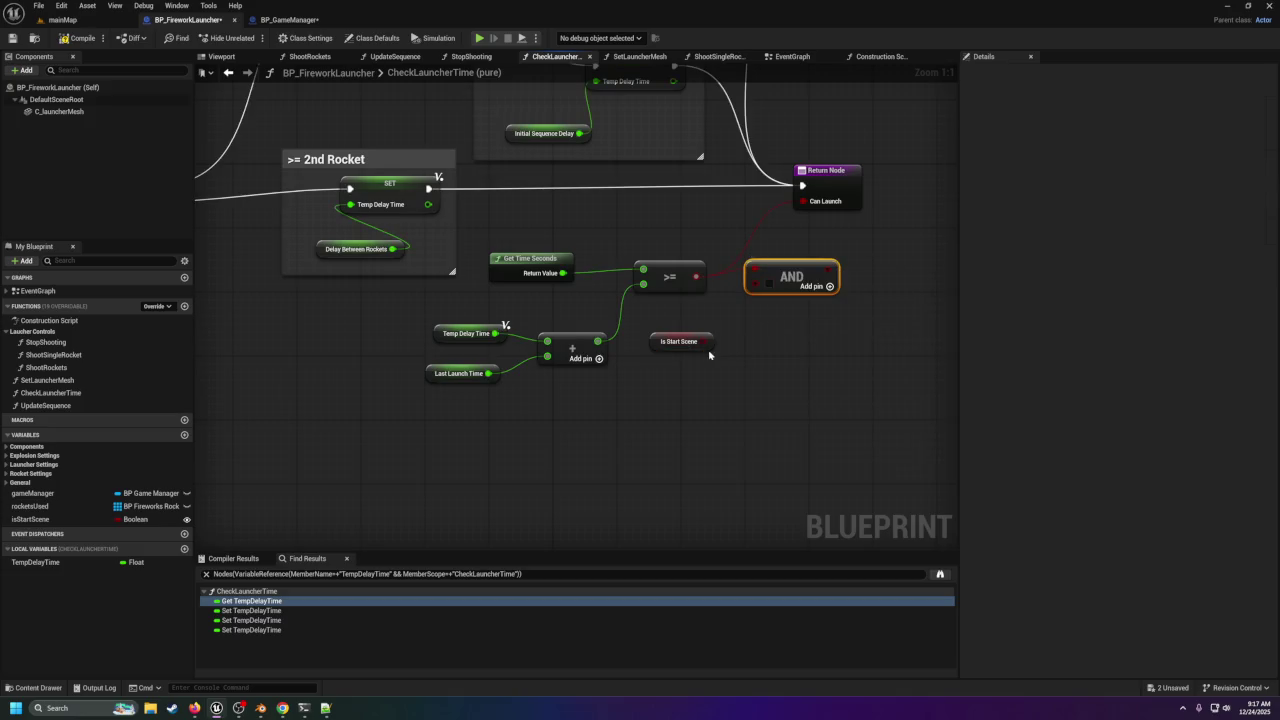
{"action": "mouse_move", "coordinate": [707, 341]}
{"action": "left_mouse_down"}
{"action": "mouse_move", "coordinate": [752, 290]}
{"action": "mouse_move", "coordinate": [820, 280]}
{"action": "mouse_move", "coordinate": [815, 266]}
{"action": "left_mouse_up"}
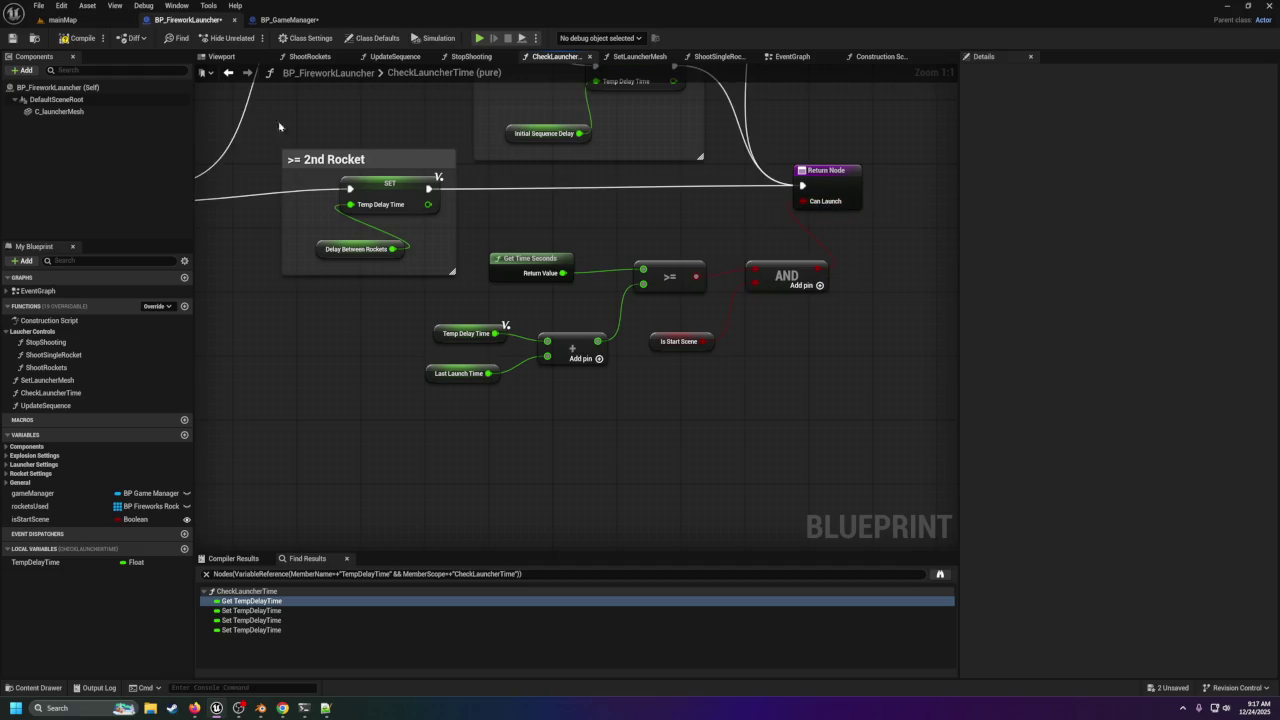
Play-test mainMap in the editor, then show BP_GameManager's EventGraph with its StartFires logic.
{"action": "left_click", "coordinate": [70, 20]}
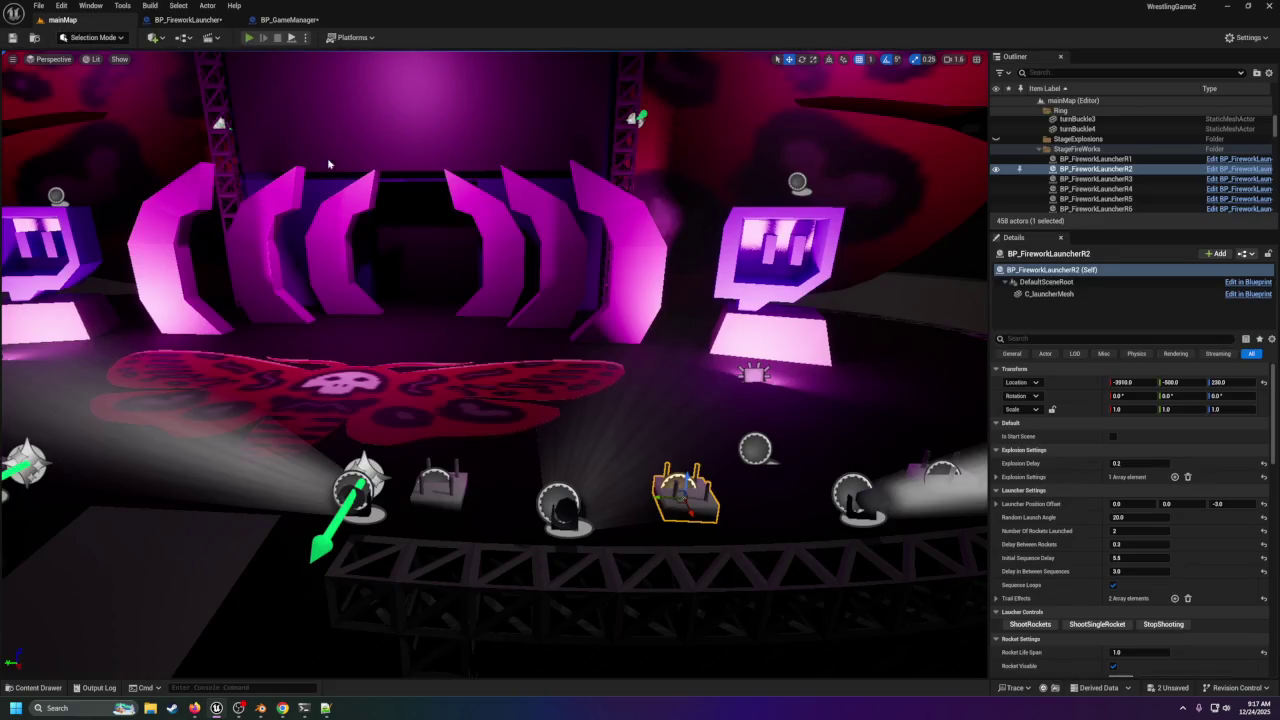
{"action": "key", "text": "alt+p"}
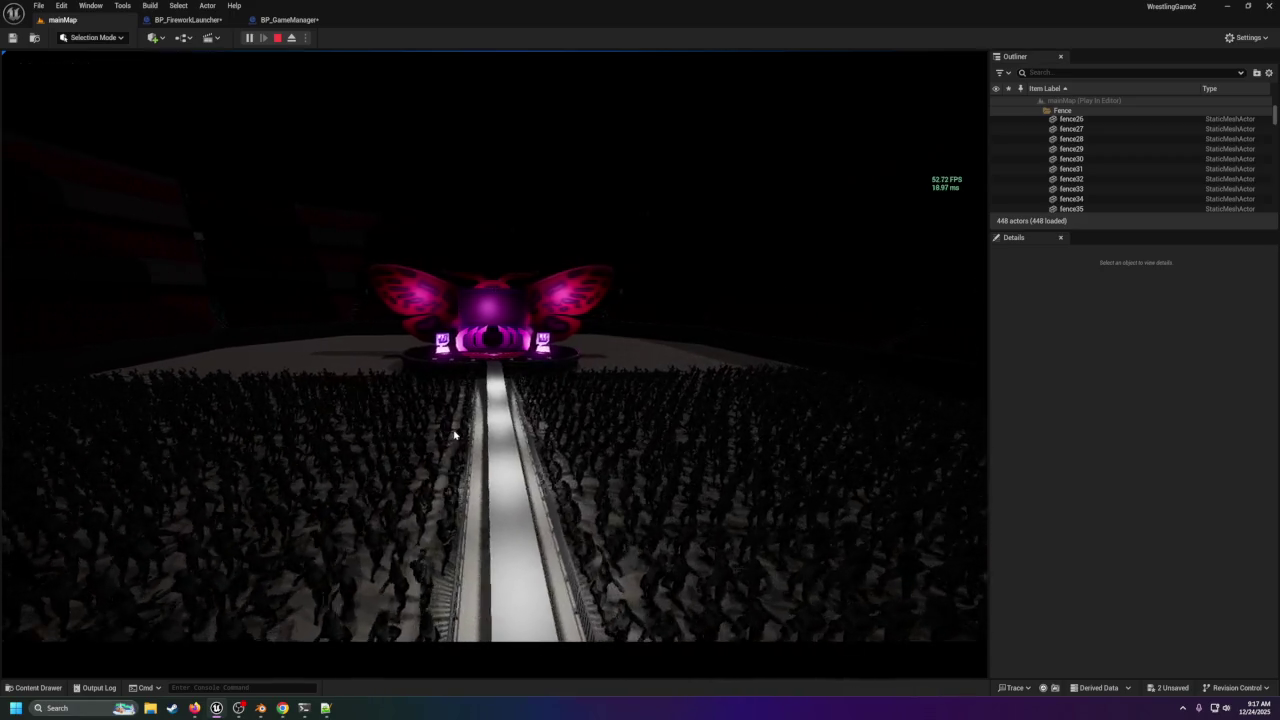
{"action": "left_click", "coordinate": [277, 37]}
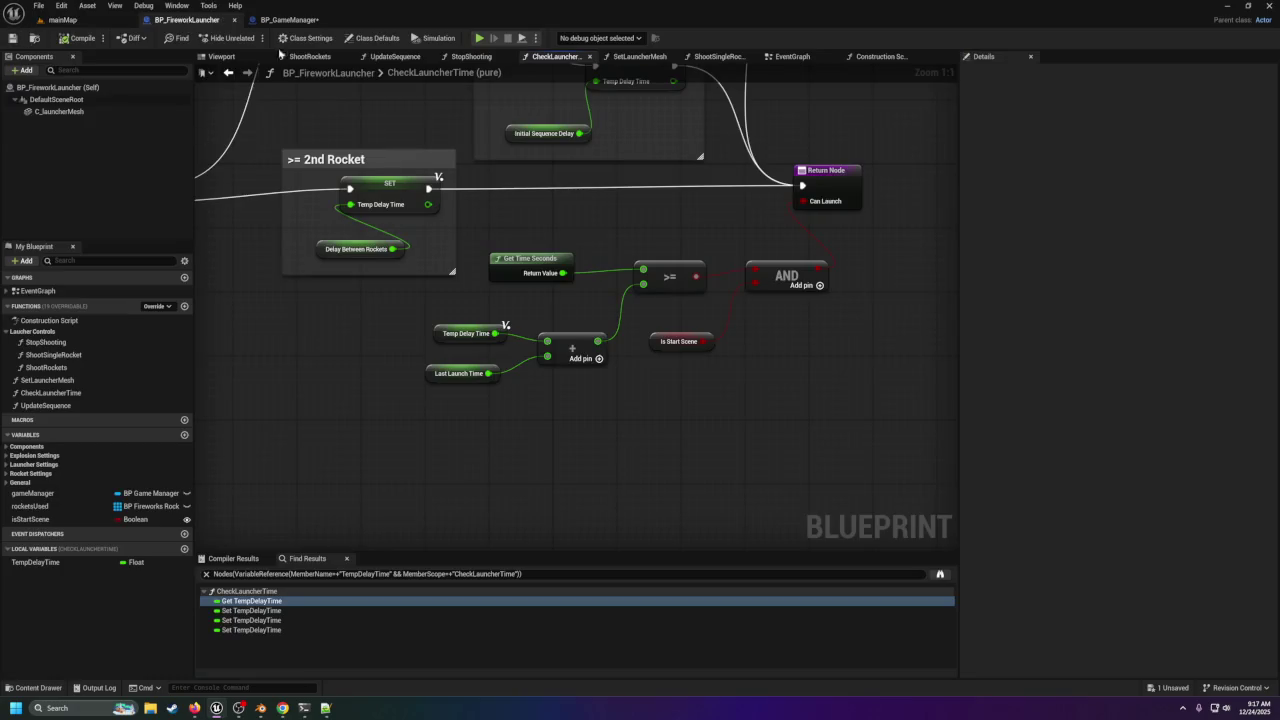
{"action": "left_click", "coordinate": [277, 20]}
{"action": "mouse_move", "coordinate": [525, 261]}
{"action": "left_mouse_down"}
{"action": "mouse_move", "coordinate": [469, 301]}
{"action": "mouse_move", "coordinate": [440, 358]}
{"action": "left_mouse_up"}
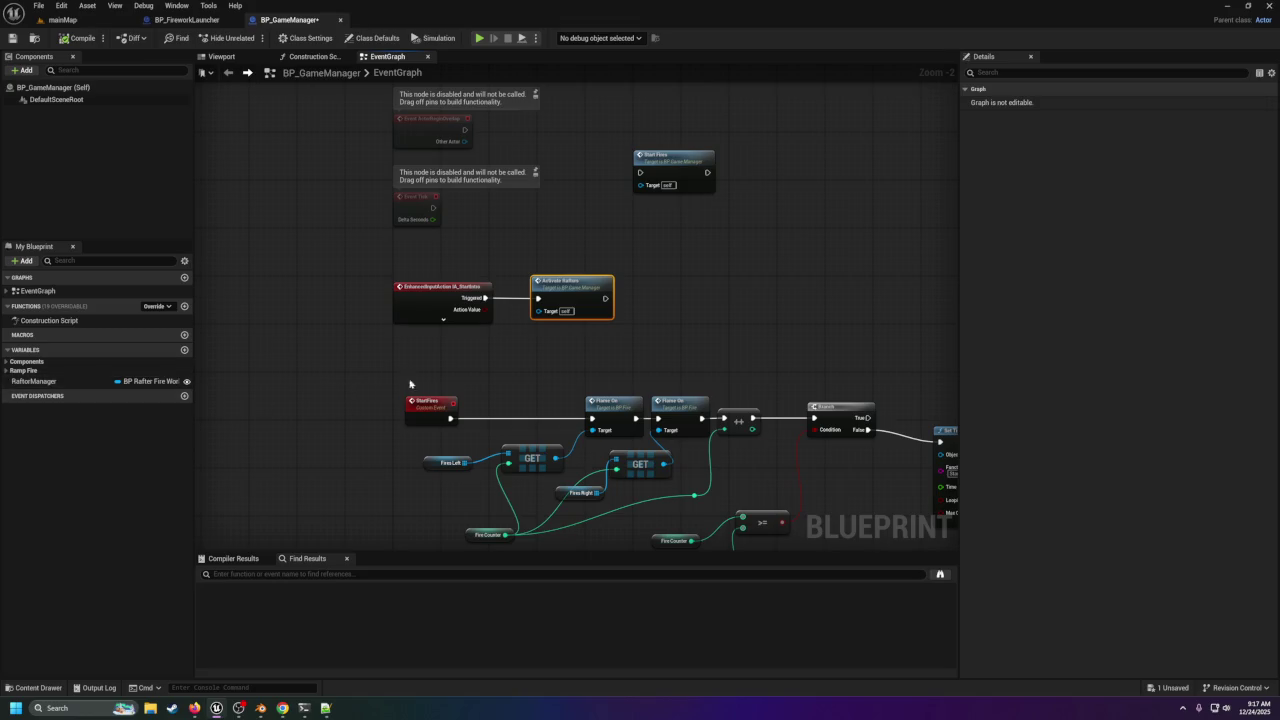
Add a new BP_GameManager variable named rocketLauncherArray.
{"action": "left_click", "coordinate": [184, 350]}
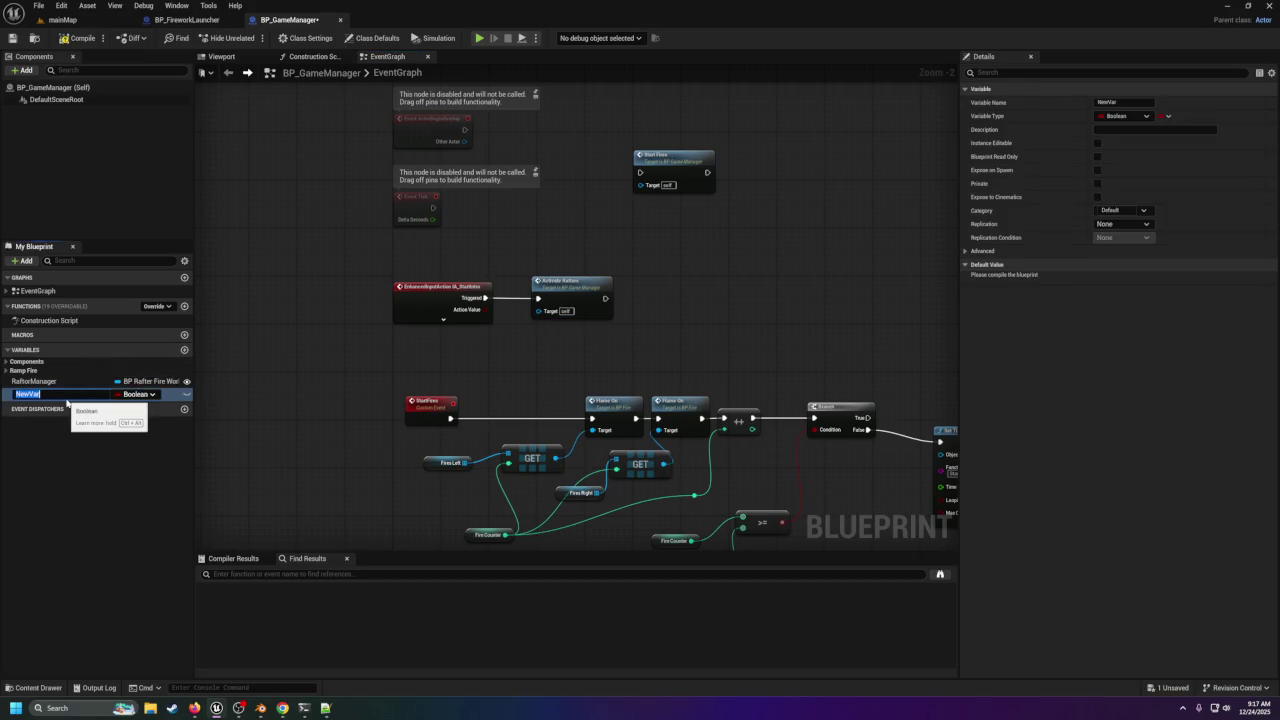
{"action": "key", "text": "BackSpace"}
{"action": "type", "text": "Ro"}
{"action": "key", "text": "Return"}
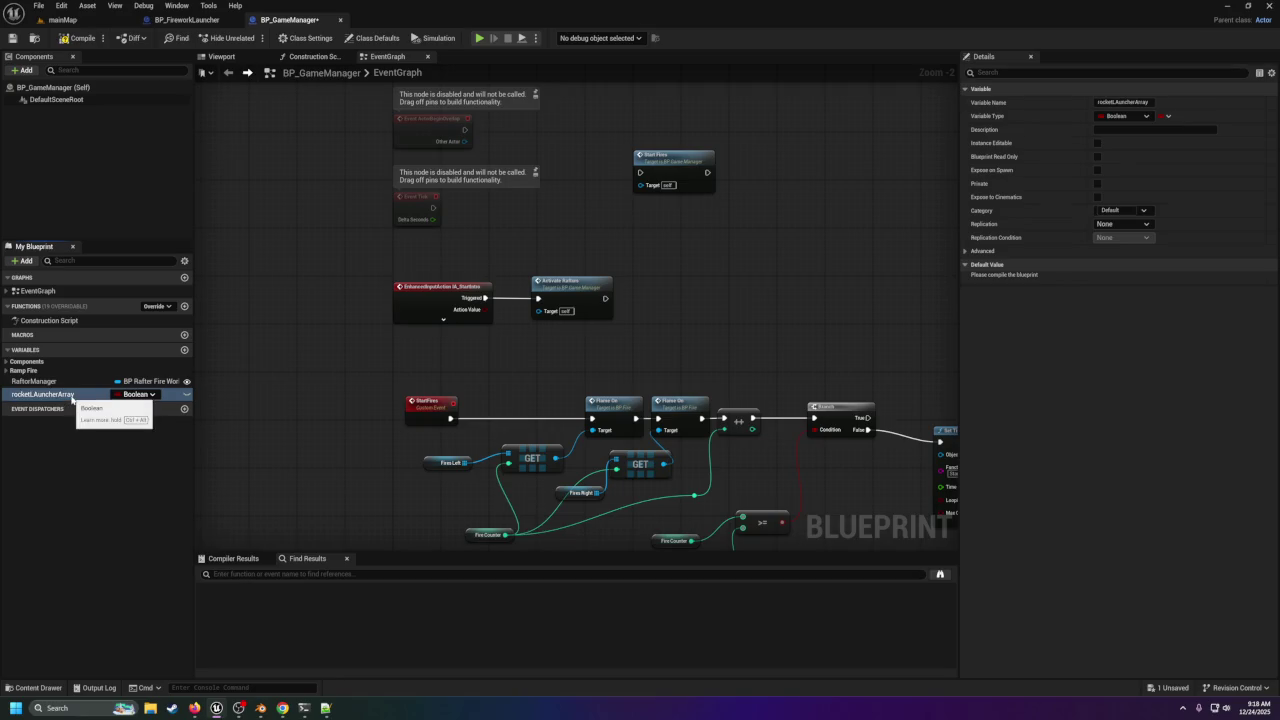
{"action": "left_click", "coordinate": [60, 394]}
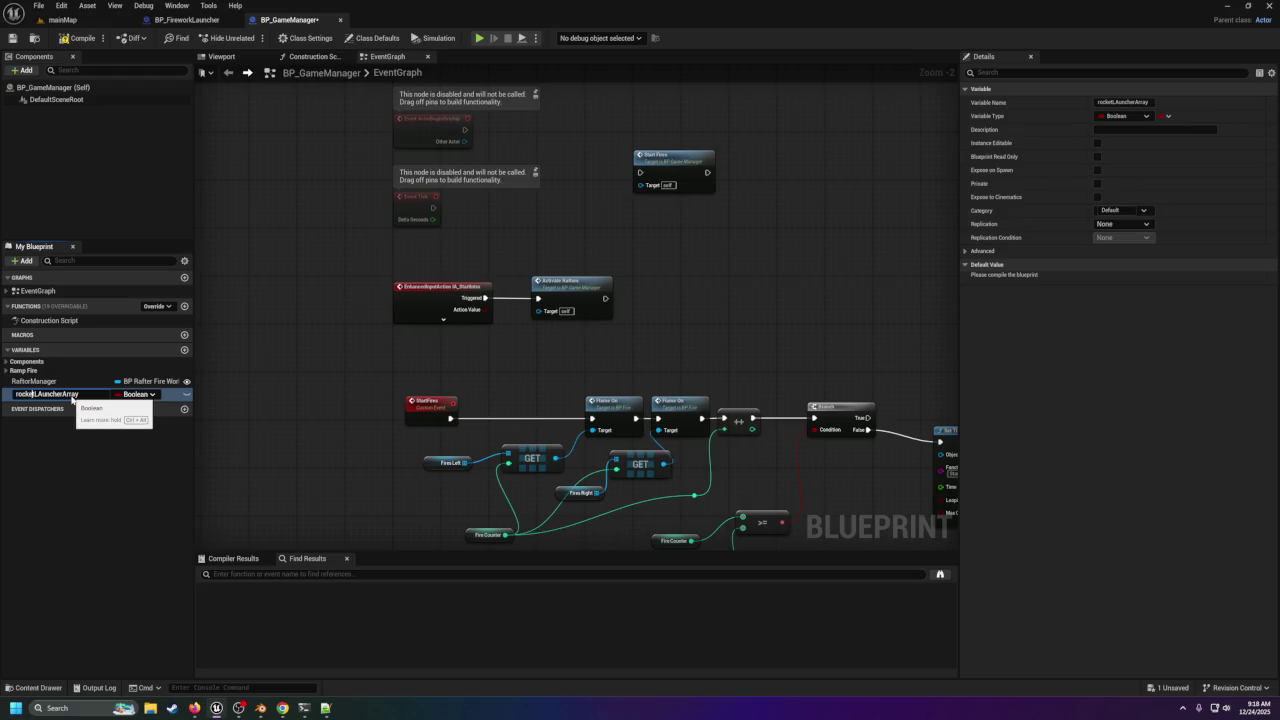
{"action": "type", "text": "a"}
{"action": "key", "text": "Return"}
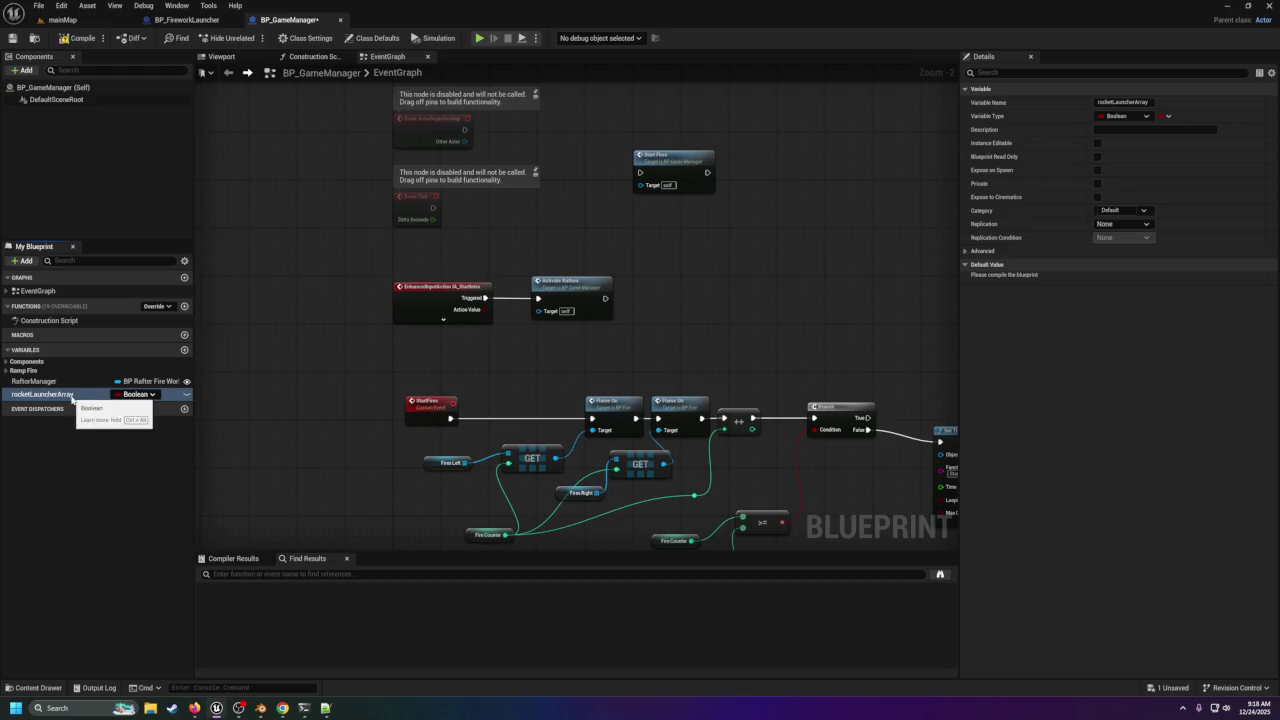
Make rocketLauncherArray an instance-editable, spawn-exposed array of BP Firework Launcher references.
{"action": "left_click", "coordinate": [133, 394]}
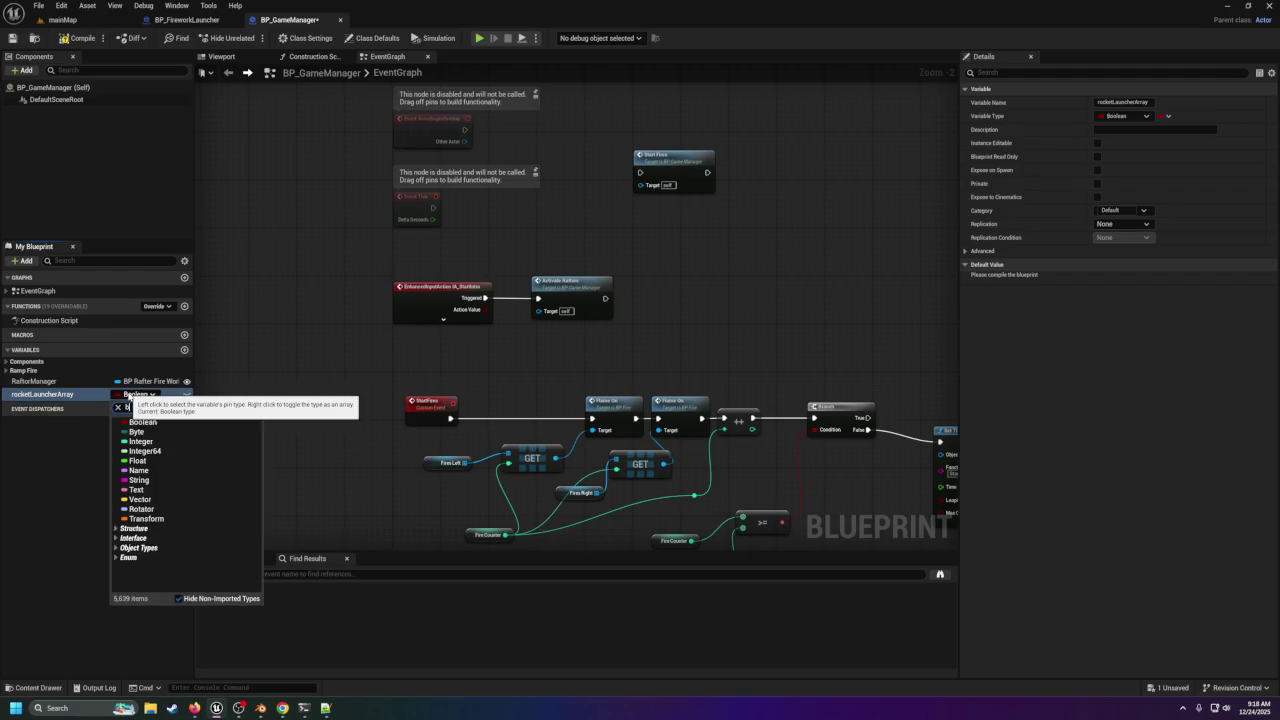
{"action": "type", "text": "bp_firewo"}
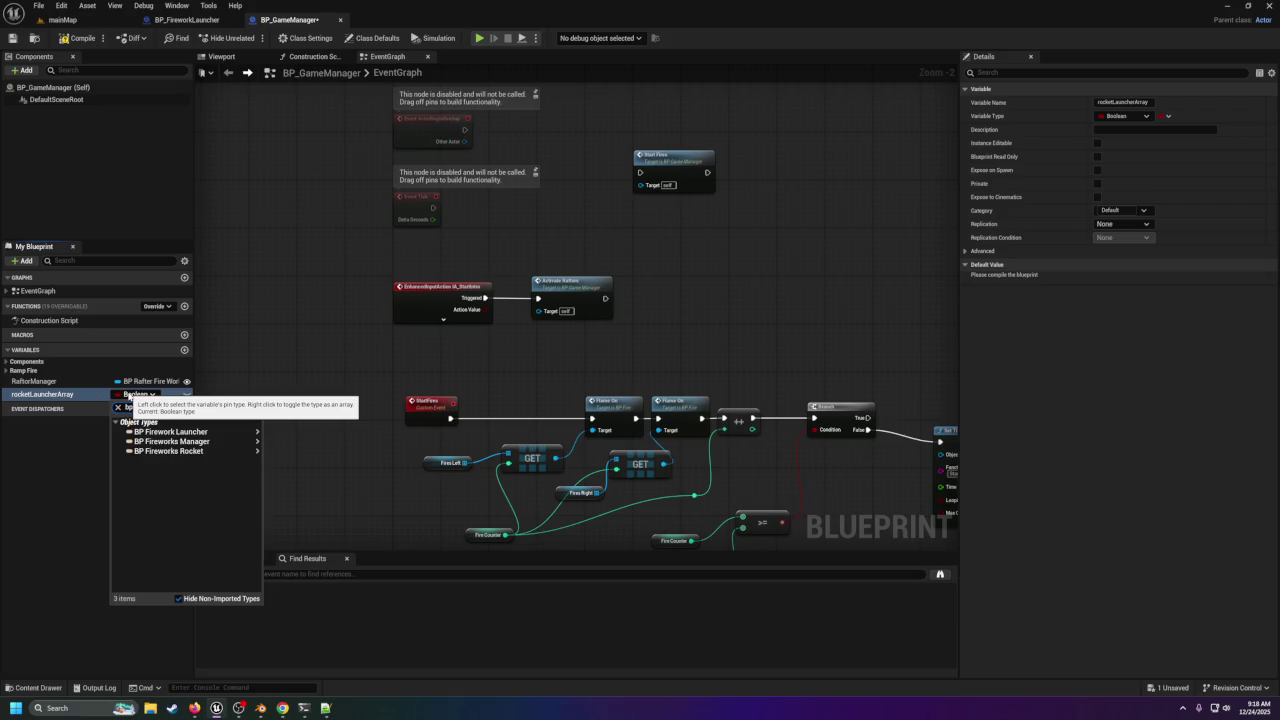
{"action": "mouse_move", "coordinate": [200, 431]}
{"action": "left_click", "coordinate": [283, 432]}
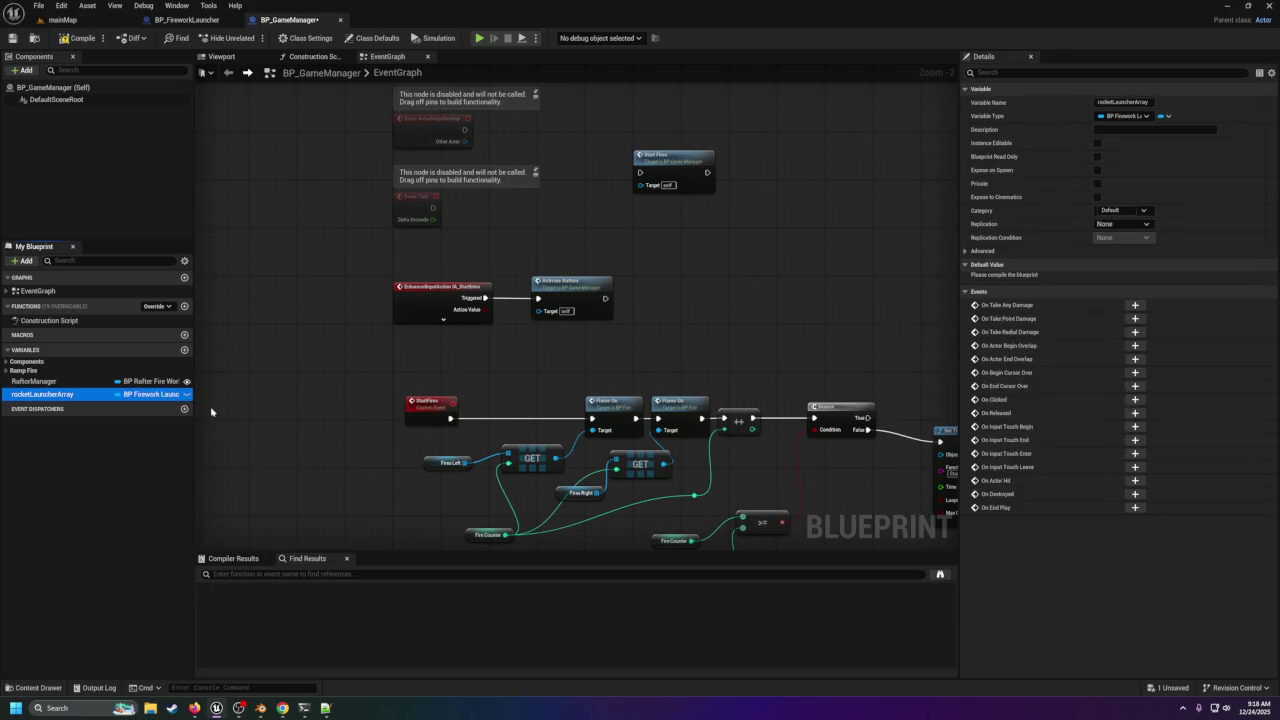
{"action": "left_click", "coordinate": [1162, 116]}
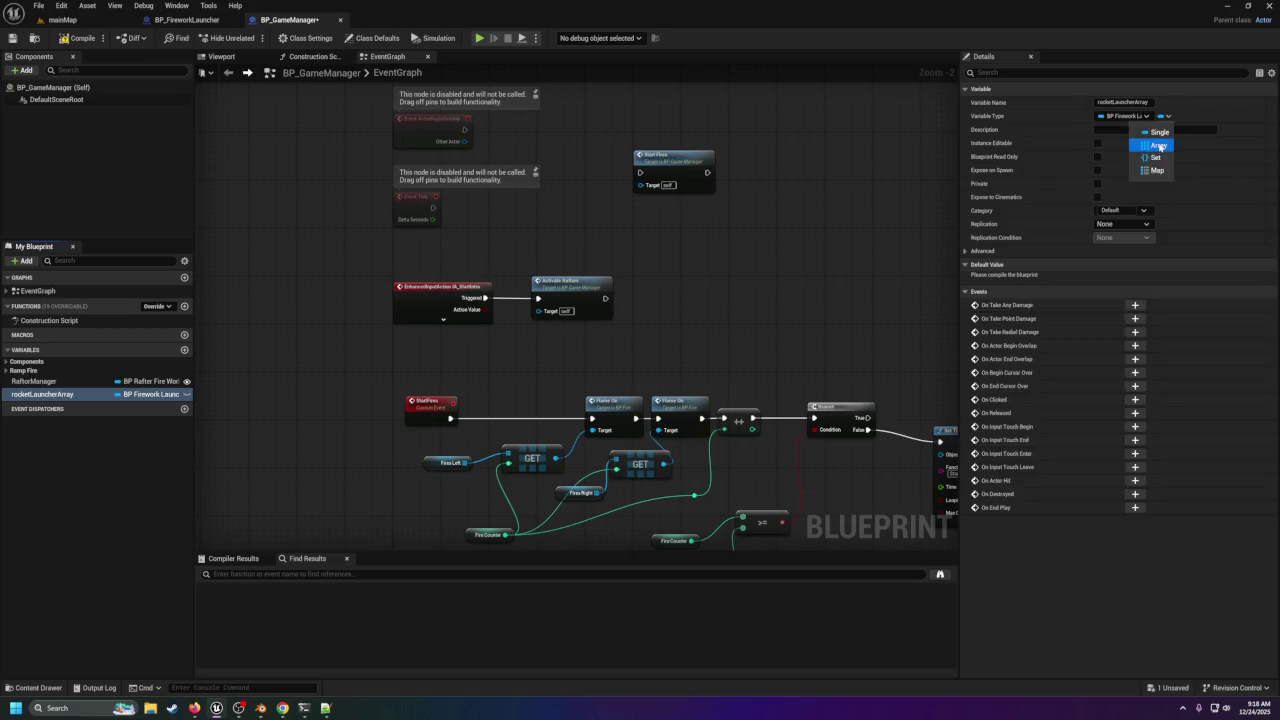
{"action": "left_click", "coordinate": [1157, 145]}
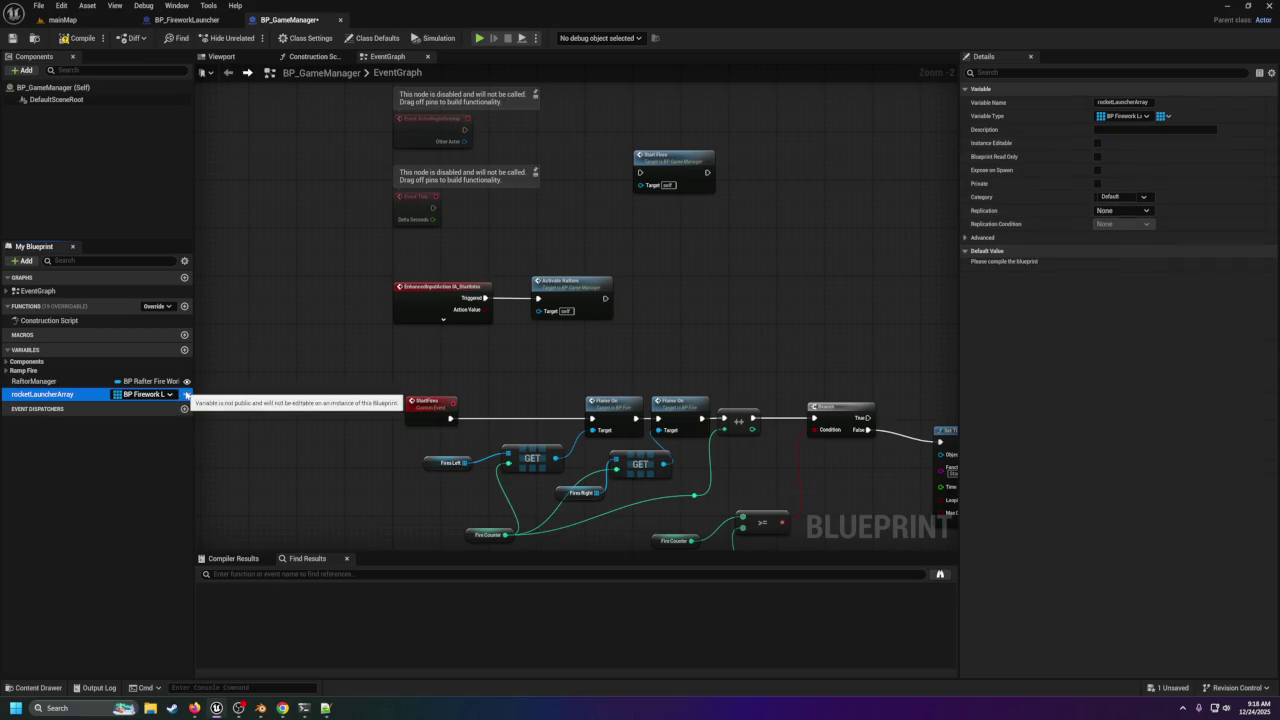
{"action": "left_click", "coordinate": [184, 397]}
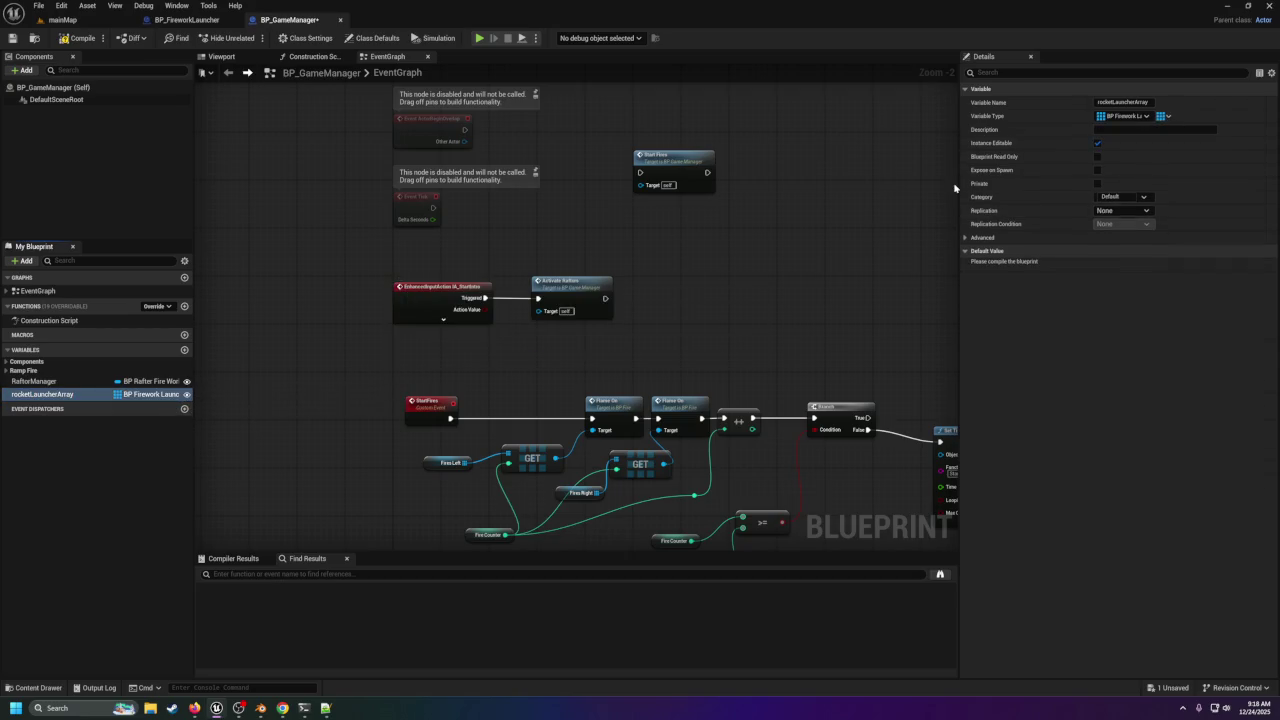
{"action": "left_click", "coordinate": [1097, 170]}
{"action": "left_click_drag", "start_coordinate": [574, 295], "coordinate": [730, 290]}
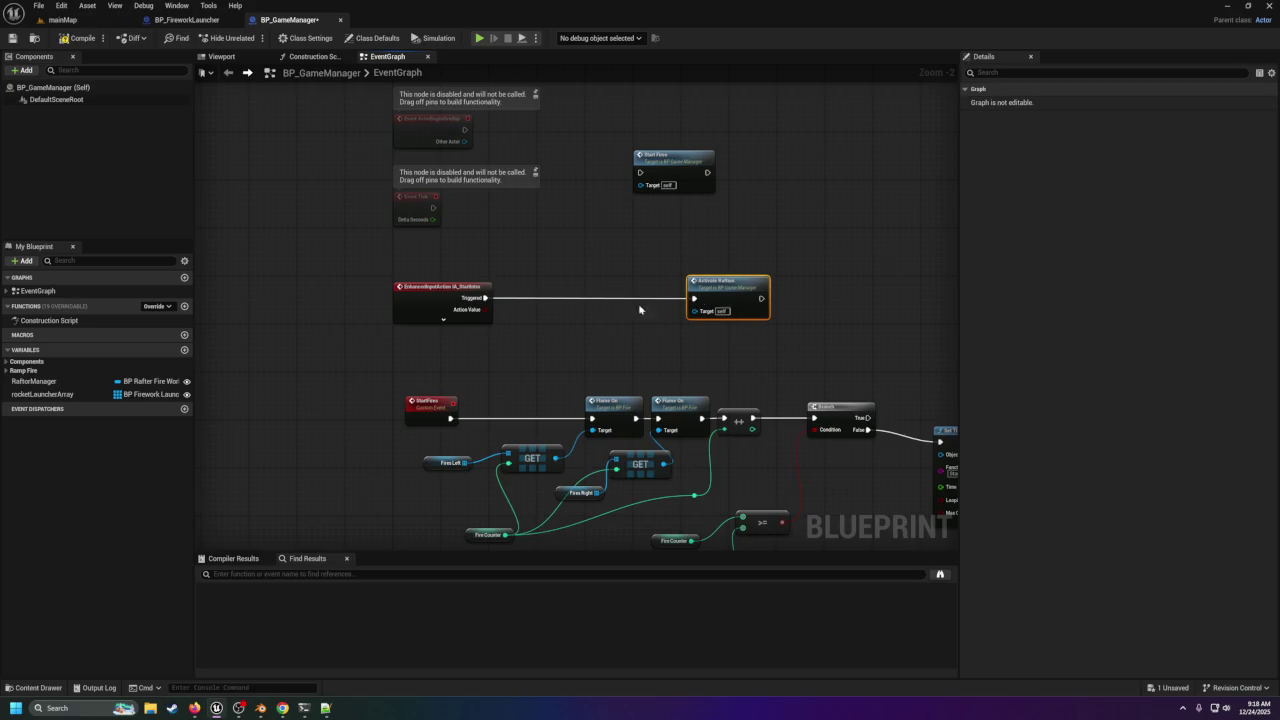
Insert a For Each Loop after Triggered, fed by rocketLauncherArray, before Activate Rafters.
{"action": "mouse_move", "coordinate": [45, 394]}
{"action": "left_mouse_down"}
{"action": "mouse_move", "coordinate": [280, 402]}
{"action": "mouse_move", "coordinate": [530, 335]}
{"action": "left_mouse_up"}
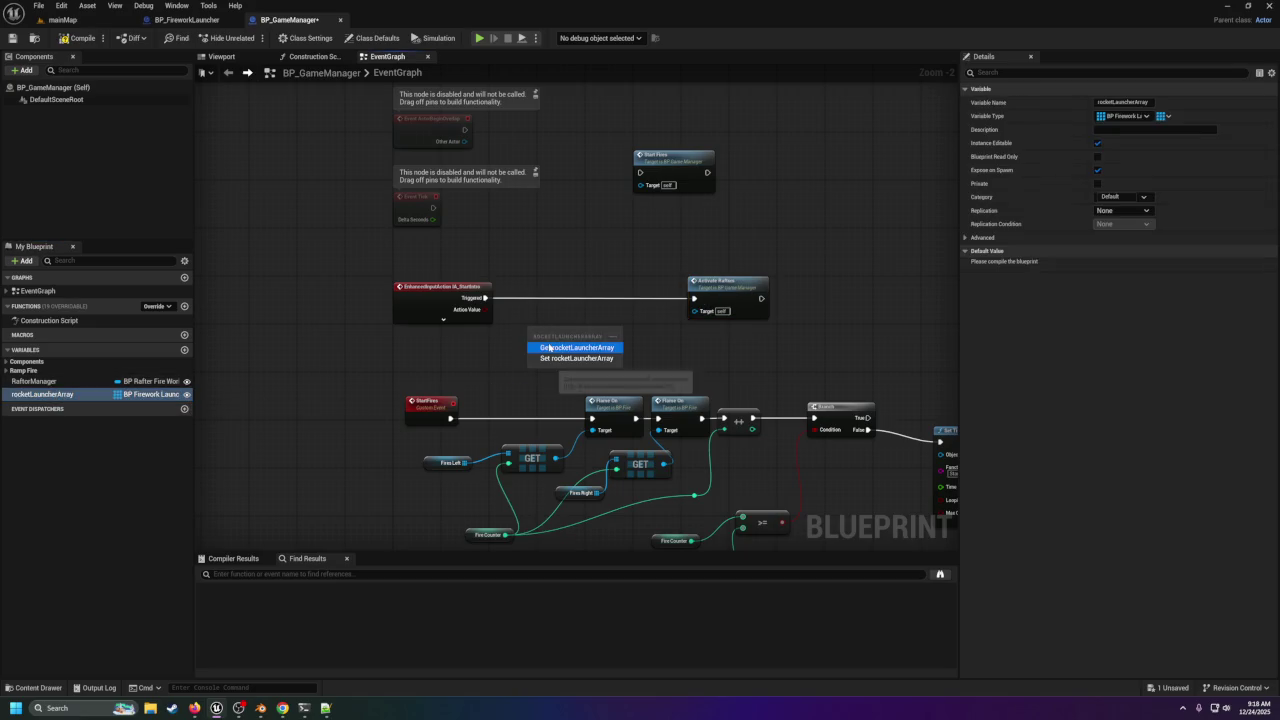
{"action": "left_click", "coordinate": [472, 357]}
{"action": "left_click_drag", "start_coordinate": [486, 298], "coordinate": [538, 300]}
{"action": "type", "text": "for e"}
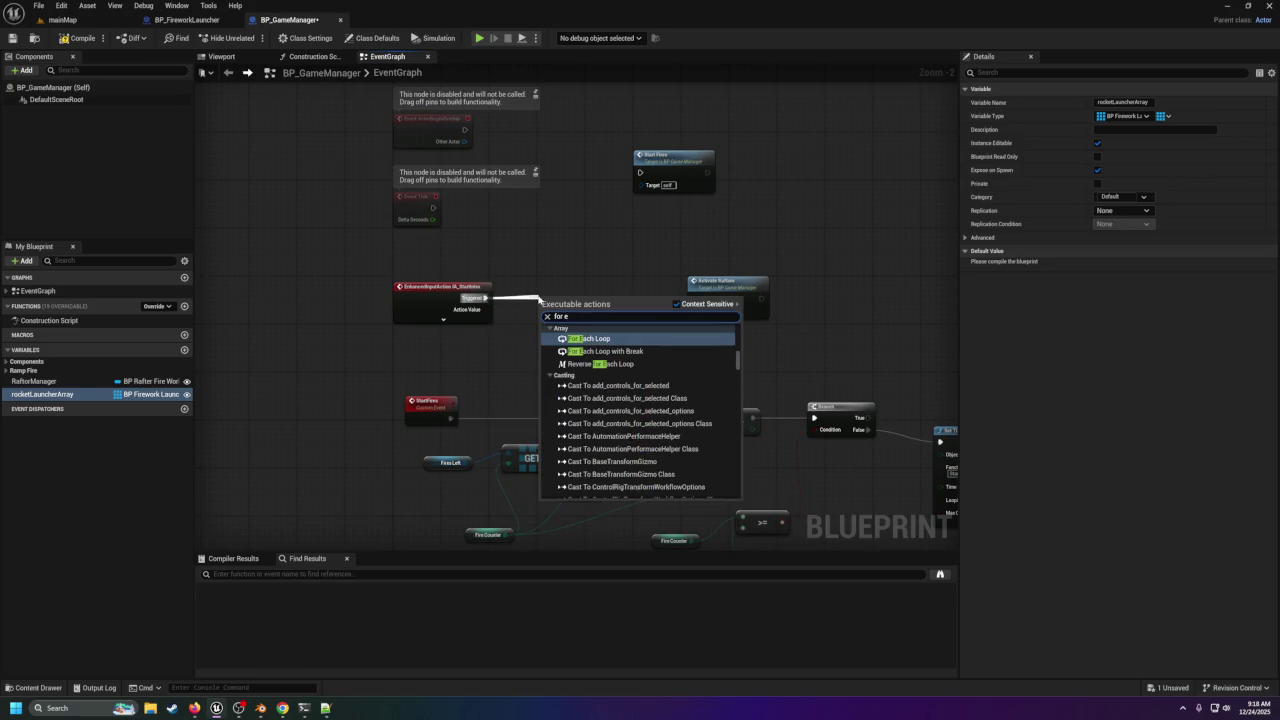
{"action": "key", "text": "Return"}
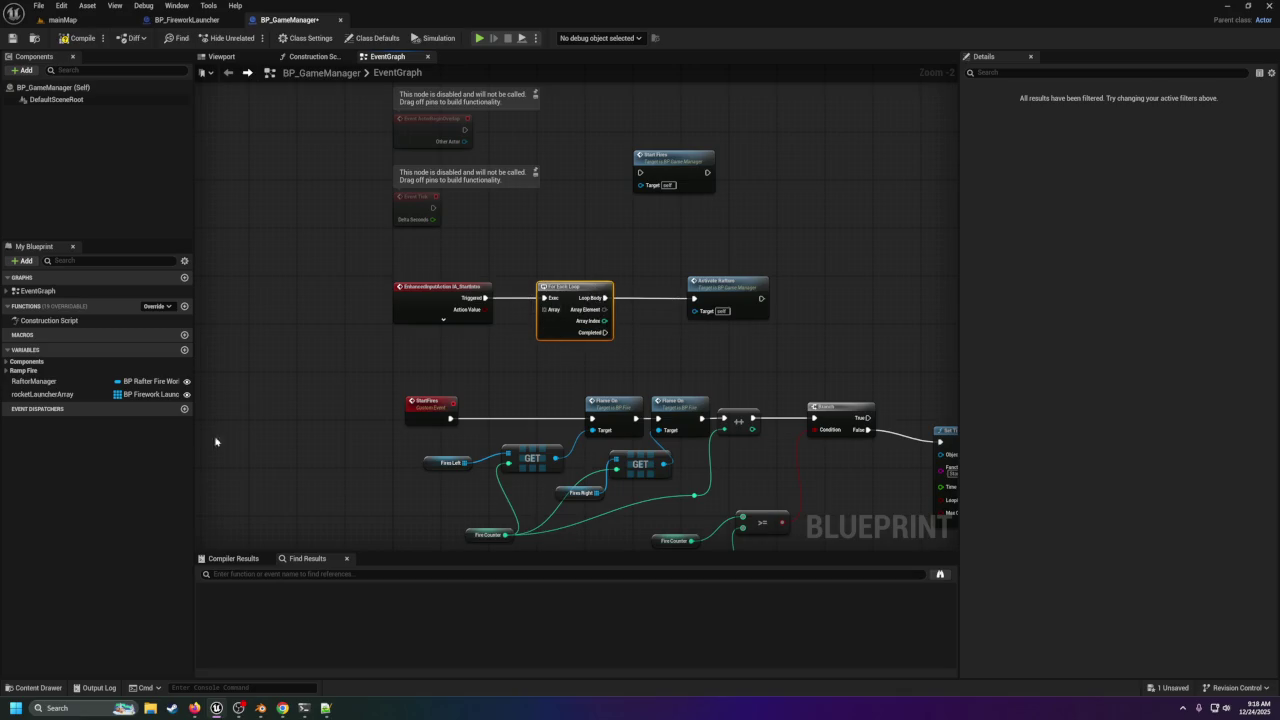
{"action": "mouse_move", "coordinate": [45, 394]}
{"action": "left_mouse_down"}
{"action": "mouse_move", "coordinate": [523, 338]}
{"action": "mouse_move", "coordinate": [542, 310]}
{"action": "mouse_move", "coordinate": [503, 323]}
{"action": "mouse_move", "coordinate": [495, 346]}
{"action": "left_mouse_up"}
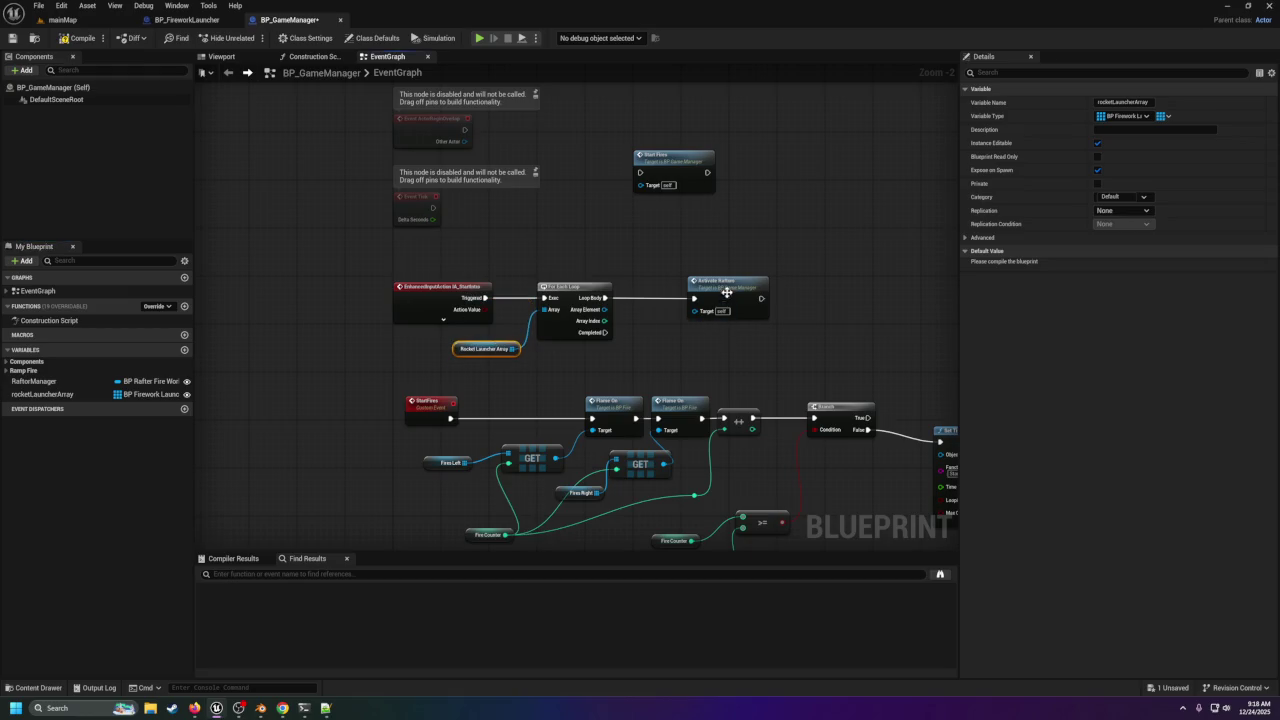
{"action": "left_click_drag", "start_coordinate": [727, 292], "coordinate": [758, 291]}
Add a Custom Event node to BP_FireworkLauncher's EventGraph.
{"action": "left_click", "coordinate": [187, 19]}
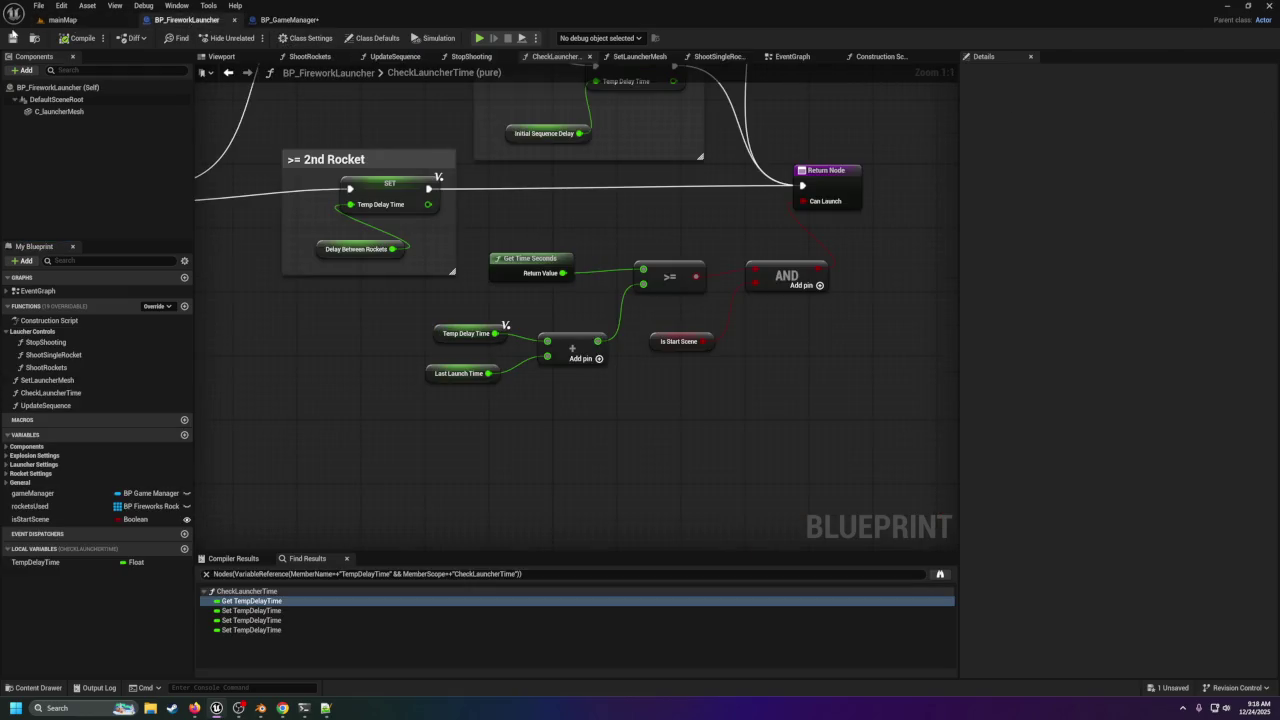
{"action": "scroll", "coordinate": [586, 435], "scroll_direction": "down", "scroll_amount": 5}
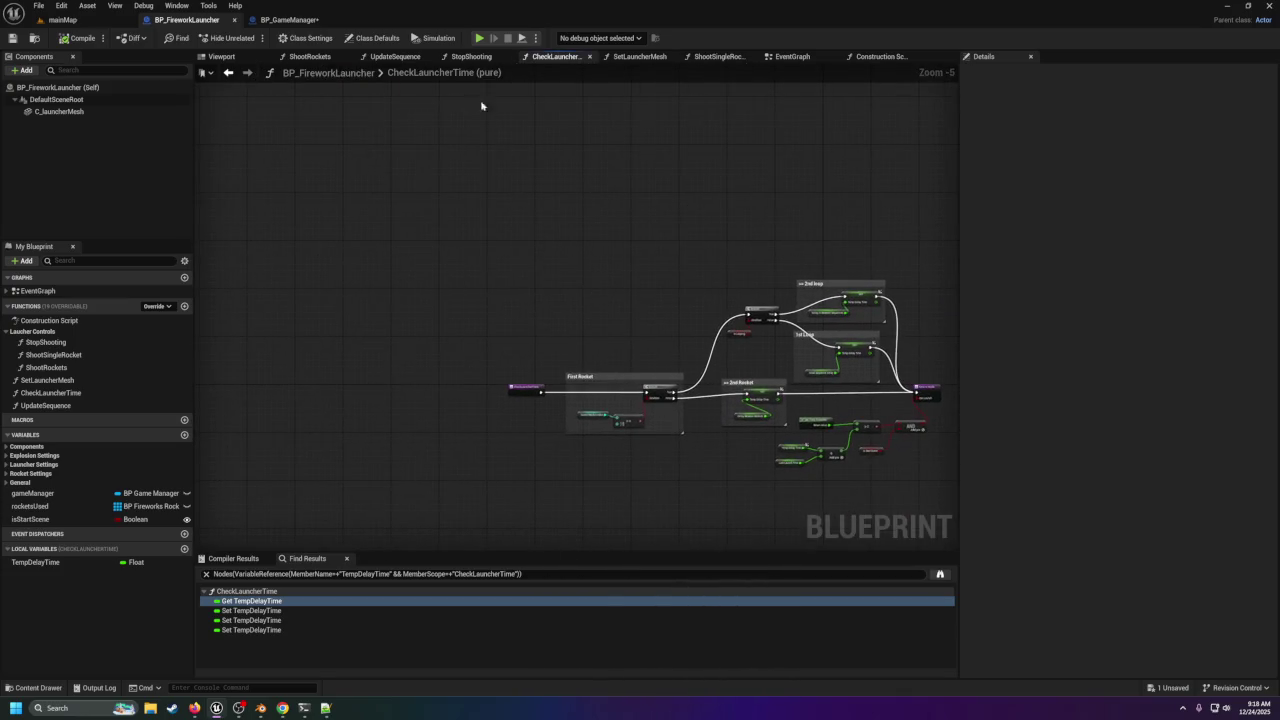
{"action": "left_click", "coordinate": [792, 56]}
{"action": "scroll", "coordinate": [575, 365], "scroll_direction": "up", "scroll_amount": 2}
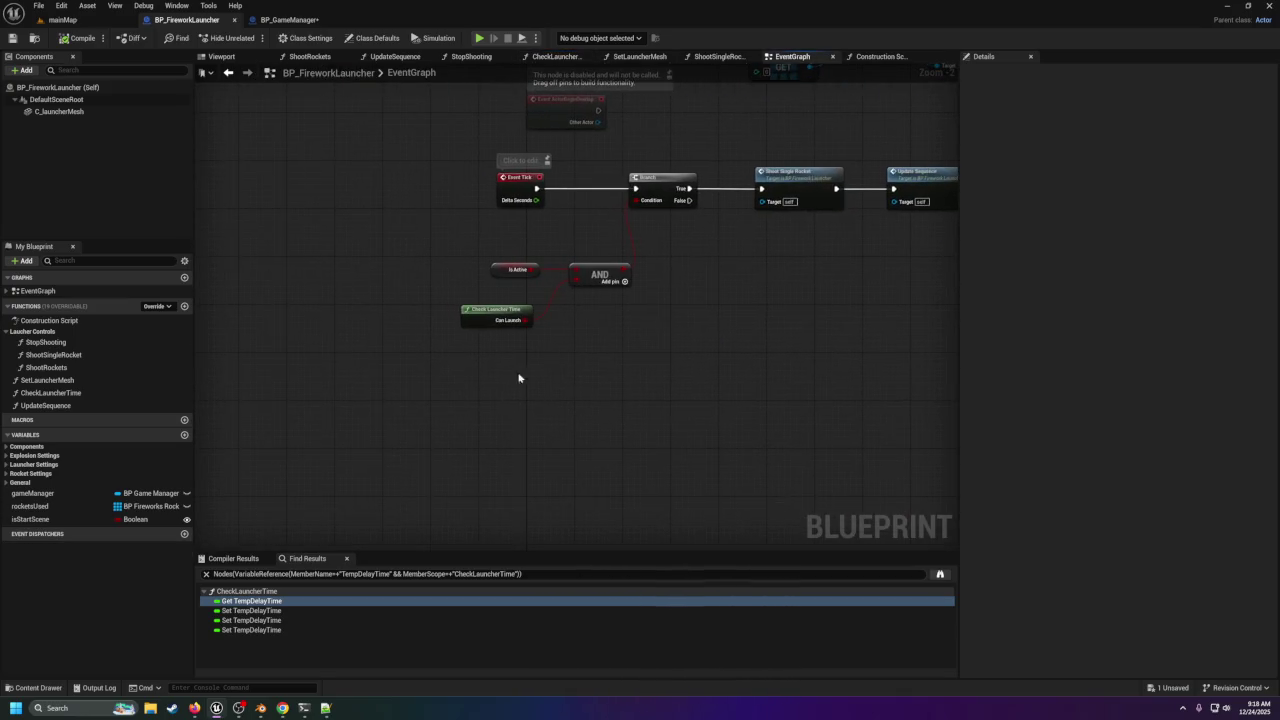
{"action": "right_click", "coordinate": [507, 389]}
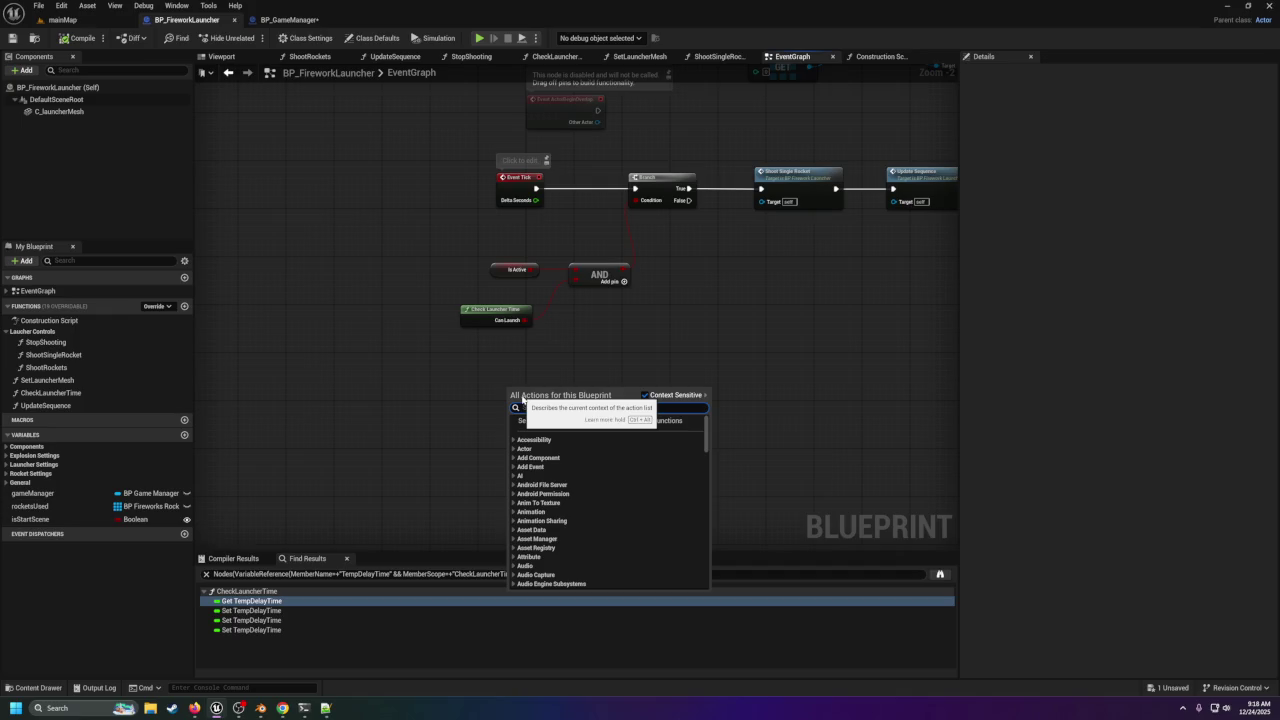
{"action": "type", "text": "activat"}
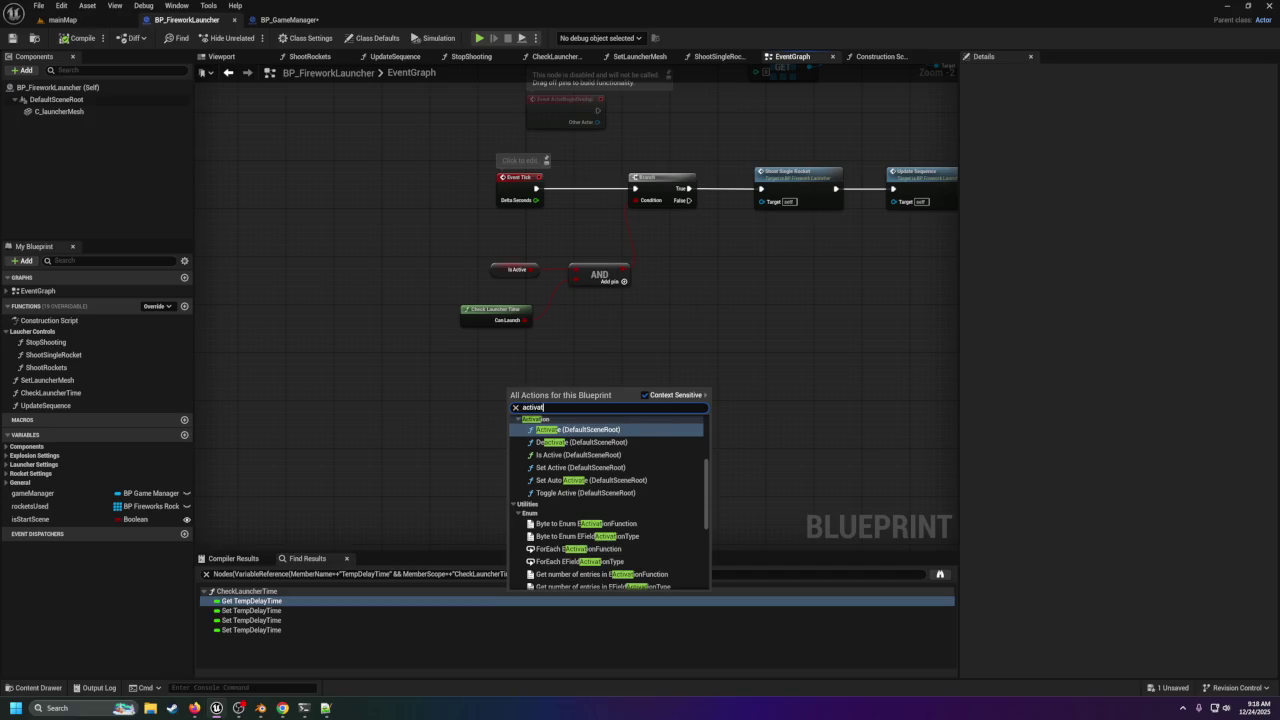
{"action": "type", "text": "custom event"}
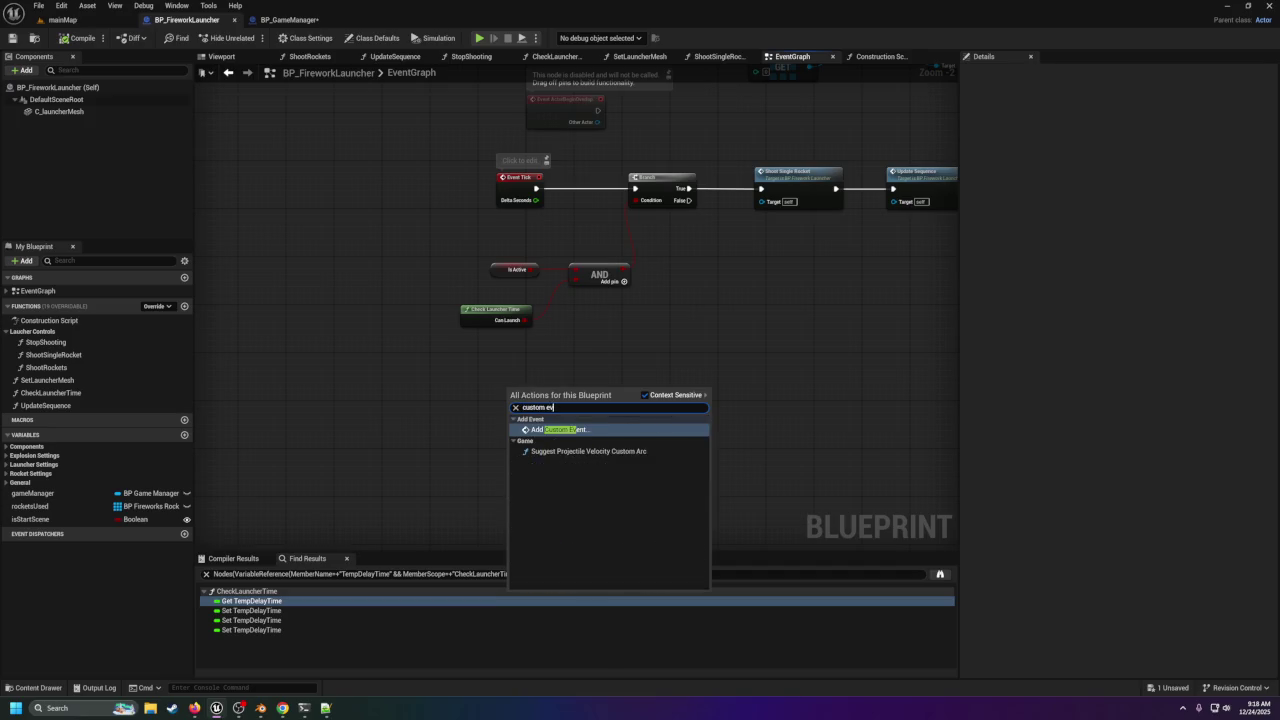
{"action": "key", "text": "Return"}
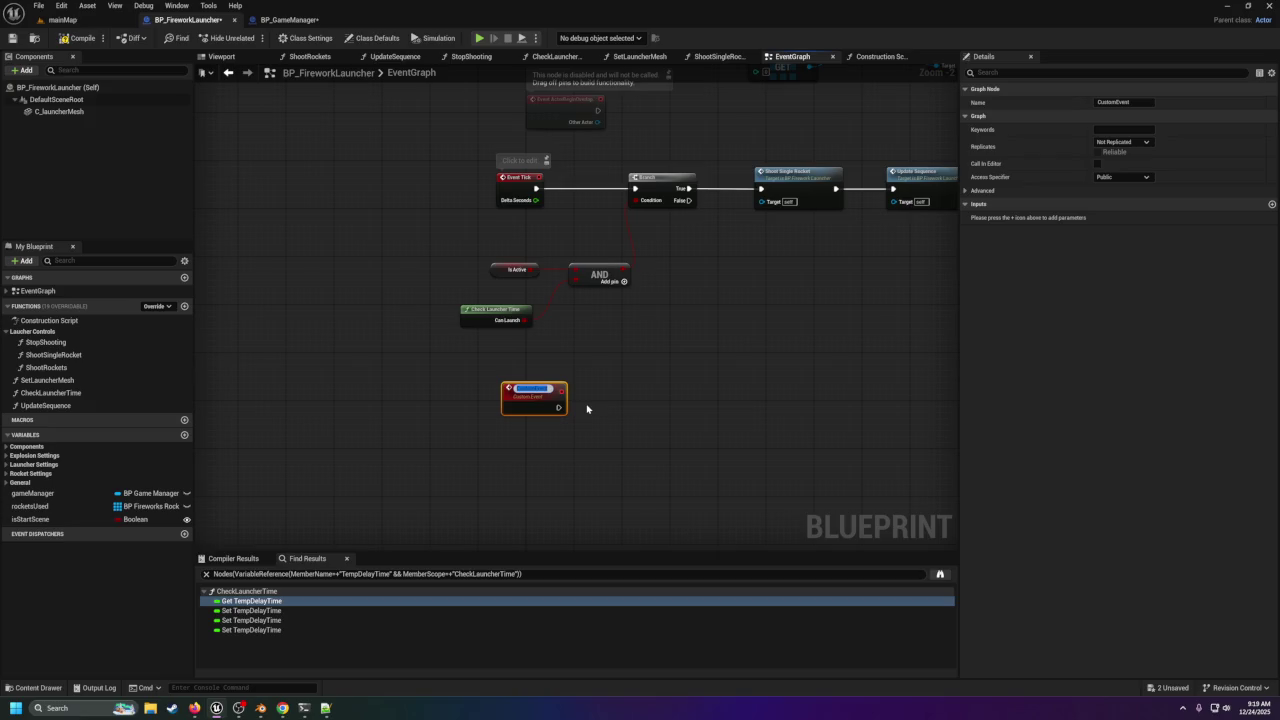
Name the custom event StartSceneActivate and give it an isStartScene Boolean input.
{"action": "type", "text": "StartSceneActiv"}
{"action": "type", "text": "ated"}
{"action": "key", "text": "Return"}
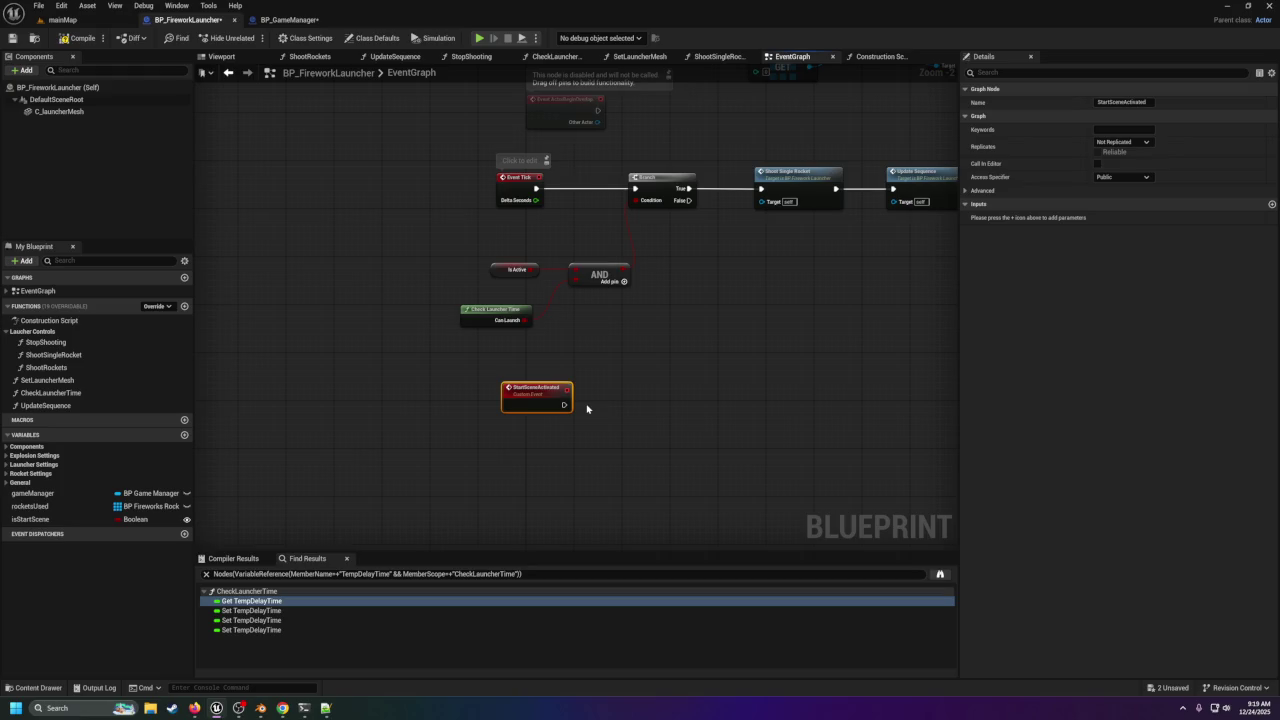
{"action": "key", "text": "F2"}
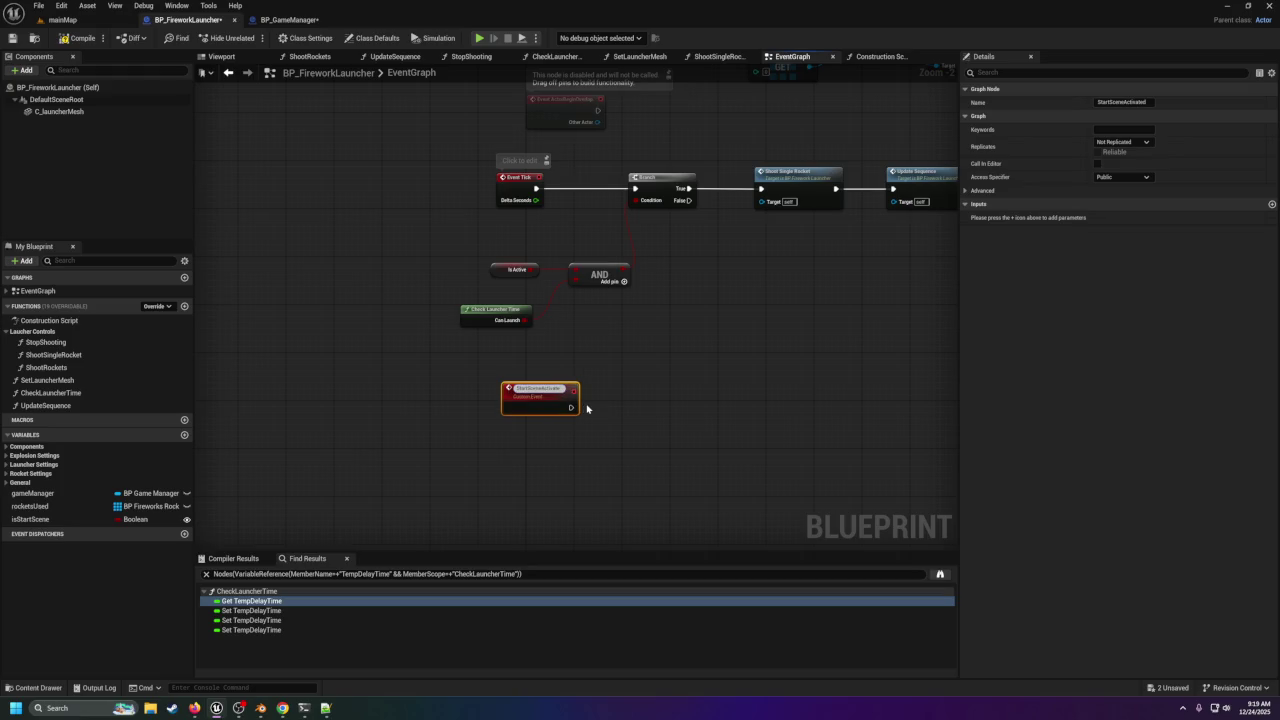
{"action": "key", "text": "BackSpace"}
{"action": "left_click", "coordinate": [1271, 204]}
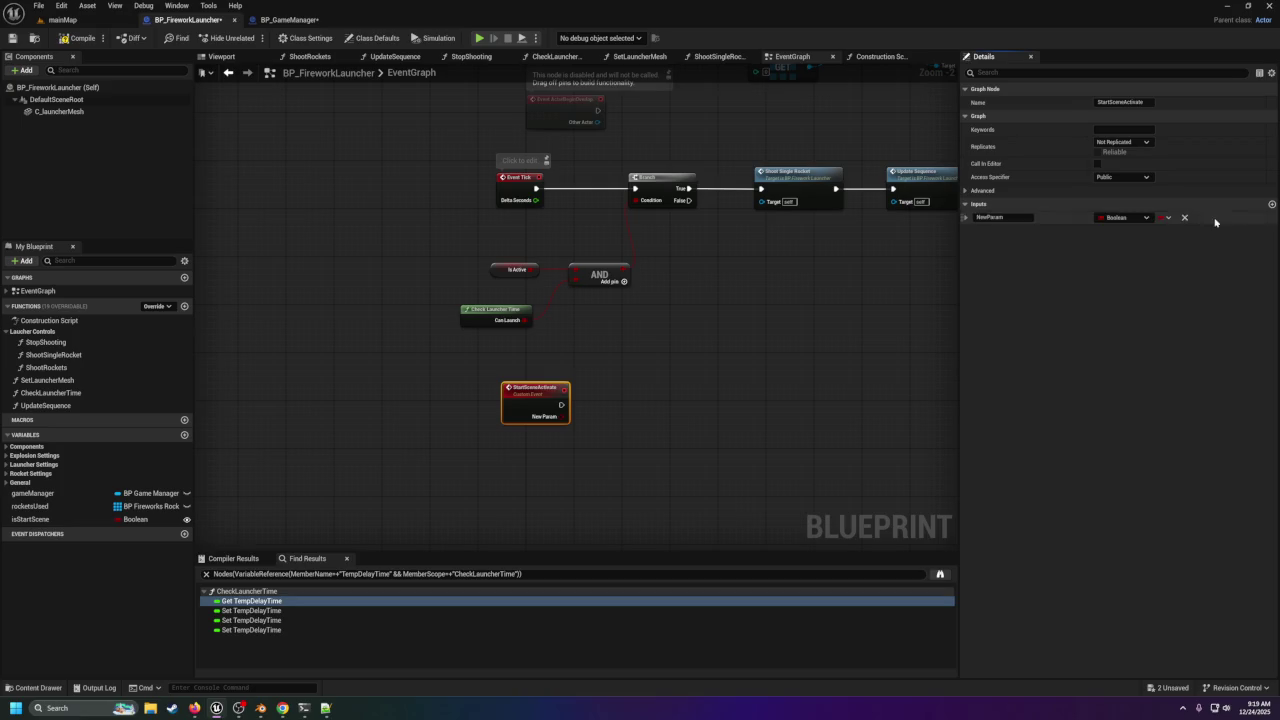
{"action": "left_click", "coordinate": [1114, 217]}
{"action": "key", "text": "Escape"}
{"action": "type", "text": "isStartScene"}
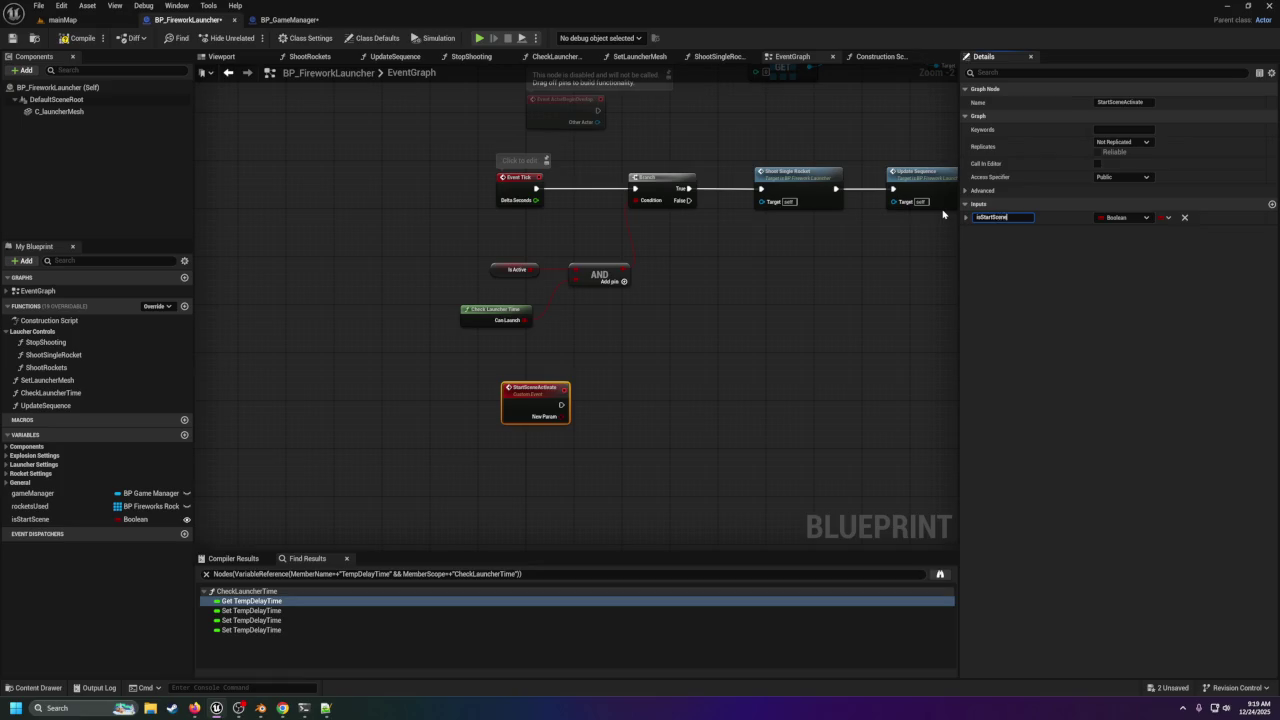
{"action": "key", "text": "Return"}
Wire the event's input into a SET isStartScene node and rename the event StartSceneSet.
{"action": "mouse_move", "coordinate": [30, 519]}
{"action": "left_mouse_down"}
{"action": "mouse_move", "coordinate": [665, 378]}
{"action": "mouse_move", "coordinate": [632, 405]}
{"action": "left_mouse_up"}
{"action": "left_click", "coordinate": [659, 432]}
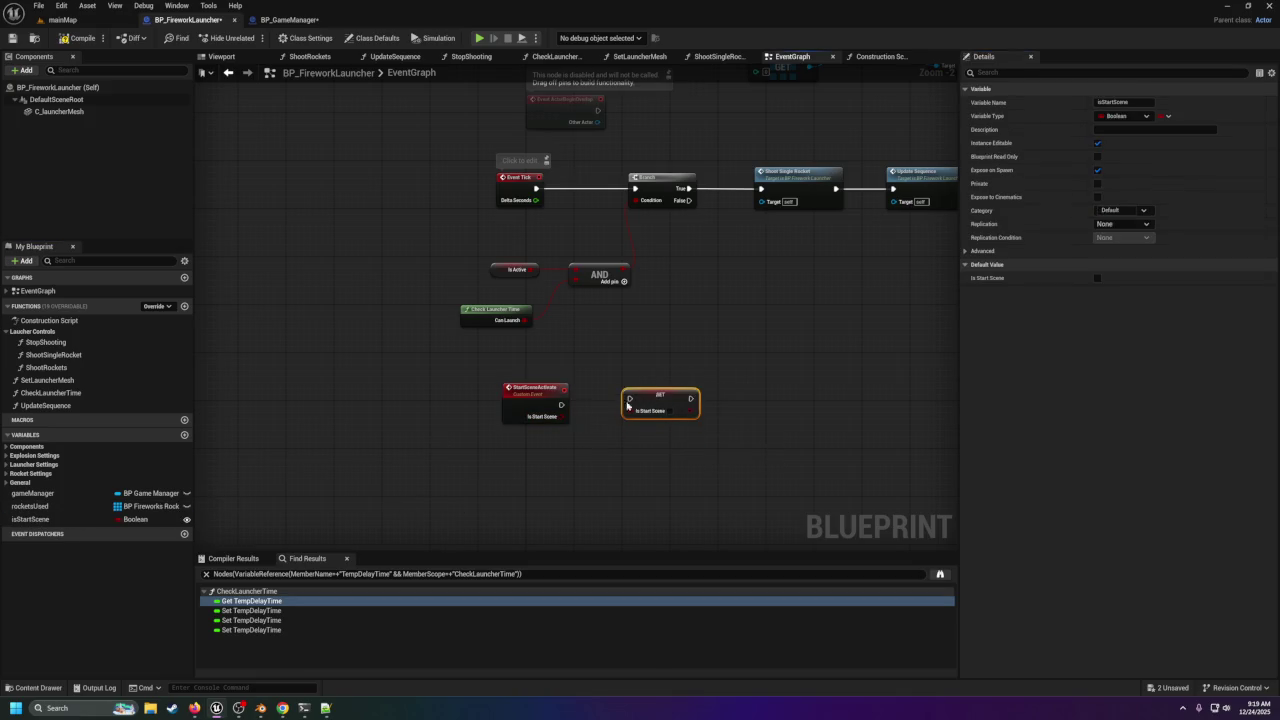
{"action": "mouse_move", "coordinate": [551, 419]}
{"action": "left_mouse_down"}
{"action": "mouse_move", "coordinate": [630, 411]}
{"action": "mouse_move", "coordinate": [577, 408]}
{"action": "mouse_move", "coordinate": [629, 399]}
{"action": "mouse_move", "coordinate": [616, 406]}
{"action": "left_mouse_up"}
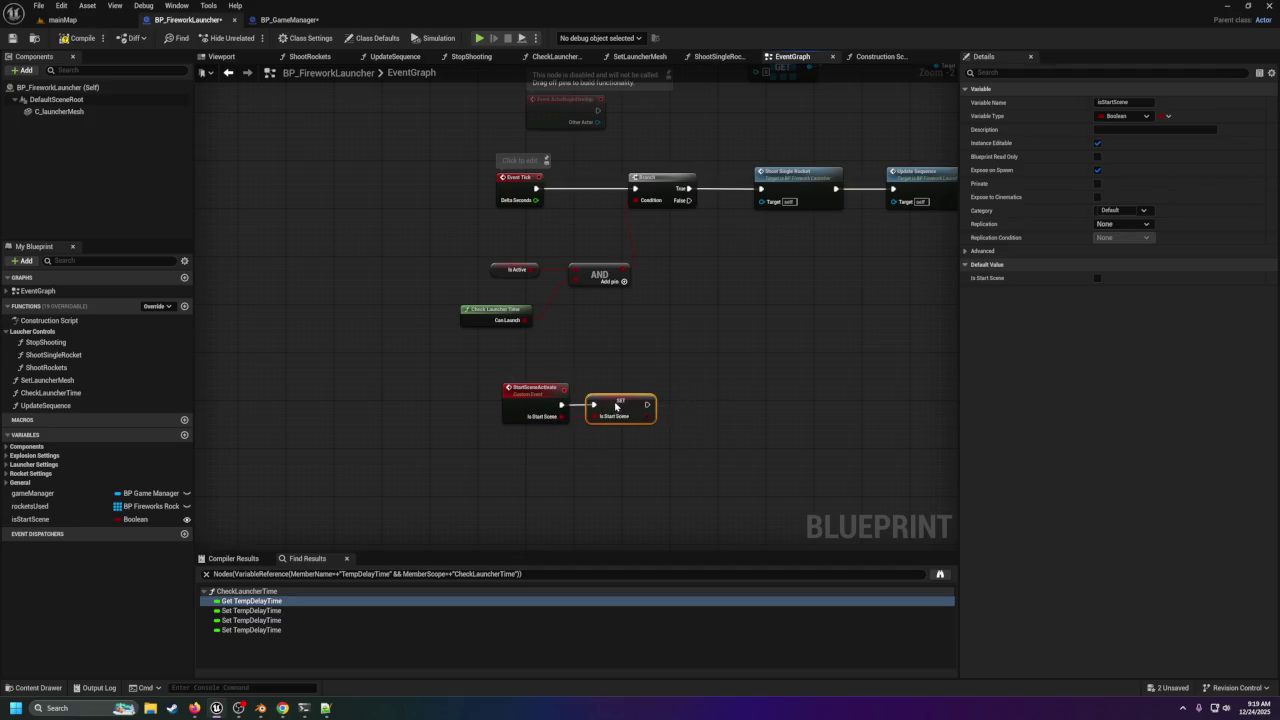
{"action": "left_click", "coordinate": [547, 394]}
{"action": "double_click", "coordinate": [547, 394]}
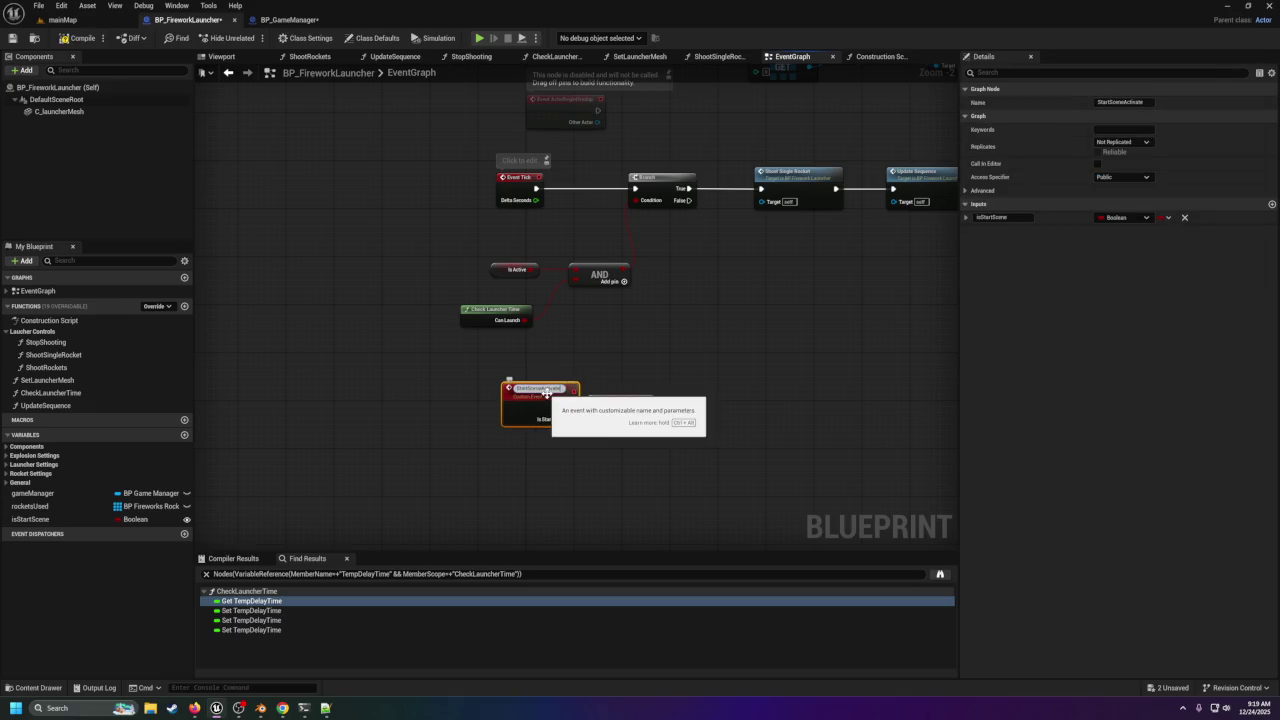
{"action": "key", "text": "BackSpace"}
{"action": "key", "text": "BackSpace"}
{"action": "key", "text": "BackSpace"}
{"action": "key", "text": "Return"}
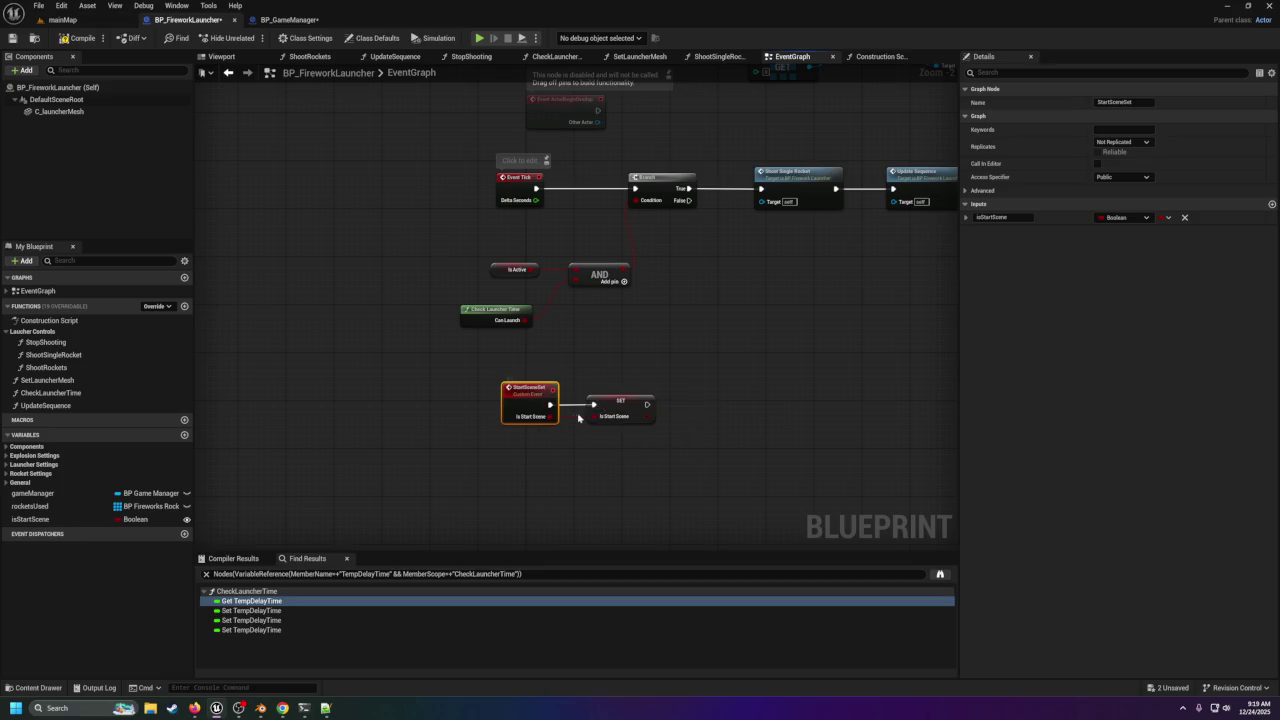
{"action": "left_click_drag", "start_coordinate": [500, 366], "coordinate": [676, 454]}
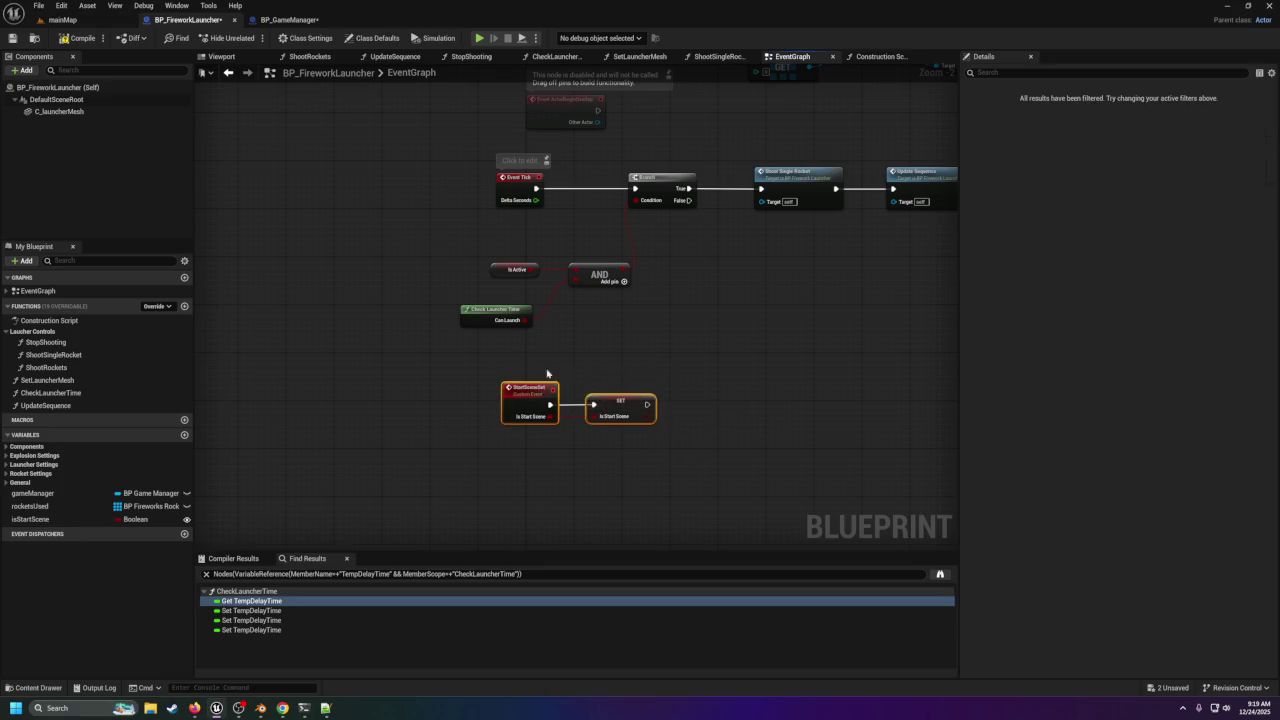
{"action": "left_click", "coordinate": [638, 353]}
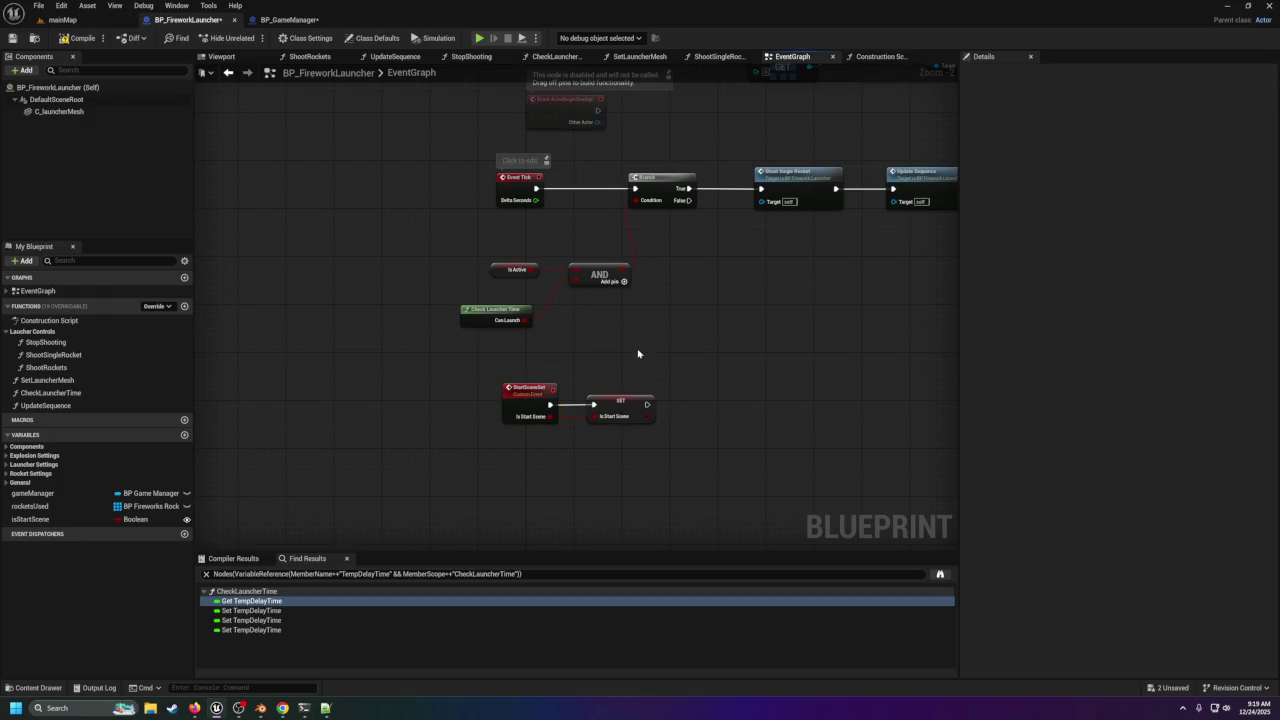
{"action": "scroll", "coordinate": [629, 350], "scroll_direction": "up", "scroll_amount": 1}
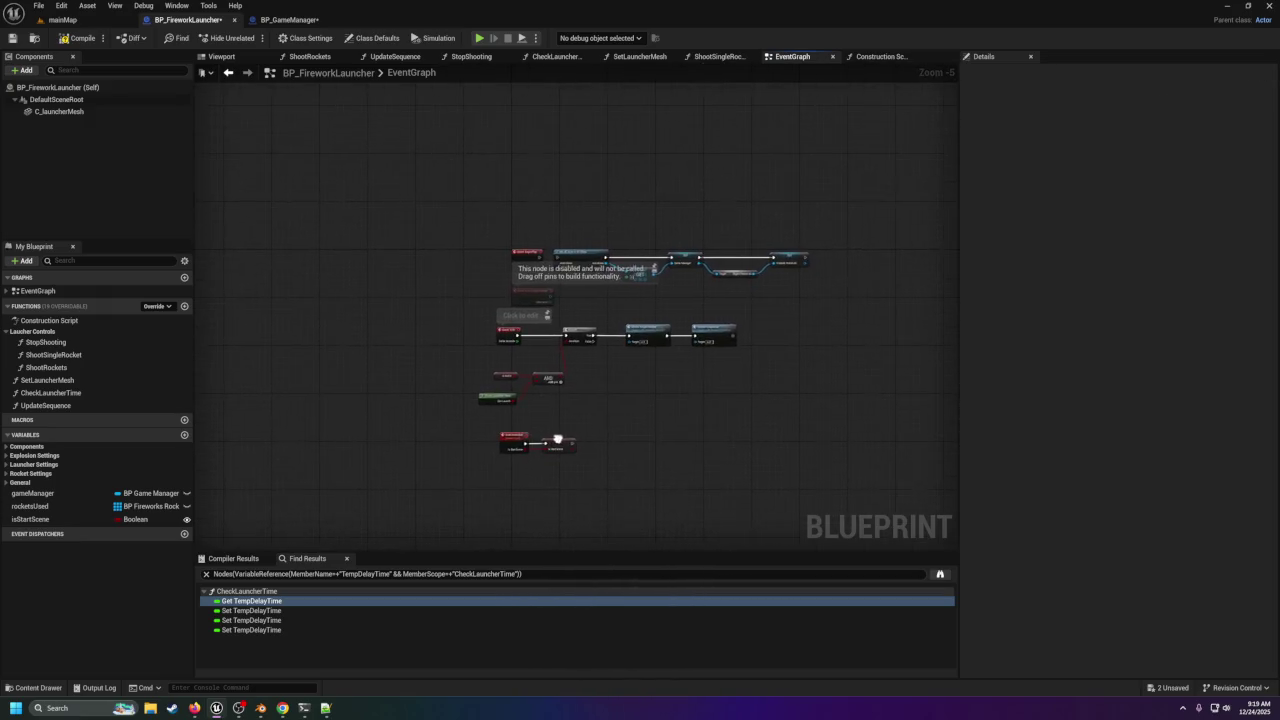
{"action": "mouse_move", "coordinate": [561, 426]}
{"action": "left_mouse_down"}
{"action": "mouse_move", "coordinate": [583, 354]}
{"action": "mouse_move", "coordinate": [617, 336]}
{"action": "left_mouse_up"}
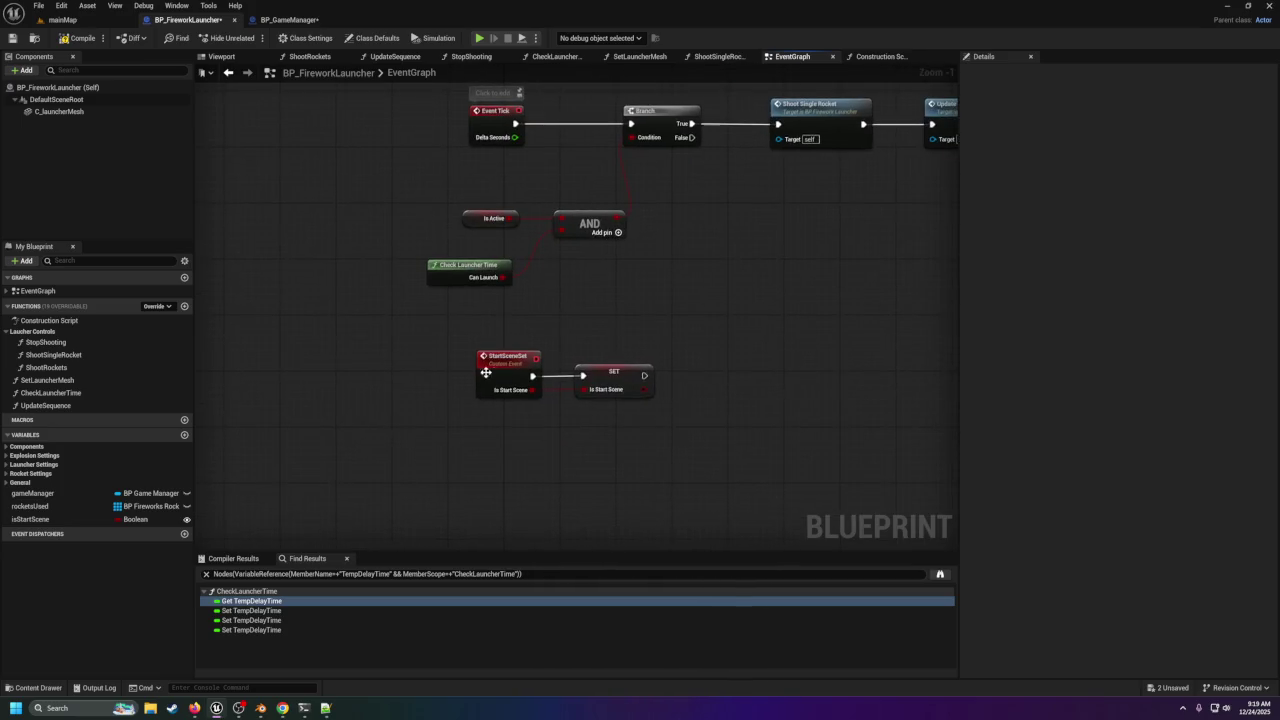
Save BP_GameManager and add a Start Scene Set call from the loop's Array Element.
{"action": "left_click", "coordinate": [261, 24]}
{"action": "left_click", "coordinate": [13, 38]}
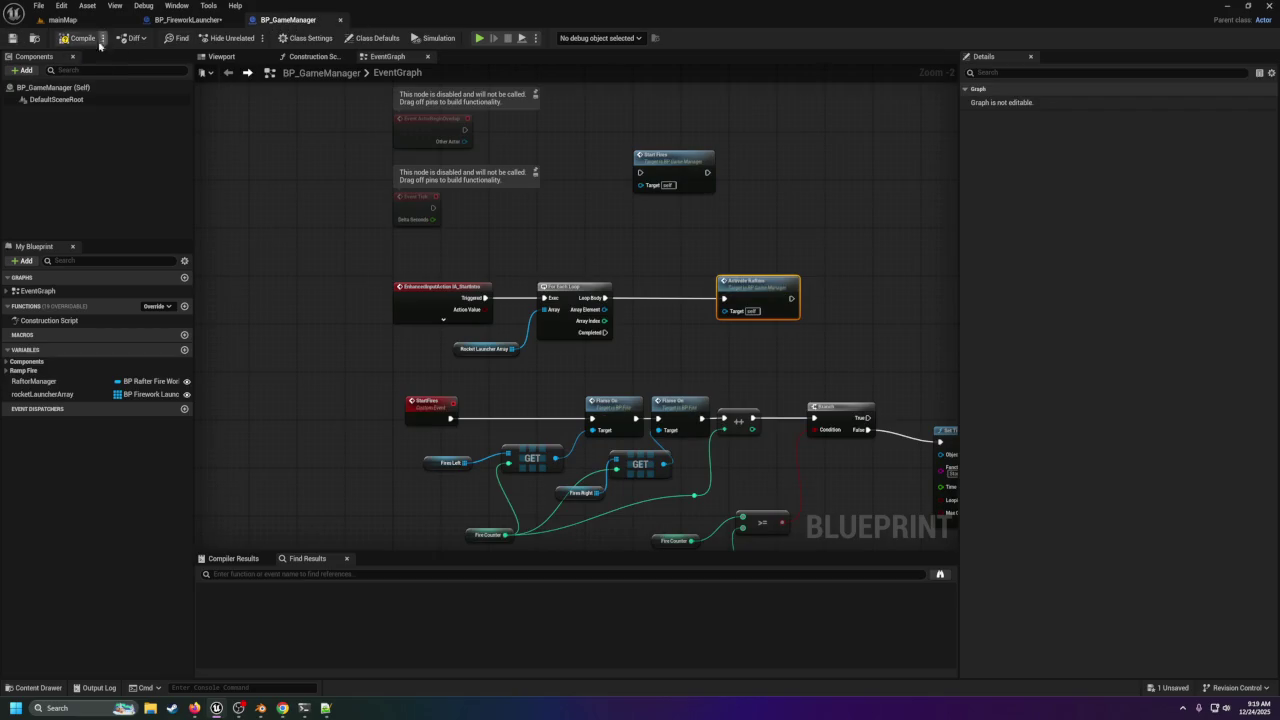
{"action": "left_click_drag", "start_coordinate": [735, 300], "coordinate": [798, 300]}
{"action": "left_click", "coordinate": [587, 310]}
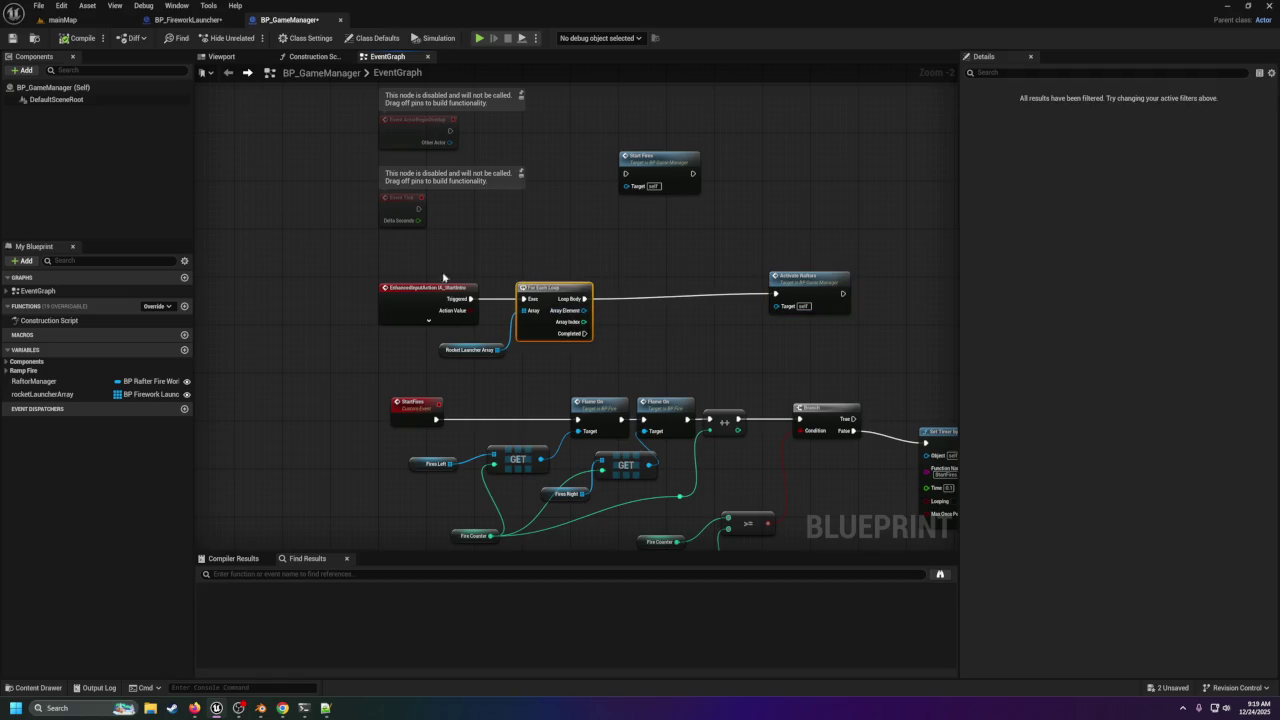
{"action": "mouse_move", "coordinate": [584, 310]}
{"action": "left_mouse_down"}
{"action": "mouse_move", "coordinate": [655, 316]}
{"action": "mouse_move", "coordinate": [578, 311]}
{"action": "mouse_move", "coordinate": [631, 318]}
{"action": "left_mouse_up"}
{"action": "type", "text": "start"}
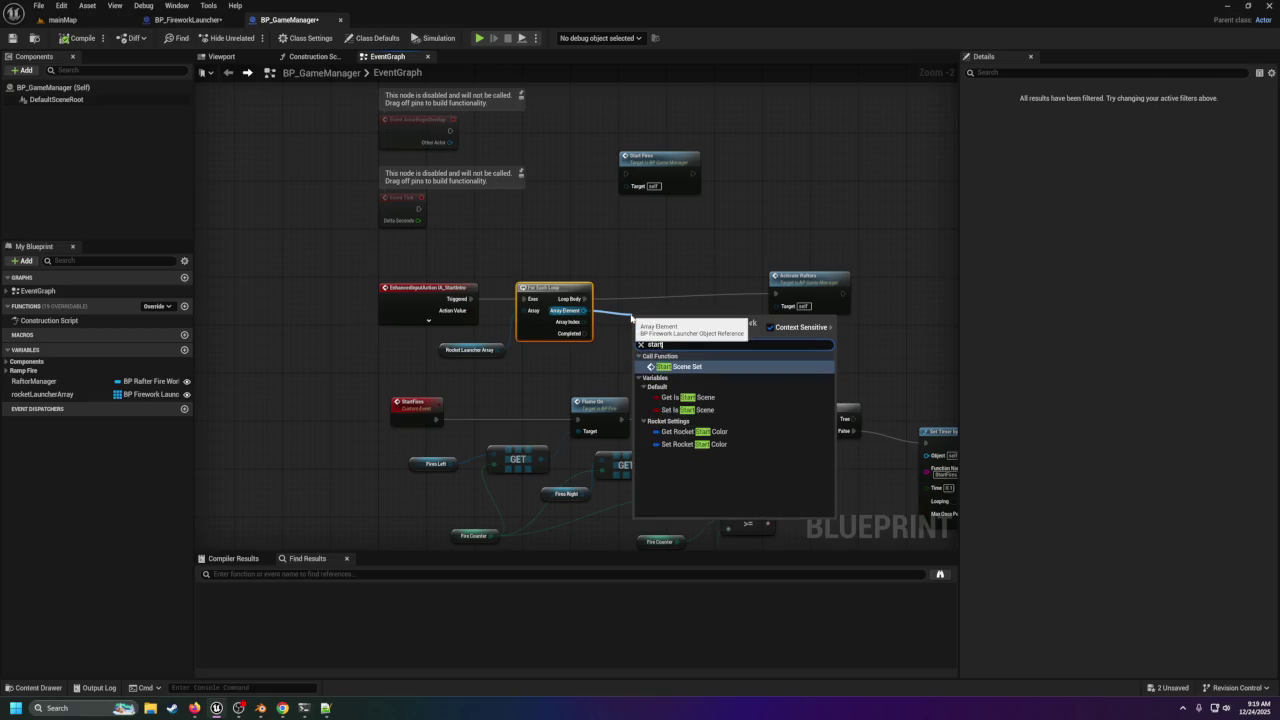
{"action": "key", "text": "Down"}
{"action": "key", "text": "Down"}
{"action": "key", "text": "Up"}
{"action": "key", "text": "Up"}
{"action": "key", "text": "Return"}
Wire Loop Body to Start Scene Set with Is Start Scene ticked, Completed to Activate Rafters.
{"action": "left_click_drag", "start_coordinate": [670, 330], "coordinate": [665, 293]}
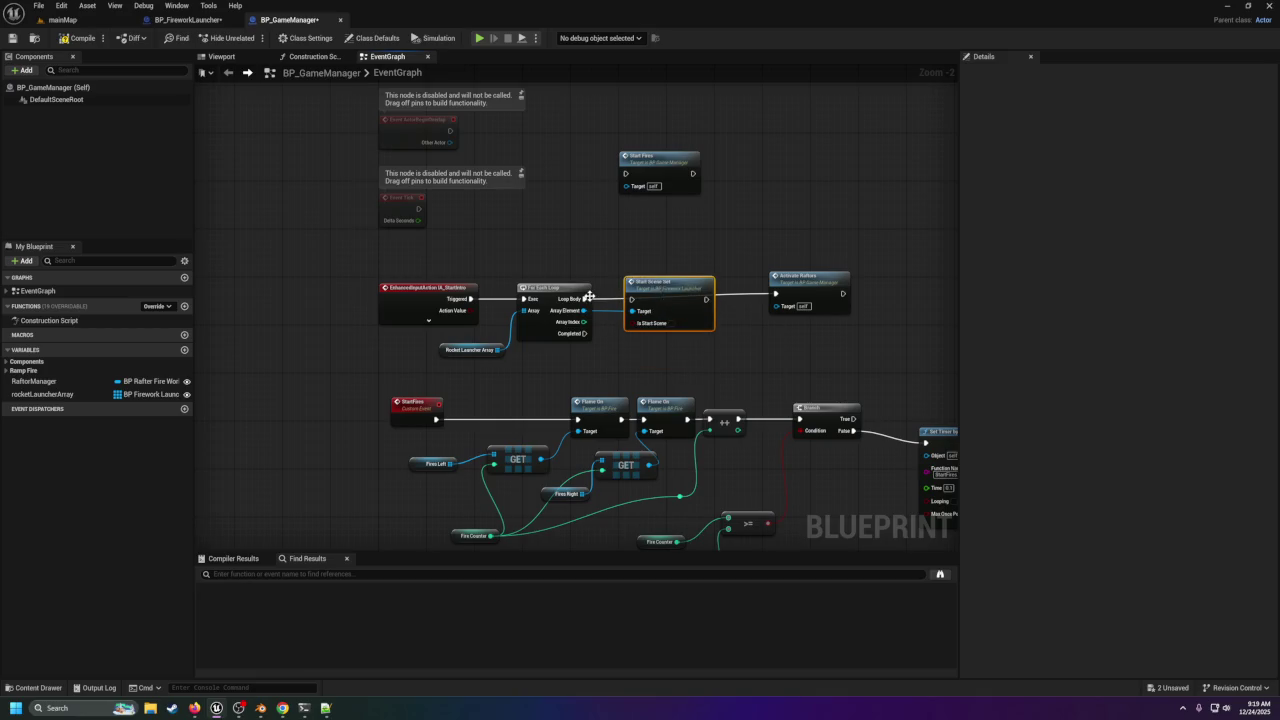
{"action": "left_click_drag", "start_coordinate": [588, 298], "coordinate": [677, 287]}
{"action": "left_click", "coordinate": [671, 323]}
{"action": "mouse_move", "coordinate": [585, 333]}
{"action": "left_mouse_down"}
{"action": "mouse_move", "coordinate": [795, 293]}
{"action": "mouse_move", "coordinate": [807, 336]}
{"action": "left_mouse_up"}
{"action": "left_click_drag", "start_coordinate": [657, 278], "coordinate": [674, 285]}
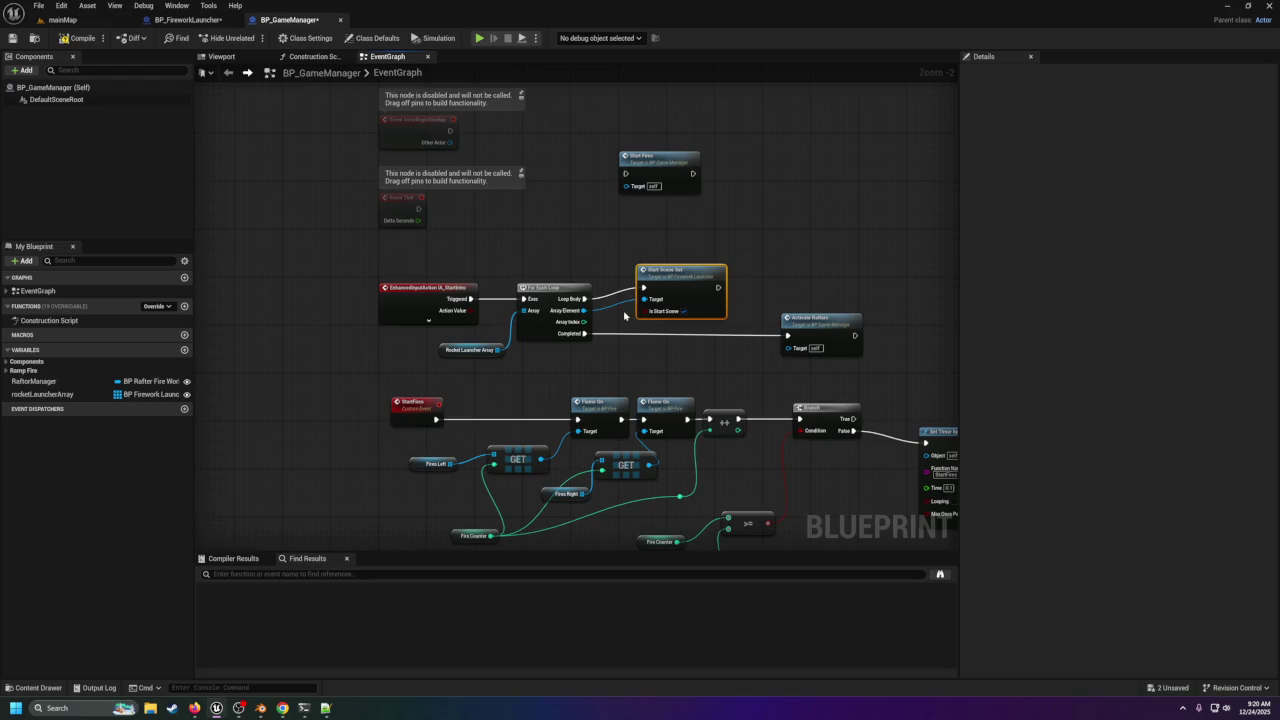
{"action": "left_click", "coordinate": [186, 20]}
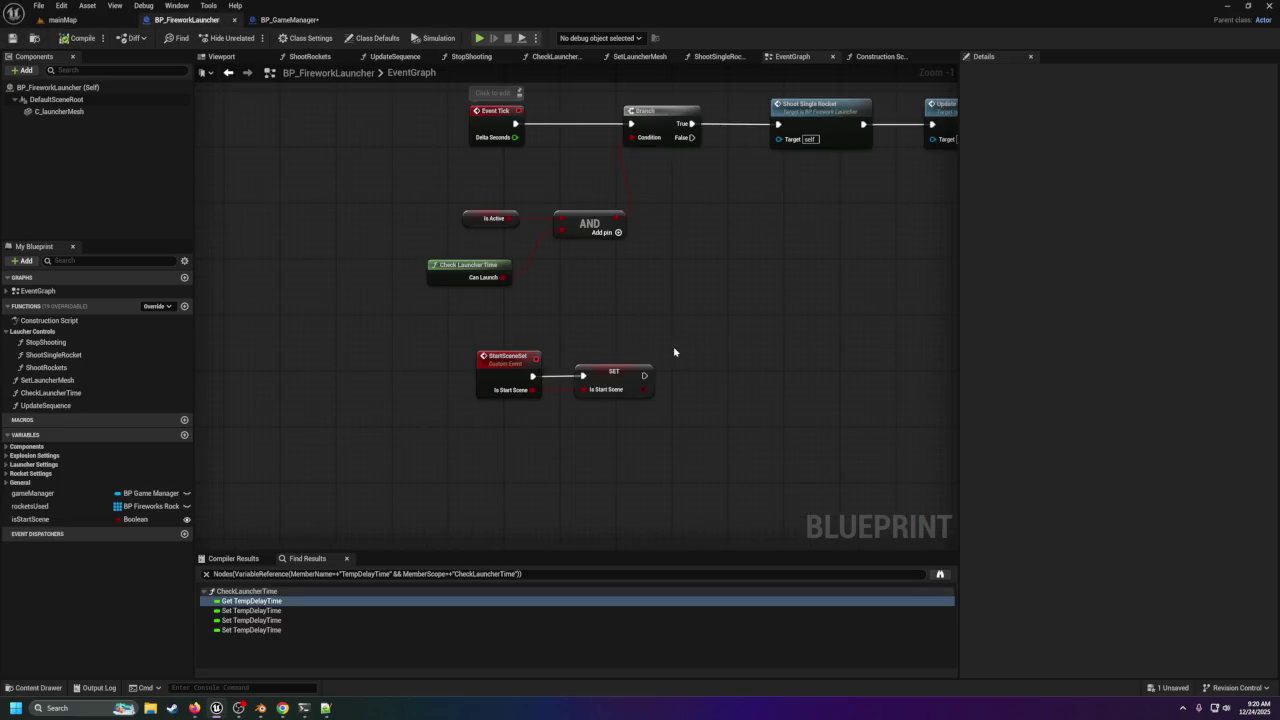
{"action": "scroll", "coordinate": [486, 343], "scroll_direction": "down", "scroll_amount": 2}
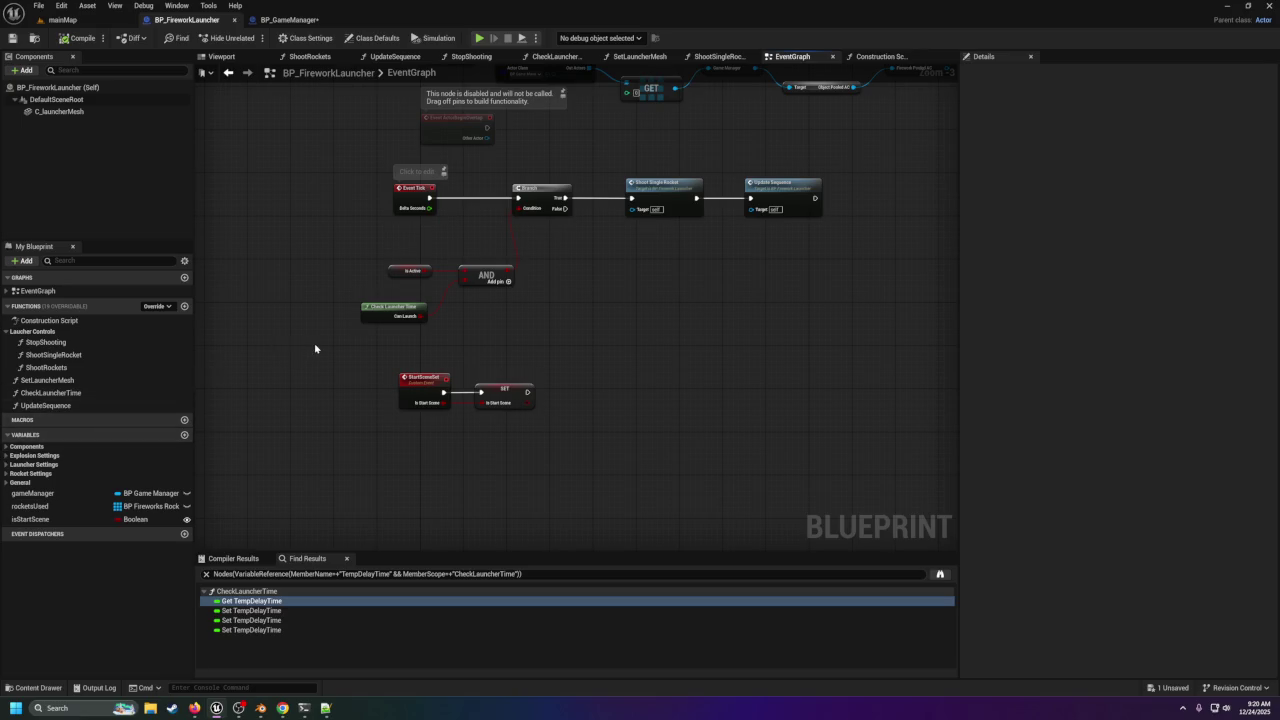
{"action": "left_click_drag", "start_coordinate": [535, 358], "coordinate": [524, 465]}
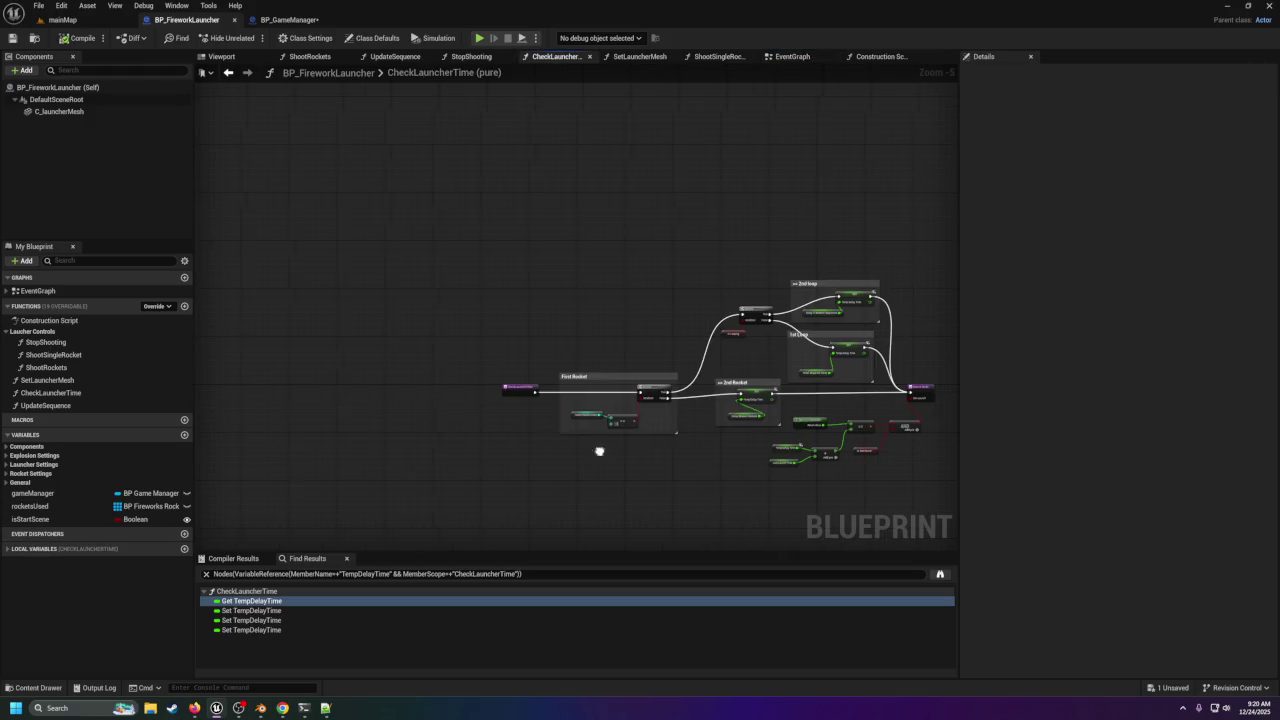
{"action": "scroll", "coordinate": [598, 447], "scroll_direction": "up", "scroll_amount": 5}
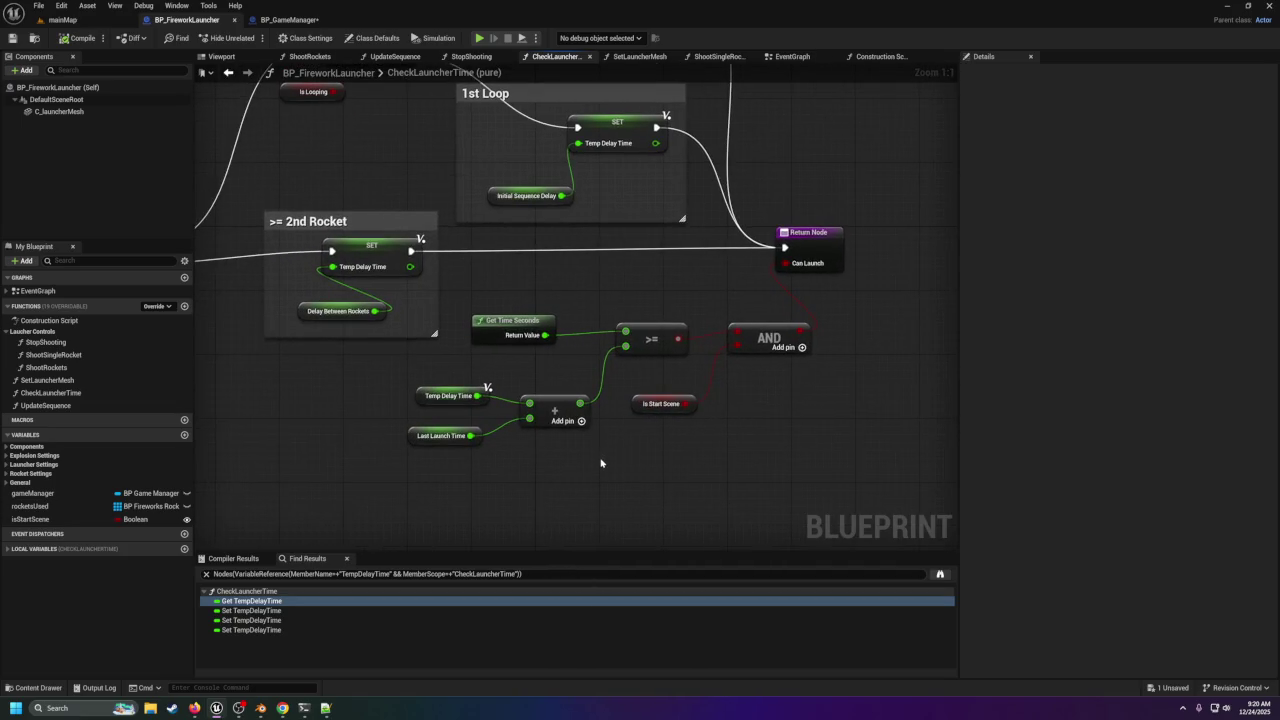
{"action": "left_click_drag", "start_coordinate": [601, 462], "coordinate": [698, 497]}
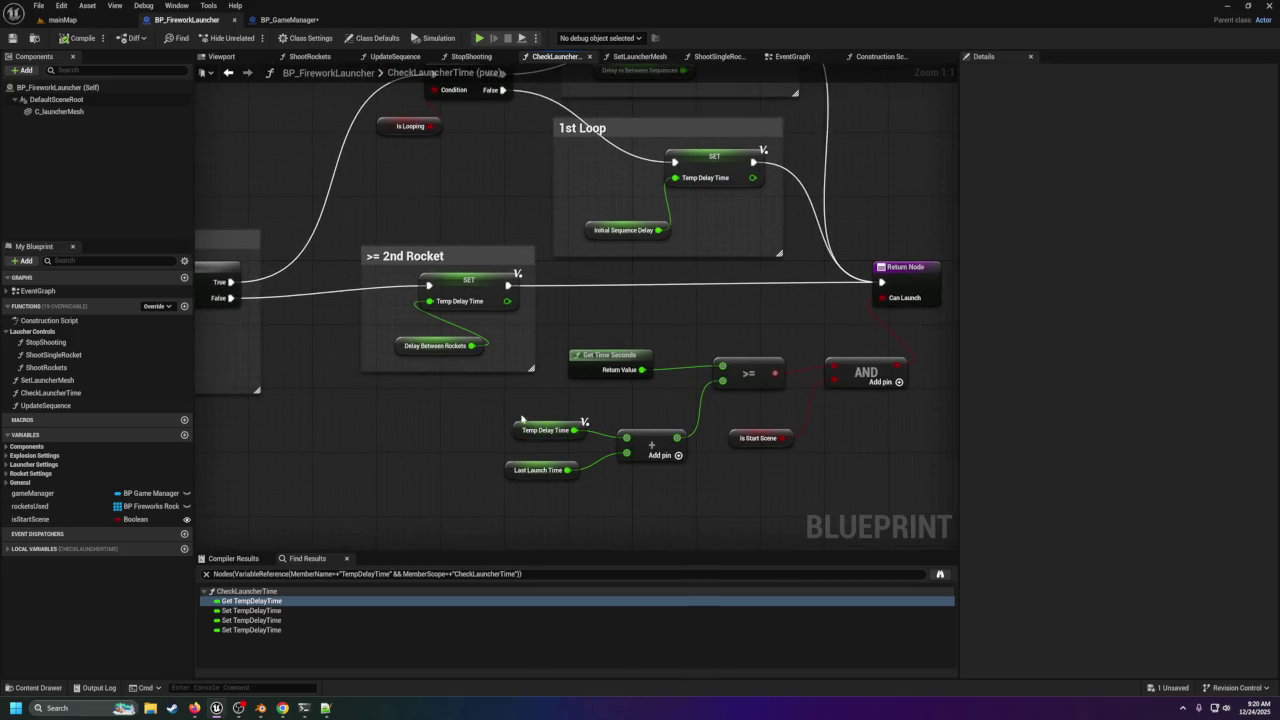
{"action": "left_click_drag", "start_coordinate": [499, 415], "coordinate": [596, 452]}
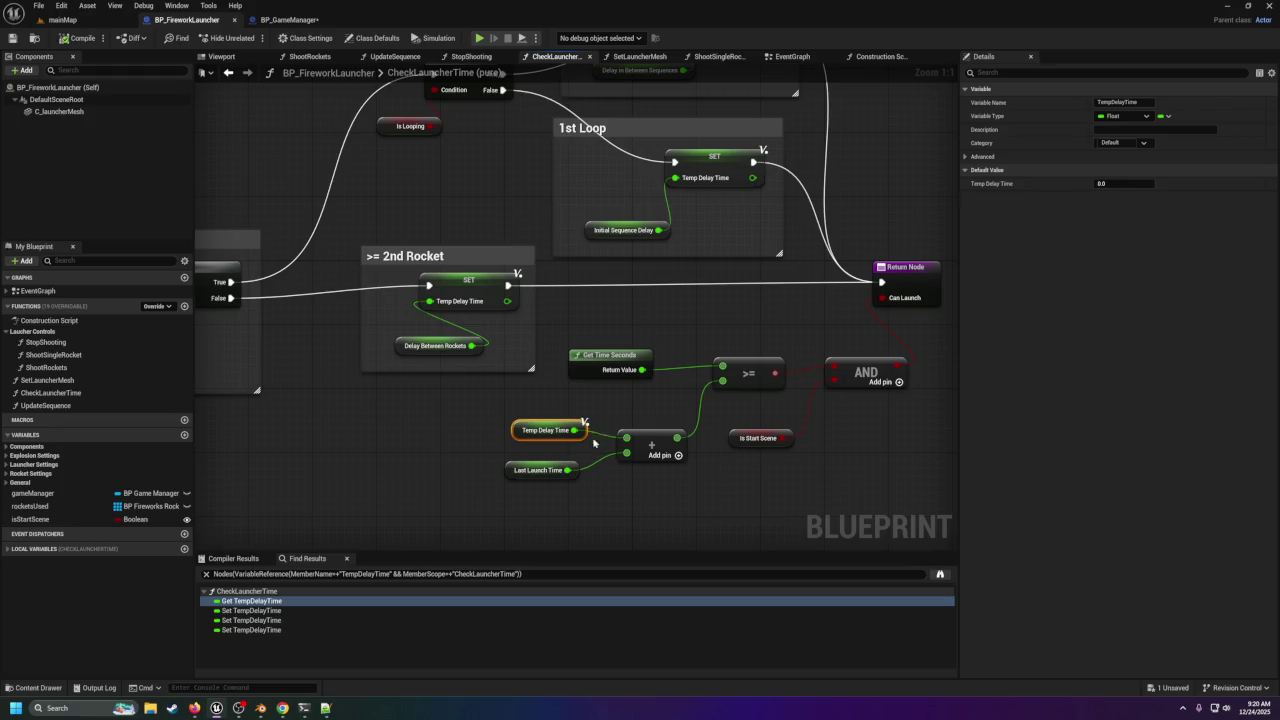
{"action": "left_click", "coordinate": [588, 229]}
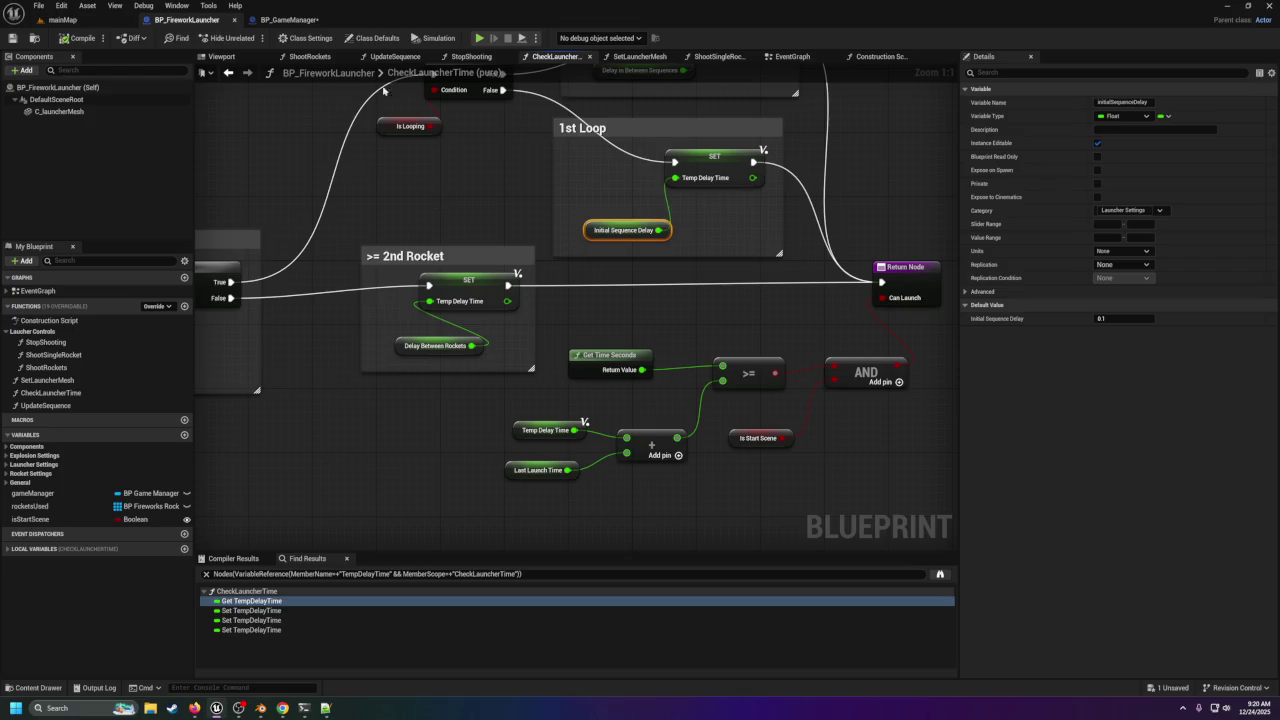
{"action": "left_click", "coordinate": [290, 20]}
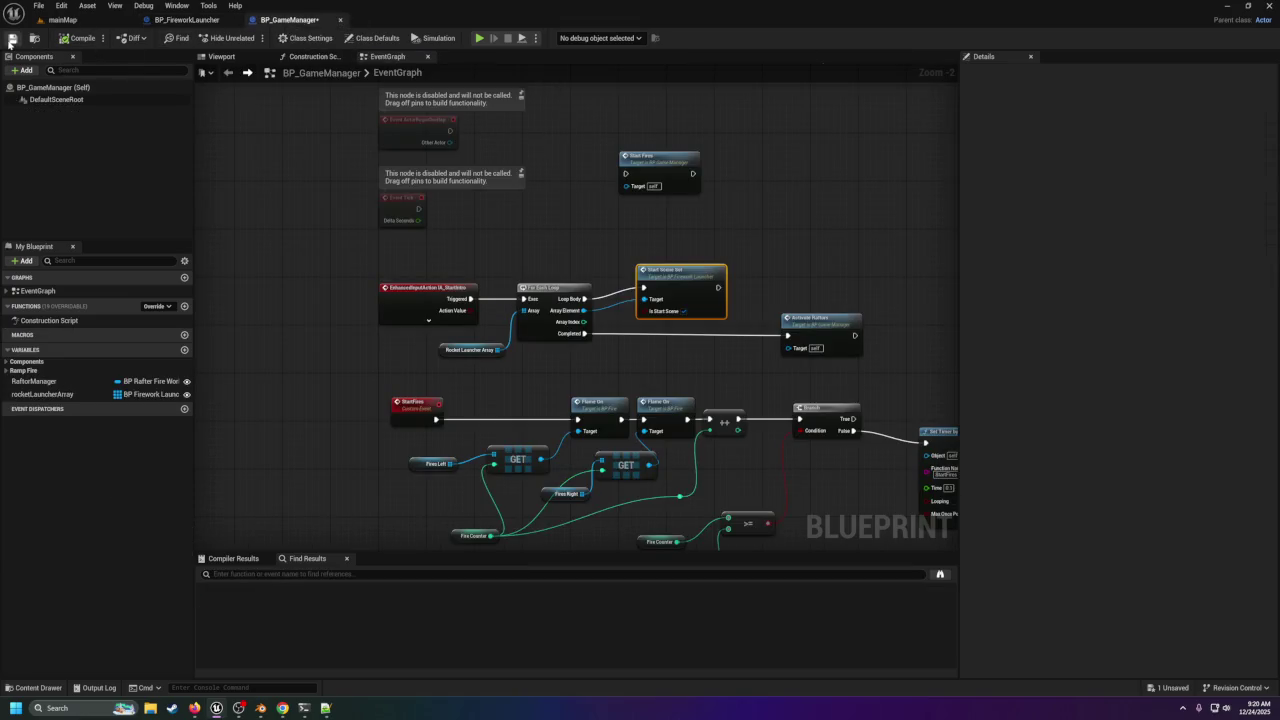
Save BP_GameManager, then select Initial Sequence Delay in BP_FireworkLauncher's CheckLauncherTime graph.
{"action": "left_click", "coordinate": [12, 38]}
{"action": "left_click", "coordinate": [185, 20]}
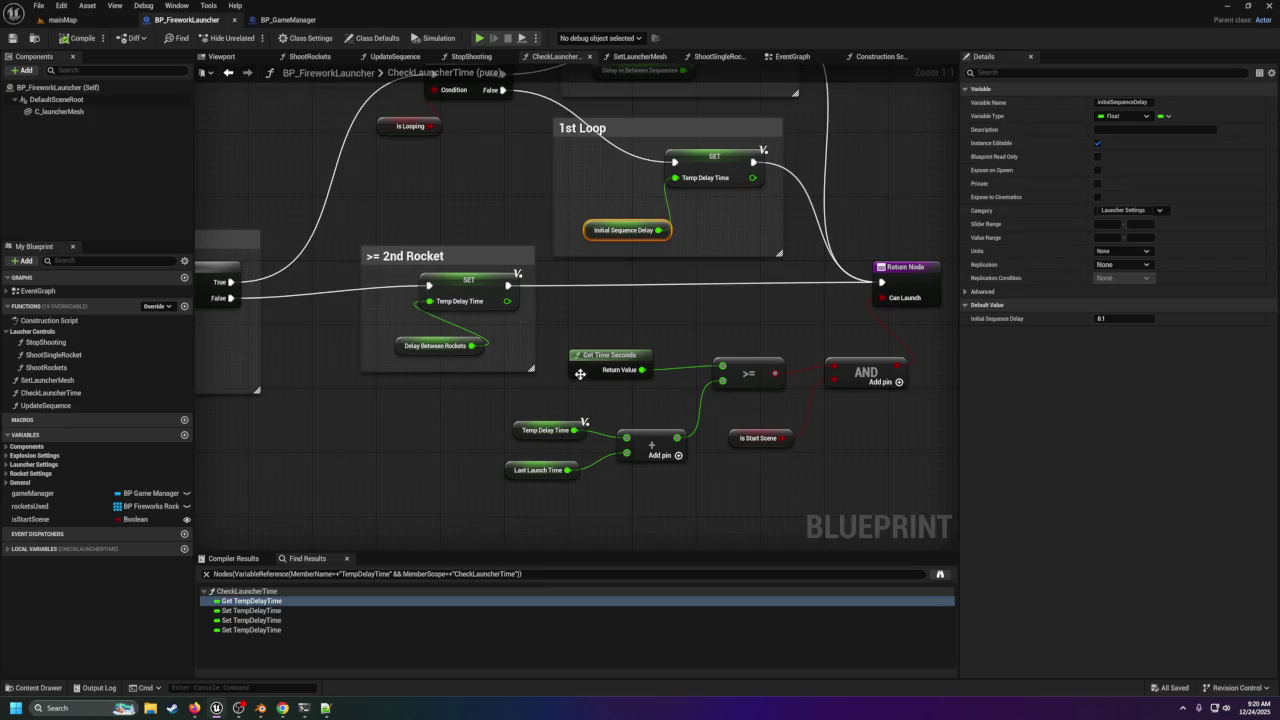
{"action": "left_click", "coordinate": [522, 428]}
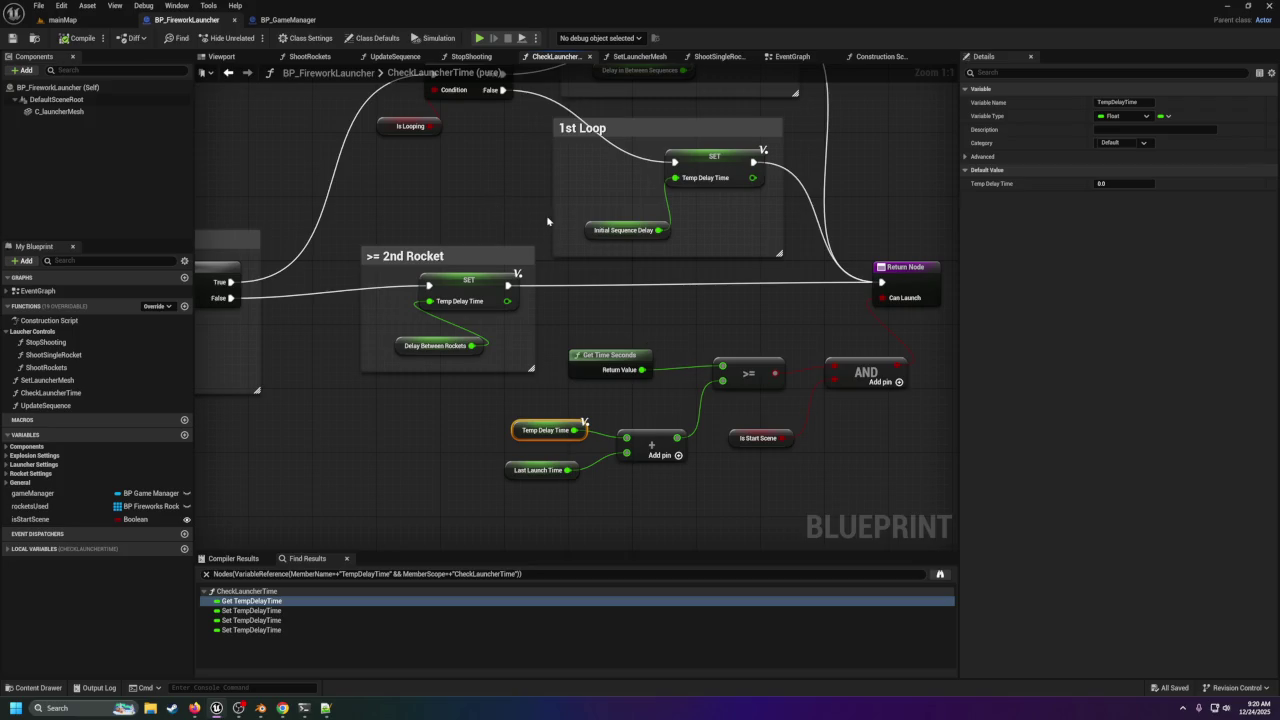
{"action": "mouse_move", "coordinate": [370, 218]}
{"action": "left_mouse_down"}
{"action": "mouse_move", "coordinate": [852, 208]}
{"action": "mouse_move", "coordinate": [564, 221]}
{"action": "left_mouse_up"}
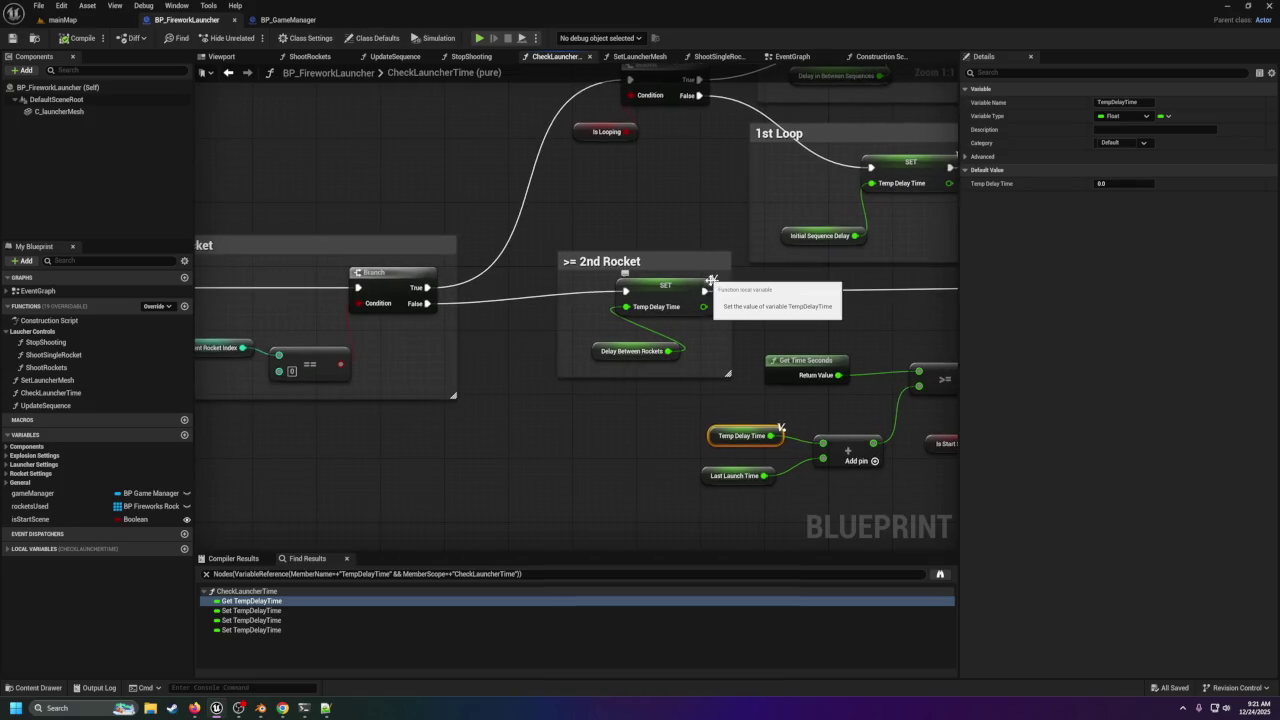
{"action": "left_click_drag", "start_coordinate": [709, 279], "coordinate": [649, 363]}
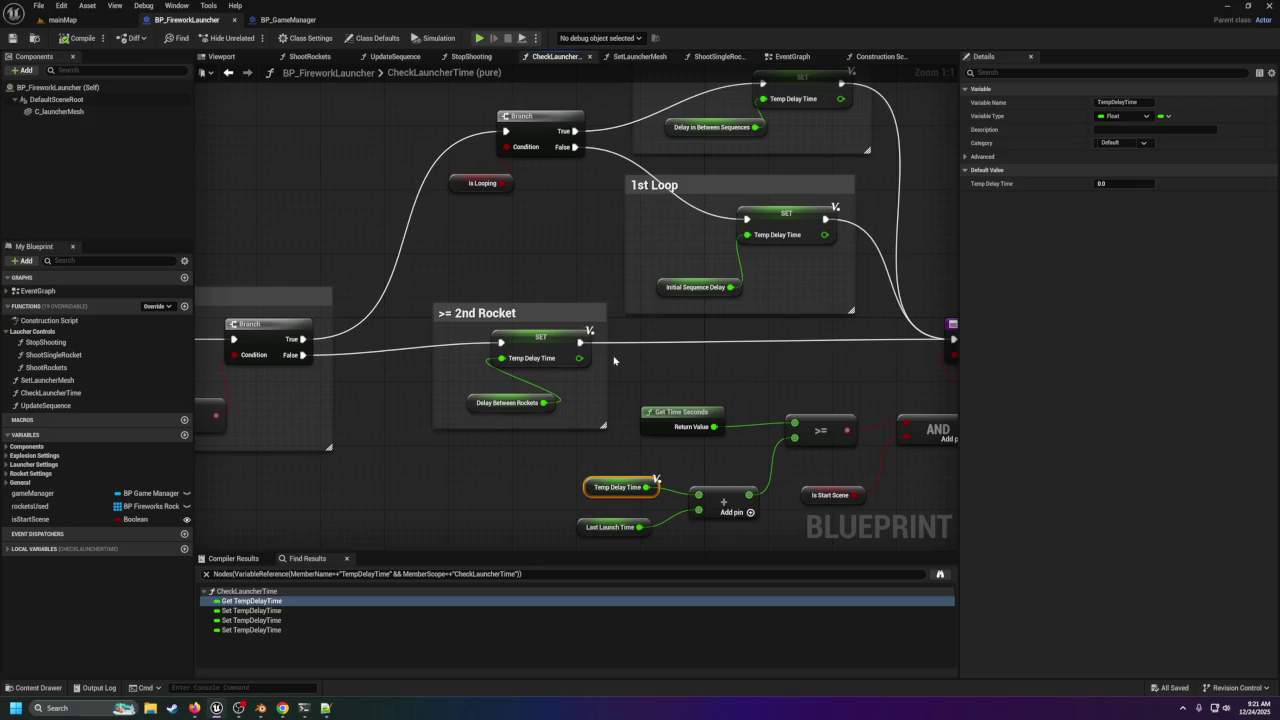
{"action": "mouse_move", "coordinate": [614, 359]}
{"action": "left_mouse_down"}
{"action": "mouse_move", "coordinate": [993, 355]}
{"action": "mouse_move", "coordinate": [563, 326]}
{"action": "left_mouse_up"}
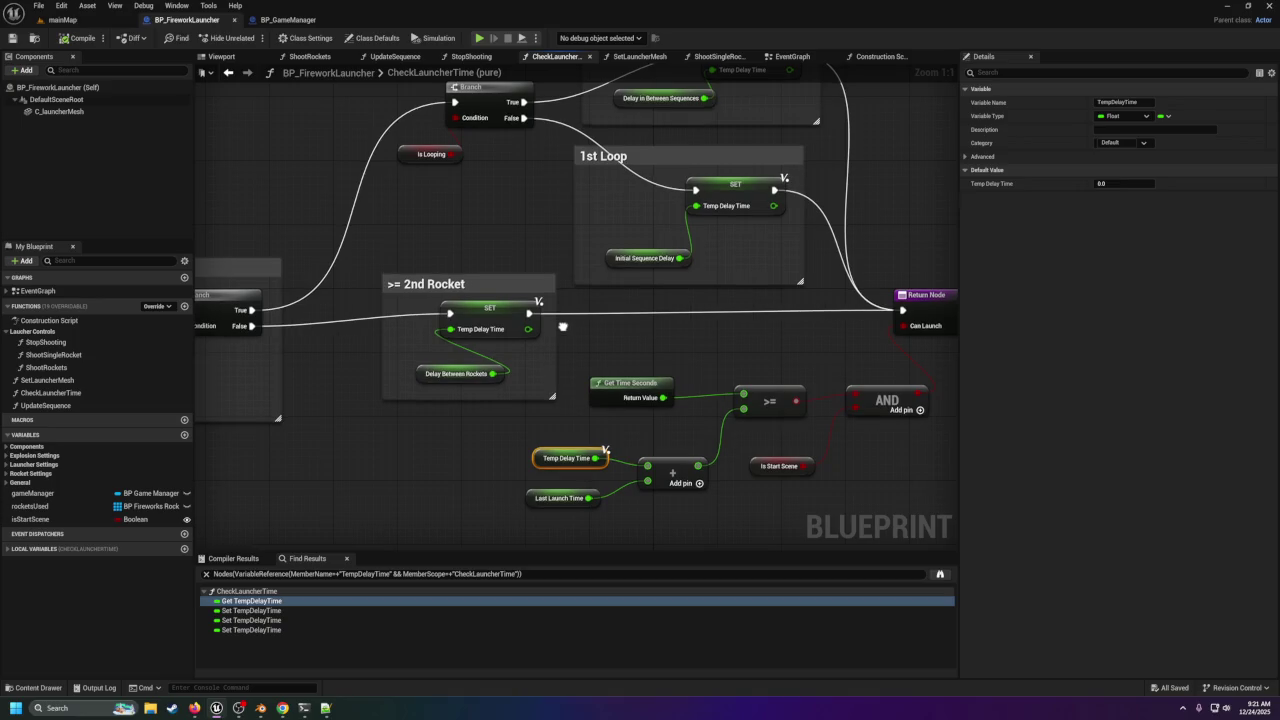
{"action": "left_click_drag", "start_coordinate": [603, 244], "coordinate": [711, 270]}
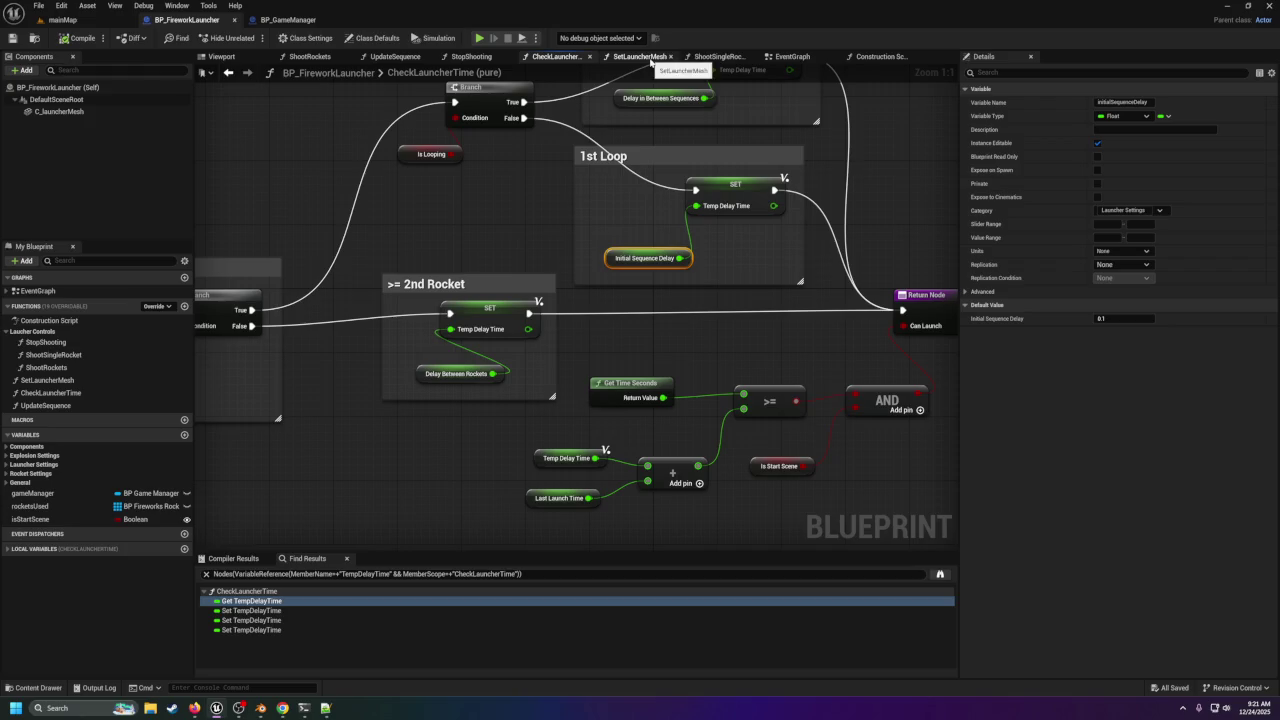
Add Get and Set Initial Sequence Delay nodes, placing the setter above the StartSceneSet wire.
{"action": "left_click", "coordinate": [795, 57]}
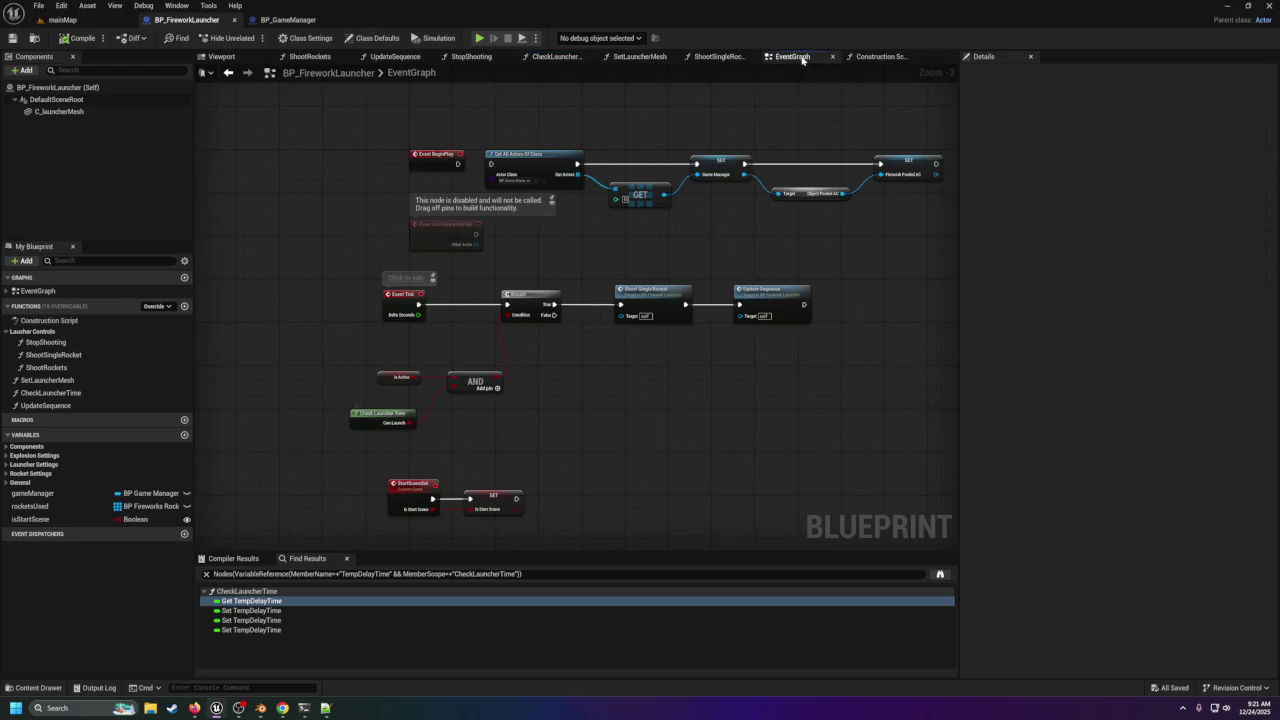
{"action": "left_click_drag", "start_coordinate": [550, 357], "coordinate": [685, 357]}
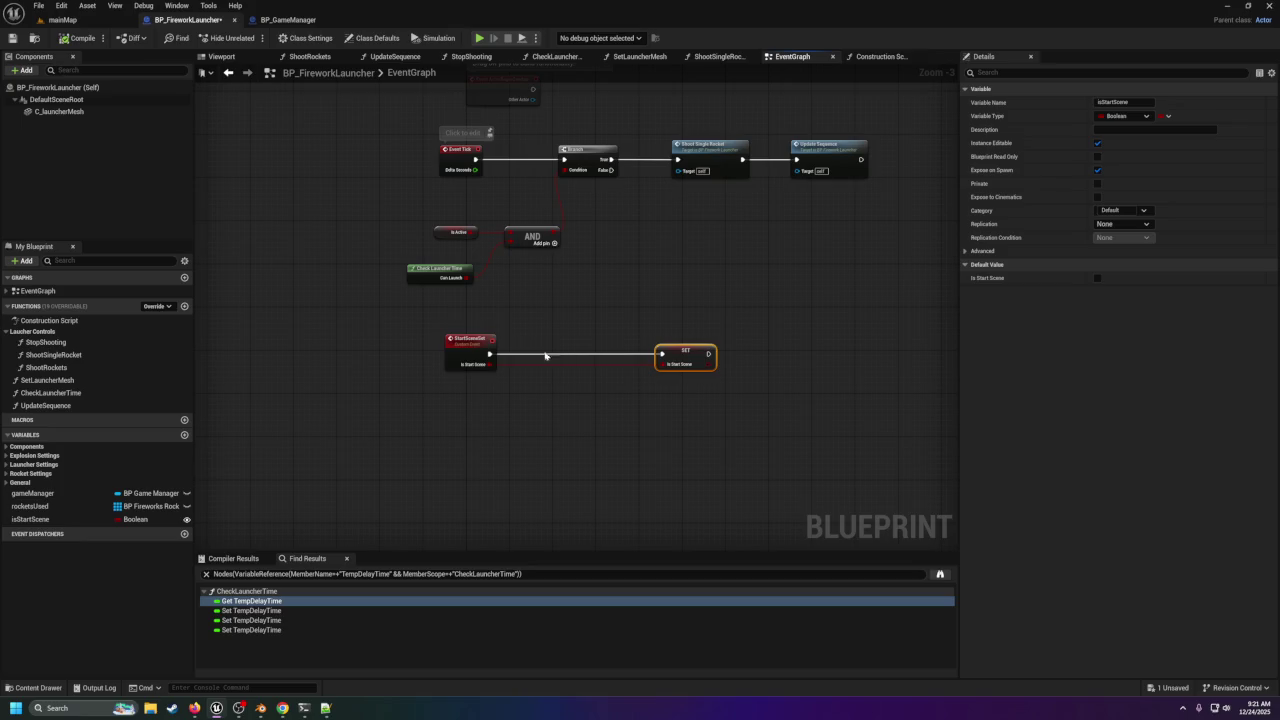
{"action": "right_click", "coordinate": [537, 357]}
{"action": "left_click", "coordinate": [354, 418]}
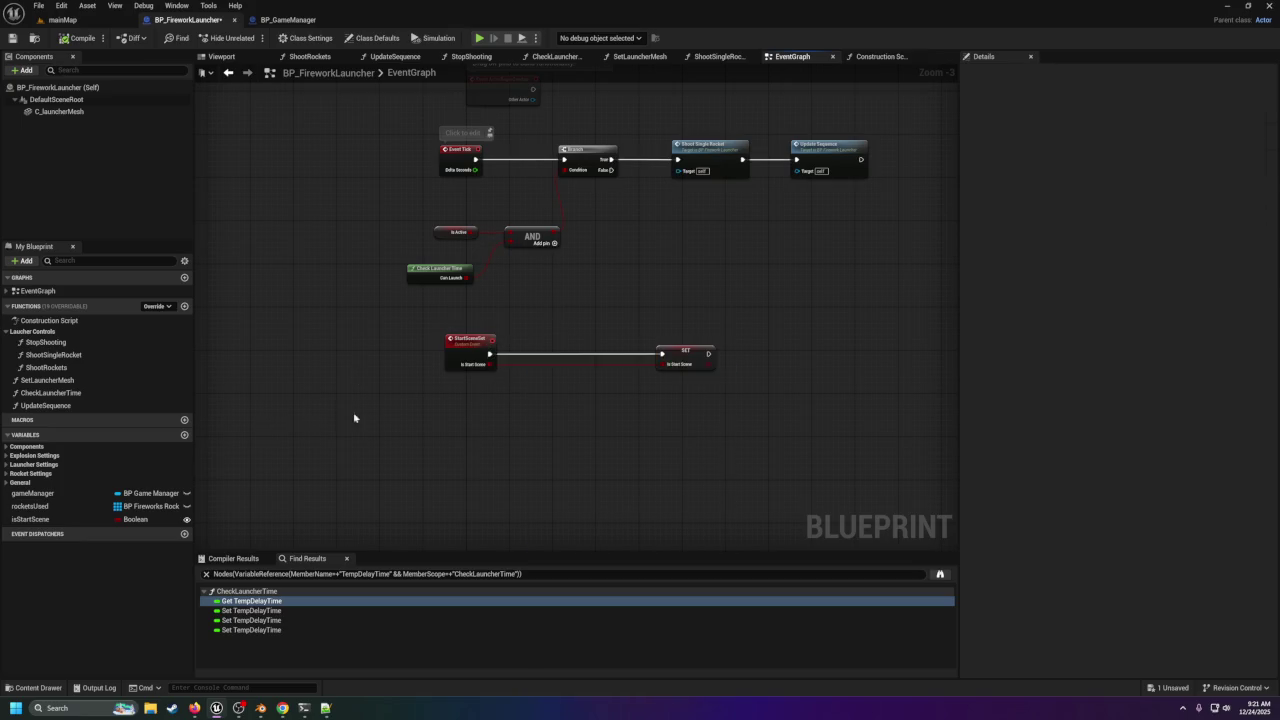
{"action": "right_click", "coordinate": [453, 424]}
{"action": "type", "text": "i"}
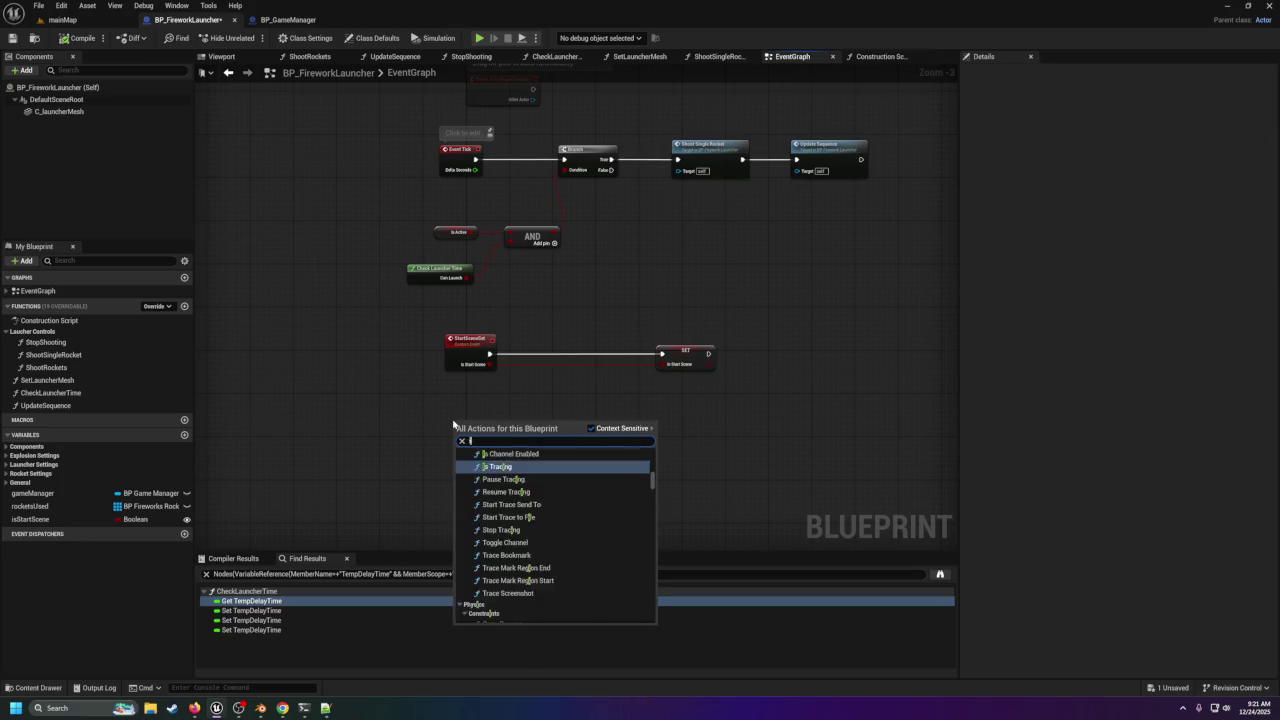
{"action": "type", "text": "nitial"}
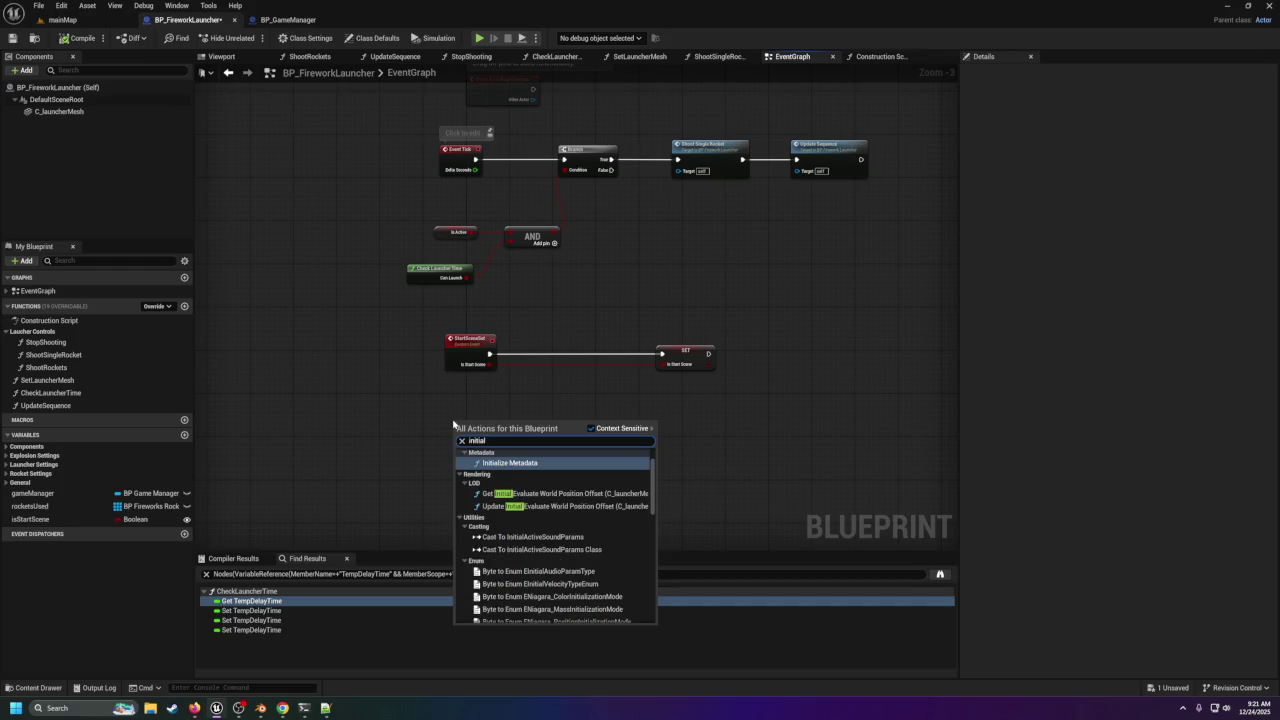
{"action": "type", "text": " del"}
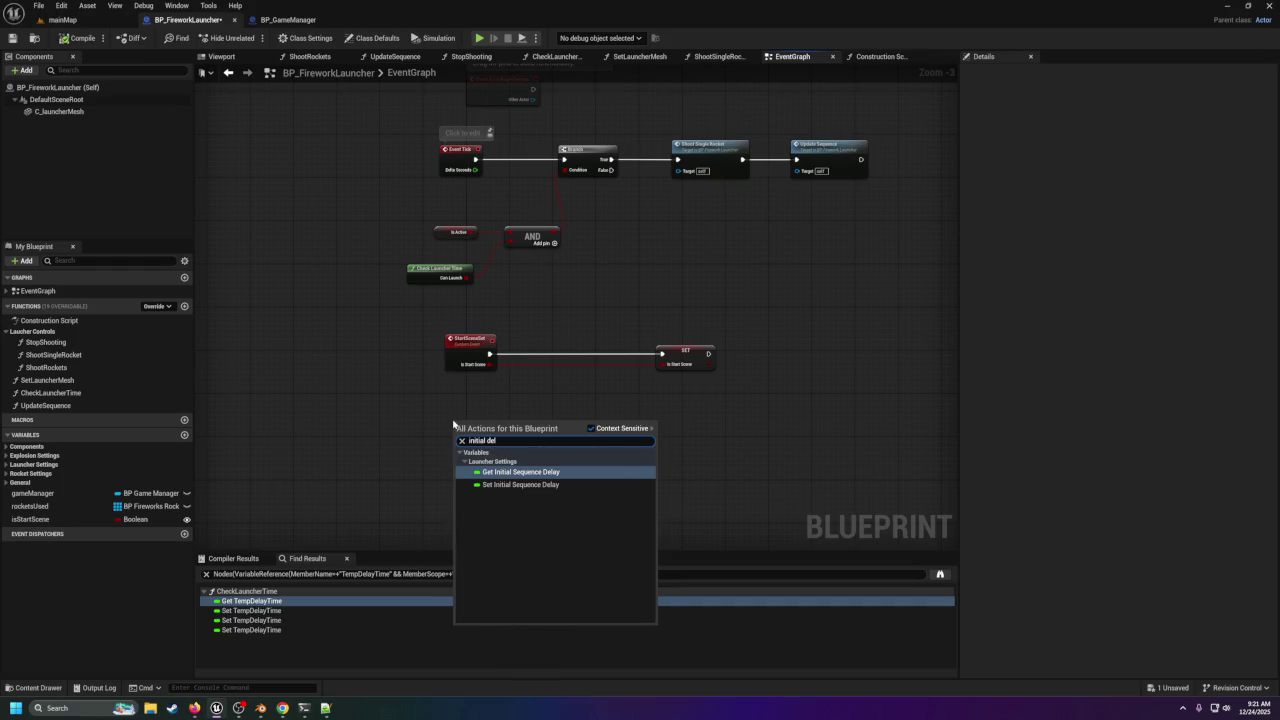
{"action": "left_click", "coordinate": [526, 474]}
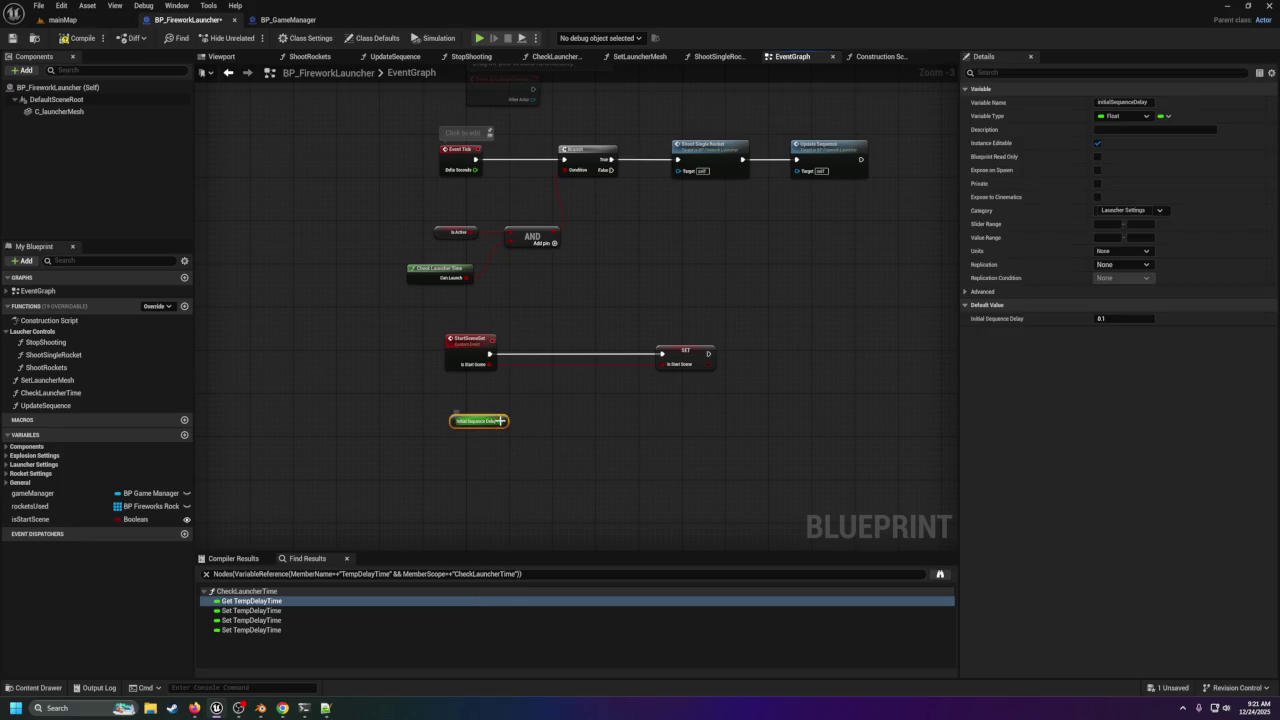
{"action": "right_click", "coordinate": [549, 397]}
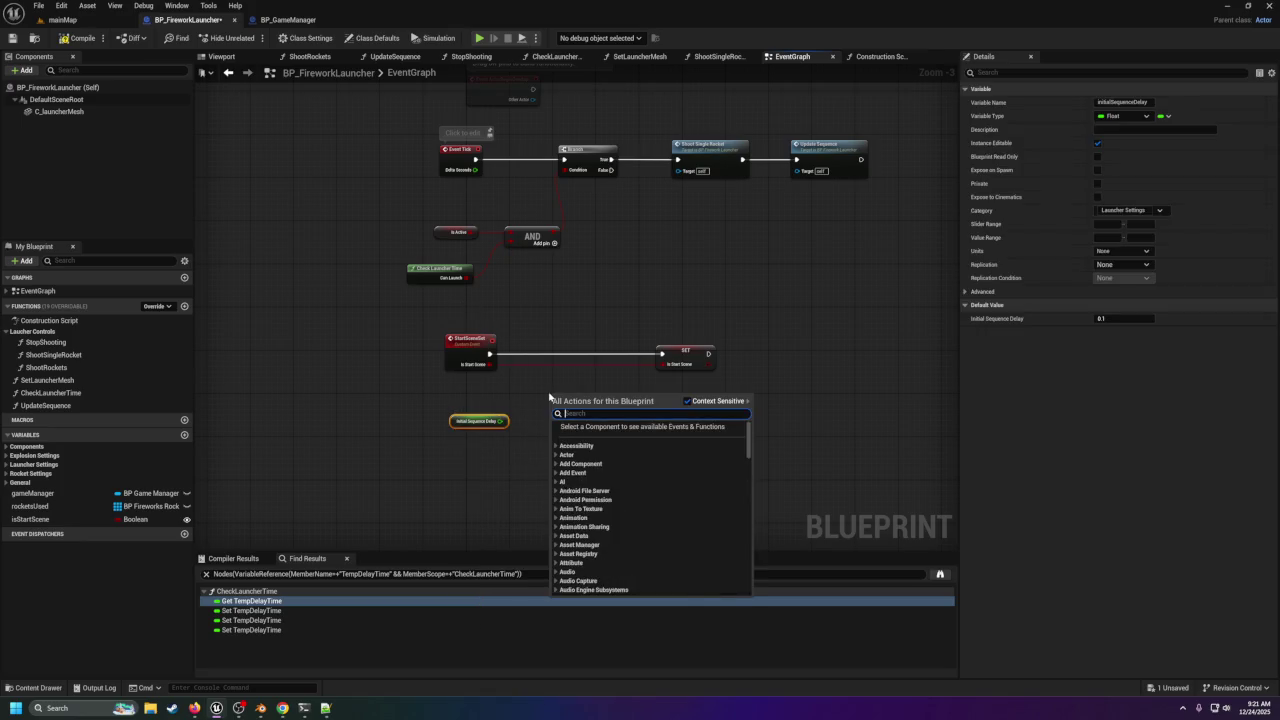
{"action": "type", "text": "initial se"}
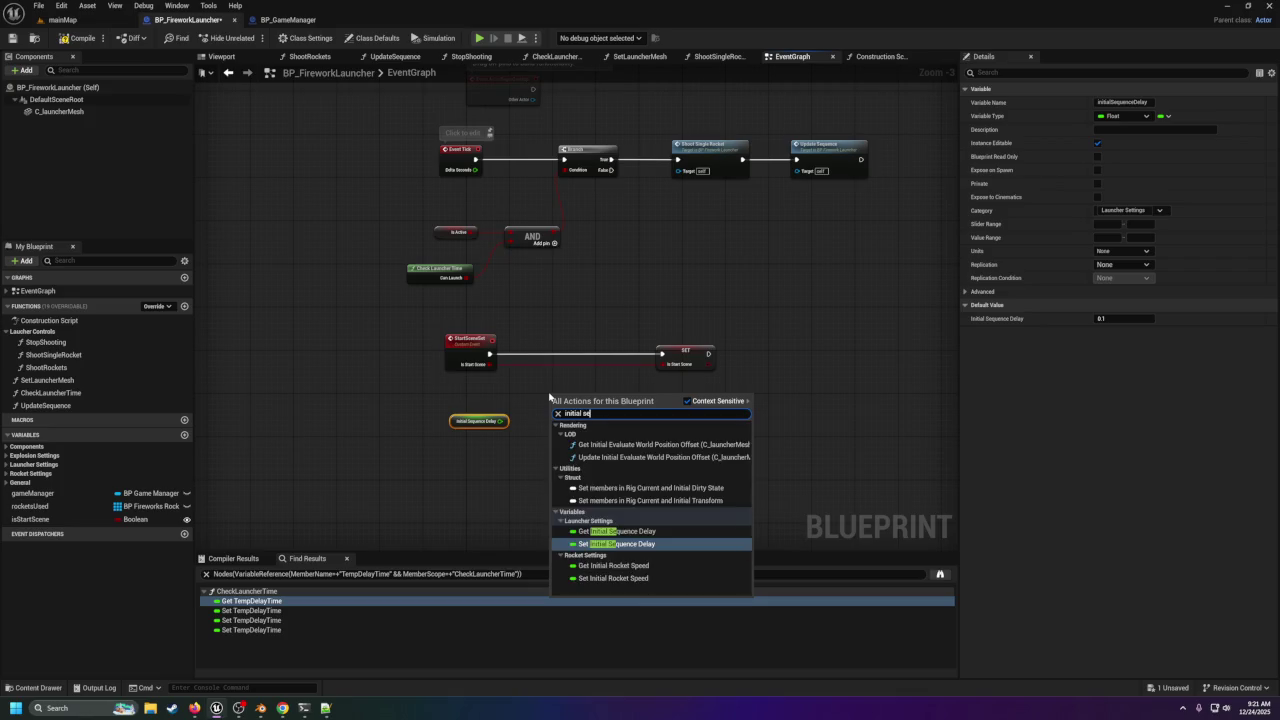
{"action": "type", "text": "q"}
{"action": "key", "text": "Return"}
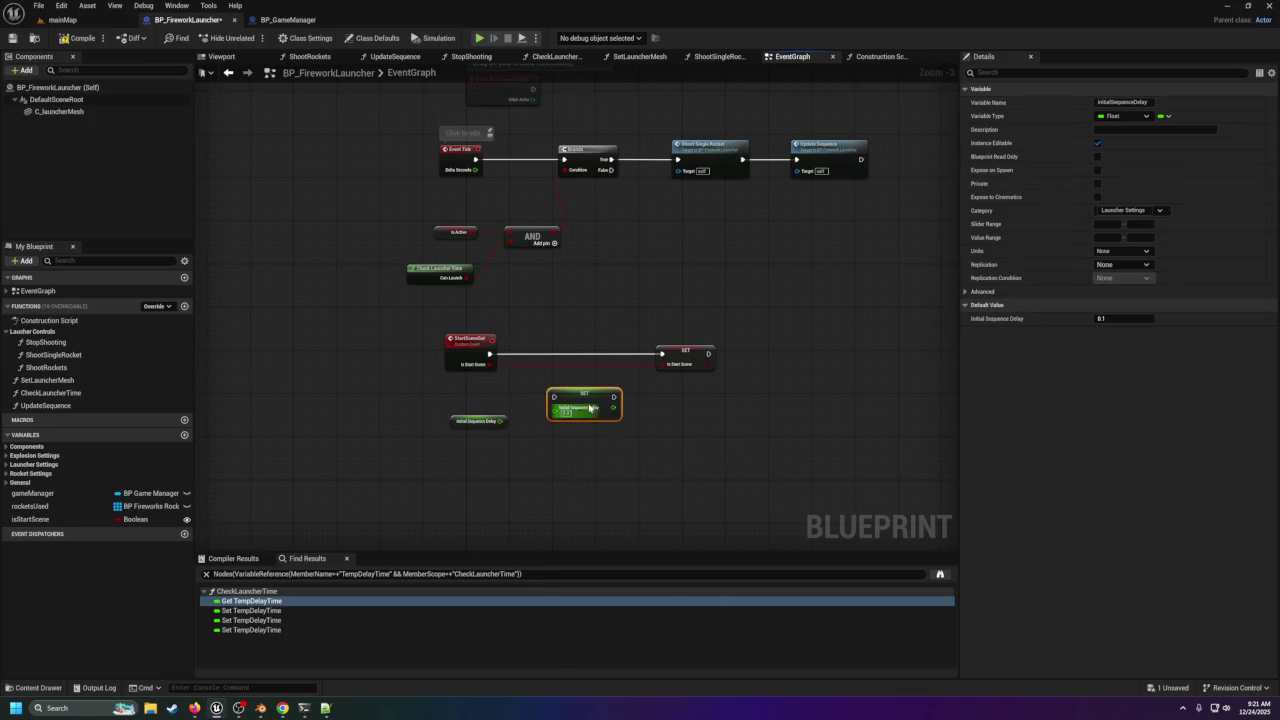
{"action": "left_click_drag", "start_coordinate": [590, 407], "coordinate": [620, 321]}
{"action": "left_click_drag", "start_coordinate": [688, 358], "coordinate": [742, 358]}
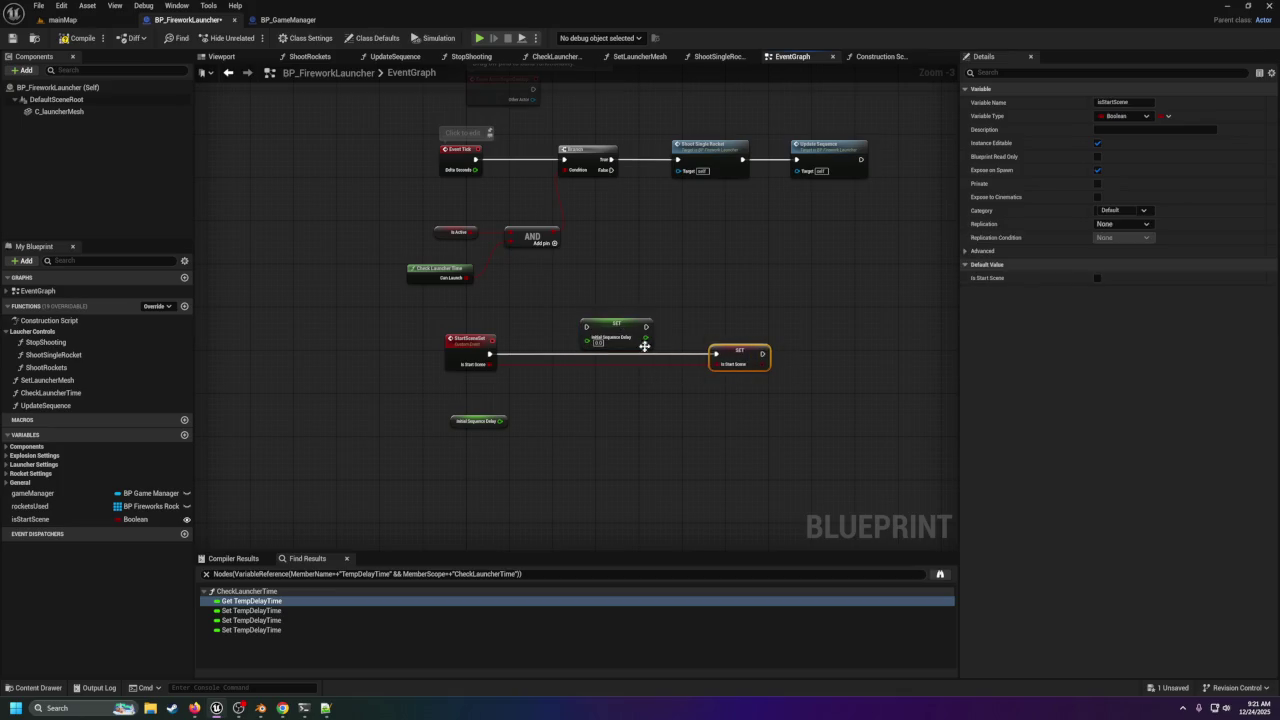
Search the action list for current time nodes, closing it without adding anything.
{"action": "right_click", "coordinate": [480, 453]}
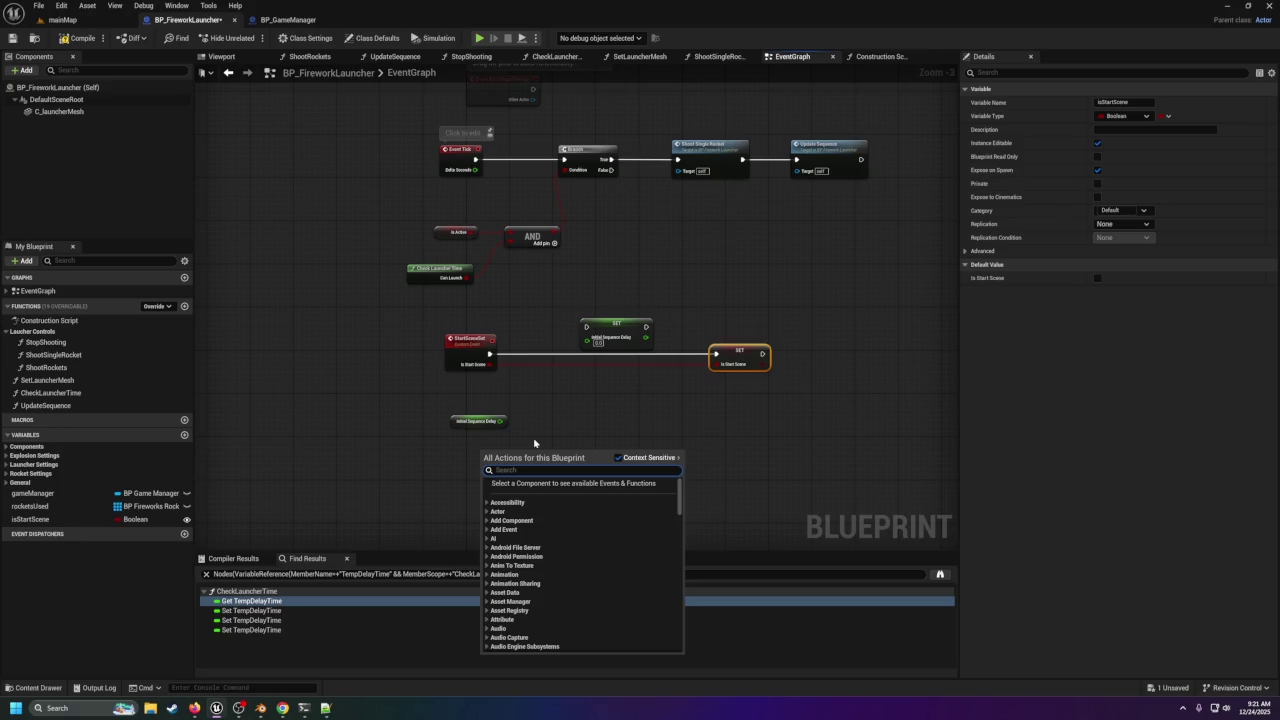
{"action": "type", "text": "curr"}
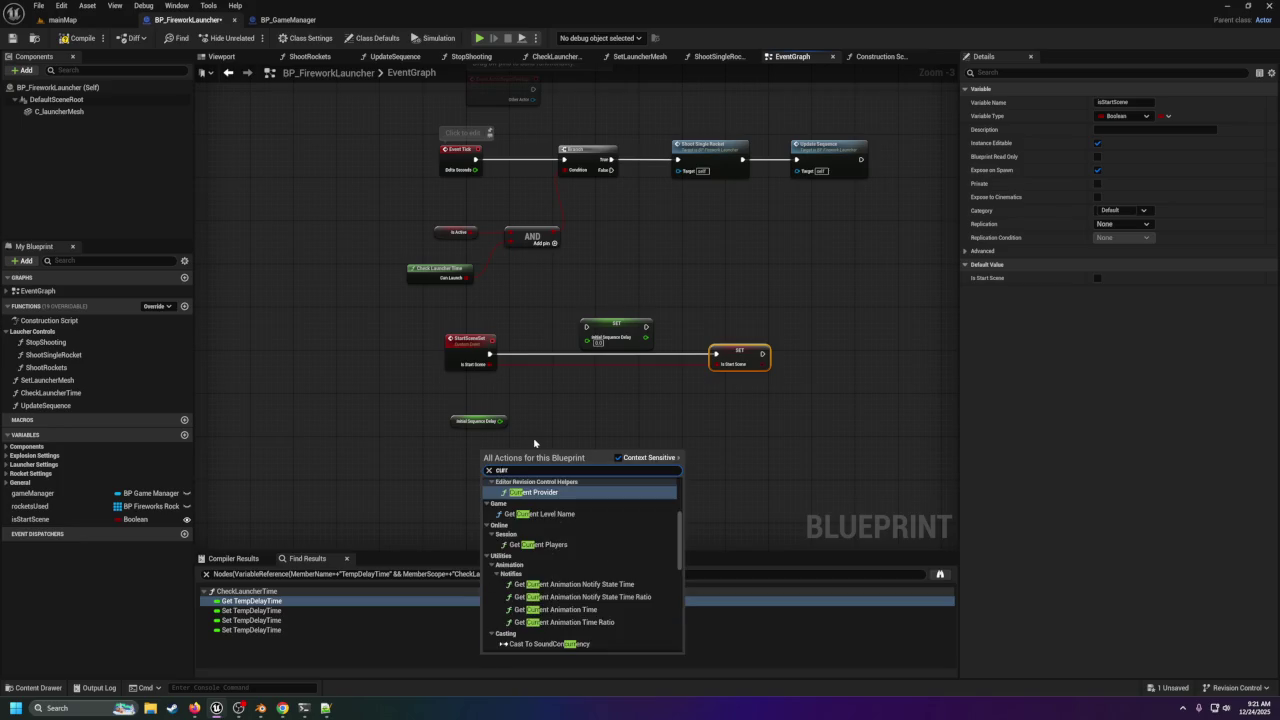
{"action": "type", "text": "ent time"}
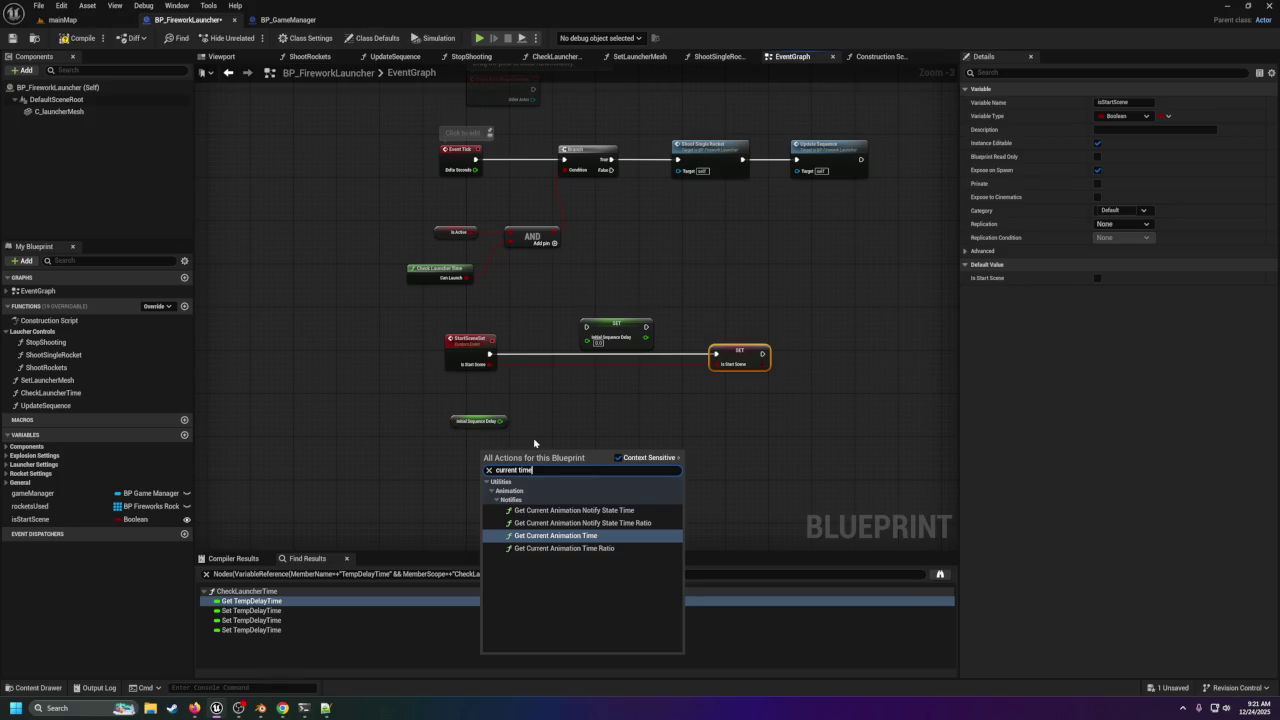
{"action": "key", "text": "BackSpace"}
{"action": "key", "text": "BackSpace"}
{"action": "key", "text": "BackSpace"}
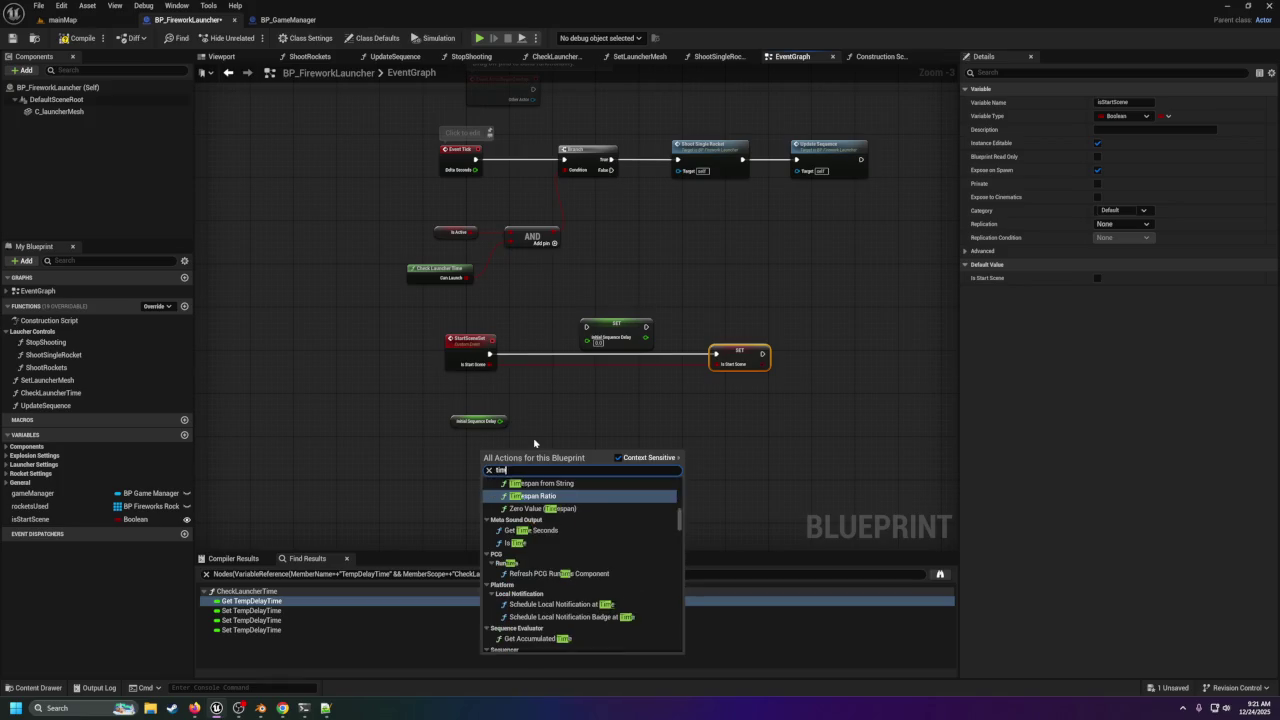
{"action": "left_click", "coordinate": [515, 477]}
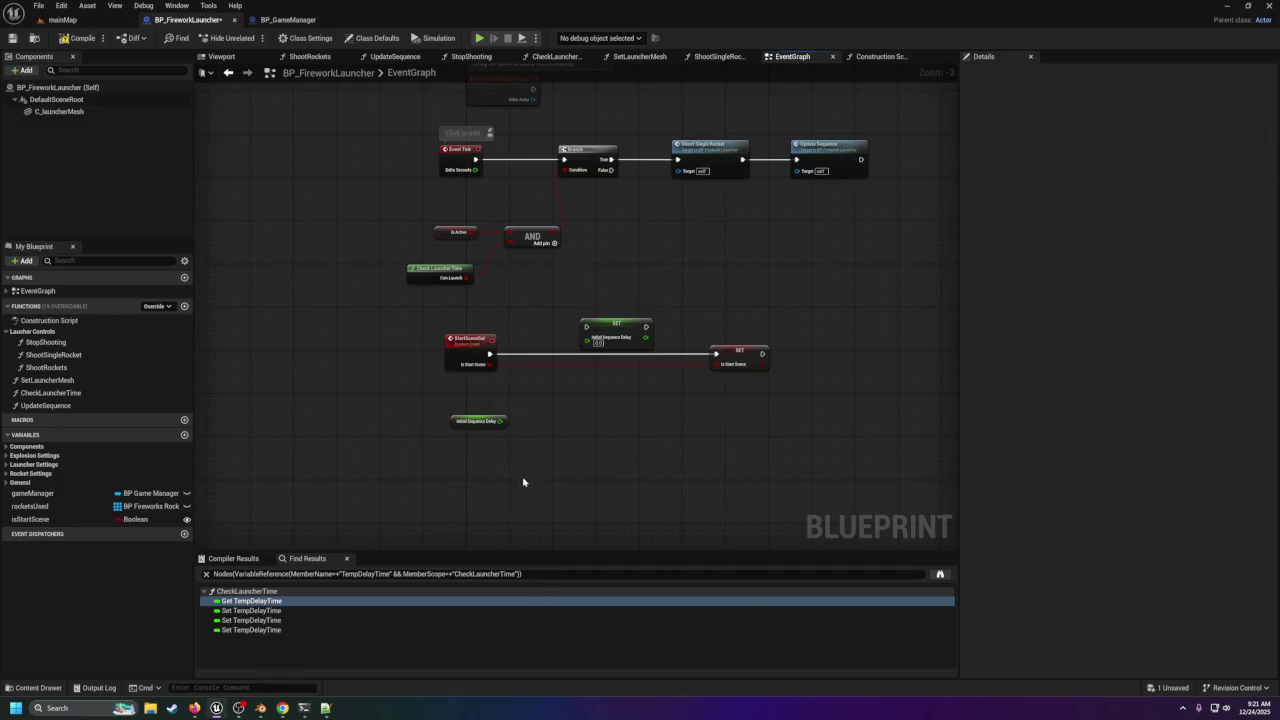
{"action": "right_click", "coordinate": [522, 482]}
{"action": "type", "text": "time"}
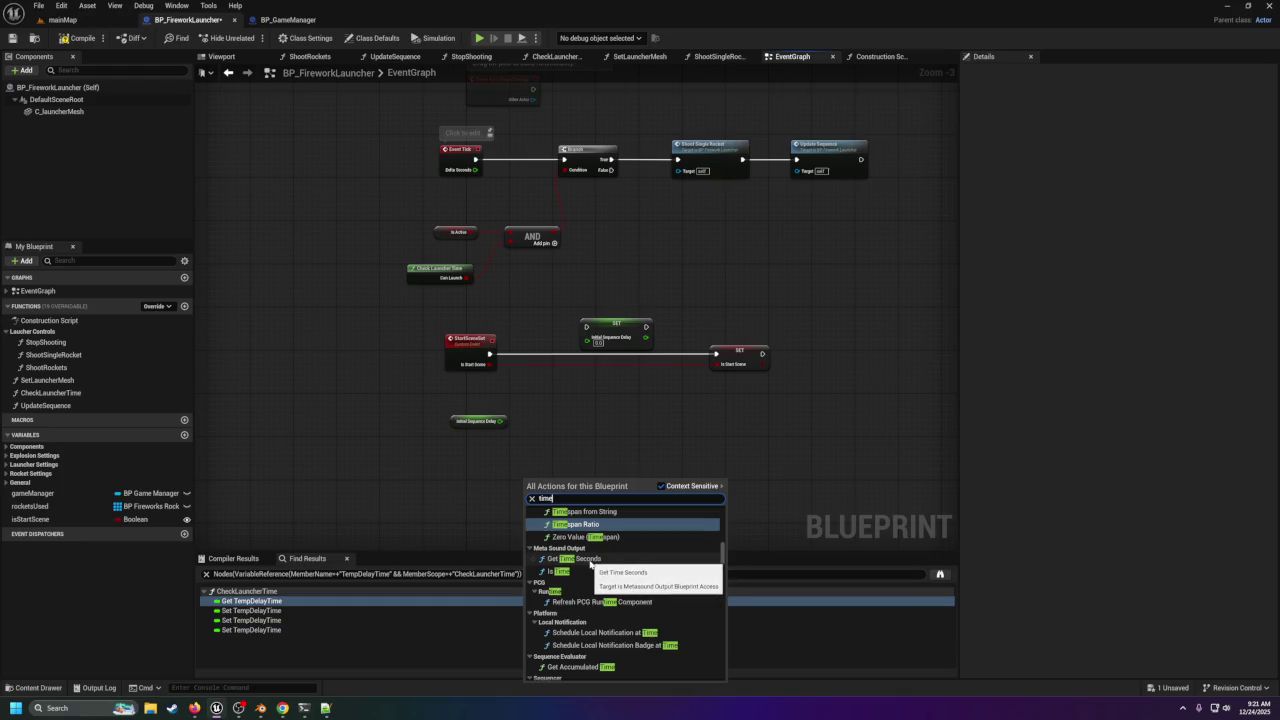
{"action": "scroll", "coordinate": [591, 563], "scroll_direction": "up", "scroll_amount": 5}
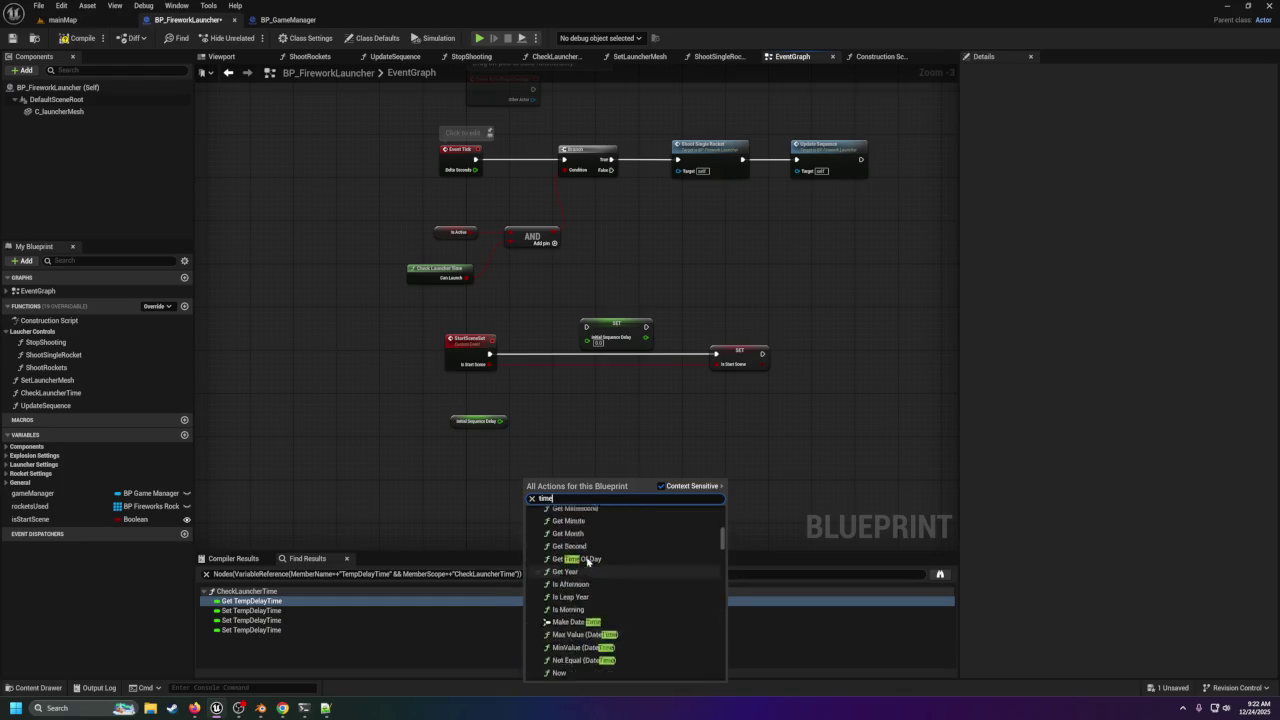
{"action": "scroll", "coordinate": [587, 562], "scroll_direction": "up", "scroll_amount": 2}
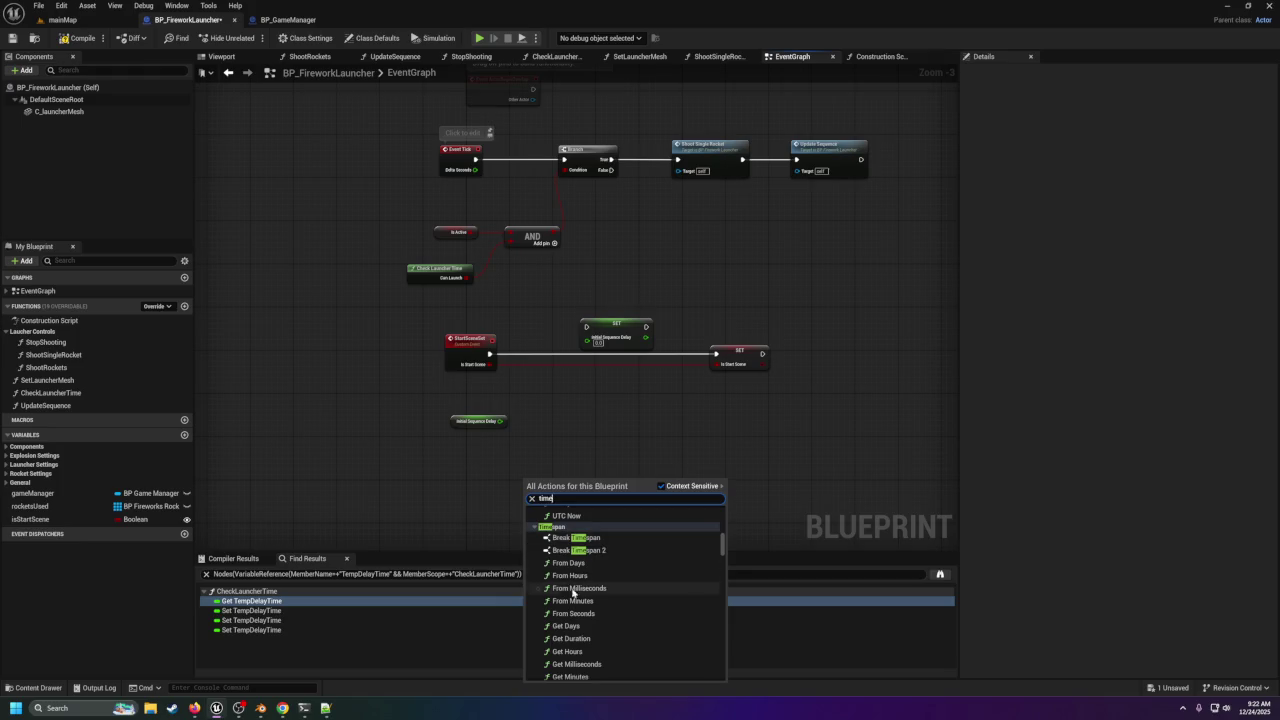
{"action": "scroll", "coordinate": [573, 592], "scroll_direction": "down", "scroll_amount": 5}
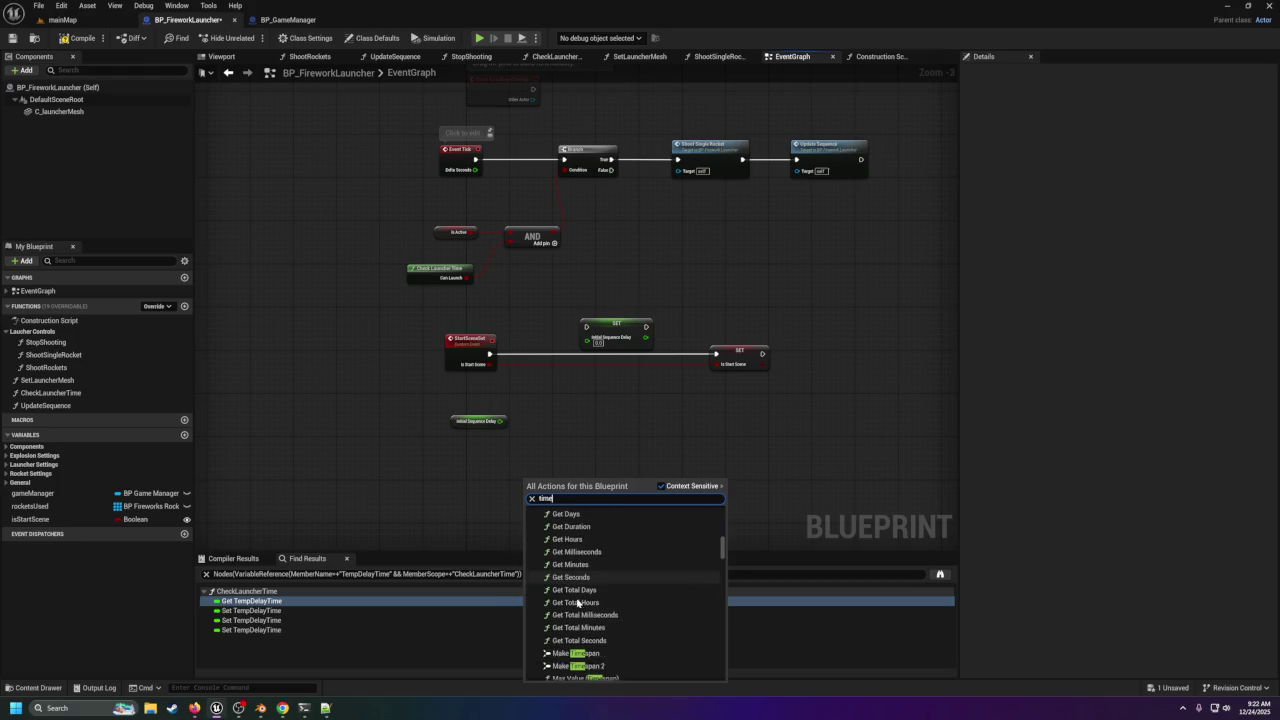
{"action": "scroll", "coordinate": [580, 610], "scroll_direction": "down", "scroll_amount": 3}
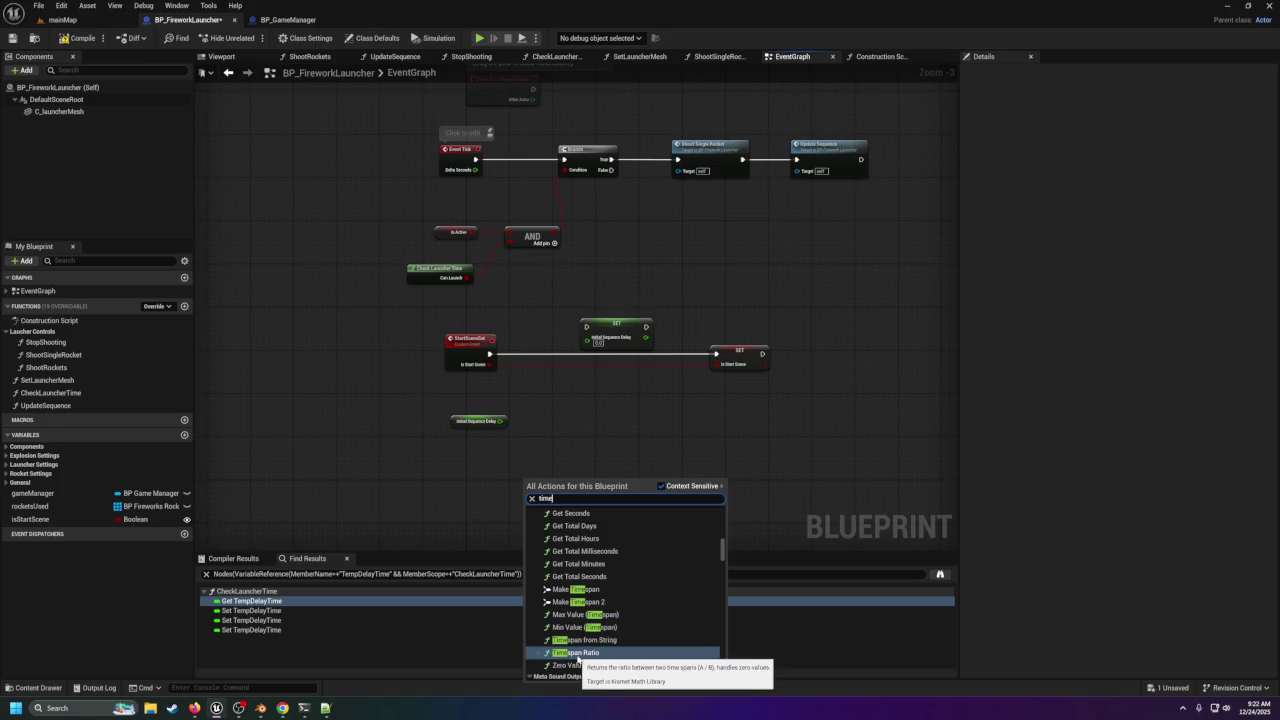
{"action": "scroll", "coordinate": [577, 640], "scroll_direction": "up", "scroll_amount": 10}
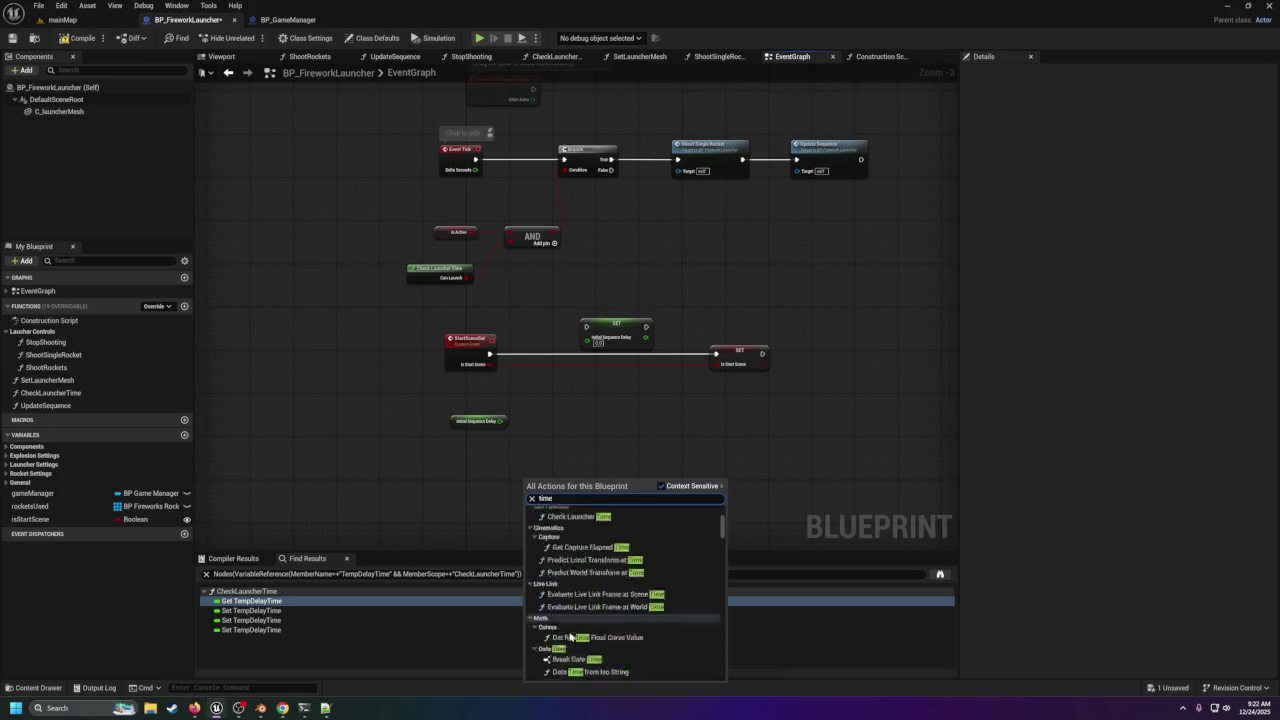
{"action": "left_click", "coordinate": [563, 440]}
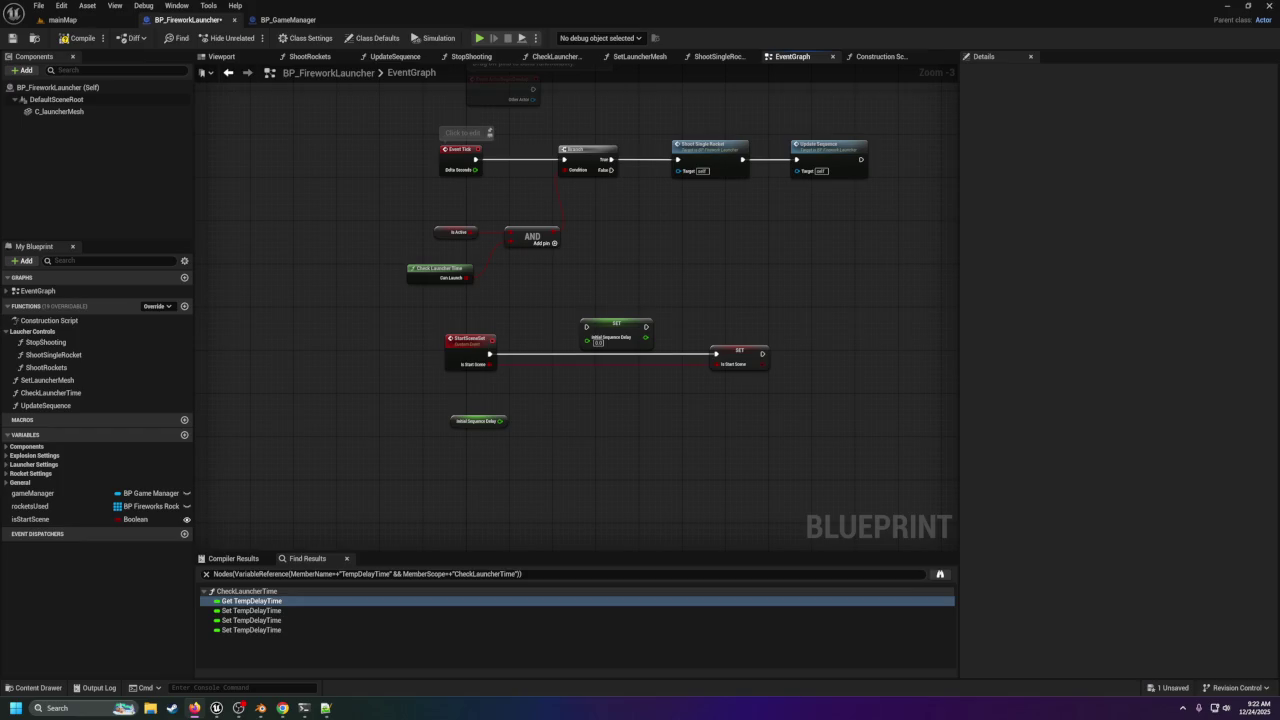
Add Get Time Seconds and a float Add summing it with Initial Sequence Delay.
{"action": "right_click", "coordinate": [541, 469]}
{"action": "type", "text": "get time second"}
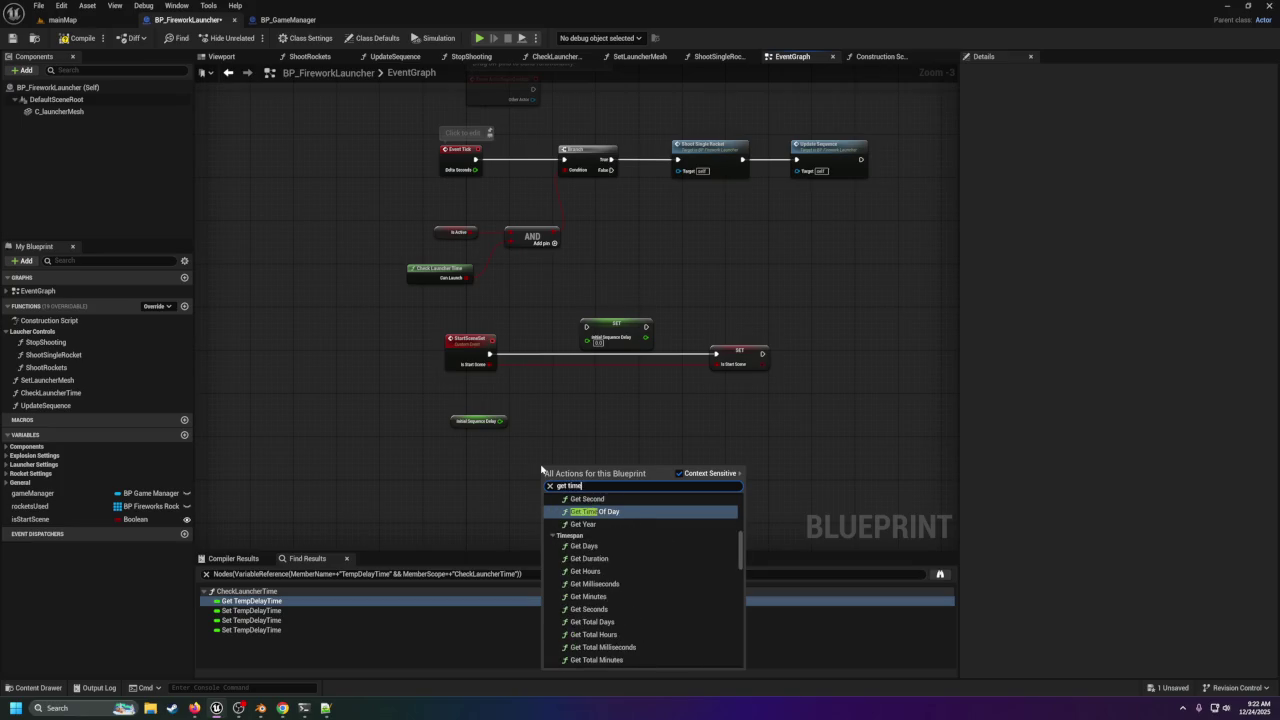
{"action": "type", "text": "s"}
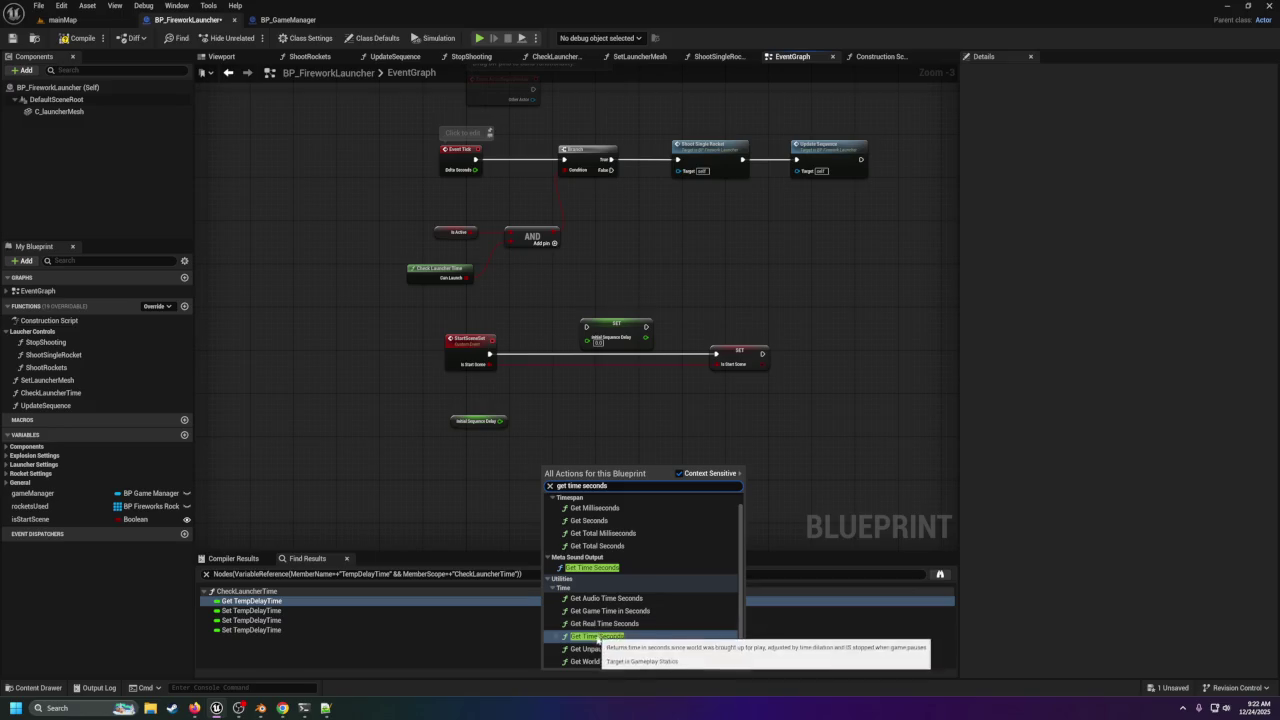
{"action": "left_click", "coordinate": [597, 636]}
{"action": "mouse_move", "coordinate": [556, 473]}
{"action": "left_mouse_down"}
{"action": "mouse_move", "coordinate": [504, 464]}
{"action": "mouse_move", "coordinate": [482, 434]}
{"action": "mouse_move", "coordinate": [470, 447]}
{"action": "mouse_move", "coordinate": [546, 412]}
{"action": "left_mouse_up"}
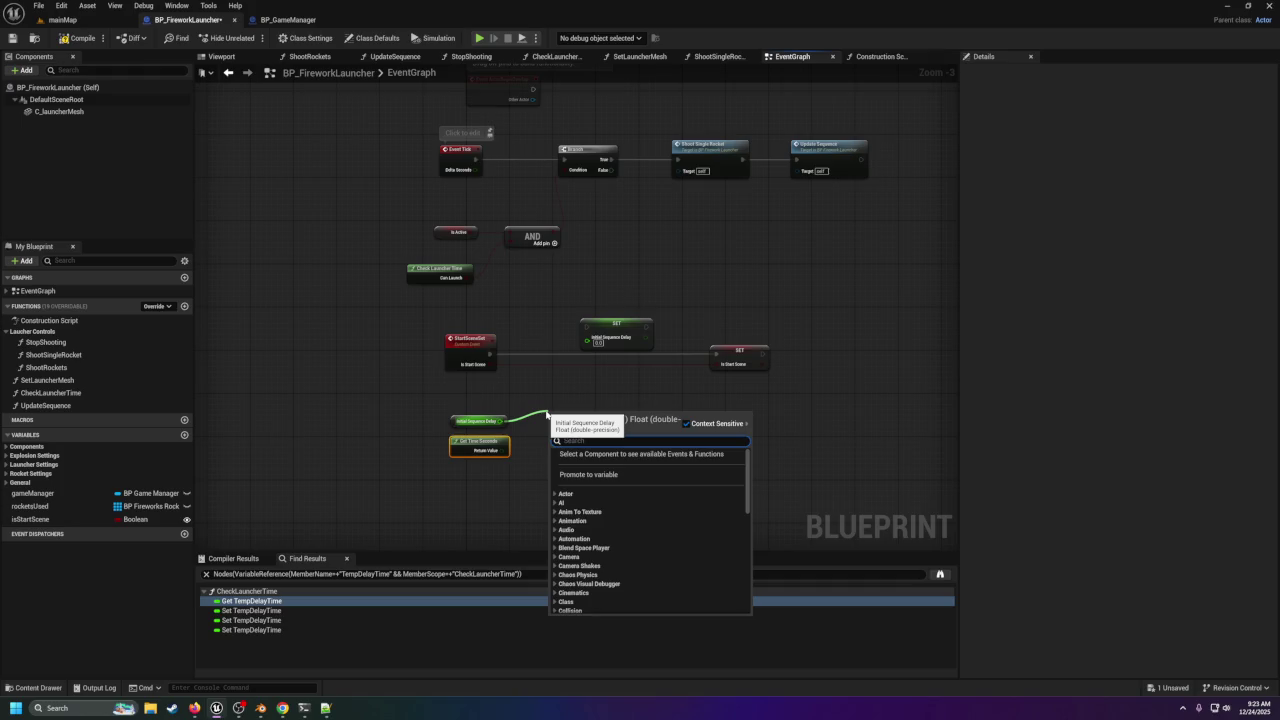
{"action": "type", "text": "+"}
{"action": "key", "text": "Return"}
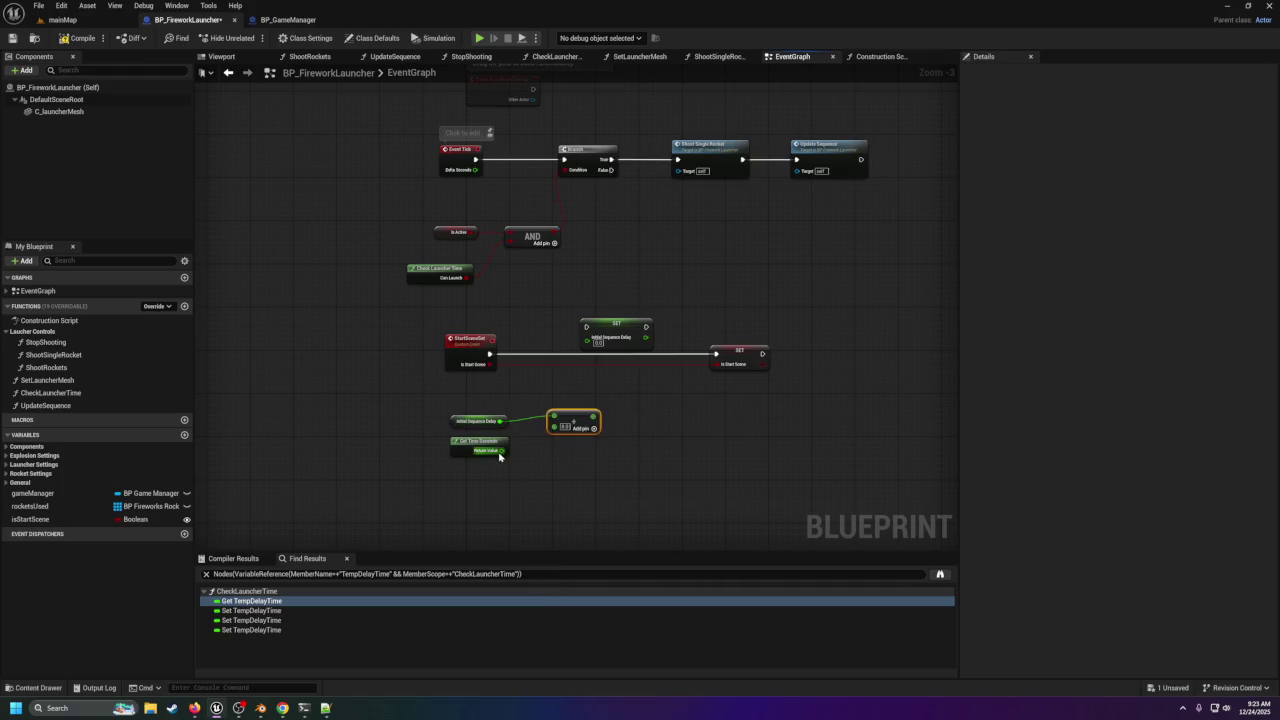
{"action": "mouse_move", "coordinate": [502, 450]}
{"action": "left_mouse_down"}
{"action": "mouse_move", "coordinate": [554, 427]}
{"action": "mouse_move", "coordinate": [588, 341]}
{"action": "mouse_move", "coordinate": [614, 357]}
{"action": "left_mouse_up"}
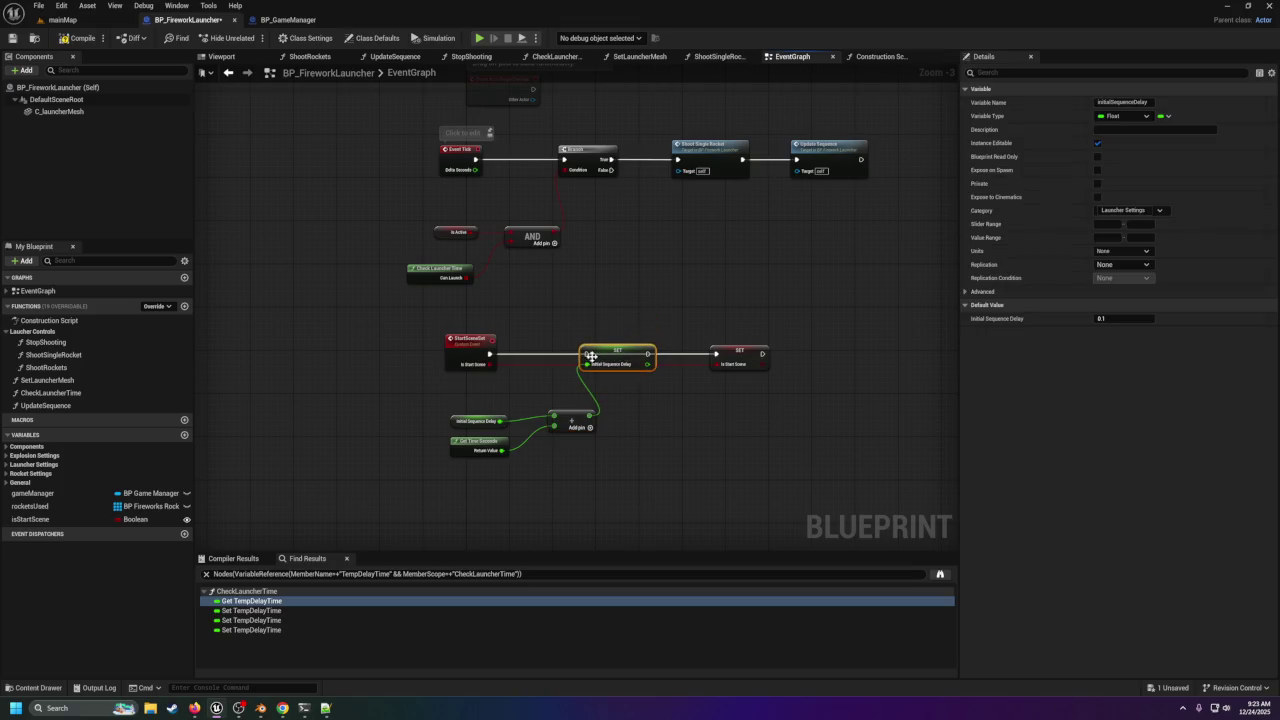
Chain StartSceneSet through the Initial Sequence Delay setter into SET isStartScene, save, and return to BP_GameManager.
{"action": "mouse_move", "coordinate": [490, 354]}
{"action": "left_mouse_down"}
{"action": "mouse_move", "coordinate": [729, 366]}
{"action": "mouse_move", "coordinate": [717, 354]}
{"action": "left_mouse_up"}
{"action": "left_click", "coordinate": [698, 412]}
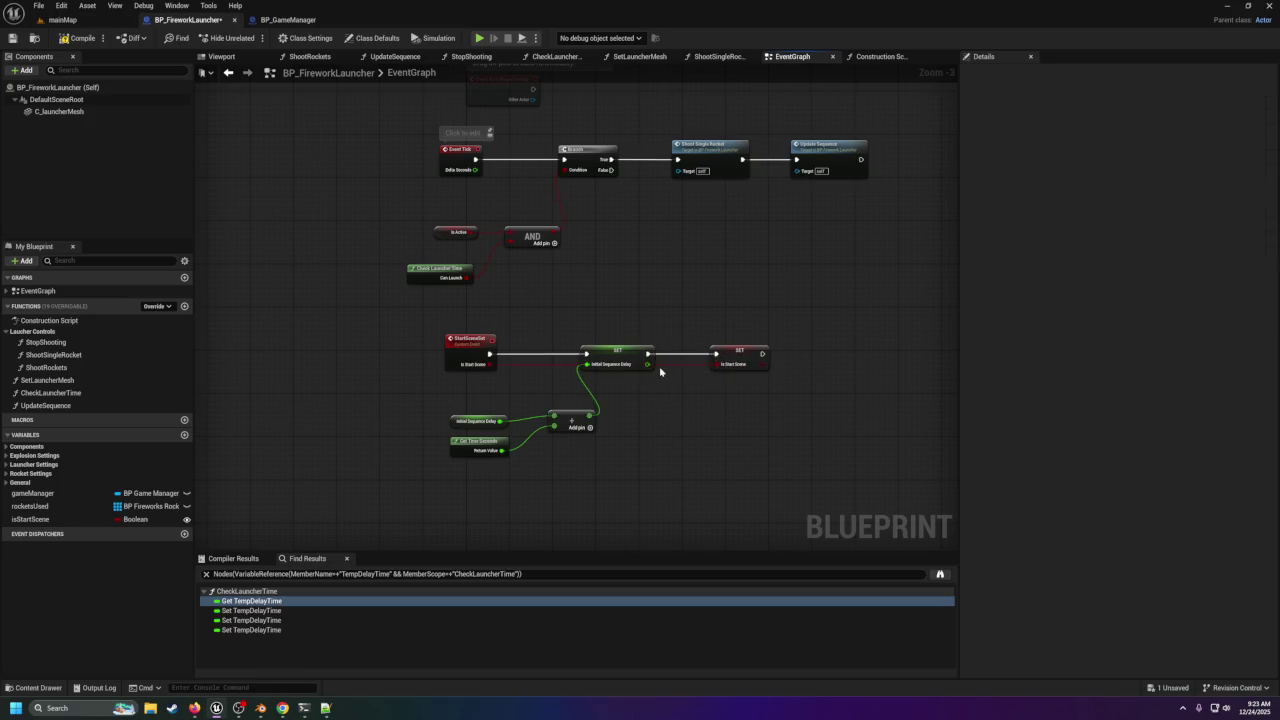
{"action": "mouse_move", "coordinate": [503, 409]}
{"action": "left_mouse_down"}
{"action": "mouse_move", "coordinate": [578, 440]}
{"action": "mouse_move", "coordinate": [571, 409]}
{"action": "left_mouse_up"}
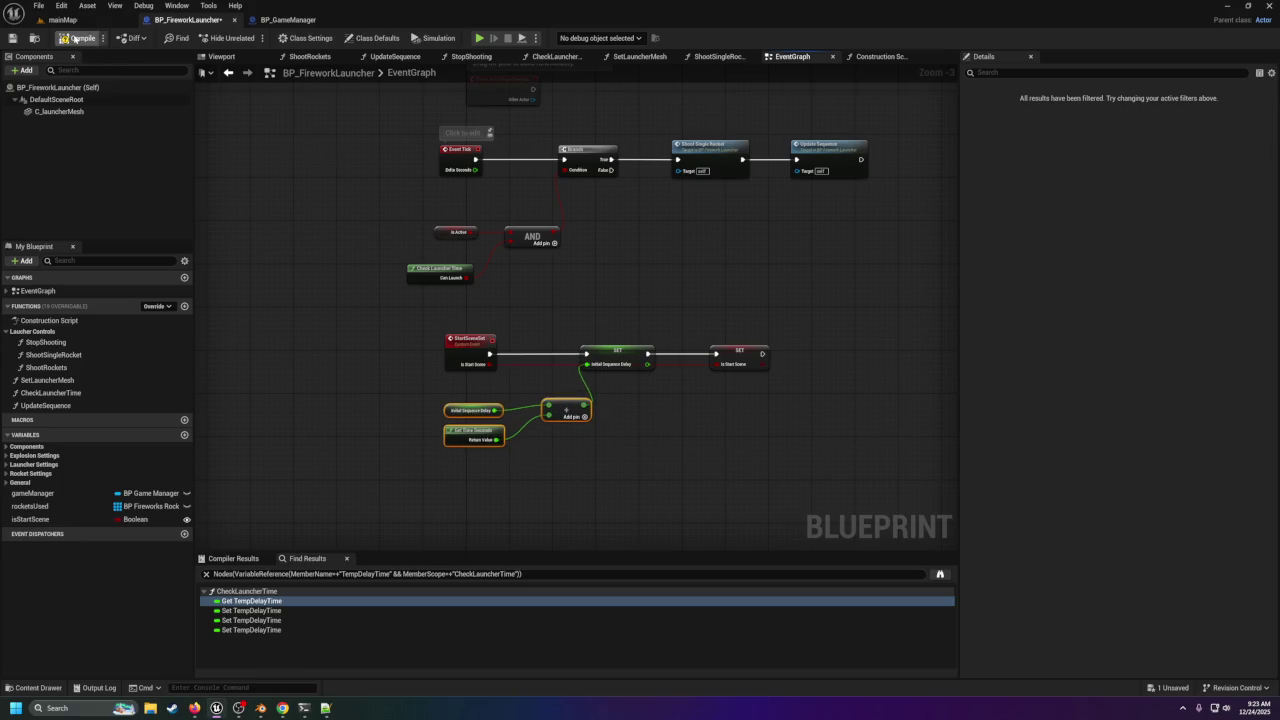
{"action": "left_click", "coordinate": [19, 38]}
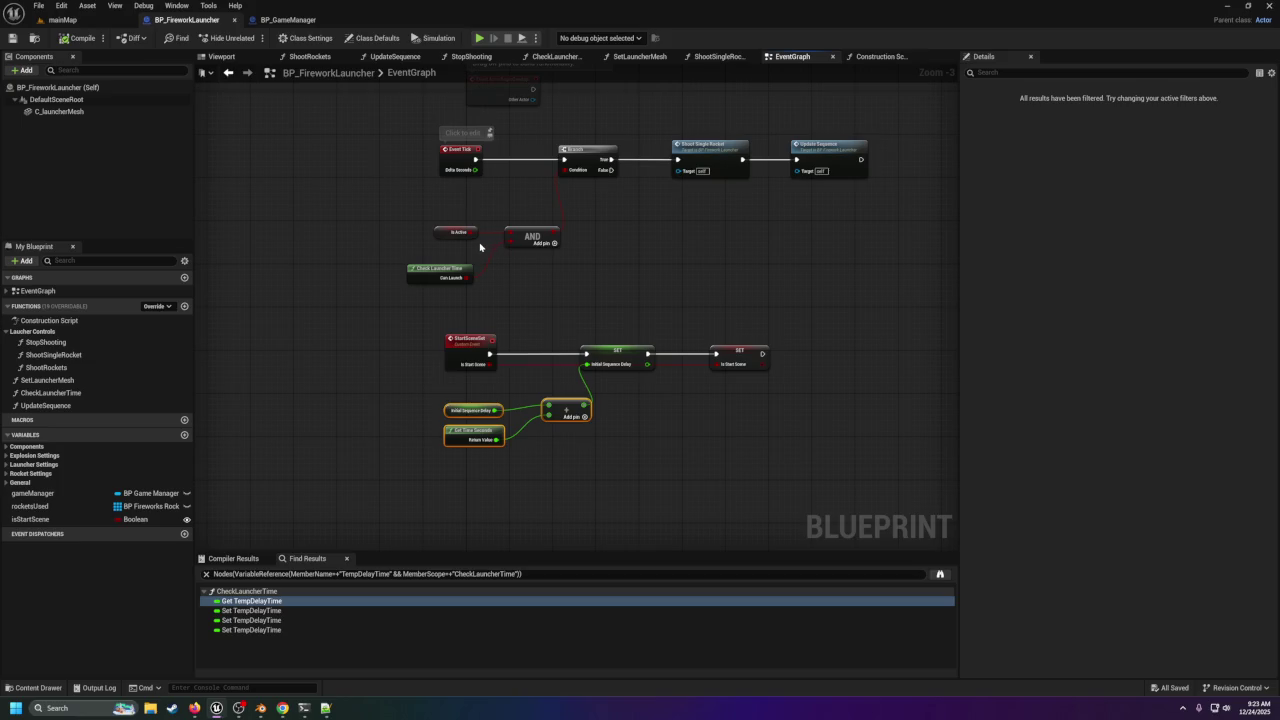
{"action": "left_click", "coordinate": [303, 21]}
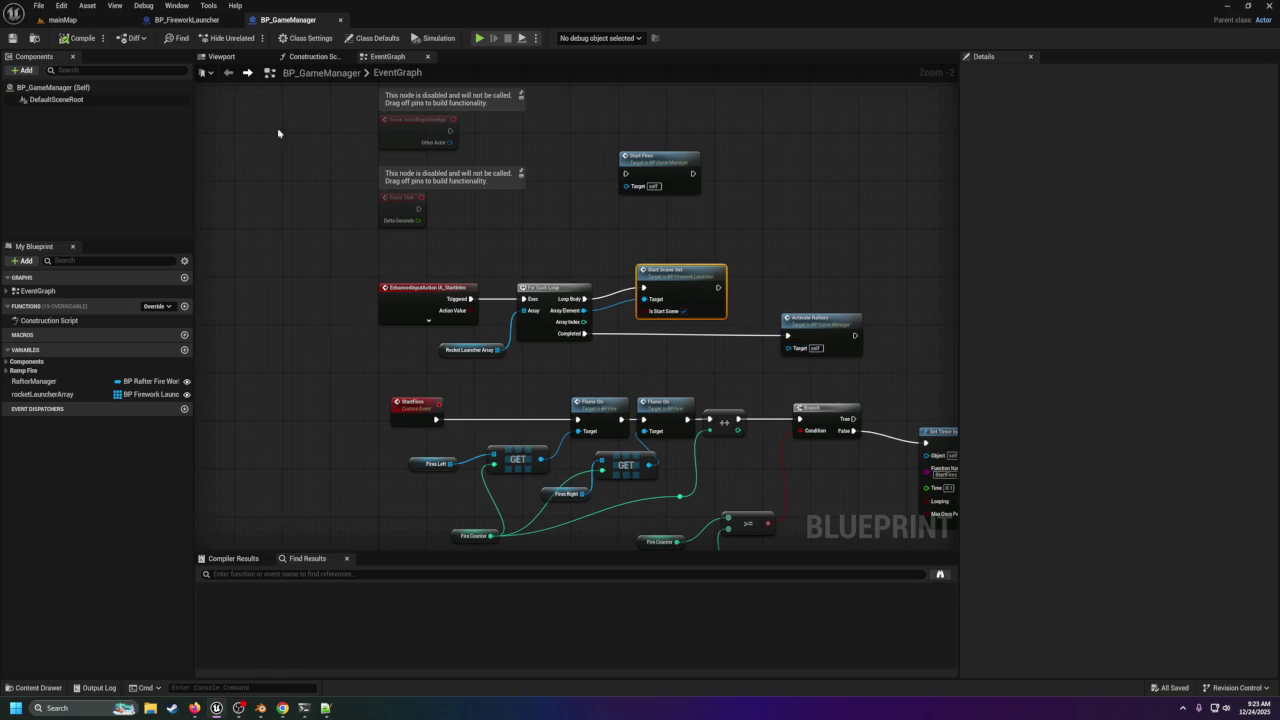
Switch back to the mainMap level editor viewport.
{"action": "left_click", "coordinate": [66, 20]}
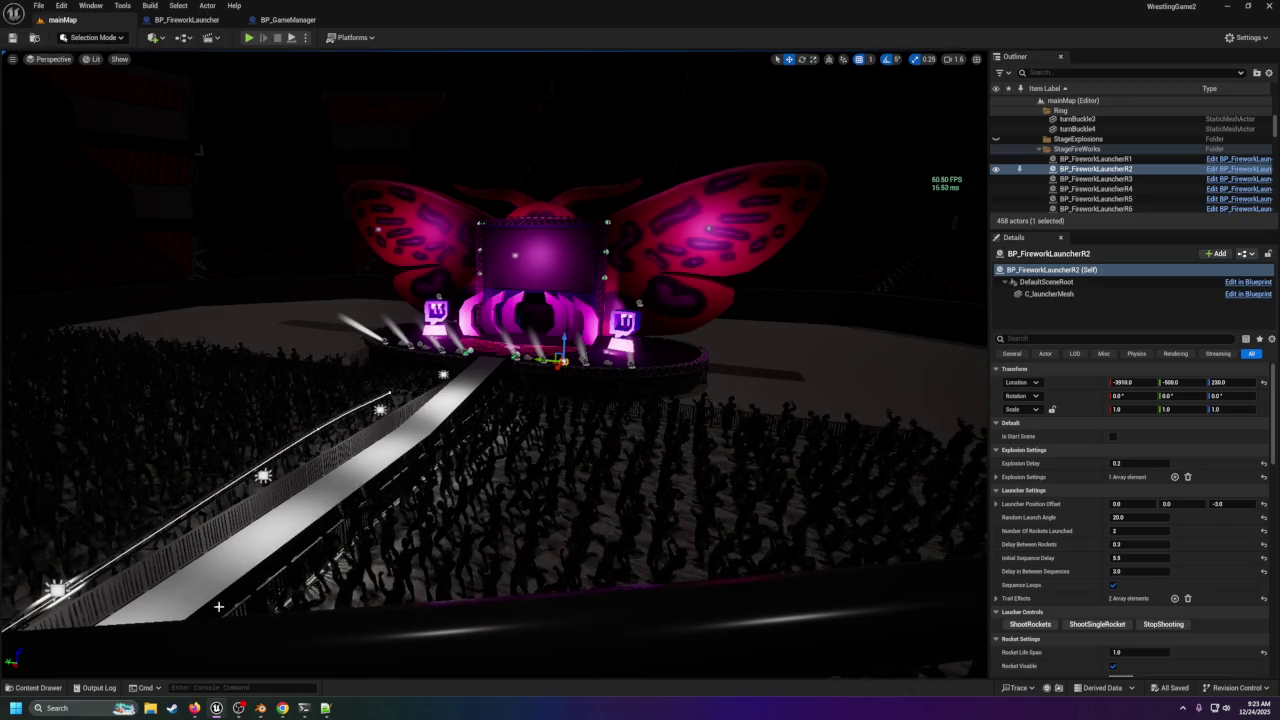
Search the Outliner for 'game' and select BP_GameManager to show its Rocket Launcher Array.
{"action": "left_click", "coordinate": [1080, 73]}
{"action": "type", "text": "game"}
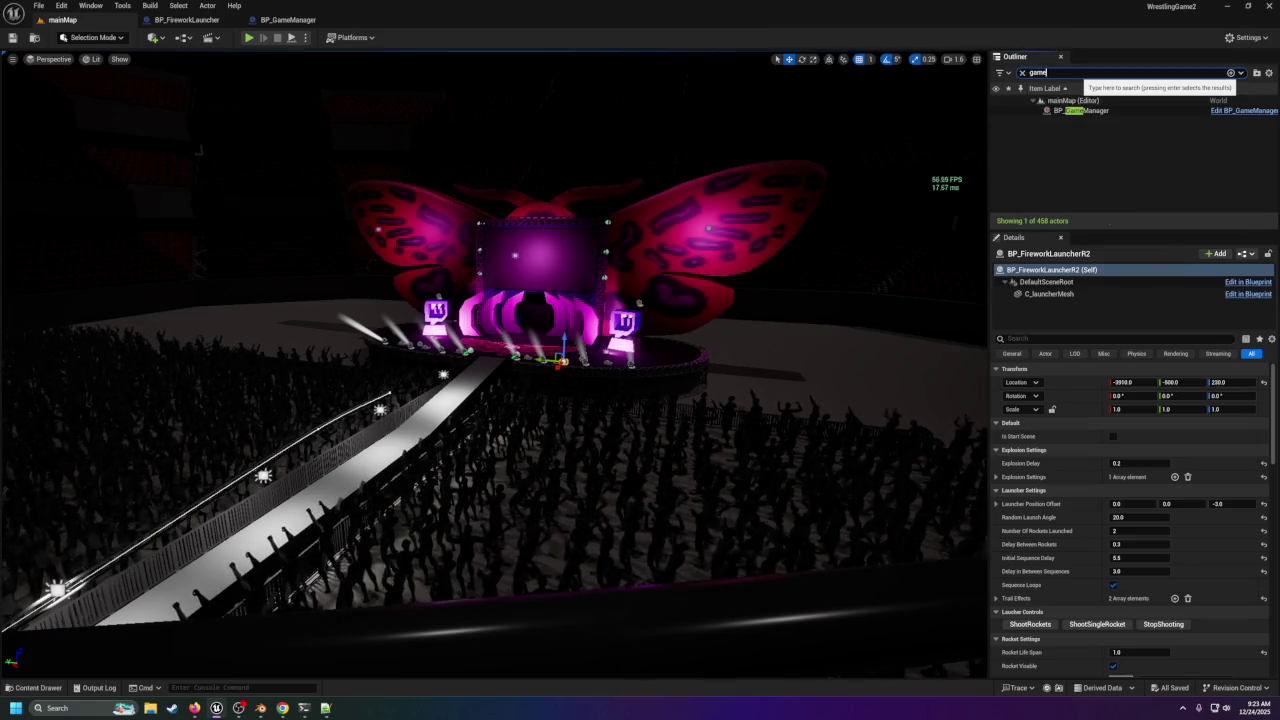
{"action": "left_click", "coordinate": [1081, 110]}
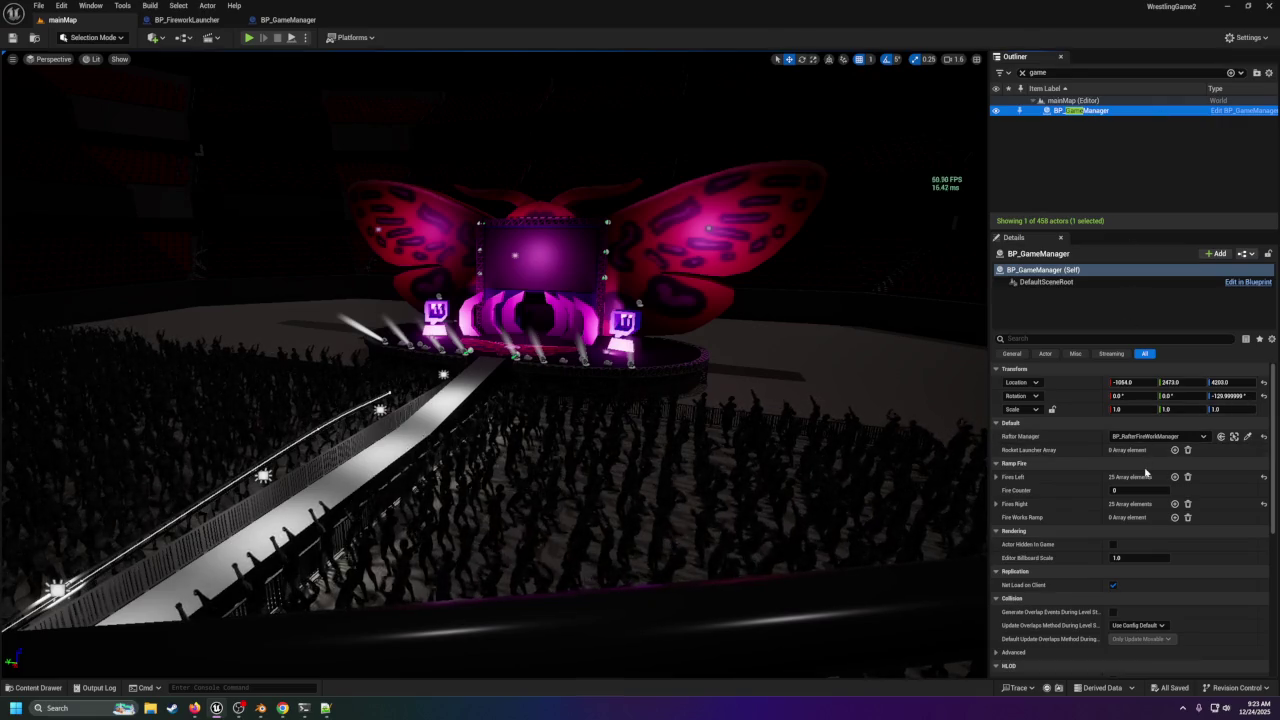
{"action": "scroll", "coordinate": [1160, 510], "scroll_direction": "down", "scroll_amount": 2}
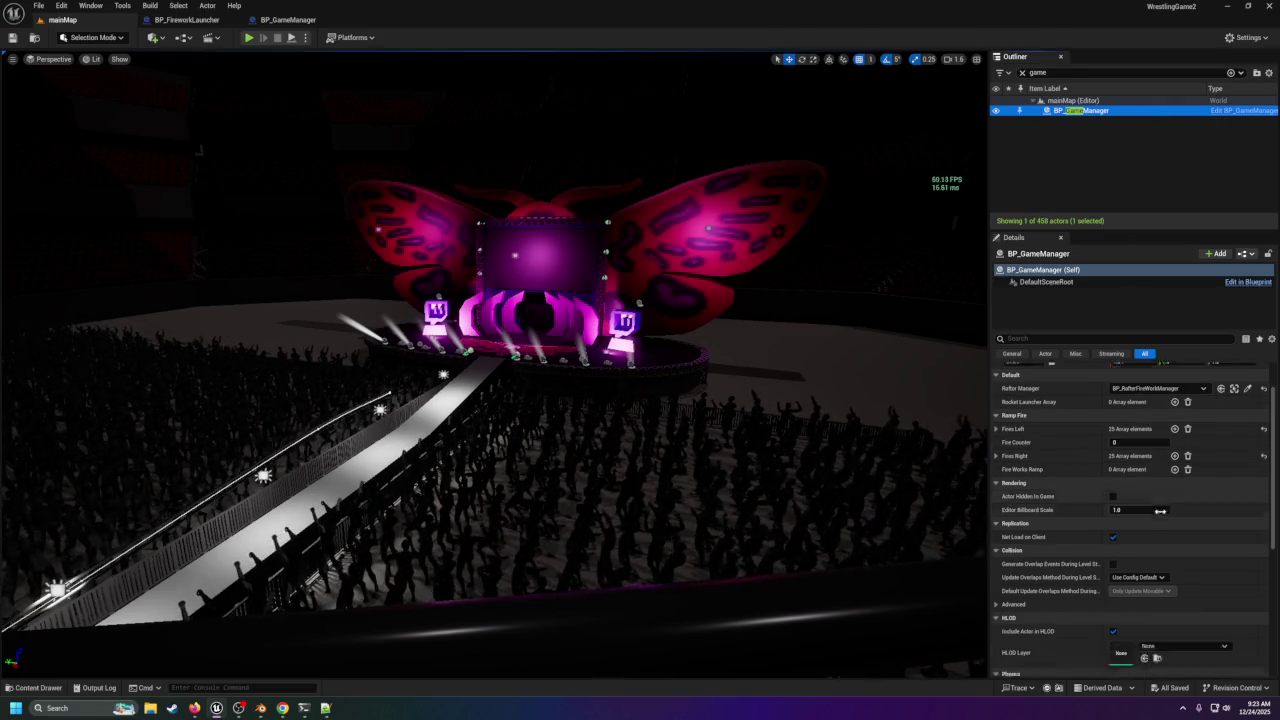
{"action": "scroll", "coordinate": [1162, 510], "scroll_direction": "down", "scroll_amount": 1}
{"action": "scroll", "coordinate": [1168, 511], "scroll_direction": "down", "scroll_amount": 2}
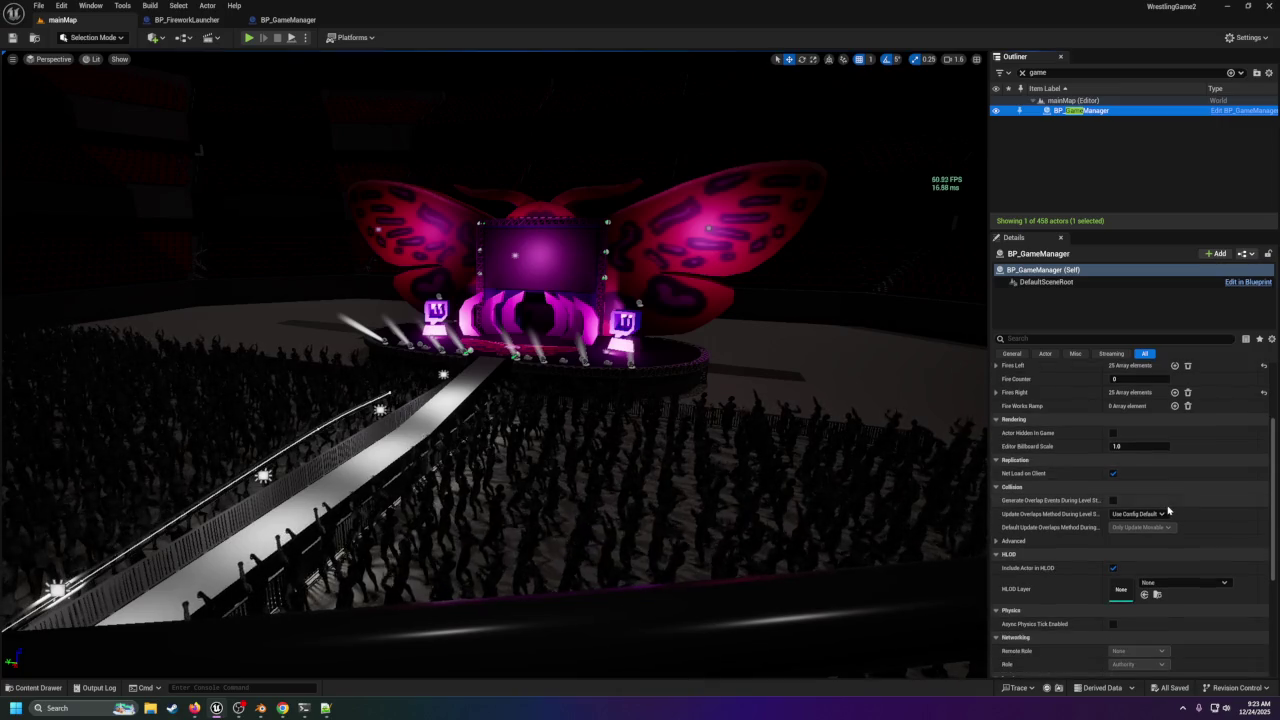
{"action": "scroll", "coordinate": [1255, 373], "scroll_direction": "up", "scroll_amount": 3}
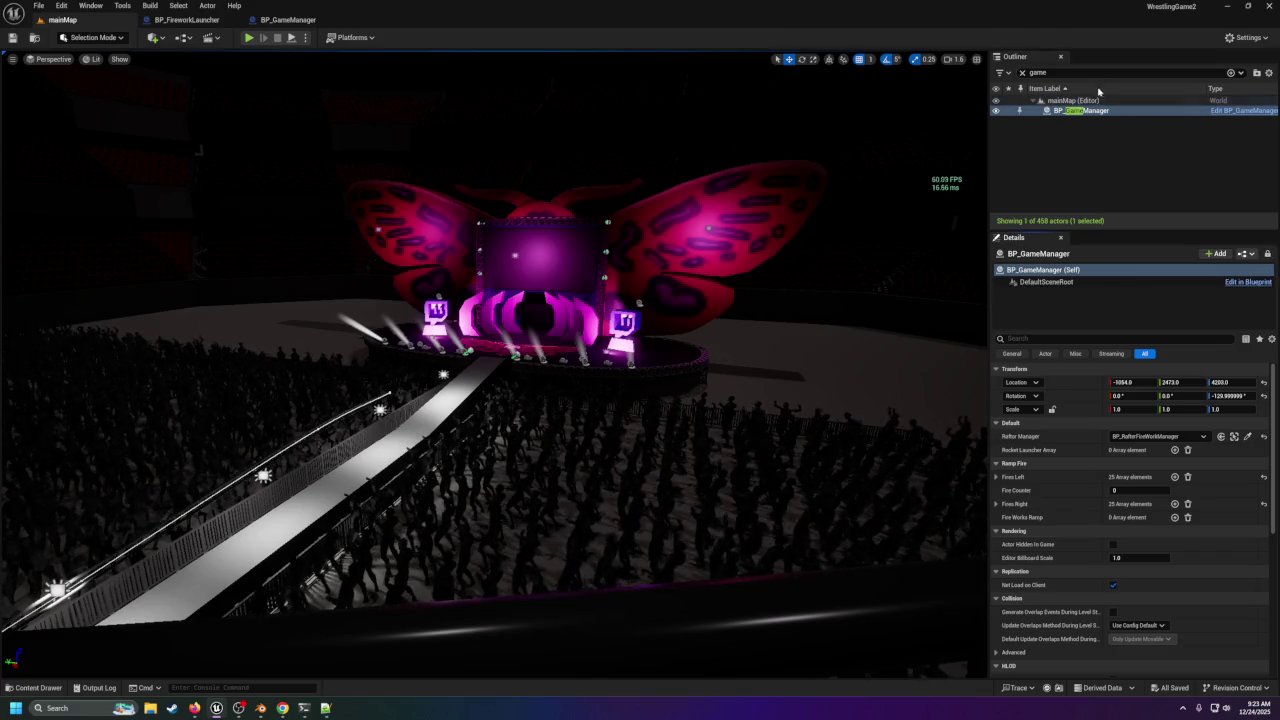
Replace the Outliner search with 'launch' to list the firework launcher actors.
{"action": "left_click", "coordinate": [1034, 72]}
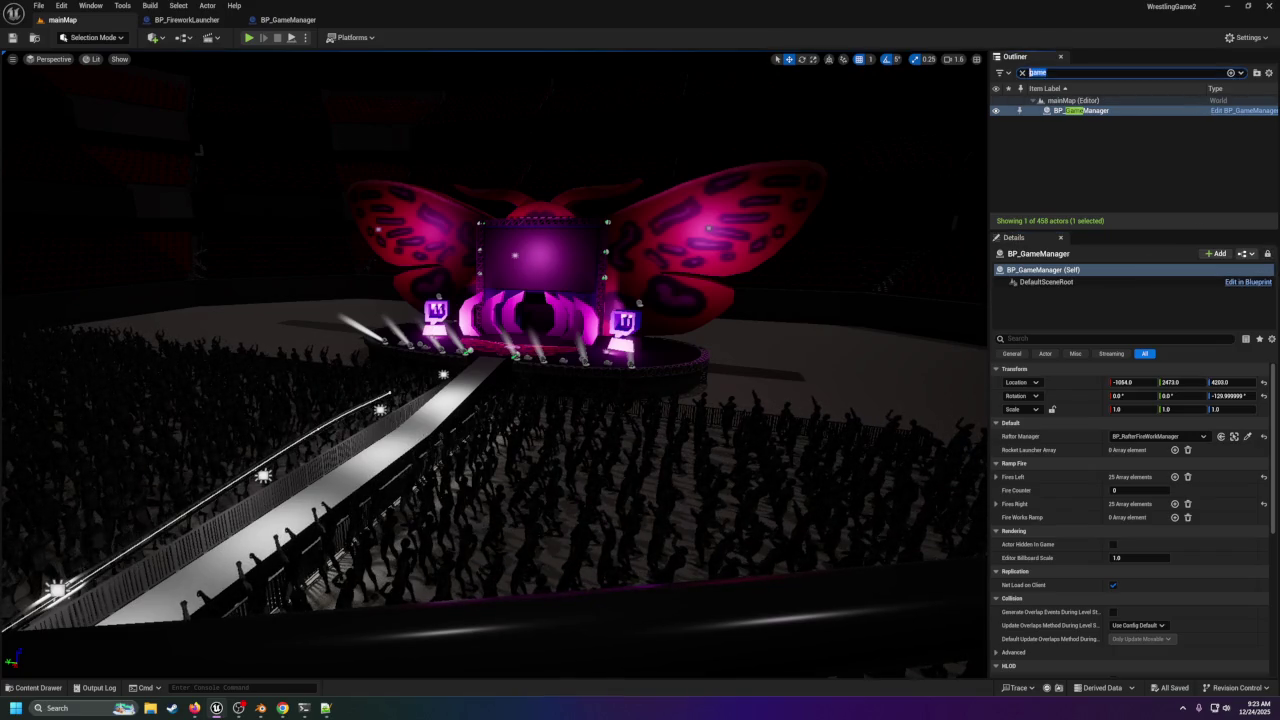
{"action": "left_click", "coordinate": [628, 366]}
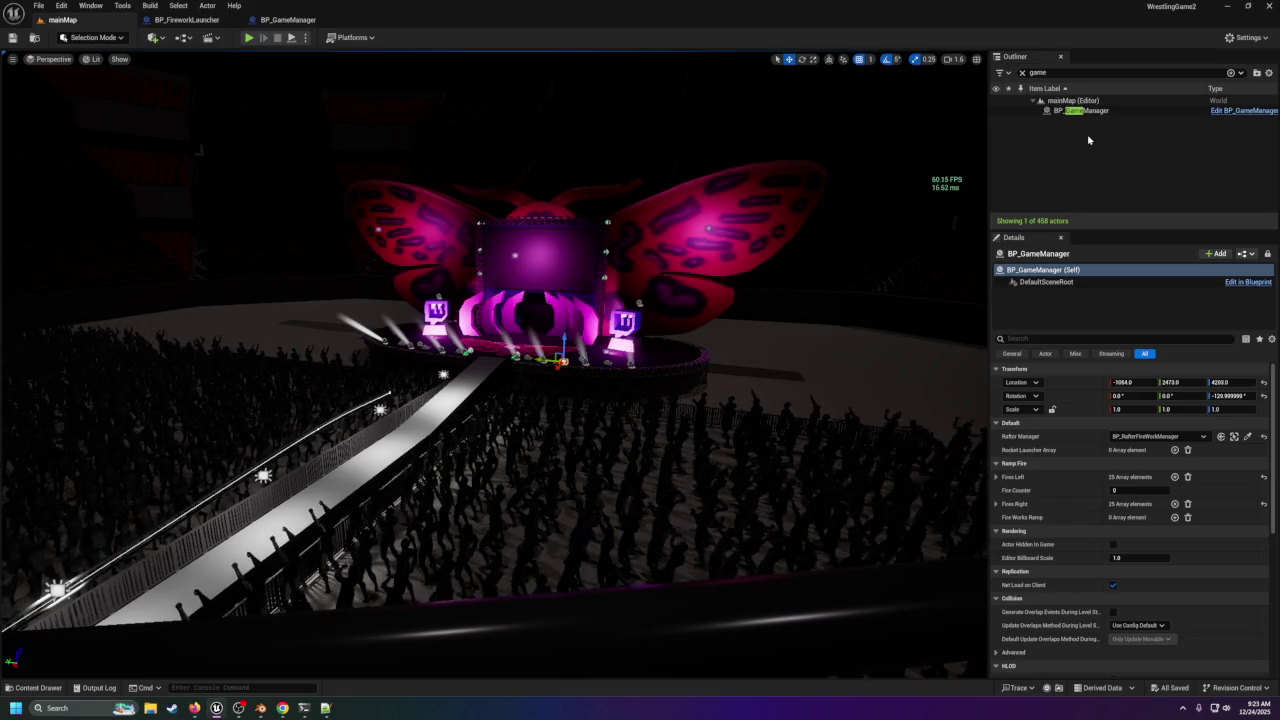
{"action": "scroll", "coordinate": [852, 285], "scroll_direction": "up", "scroll_amount": 2}
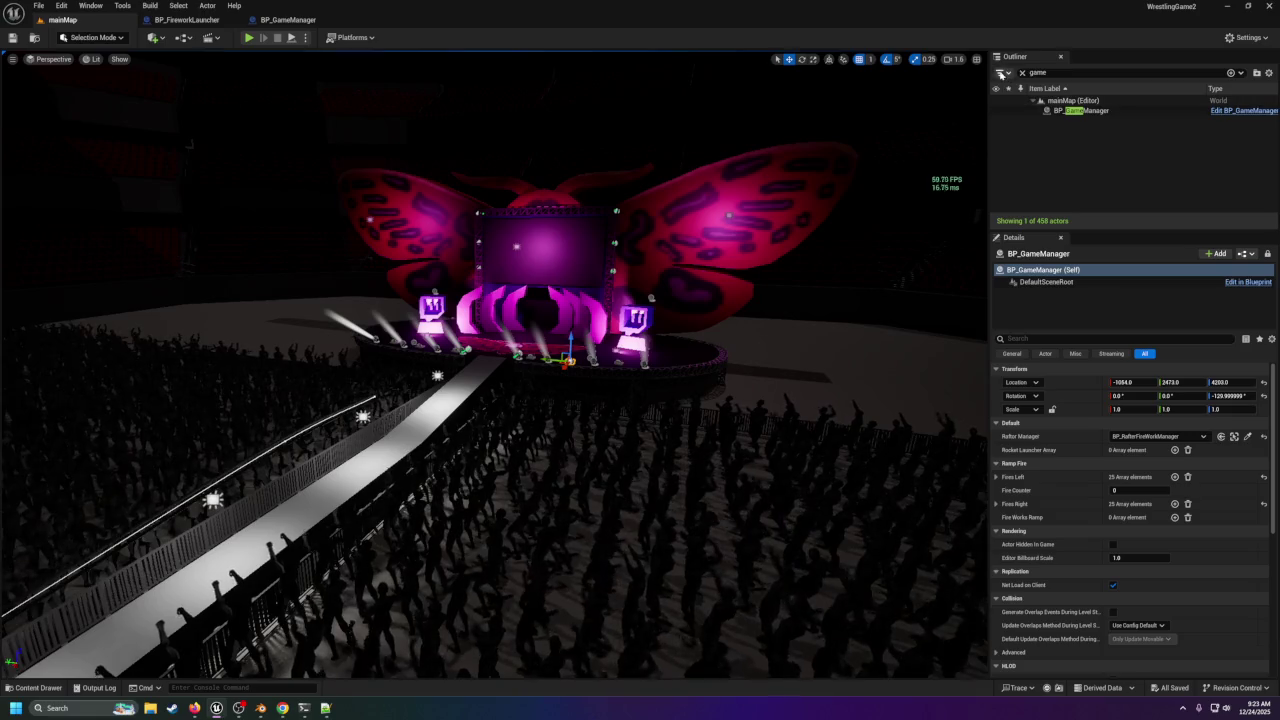
{"action": "left_click", "coordinate": [1022, 72]}
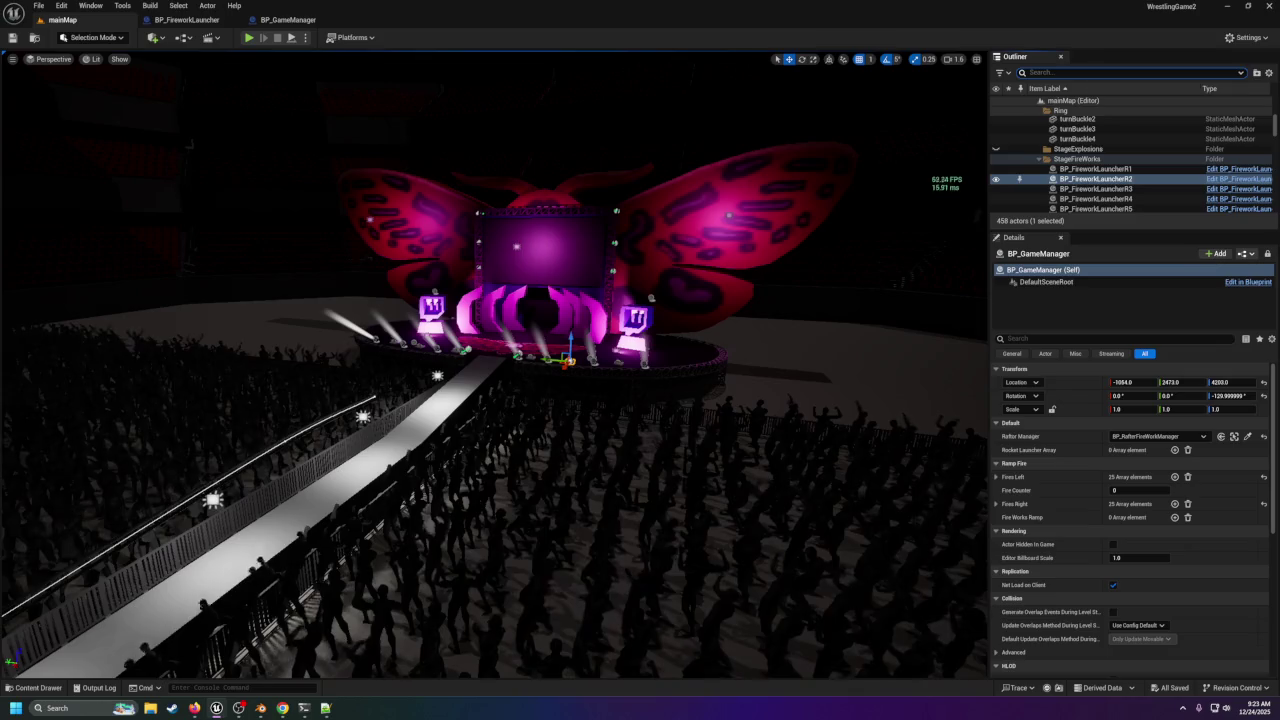
{"action": "type", "text": "launch"}
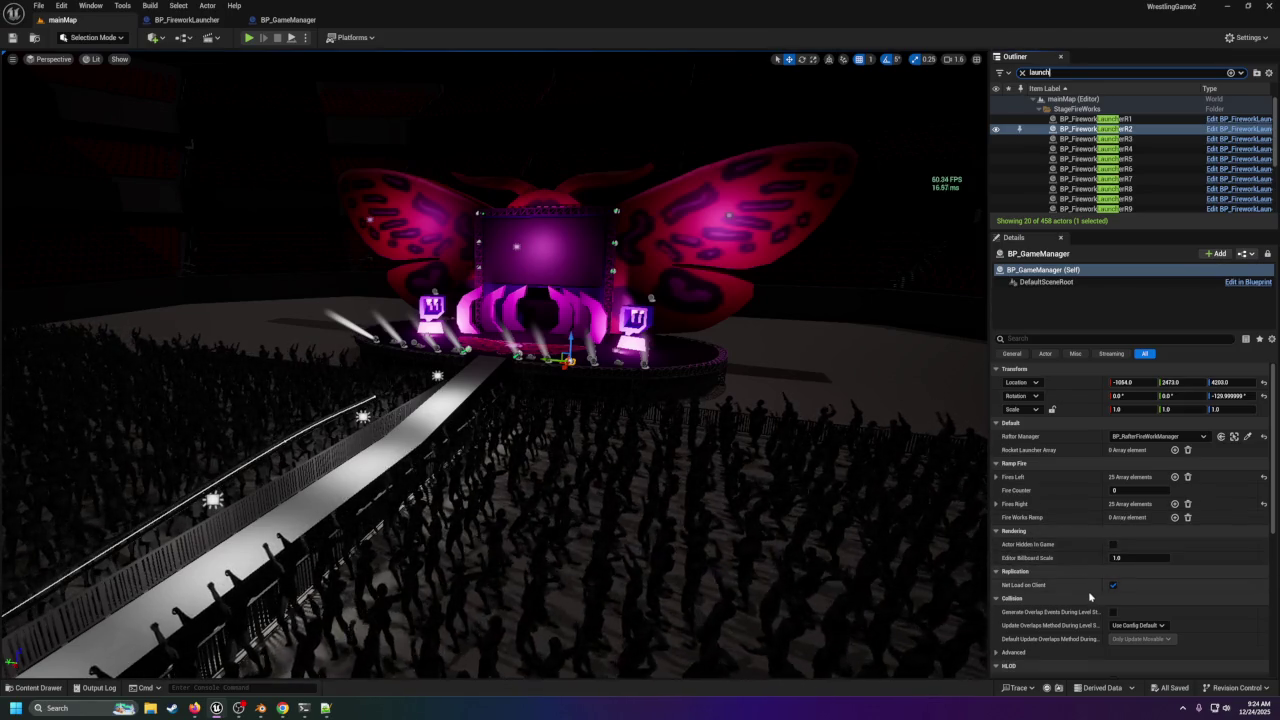
{"action": "scroll", "coordinate": [1088, 585], "scroll_direction": "down", "scroll_amount": 1}
{"action": "scroll", "coordinate": [1090, 592], "scroll_direction": "up", "scroll_amount": 1}
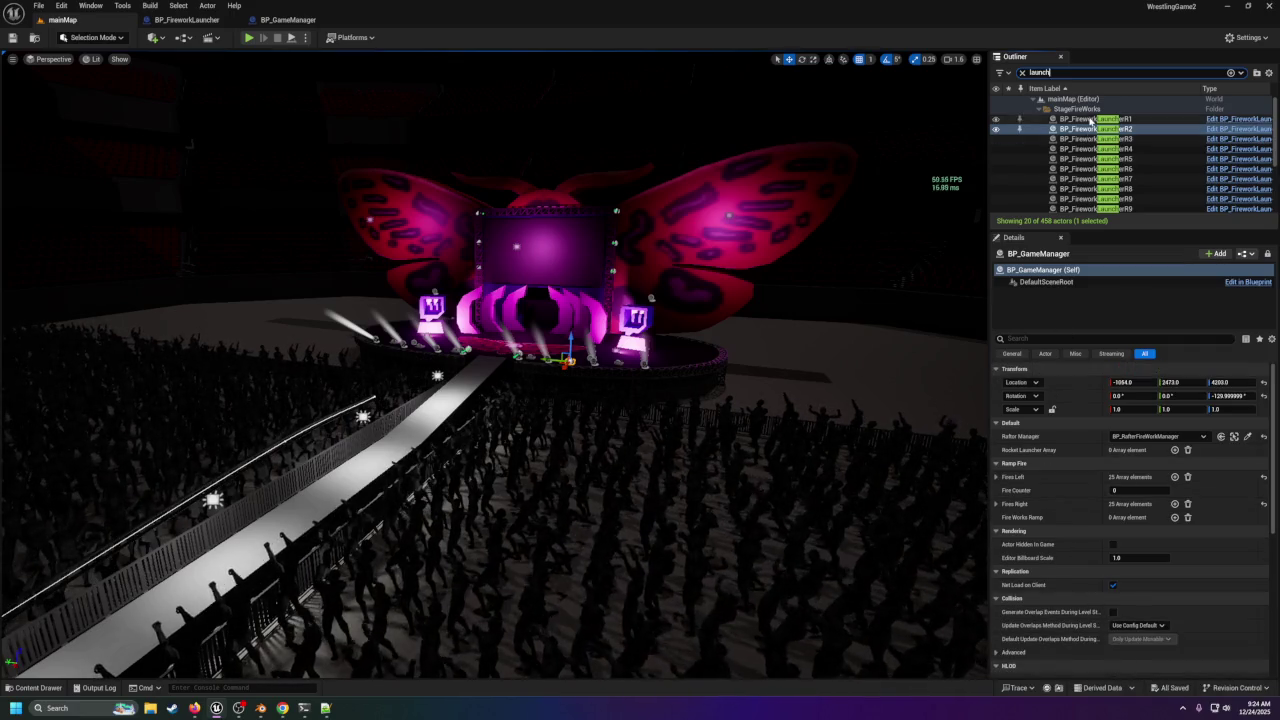
{"action": "scroll", "coordinate": [1088, 175], "scroll_direction": "down", "scroll_amount": 4}
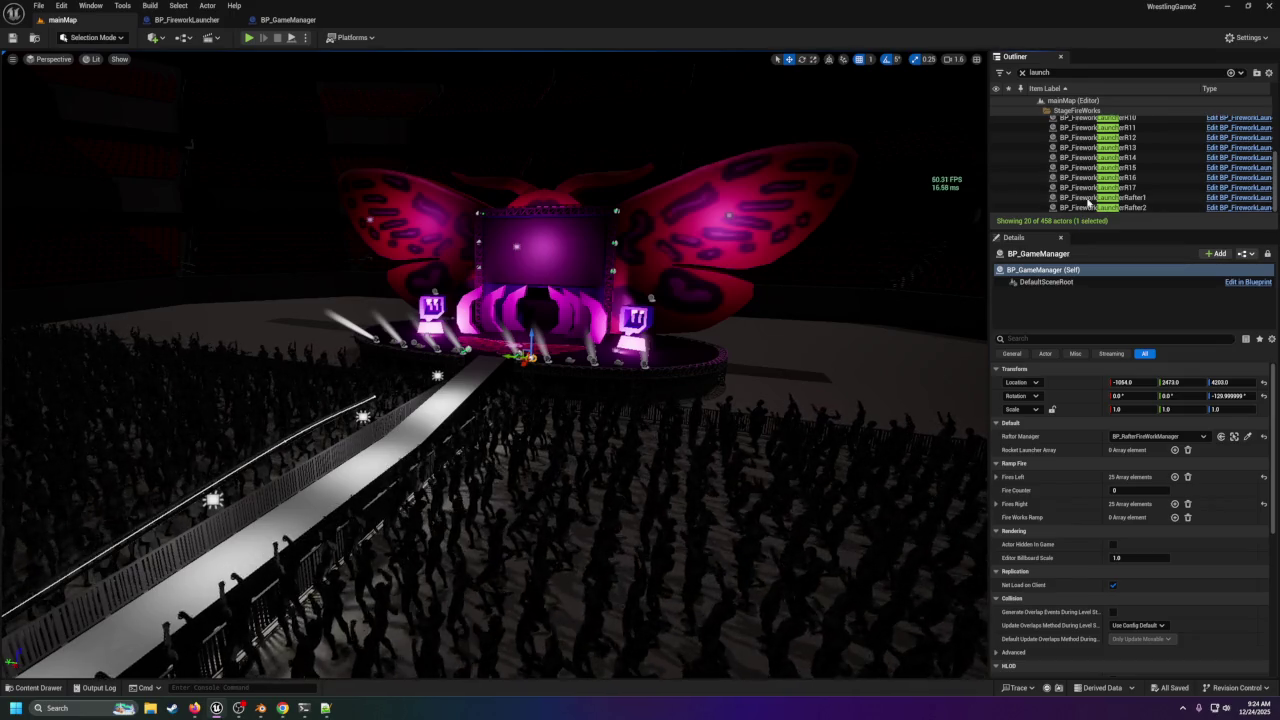
Try dragging the selected launchers onto Rocket Launcher Array, then select only launcher R1.
{"action": "left_click", "coordinate": [1092, 187], "text": "shift"}
{"action": "left_click_drag", "start_coordinate": [1094, 188], "coordinate": [1147, 405]}
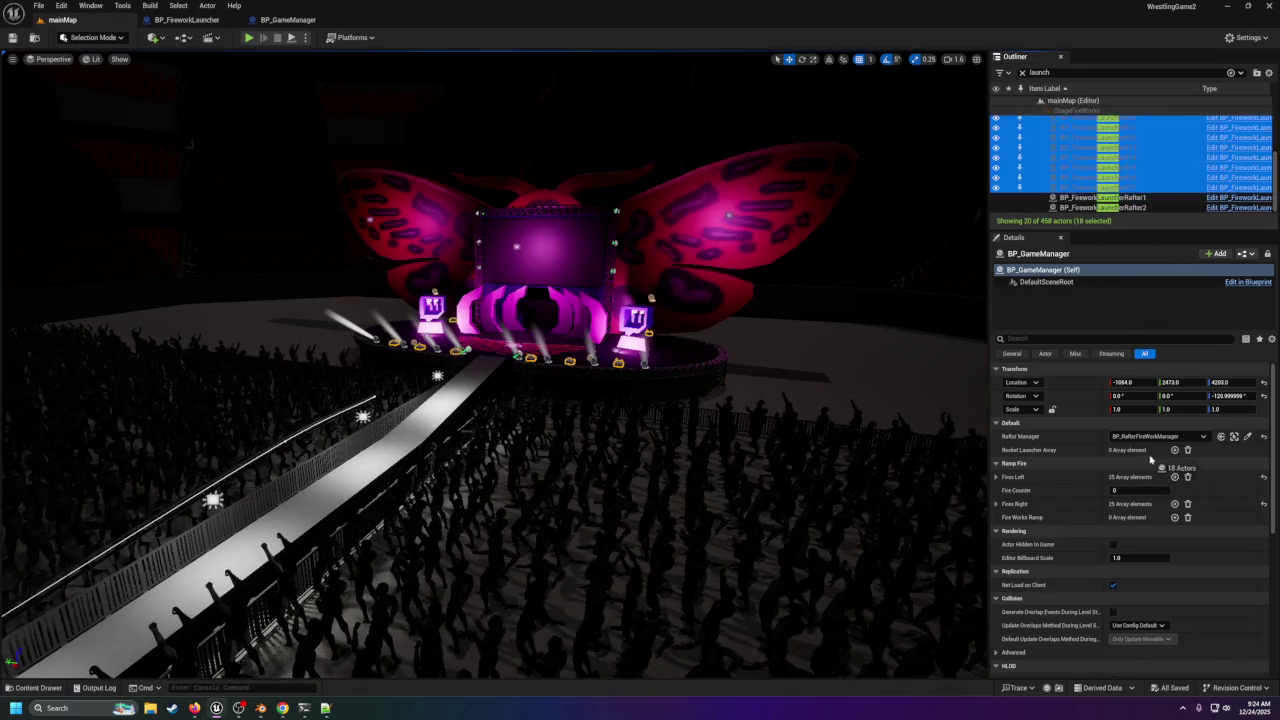
{"action": "left_click_drag", "start_coordinate": [1143, 453], "coordinate": [1141, 454]}
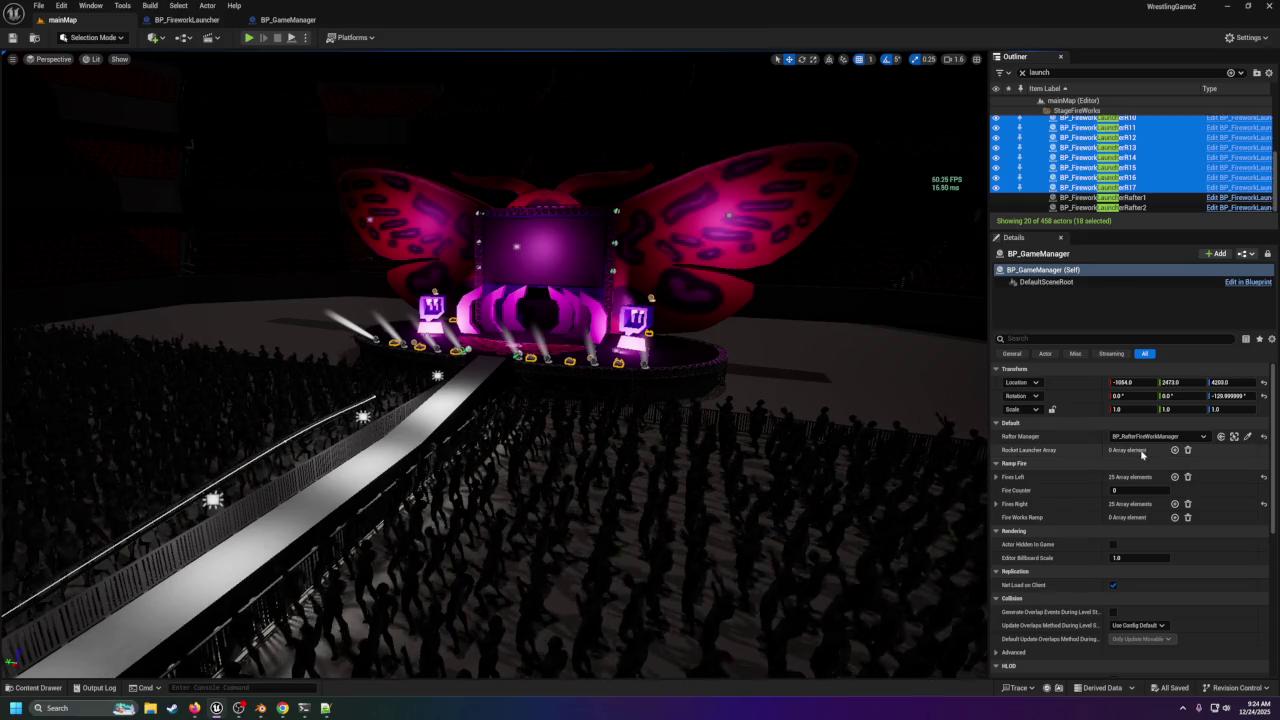
{"action": "scroll", "coordinate": [1100, 200], "scroll_direction": "up", "scroll_amount": 5}
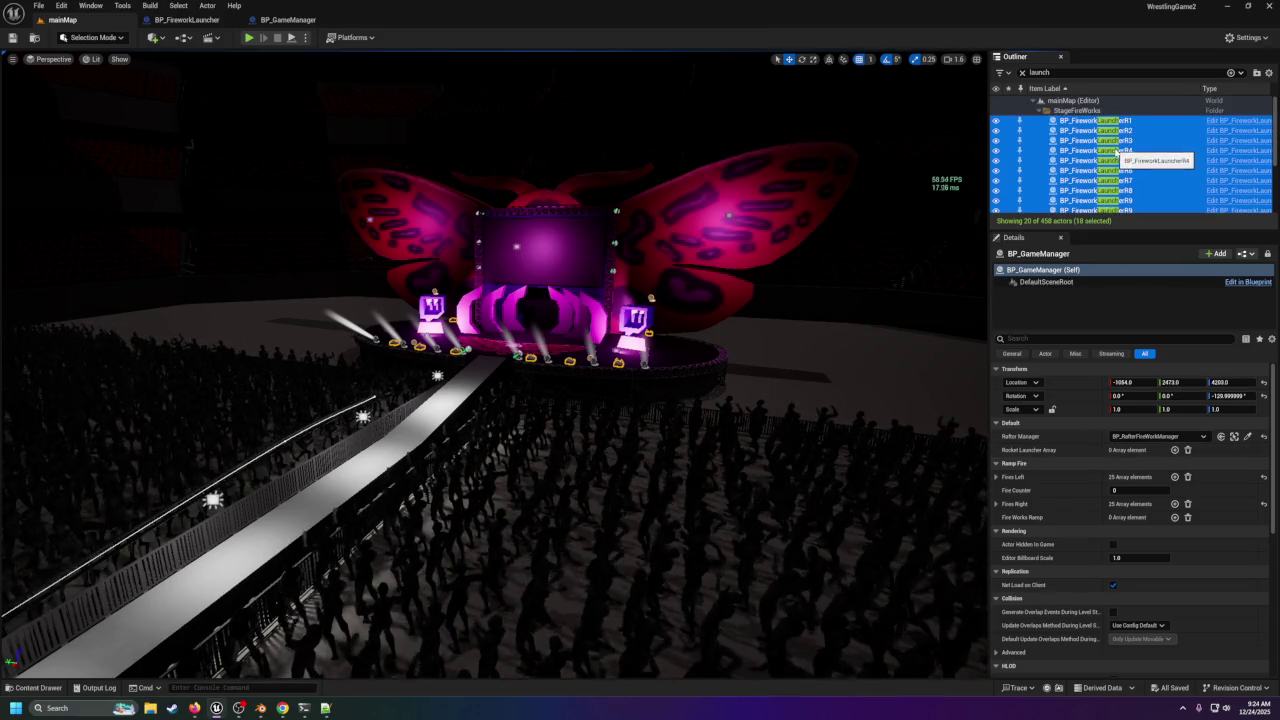
{"action": "left_click", "coordinate": [1094, 121]}
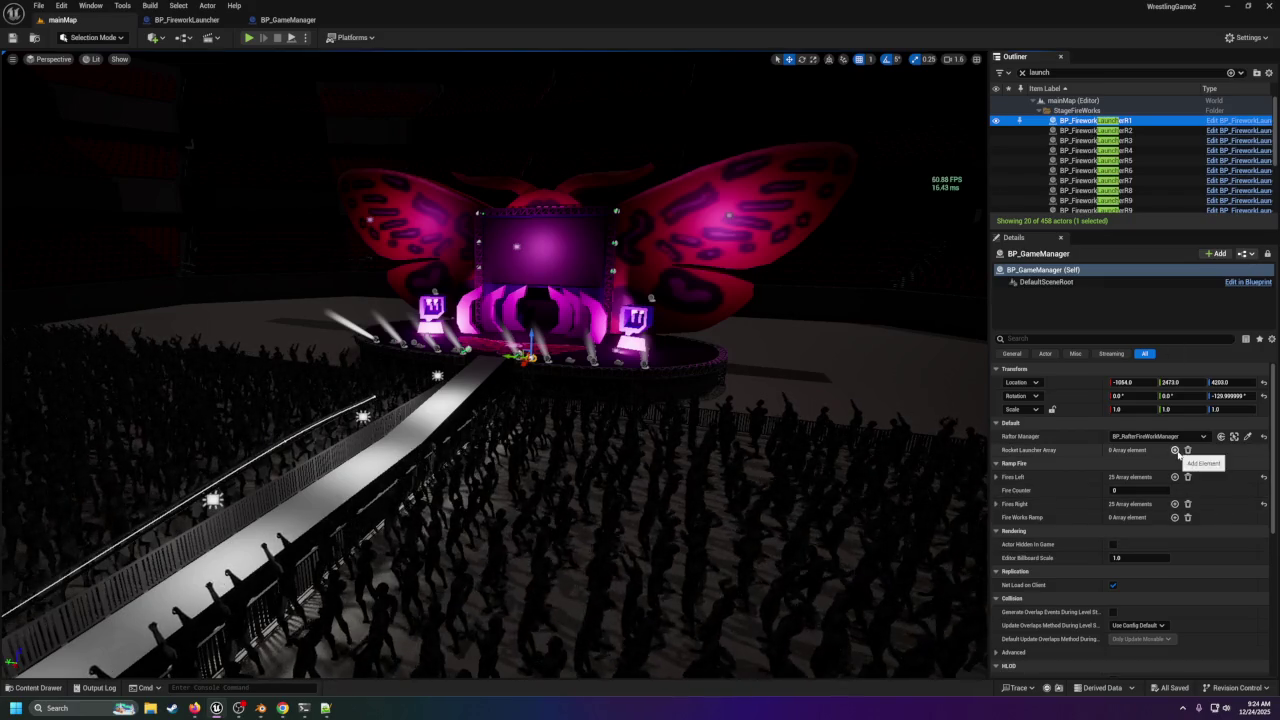
{"action": "scroll", "coordinate": [1121, 190], "scroll_direction": "down", "scroll_amount": 5}
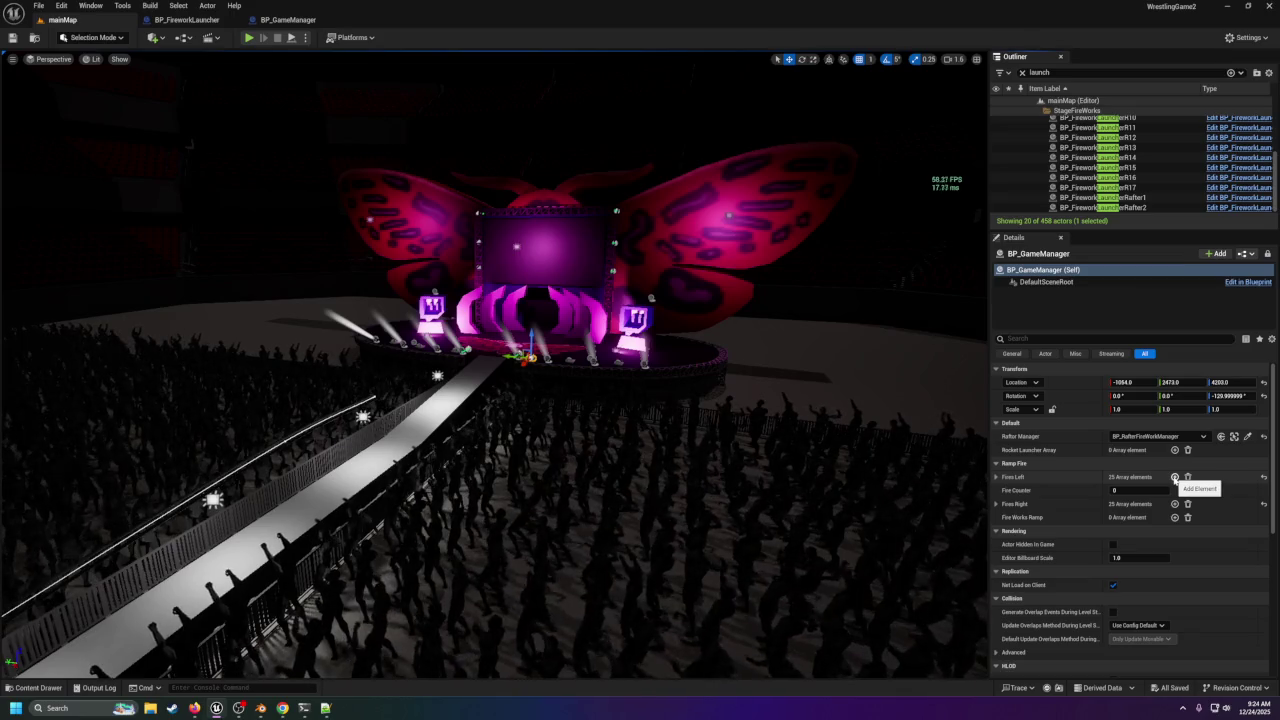
Add empty elements to Rocket Launcher Array to hold the launchers.
{"action": "left_click", "coordinate": [1175, 450]}
{"action": "left_click", "coordinate": [1175, 450]}
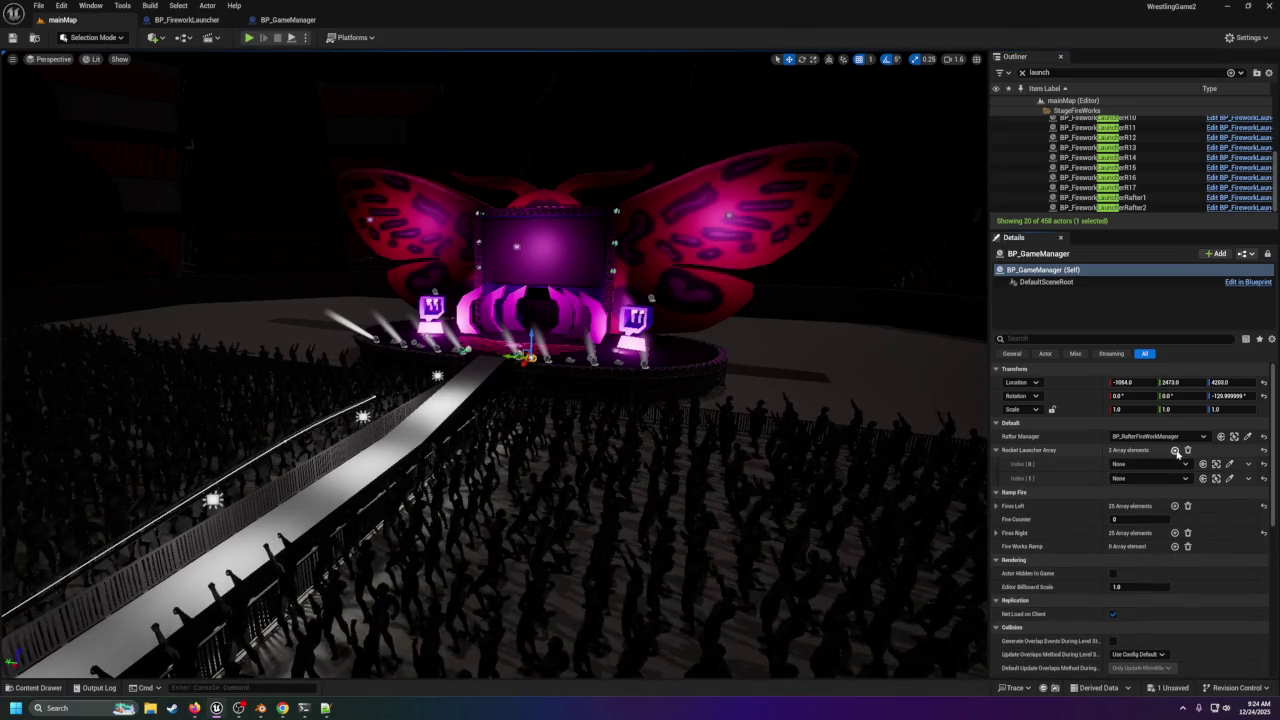
{"action": "double_click", "coordinate": [1175, 450]}
{"action": "left_click", "coordinate": [1175, 450]}
{"action": "double_click", "coordinate": [1175, 450]}
{"action": "left_click", "coordinate": [1175, 450]}
{"action": "double_click", "coordinate": [1175, 450]}
{"action": "left_click", "coordinate": [1175, 450]}
{"action": "double_click", "coordinate": [1175, 450]}
{"action": "left_click", "coordinate": [1175, 450]}
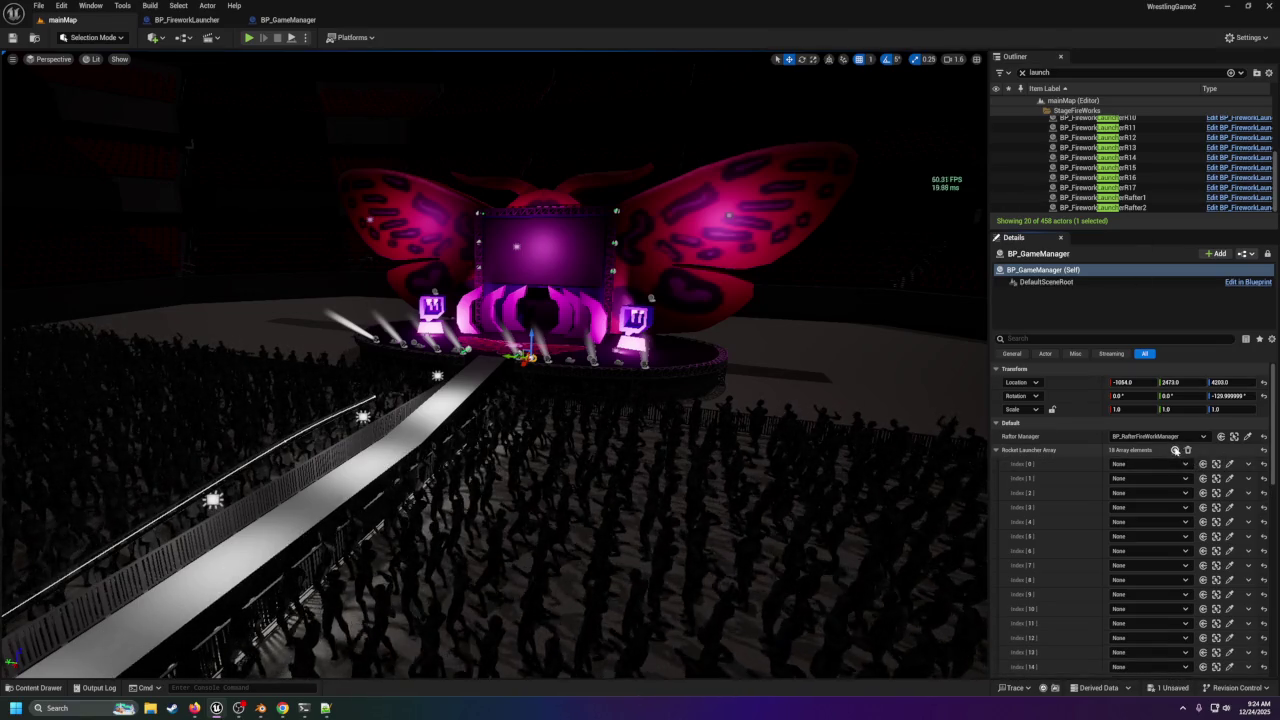
{"action": "left_click", "coordinate": [1175, 450]}
{"action": "scroll", "coordinate": [1130, 170], "scroll_direction": "up", "scroll_amount": 5}
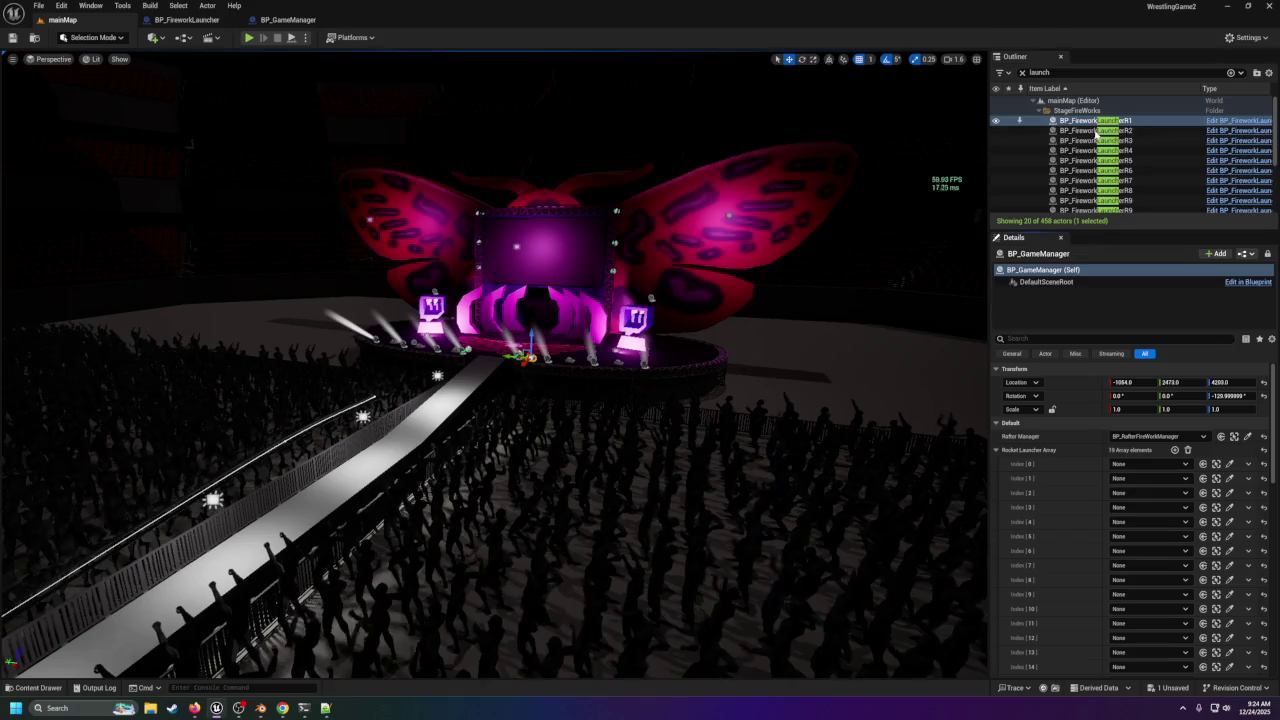
Assign launchers R1 through R7 to array Index 0 through 6.
{"action": "left_click", "coordinate": [1095, 130]}
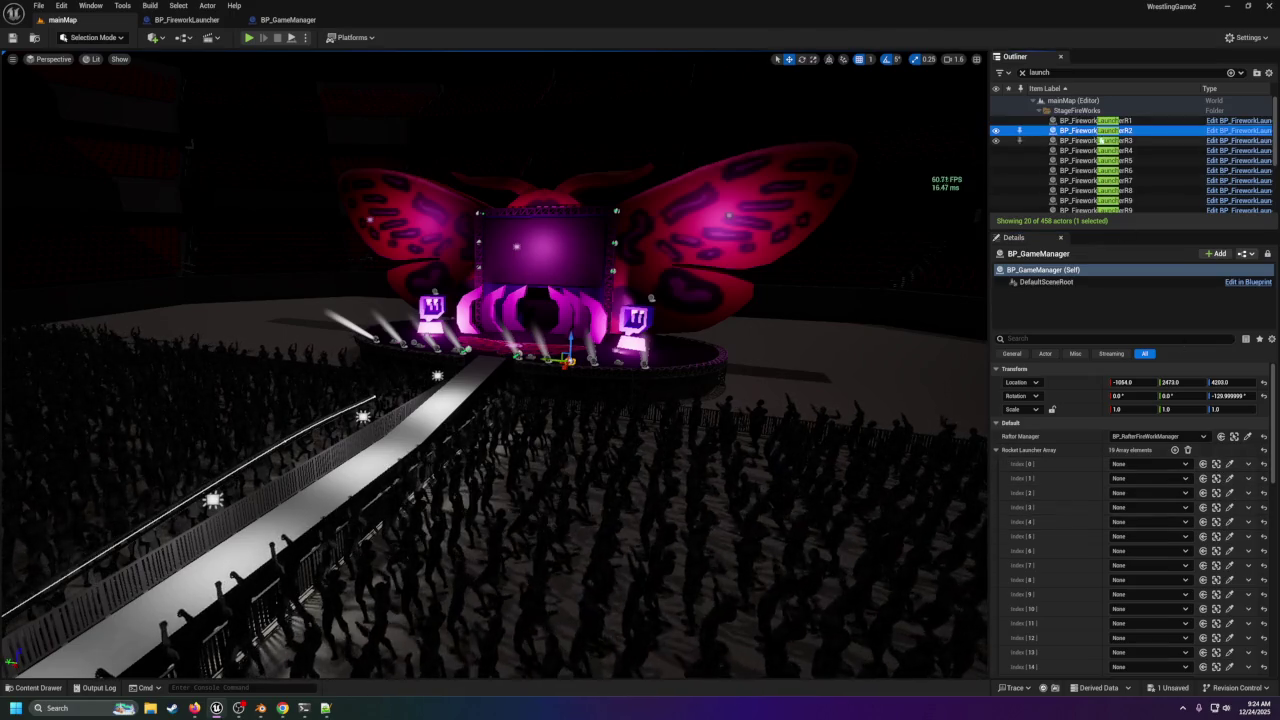
{"action": "left_click", "coordinate": [1100, 121]}
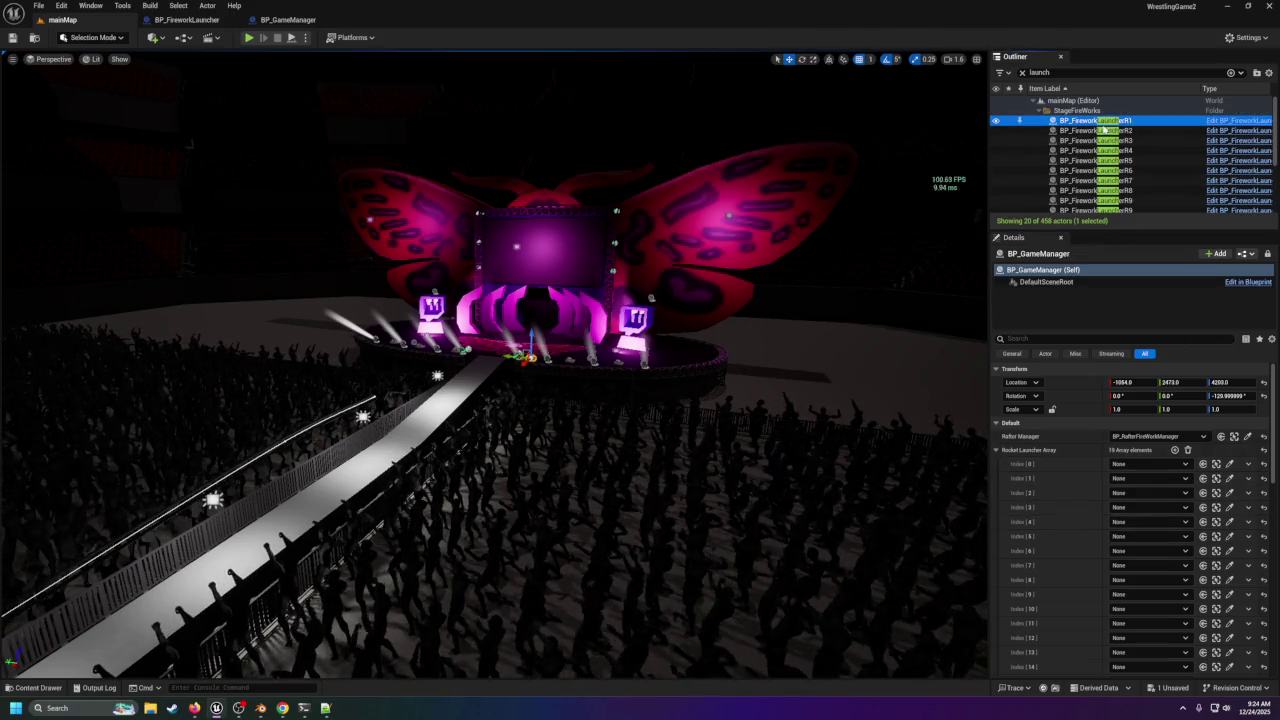
{"action": "left_click", "coordinate": [1203, 464]}
{"action": "left_click", "coordinate": [1100, 131]}
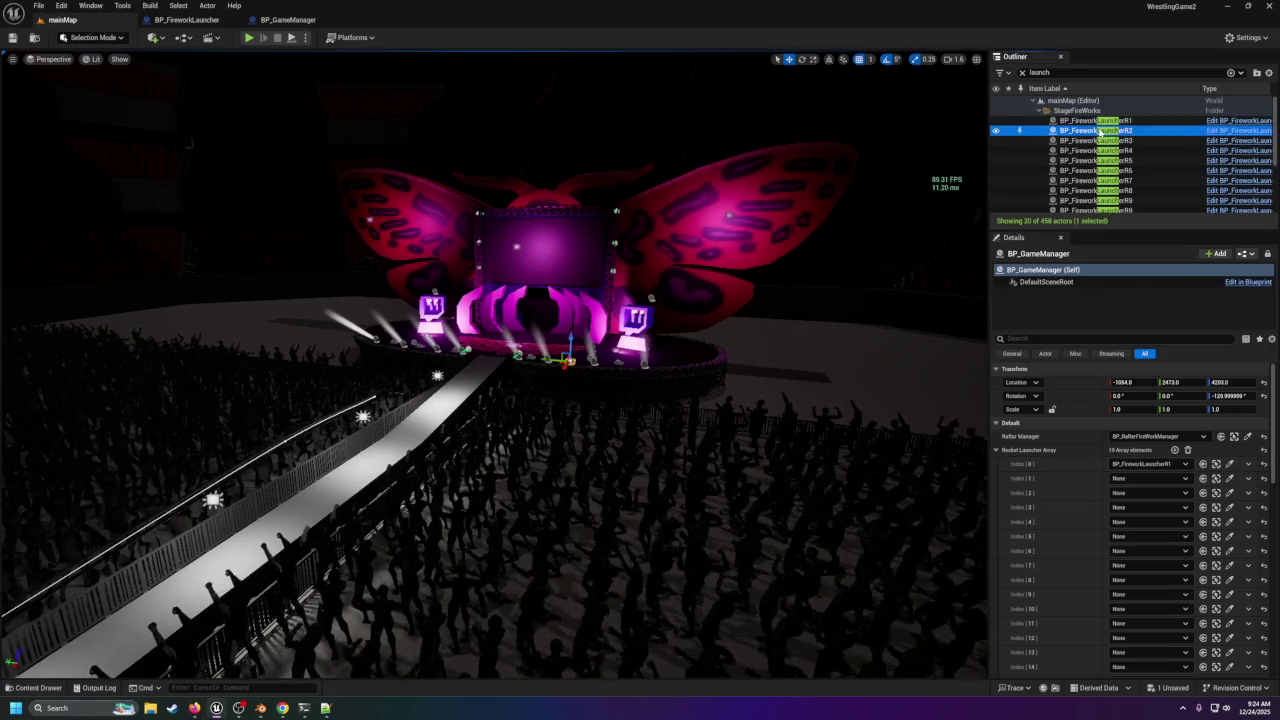
{"action": "left_click", "coordinate": [1203, 478]}
{"action": "left_click", "coordinate": [1100, 141]}
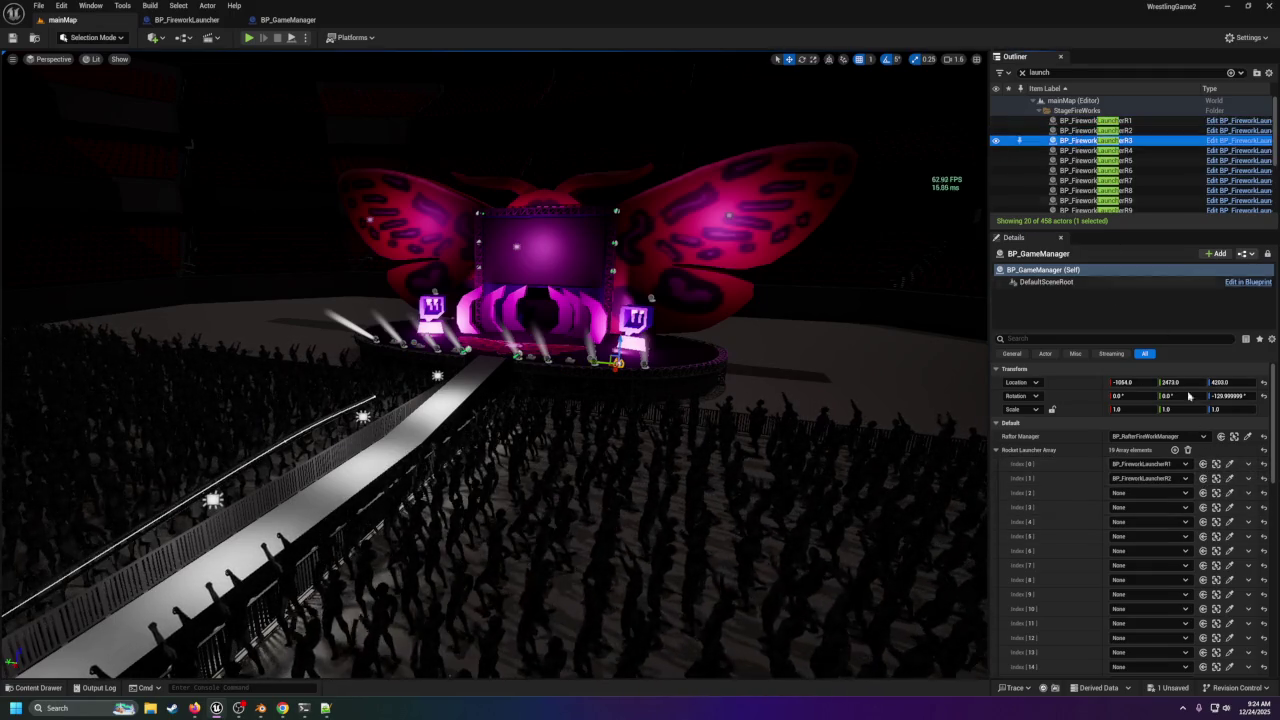
{"action": "left_click", "coordinate": [1203, 493]}
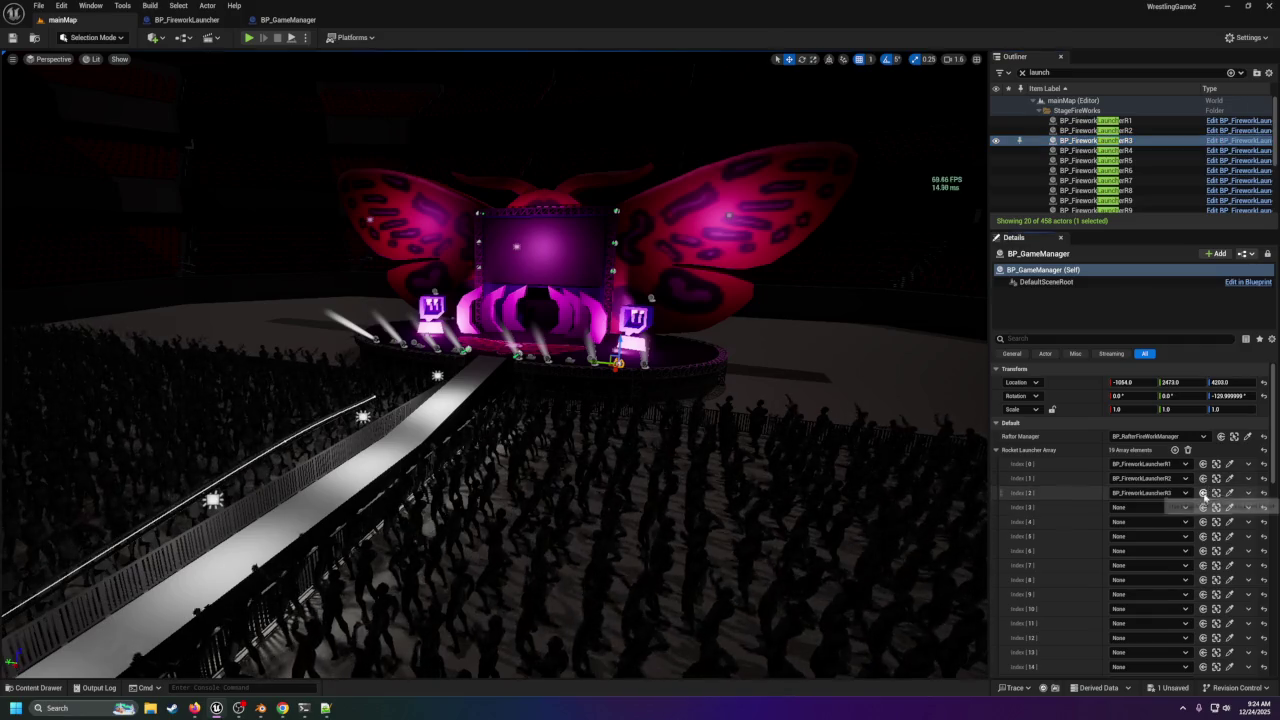
{"action": "left_click", "coordinate": [1092, 150]}
{"action": "left_click", "coordinate": [1203, 507]}
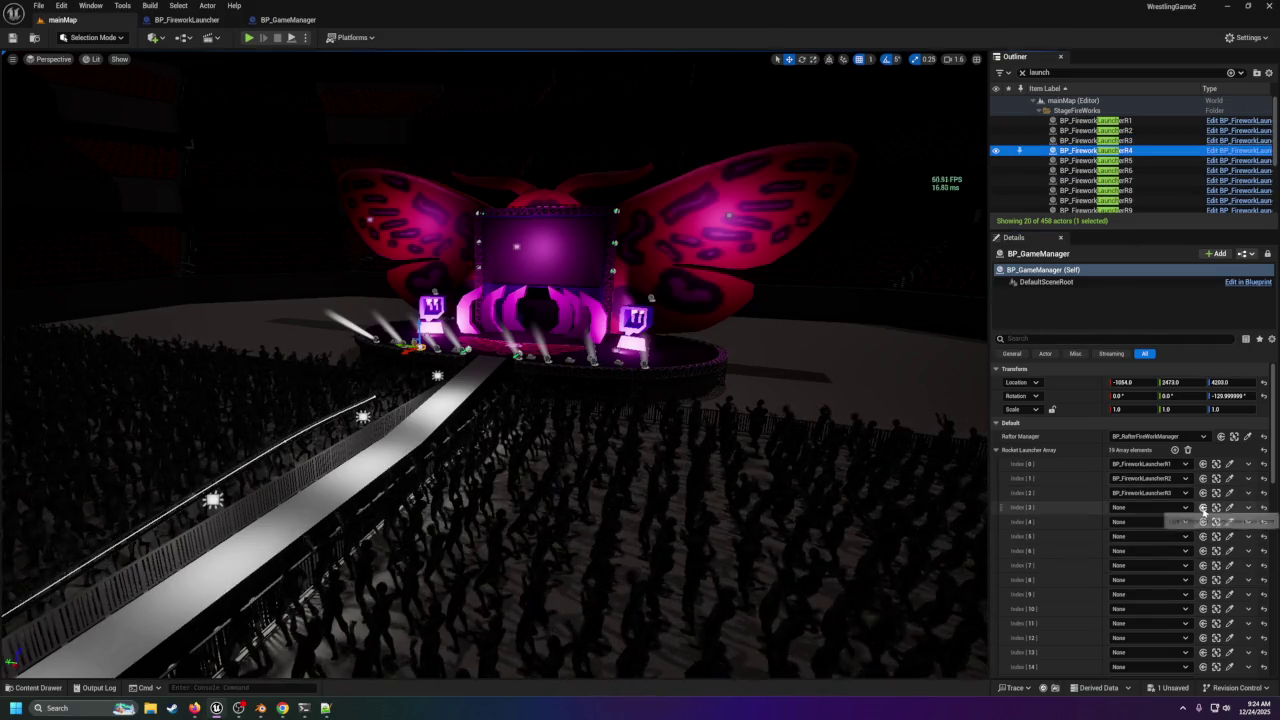
{"action": "left_click", "coordinate": [1092, 160]}
{"action": "left_click", "coordinate": [1203, 522]}
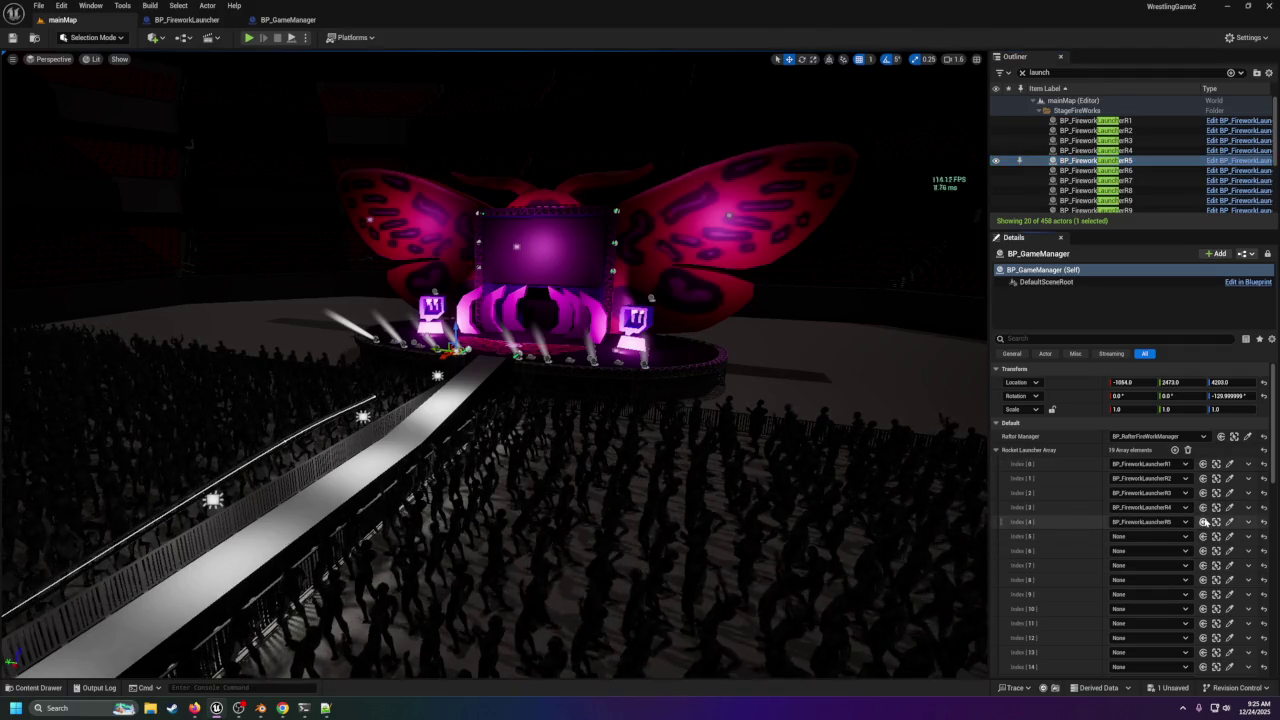
{"action": "left_click", "coordinate": [1092, 170]}
{"action": "left_click", "coordinate": [1203, 536]}
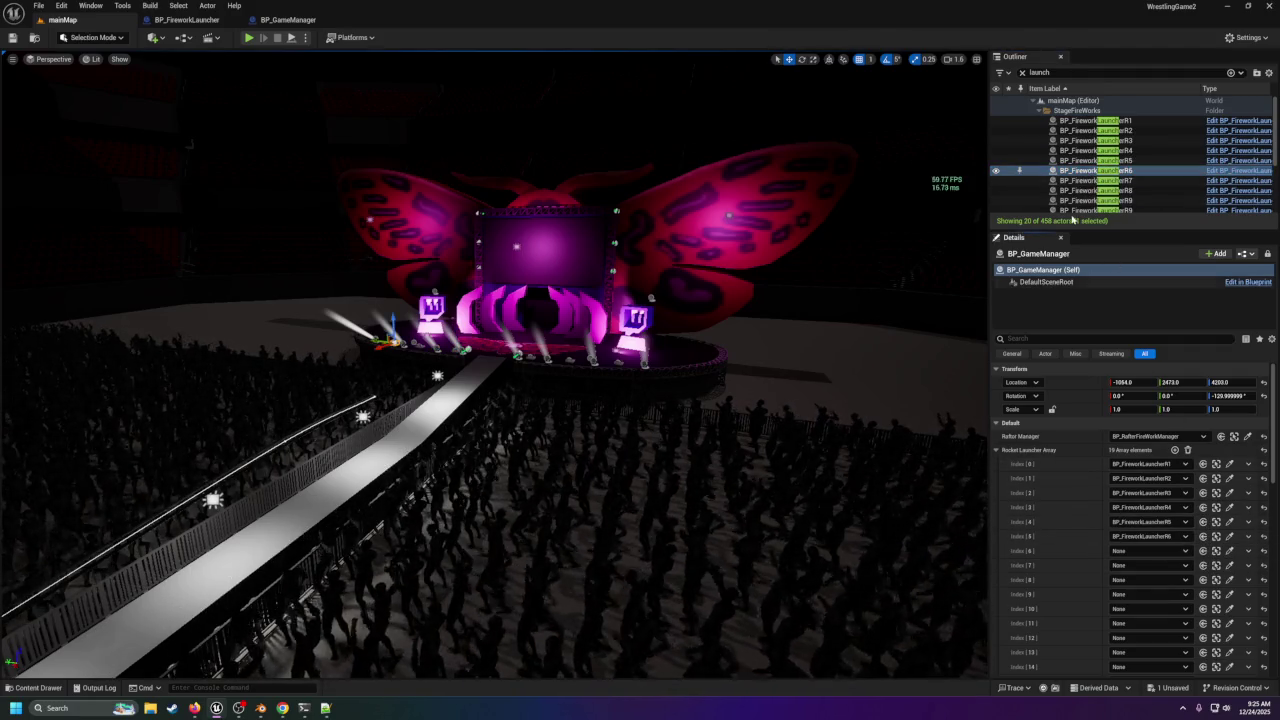
{"action": "left_click", "coordinate": [1092, 180]}
{"action": "left_click", "coordinate": [1203, 550]}
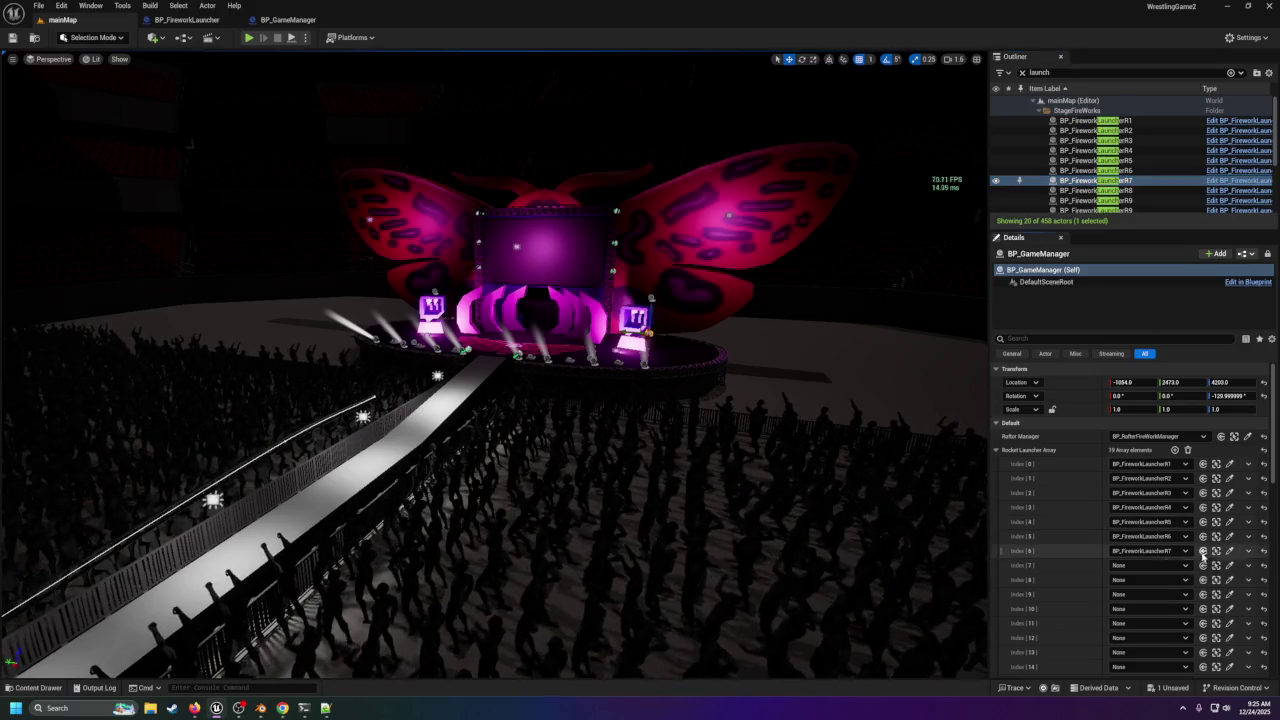
Assign R8, R9, the second R9 and R10 to Index 7 through 10.
{"action": "left_click", "coordinate": [1092, 190]}
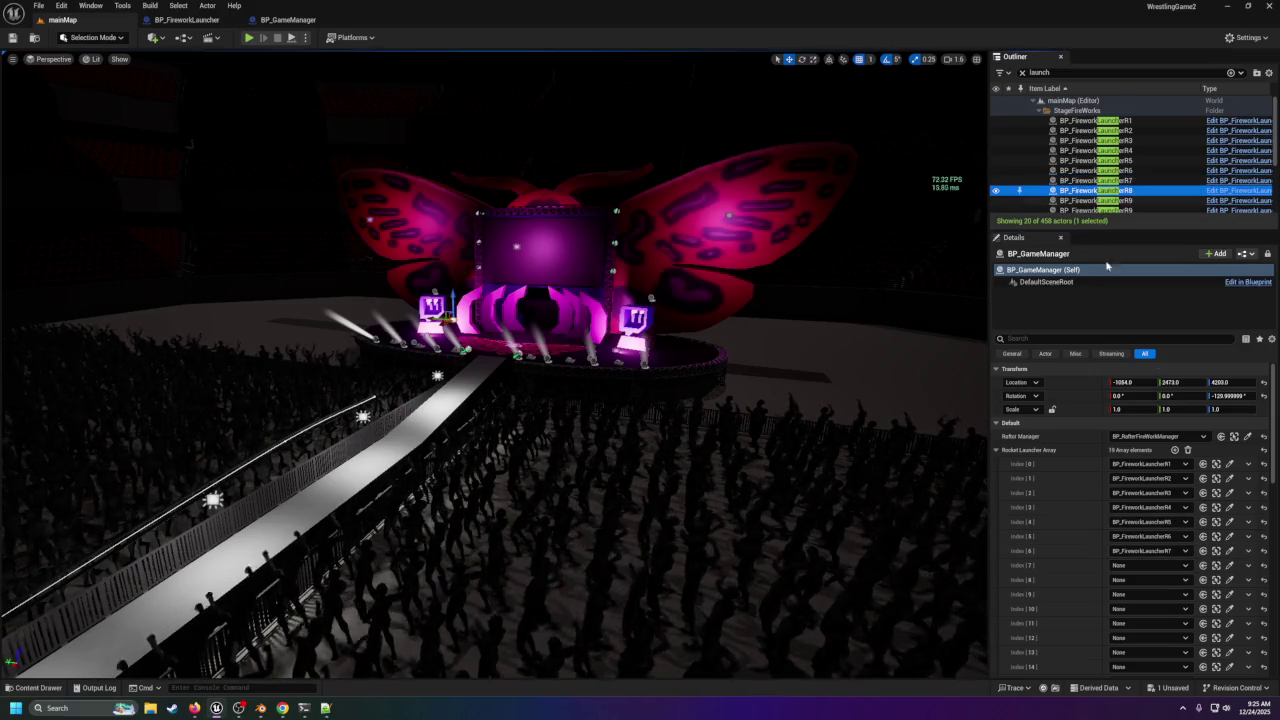
{"action": "left_click", "coordinate": [1203, 565]}
{"action": "left_click", "coordinate": [1092, 200]}
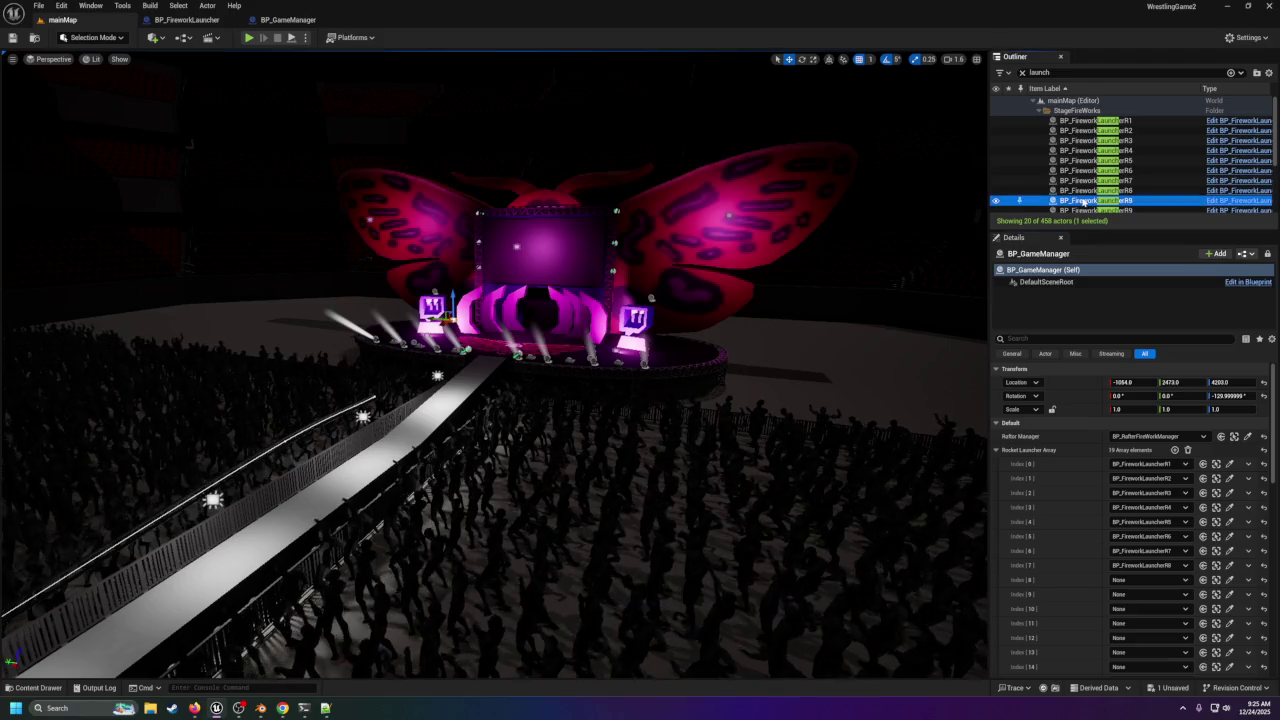
{"action": "left_click", "coordinate": [1203, 580]}
{"action": "left_click", "coordinate": [1122, 210]}
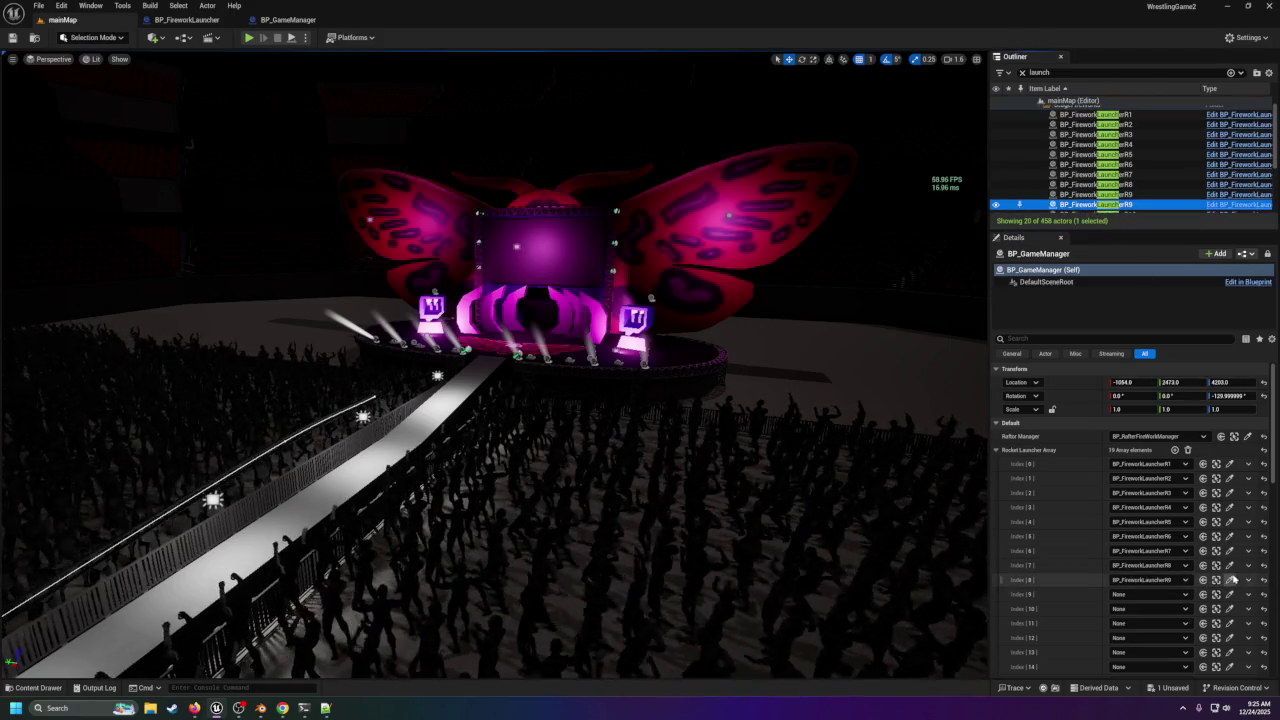
{"action": "left_click", "coordinate": [1203, 594]}
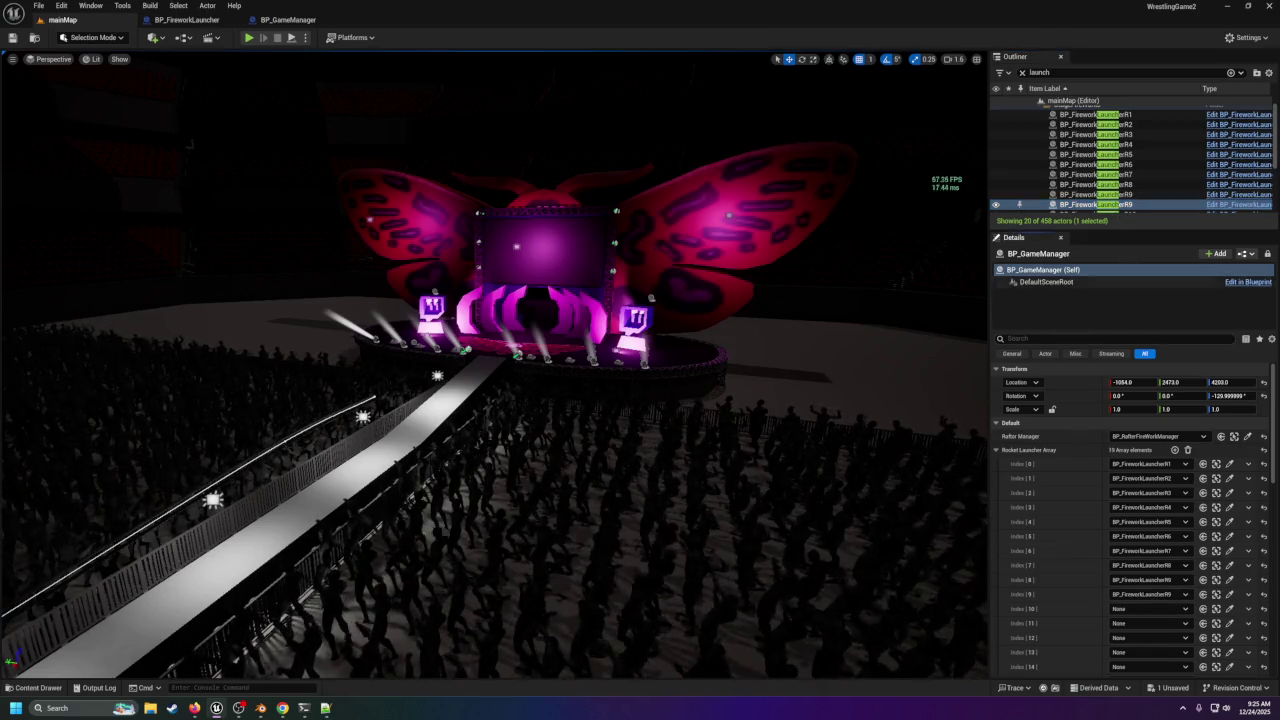
{"action": "scroll", "coordinate": [1118, 207], "scroll_direction": "down", "scroll_amount": 1}
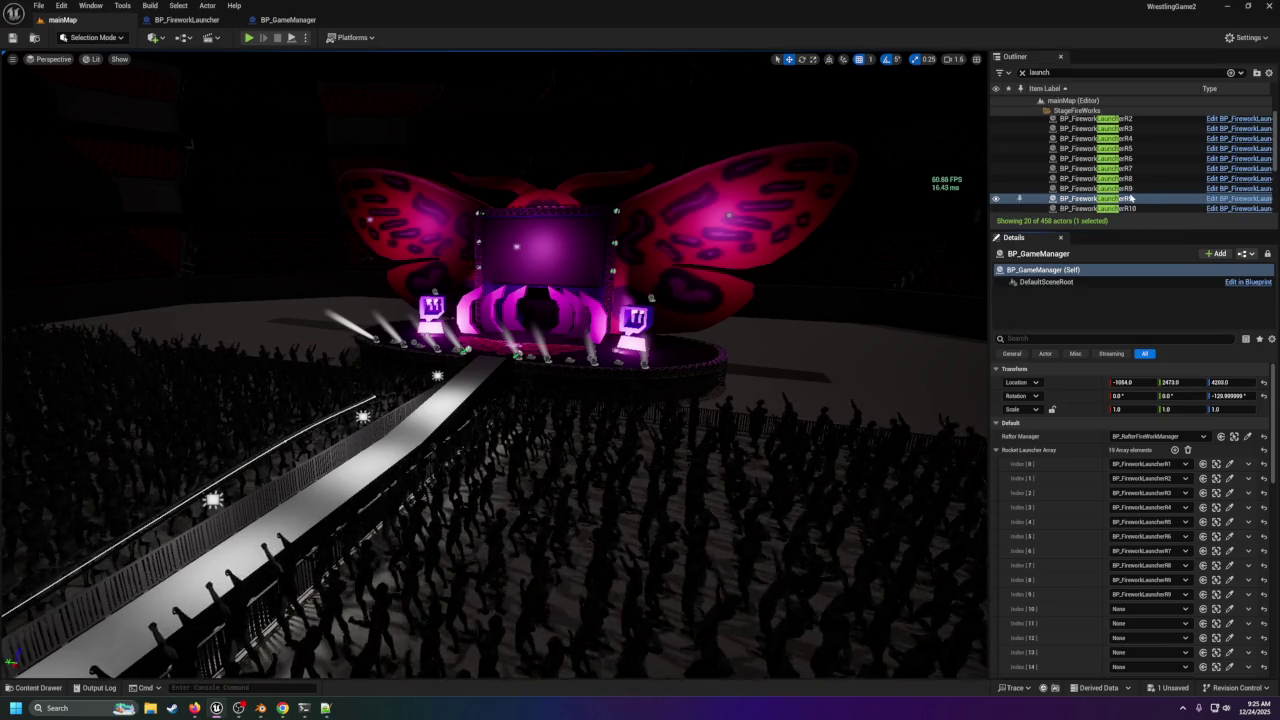
{"action": "left_click", "coordinate": [1129, 191]}
{"action": "left_click", "coordinate": [1126, 199]}
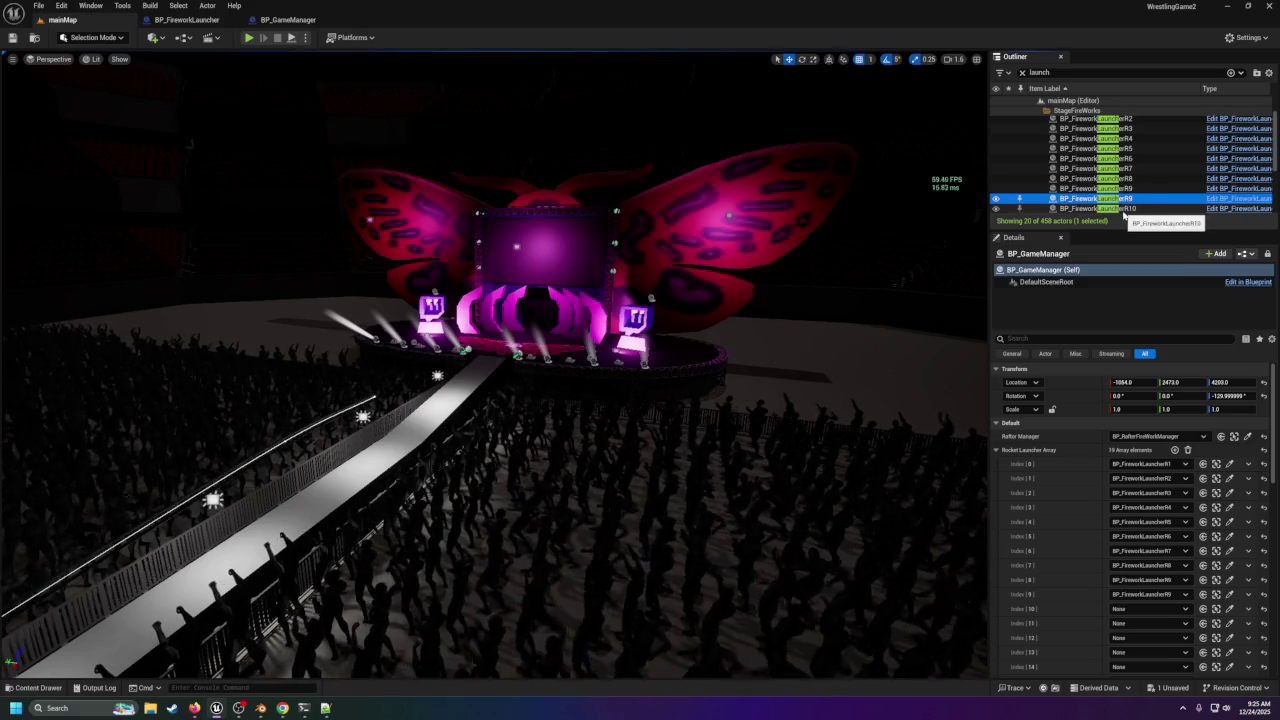
{"action": "scroll", "coordinate": [1118, 210], "scroll_direction": "down", "scroll_amount": 1}
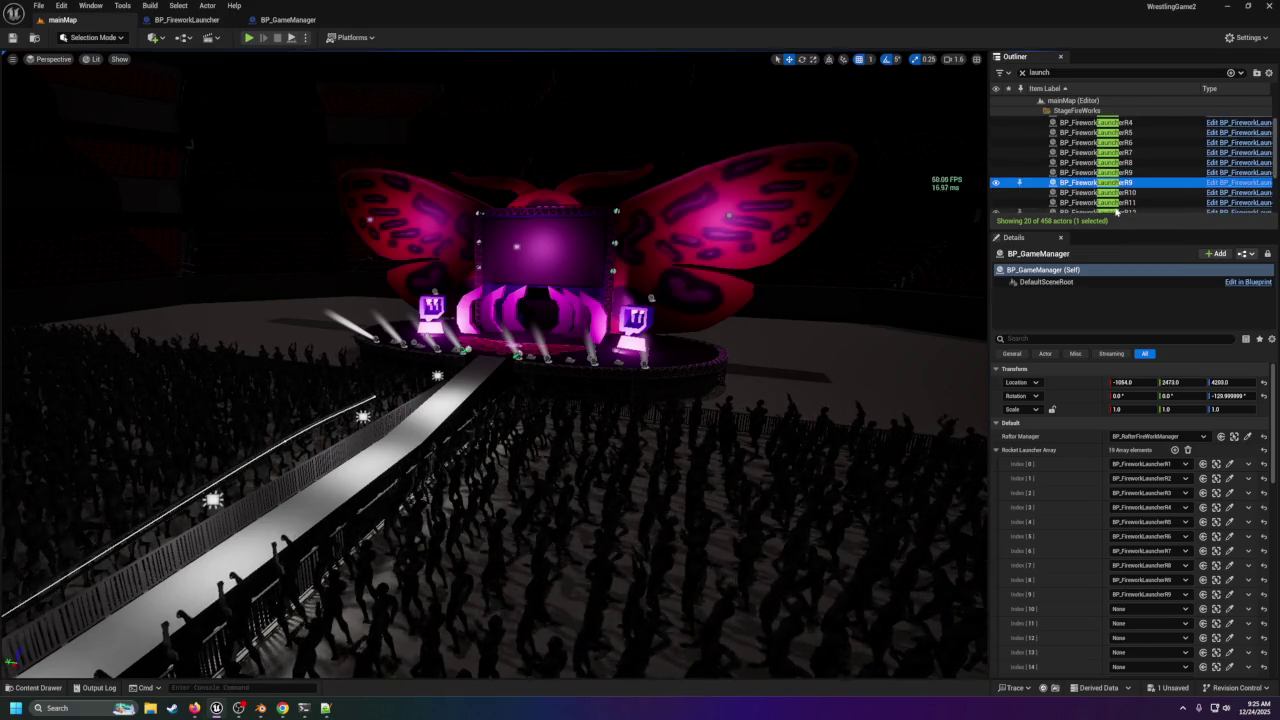
{"action": "left_click", "coordinate": [1118, 192]}
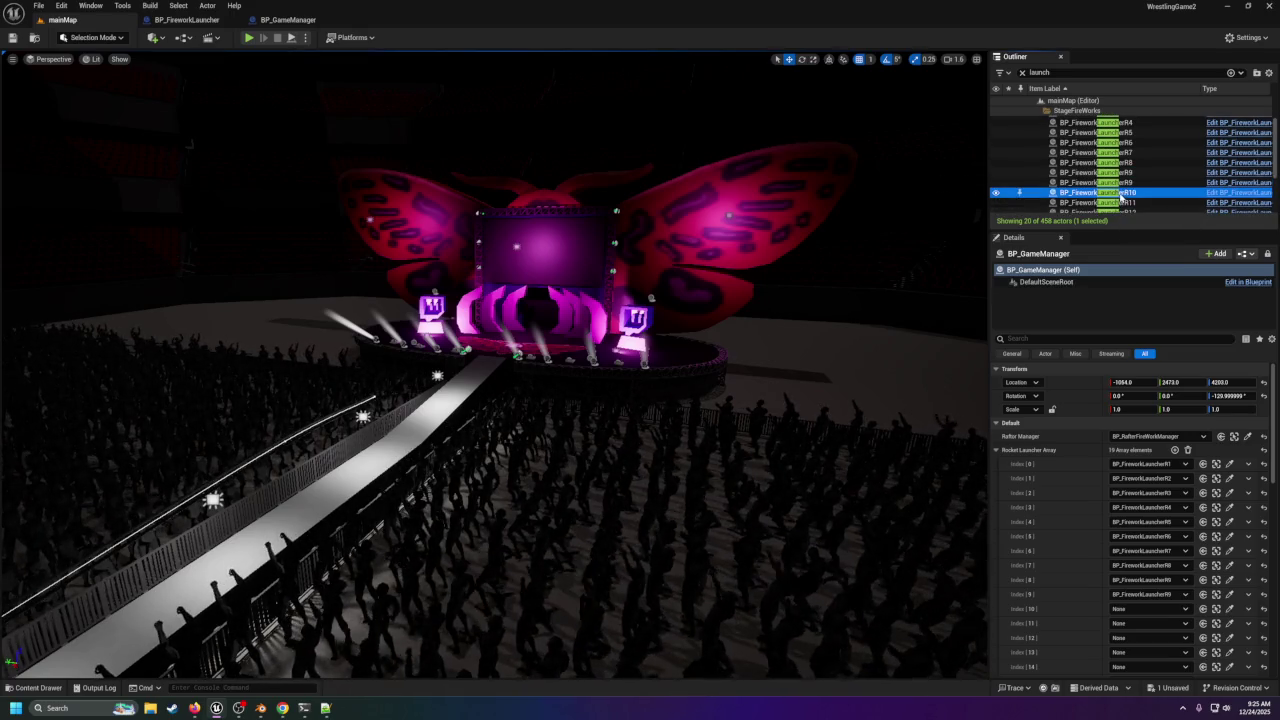
{"action": "left_click", "coordinate": [1203, 609]}
Assign launchers R11 through R15 to Index 11 through 15.
{"action": "scroll", "coordinate": [1118, 185], "scroll_direction": "down", "scroll_amount": 1}
{"action": "left_click", "coordinate": [1110, 186]}
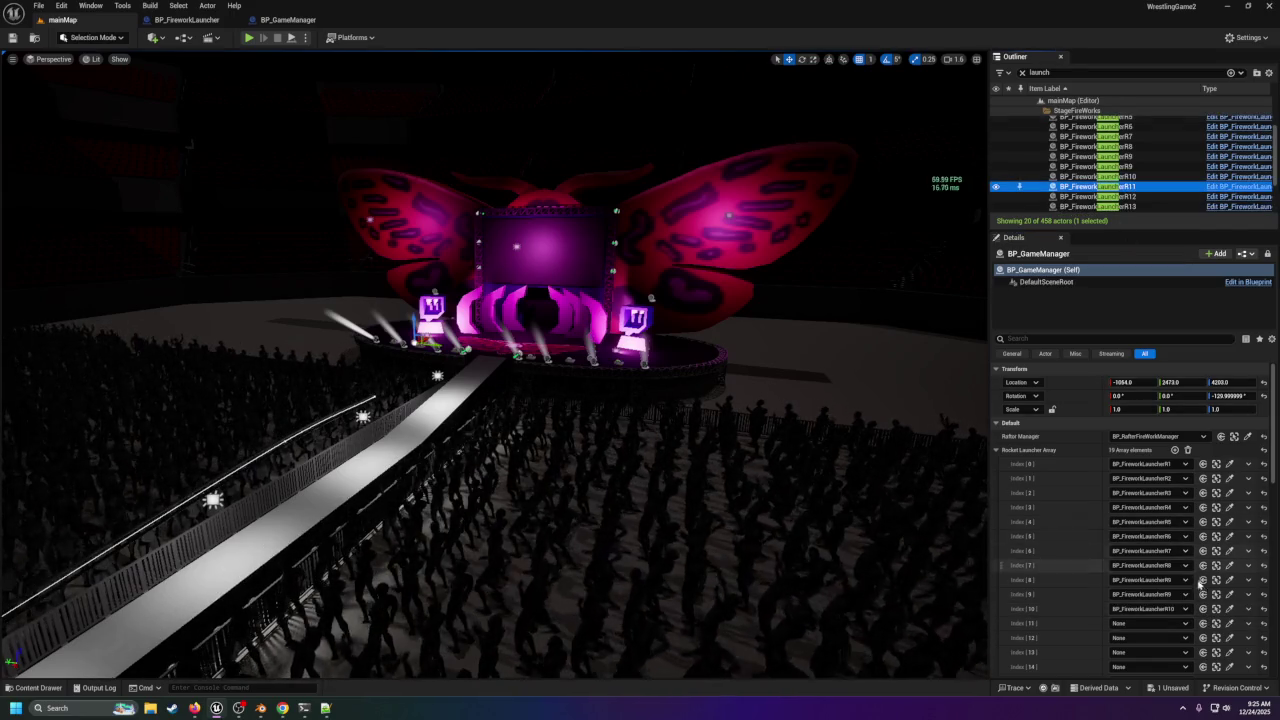
{"action": "left_click", "coordinate": [1203, 623]}
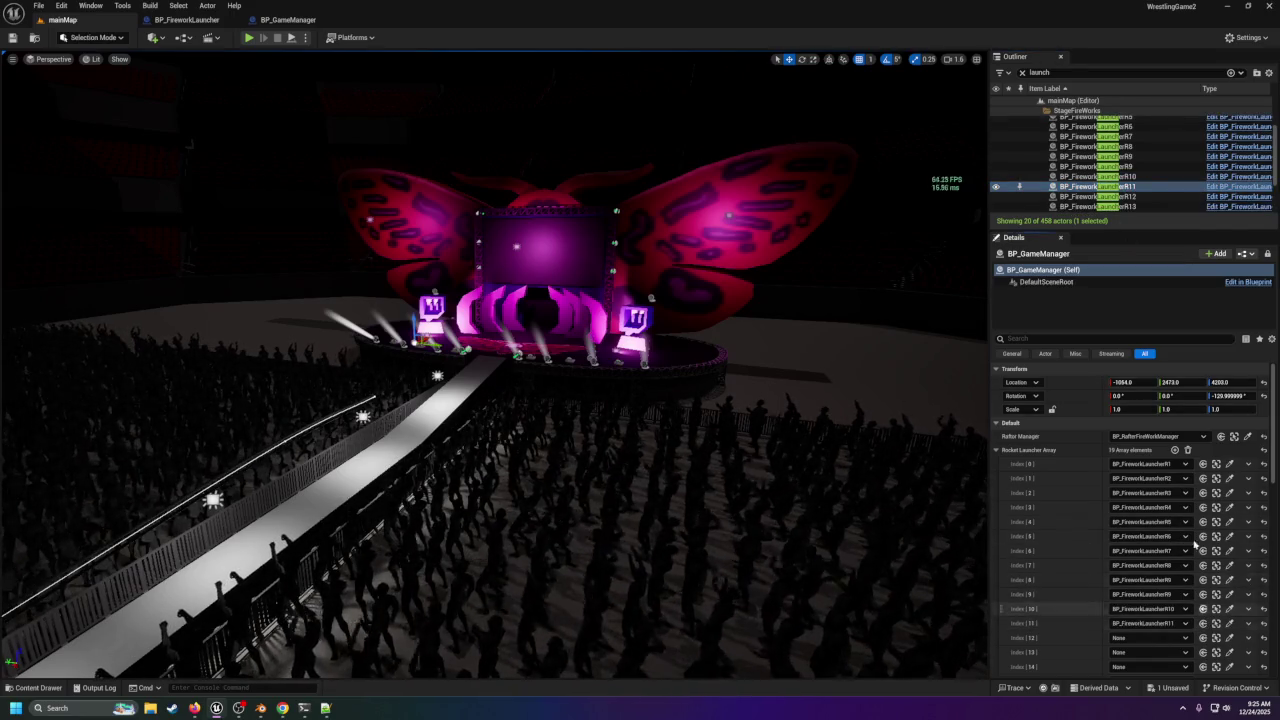
{"action": "left_click", "coordinate": [1110, 196]}
{"action": "left_click", "coordinate": [1203, 638]}
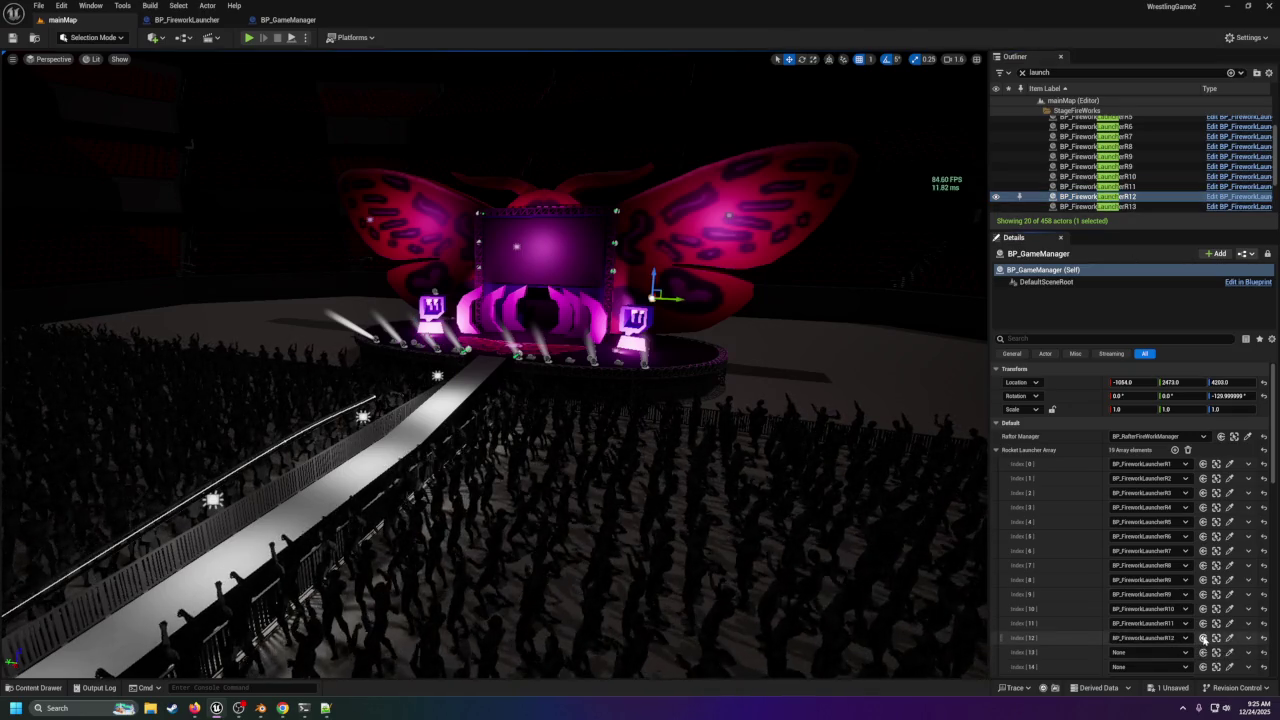
{"action": "left_click", "coordinate": [1110, 206]}
{"action": "left_click", "coordinate": [1203, 652]}
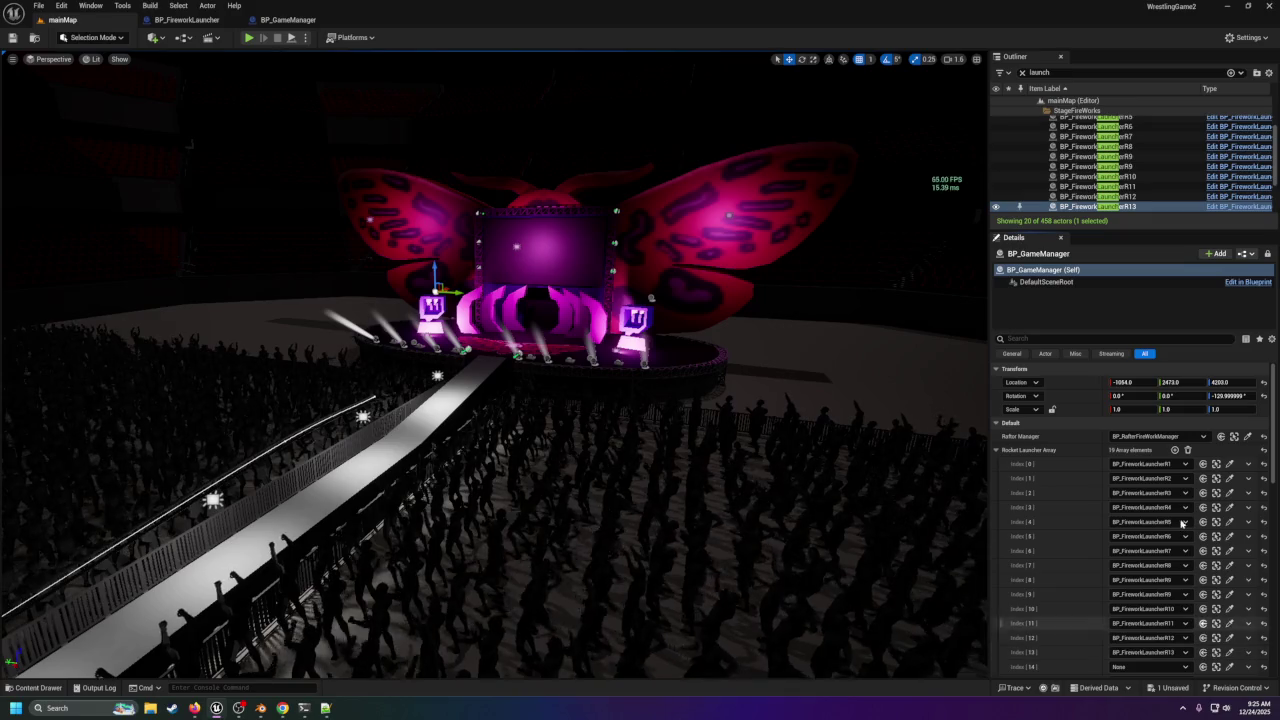
{"action": "scroll", "coordinate": [1110, 180], "scroll_direction": "down", "scroll_amount": 1}
{"action": "left_click", "coordinate": [1110, 200]}
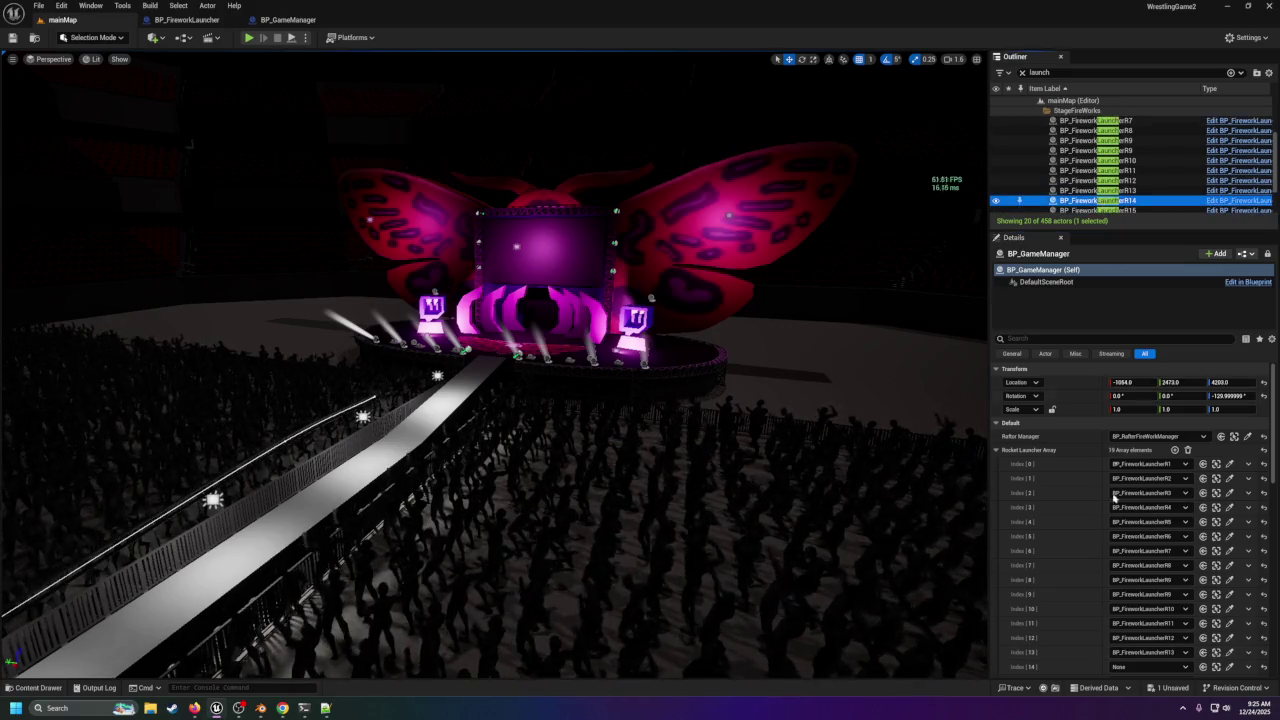
{"action": "left_click", "coordinate": [1203, 666]}
{"action": "scroll", "coordinate": [1130, 192], "scroll_direction": "down", "scroll_amount": 1}
{"action": "left_click", "coordinate": [1130, 194]}
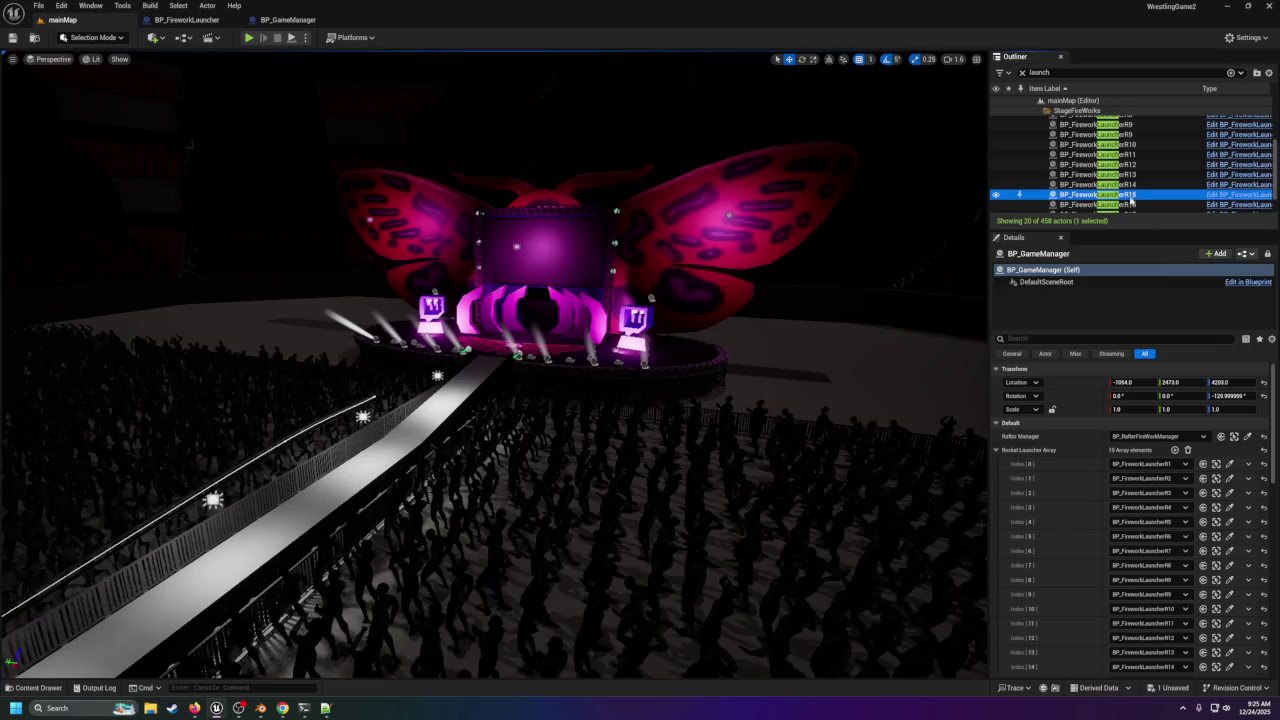
{"action": "scroll", "coordinate": [1150, 550], "scroll_direction": "down", "scroll_amount": 1}
{"action": "left_click", "coordinate": [1203, 666]}
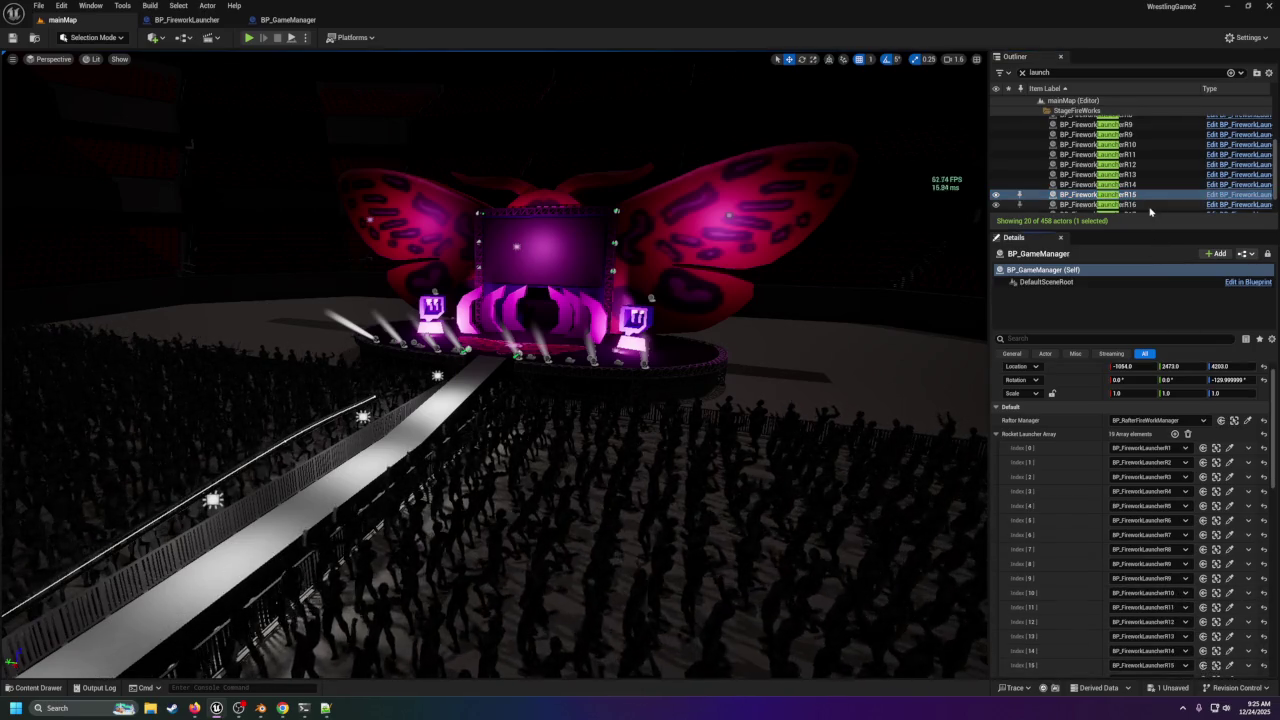
Assign R16, R17, Rafter1 and Rafter2 to Index 16 through 19.
{"action": "scroll", "coordinate": [1110, 190], "scroll_direction": "down", "scroll_amount": 1}
{"action": "left_click", "coordinate": [1110, 188]}
{"action": "scroll", "coordinate": [1196, 648], "scroll_direction": "down", "scroll_amount": 1}
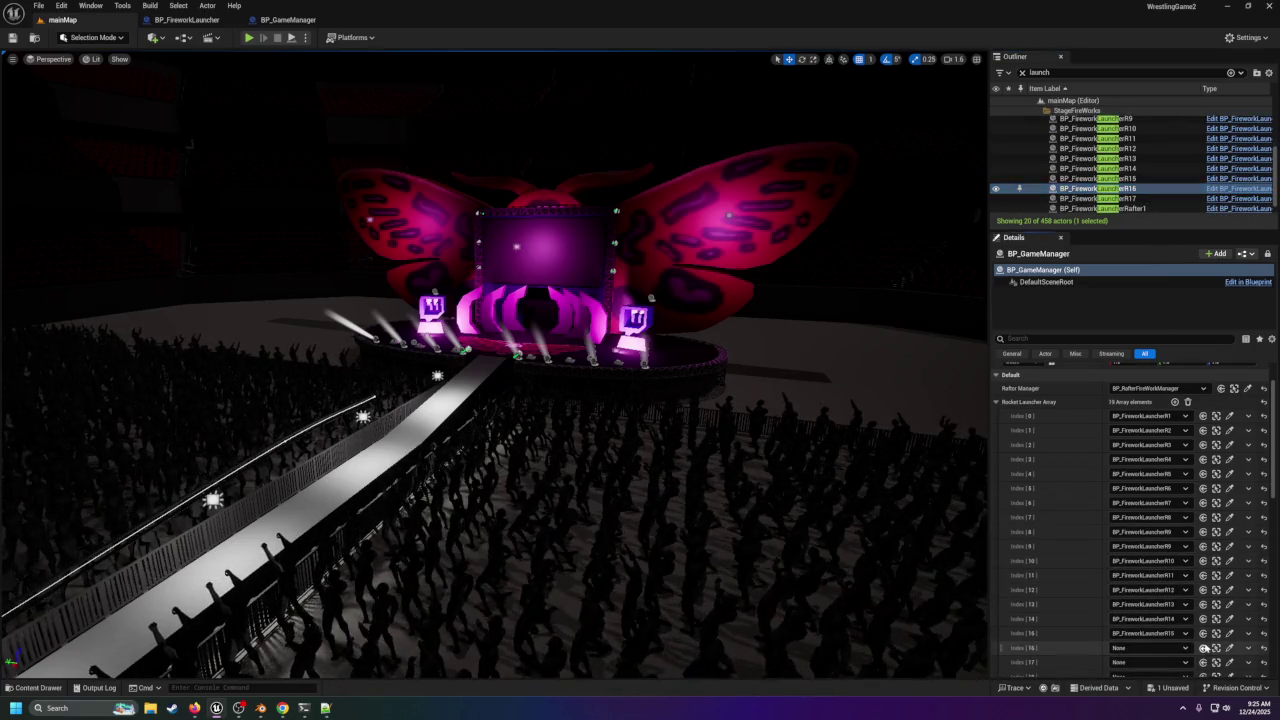
{"action": "left_click", "coordinate": [1203, 648]}
{"action": "scroll", "coordinate": [1130, 190], "scroll_direction": "down", "scroll_amount": 1}
{"action": "left_click", "coordinate": [1130, 188]}
{"action": "scroll", "coordinate": [1193, 648], "scroll_direction": "down", "scroll_amount": 1}
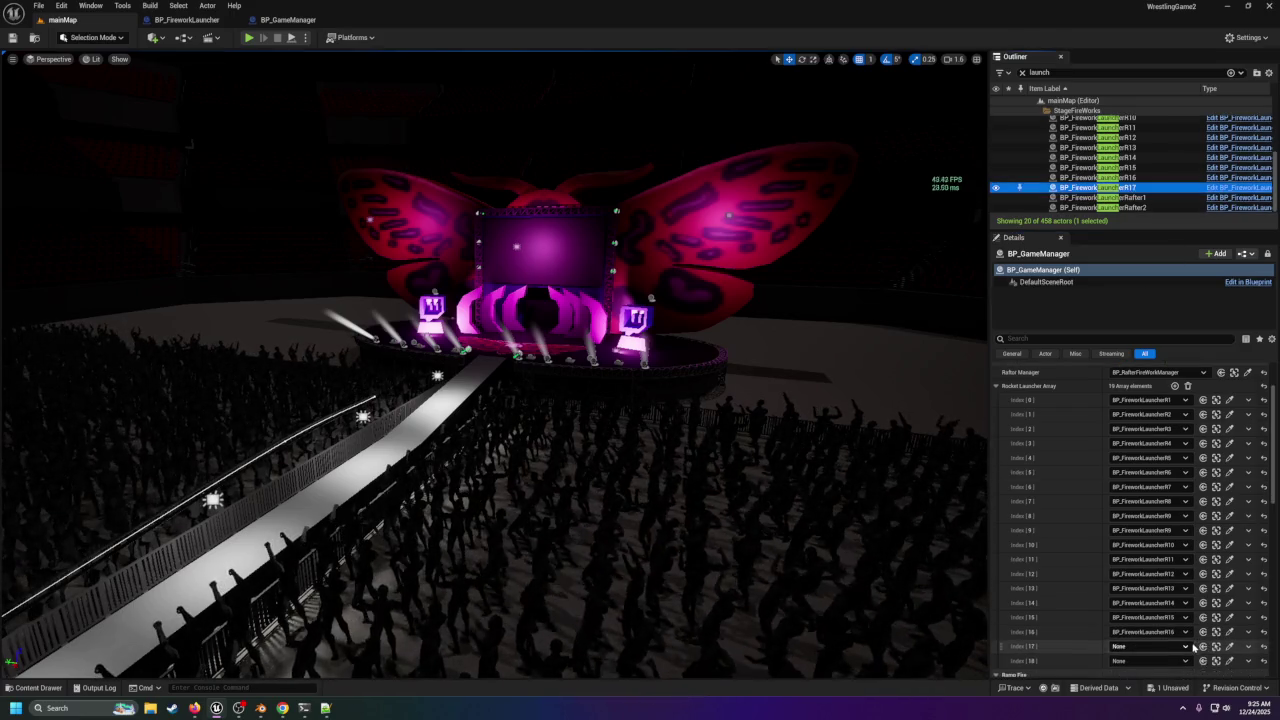
{"action": "left_click", "coordinate": [1202, 647]}
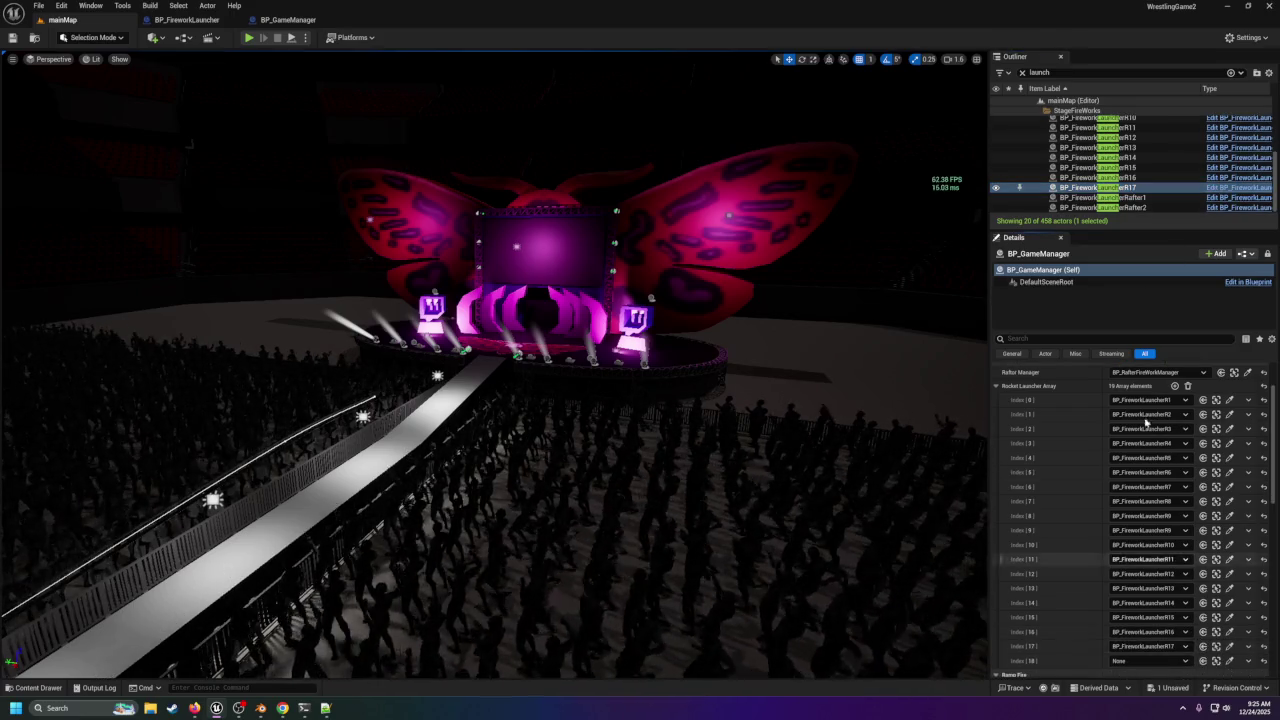
{"action": "left_click", "coordinate": [1110, 197]}
{"action": "left_click", "coordinate": [1202, 661]}
{"action": "scroll", "coordinate": [1200, 380], "scroll_direction": "up", "scroll_amount": 1}
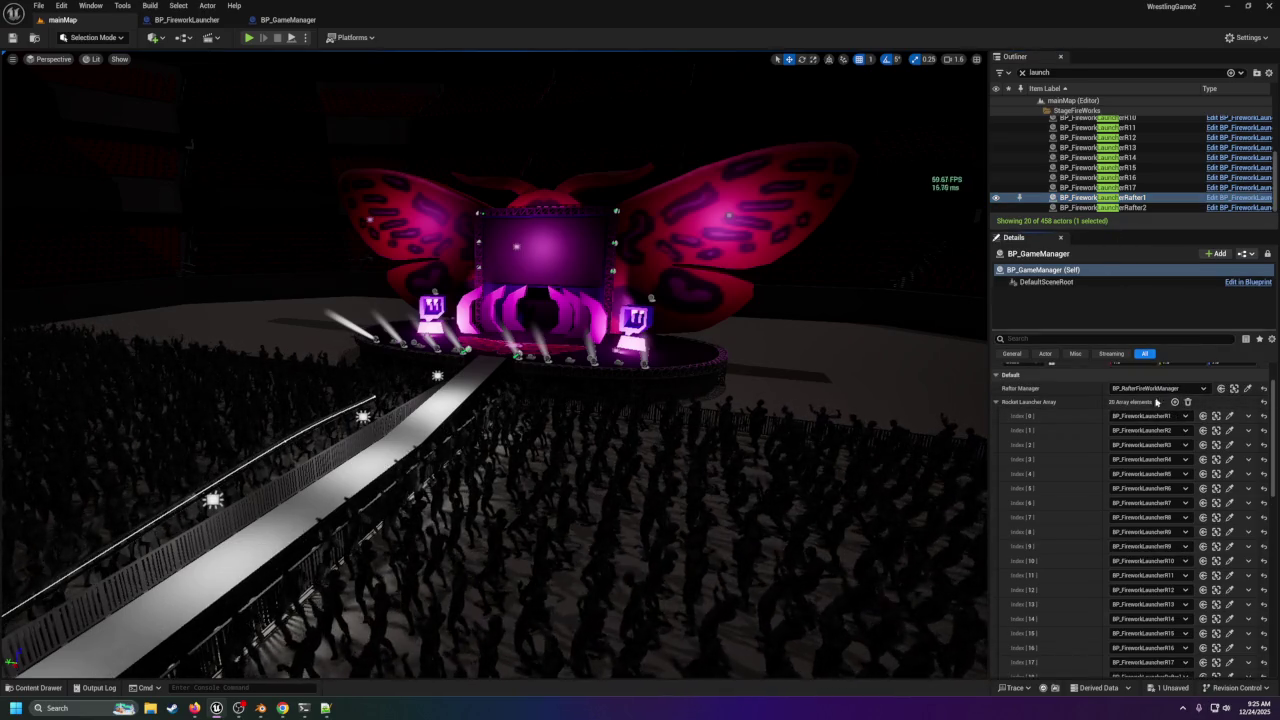
{"action": "scroll", "coordinate": [1155, 500], "scroll_direction": "down", "scroll_amount": 3}
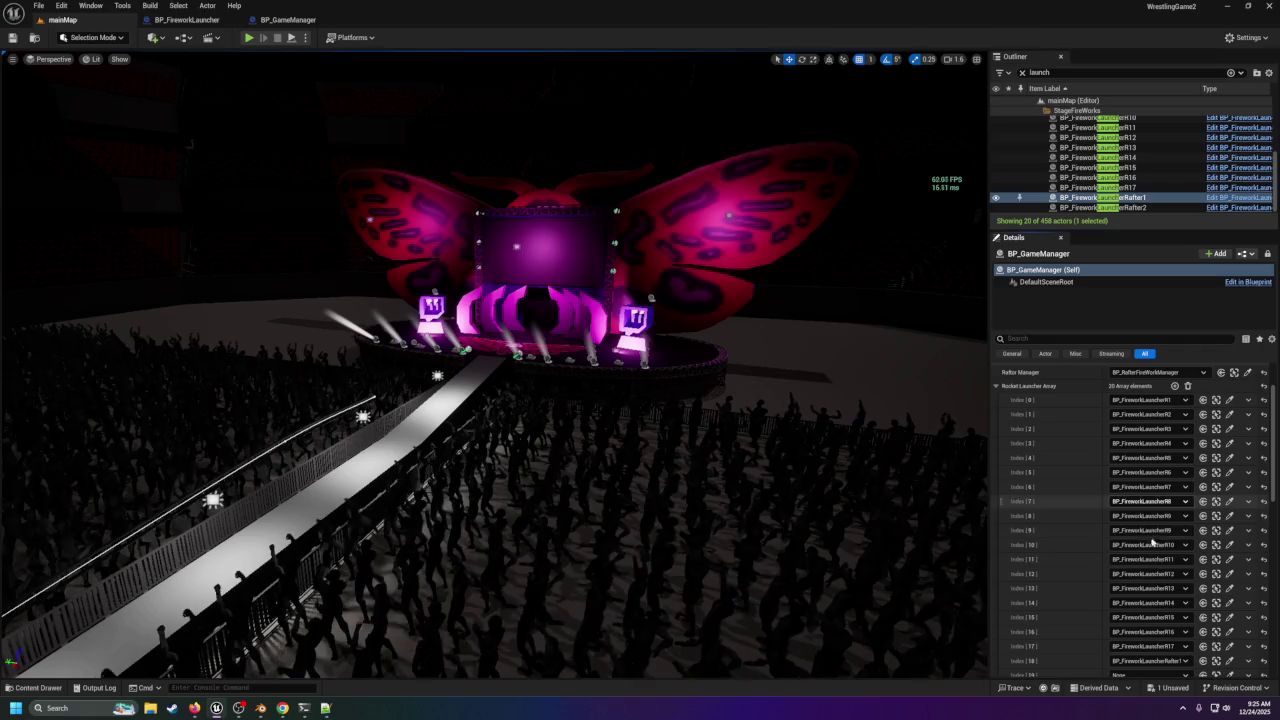
{"action": "left_click", "coordinate": [1100, 207]}
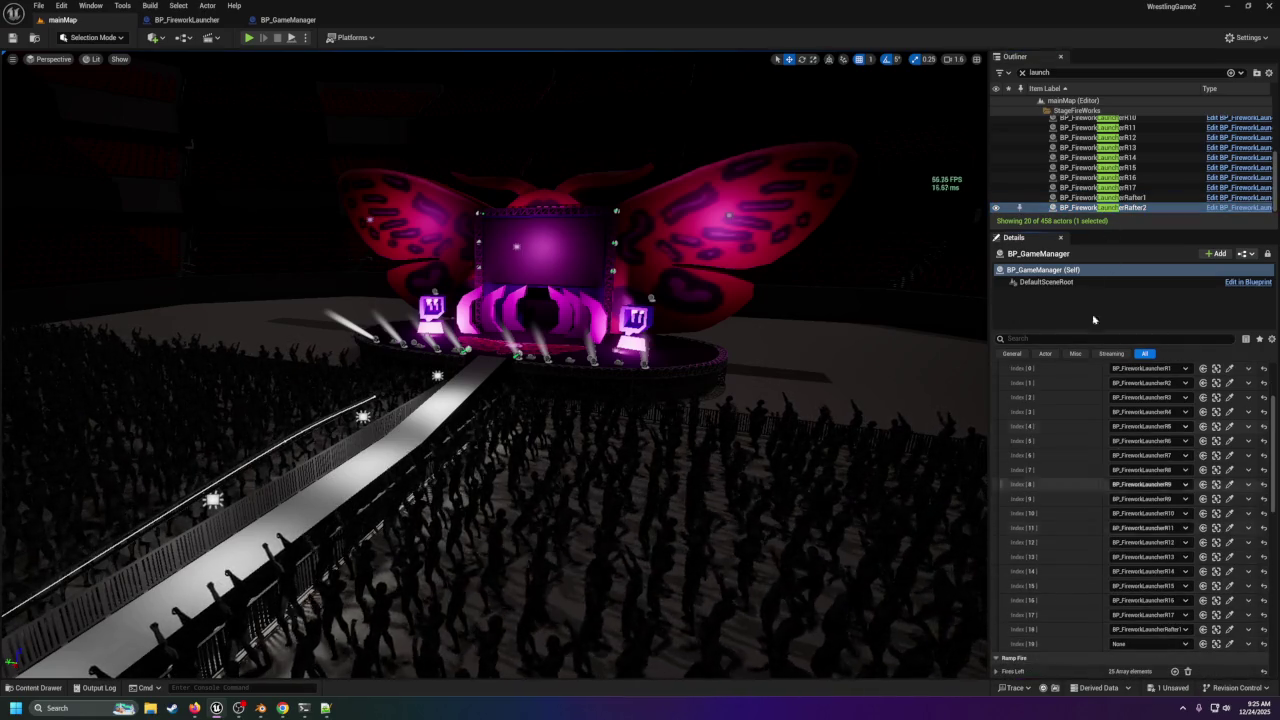
{"action": "left_click", "coordinate": [1203, 644]}
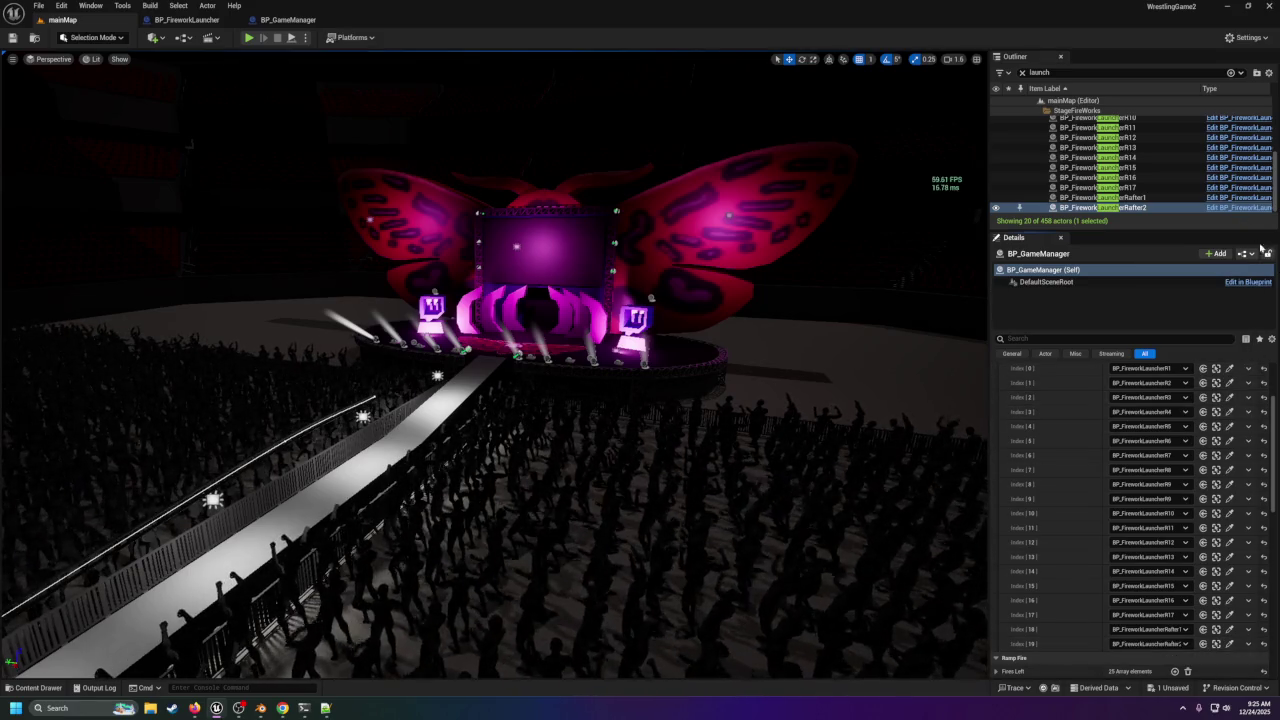
Frame and inspect launchers R9 and R8, then move R9 above the arena, nudging it right.
{"action": "scroll", "coordinate": [1100, 165], "scroll_direction": "up", "scroll_amount": 3}
{"action": "double_click", "coordinate": [1100, 163]}
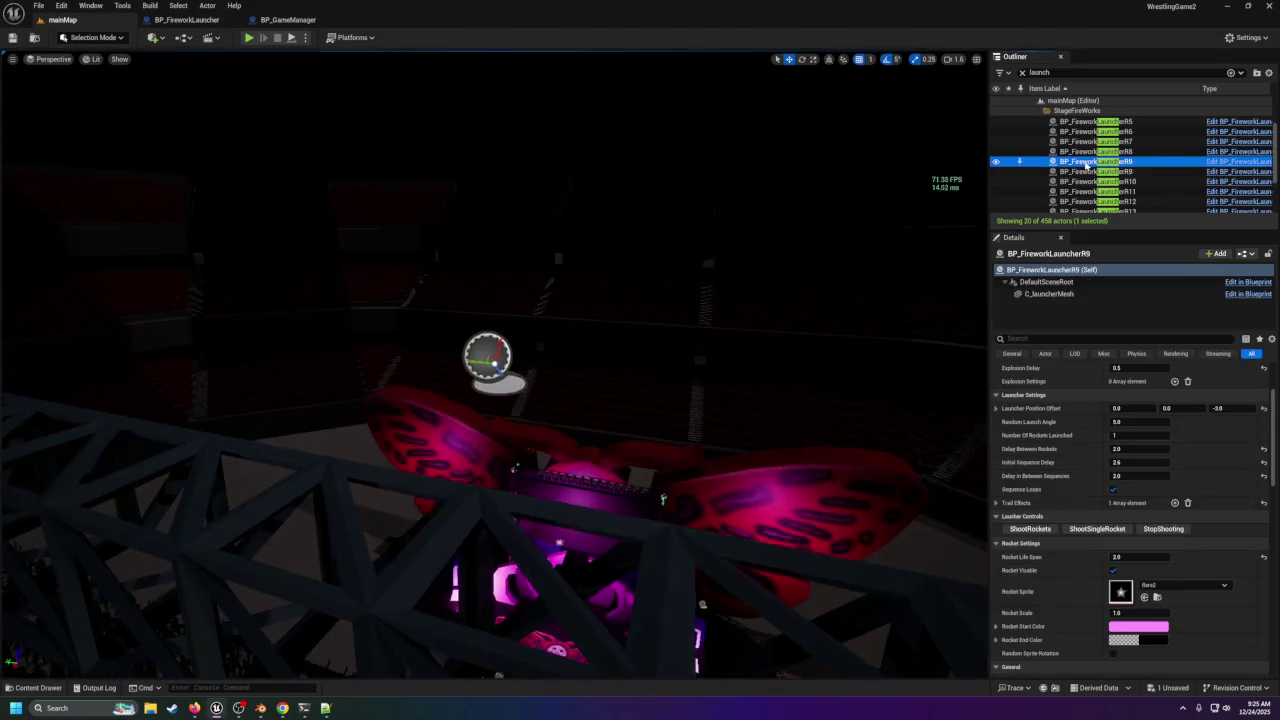
{"action": "left_click", "coordinate": [1087, 174]}
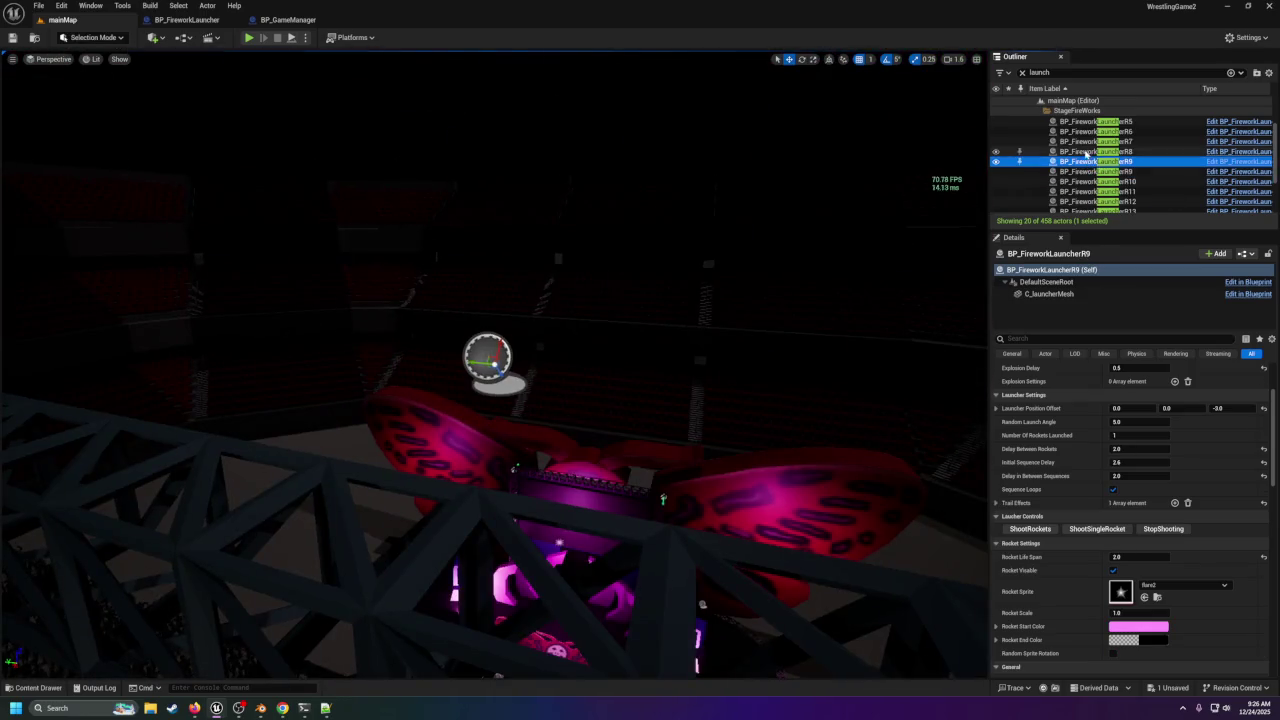
{"action": "double_click", "coordinate": [1087, 152]}
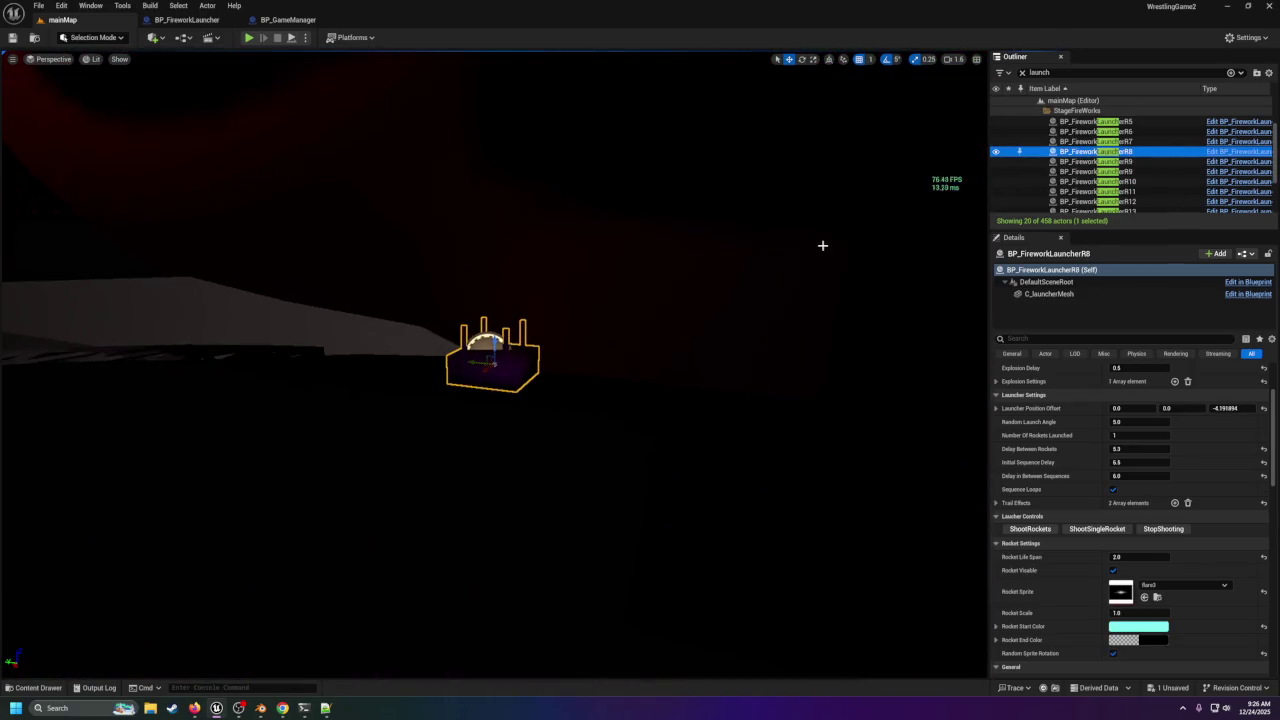
{"action": "double_click", "coordinate": [1095, 161]}
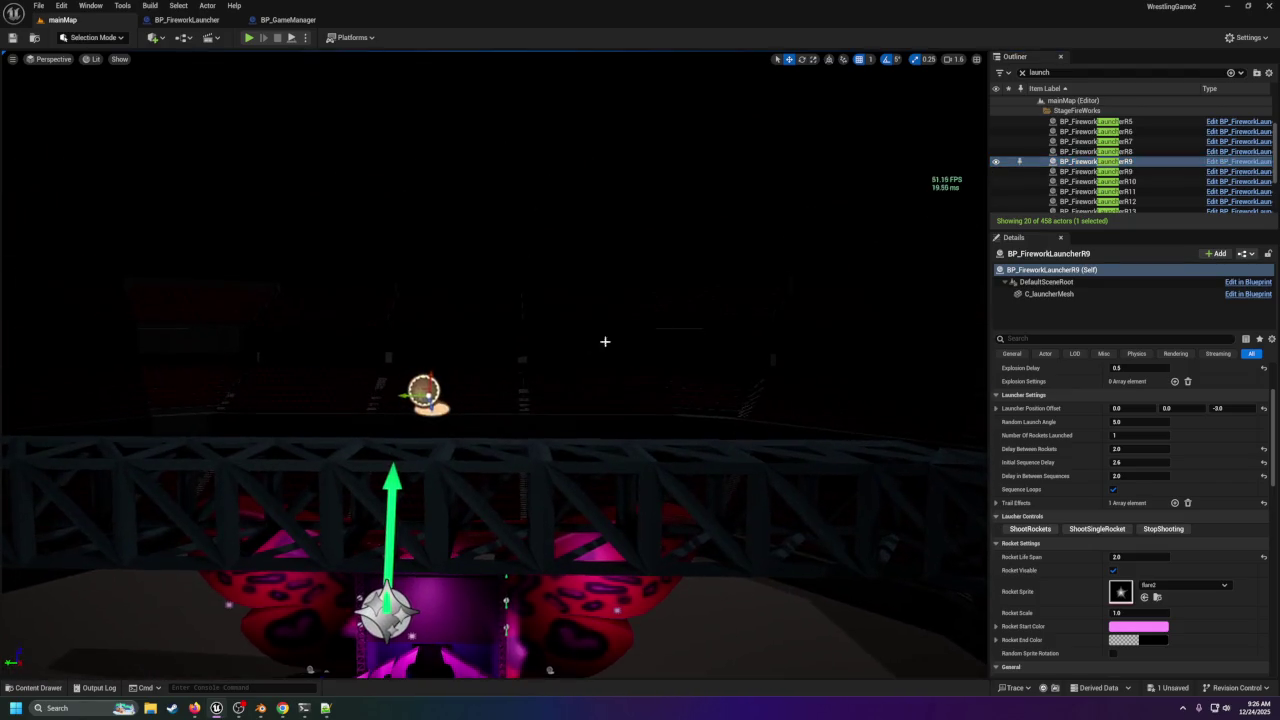
{"action": "left_click_drag", "start_coordinate": [430, 400], "coordinate": [187, 407]}
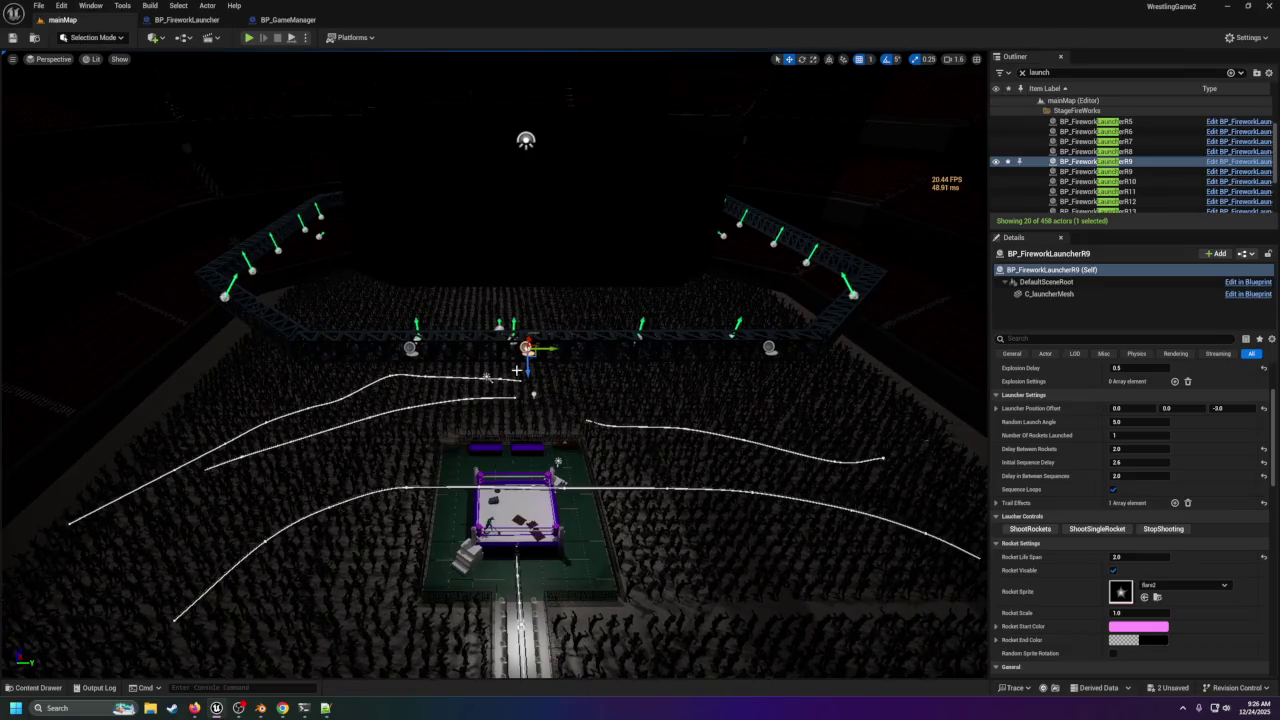
{"action": "left_click_drag", "start_coordinate": [547, 351], "coordinate": [645, 345]}
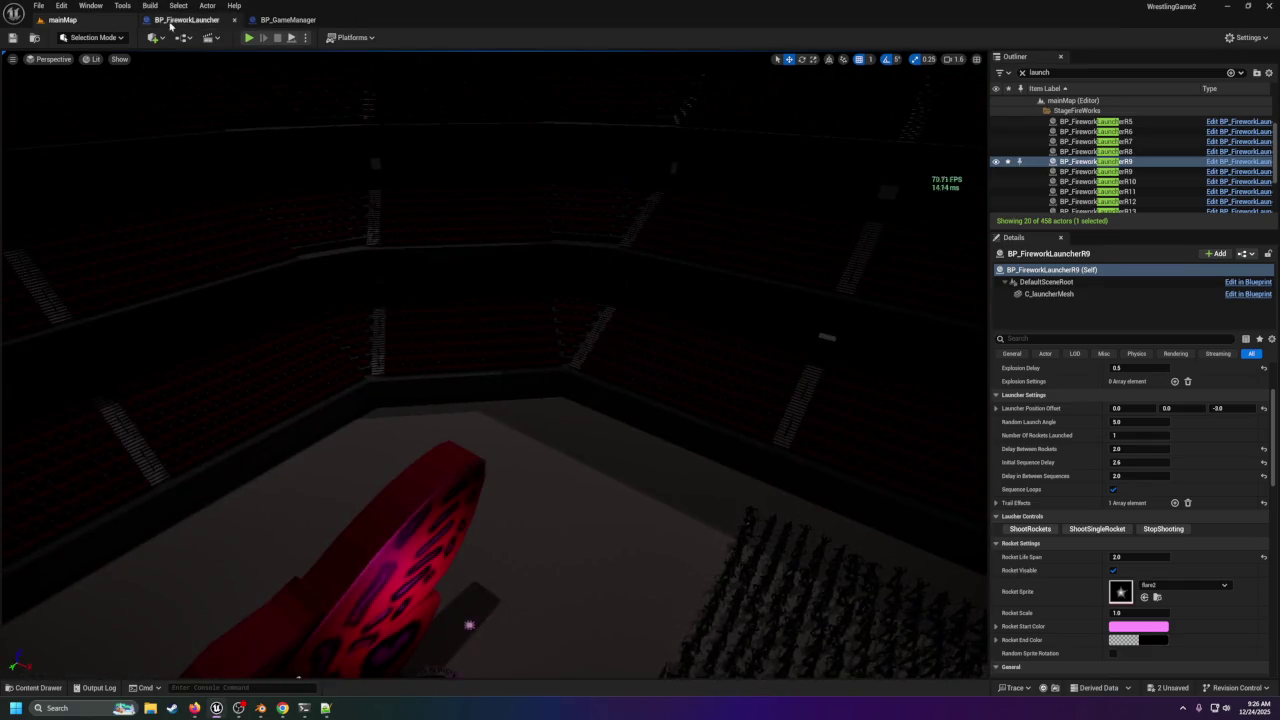
In BP_GameManager's event graph, reposition the EnhancedInputAction node and open Project Settings.
{"action": "left_click", "coordinate": [274, 22]}
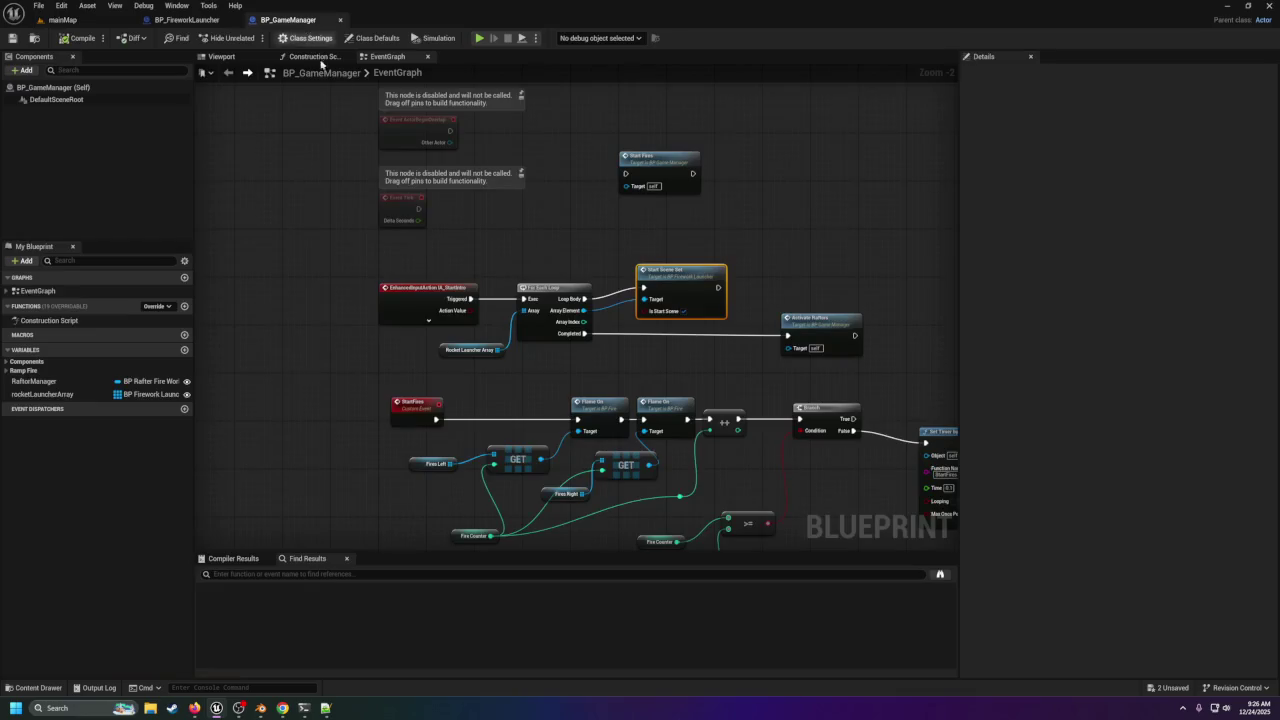
{"action": "left_click", "coordinate": [437, 297]}
{"action": "left_click", "coordinate": [428, 320]}
{"action": "mouse_move", "coordinate": [425, 302]}
{"action": "left_mouse_down"}
{"action": "mouse_move", "coordinate": [371, 260]}
{"action": "mouse_move", "coordinate": [329, 266]}
{"action": "mouse_move", "coordinate": [408, 292]}
{"action": "left_mouse_up"}
{"action": "left_click", "coordinate": [331, 370]}
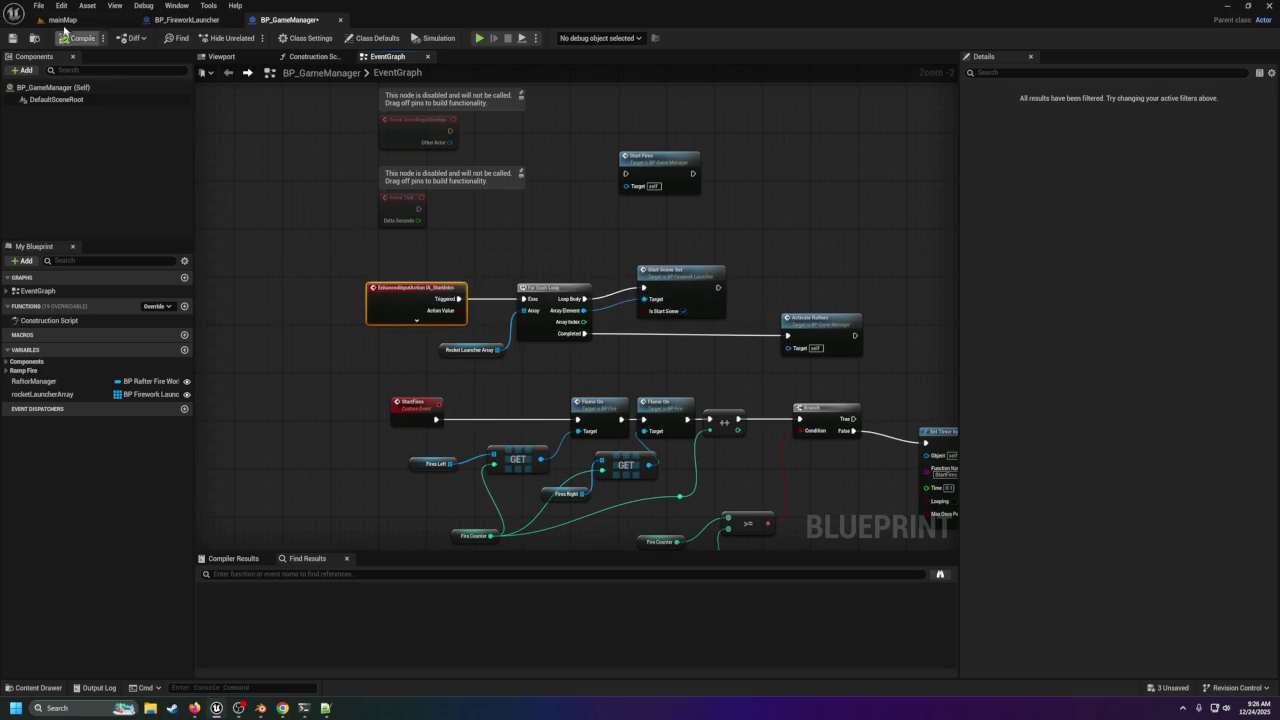
{"action": "left_click", "coordinate": [61, 6]}
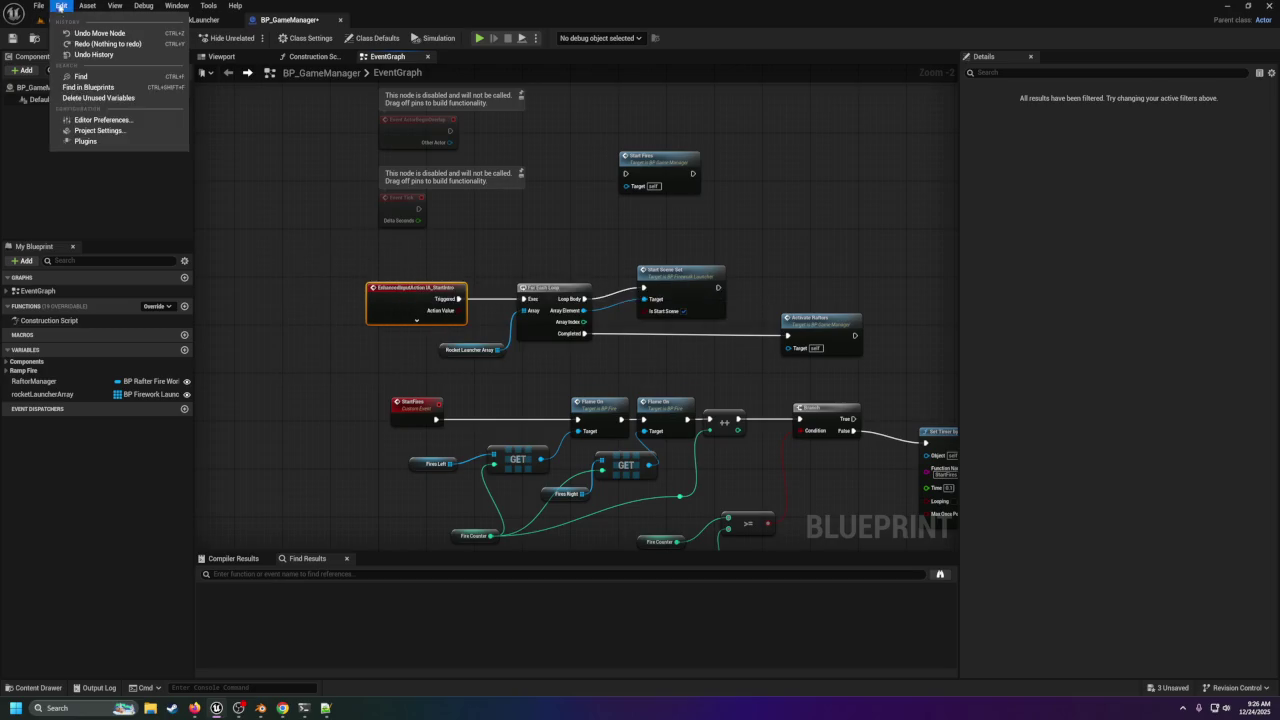
{"action": "left_click", "coordinate": [113, 131]}
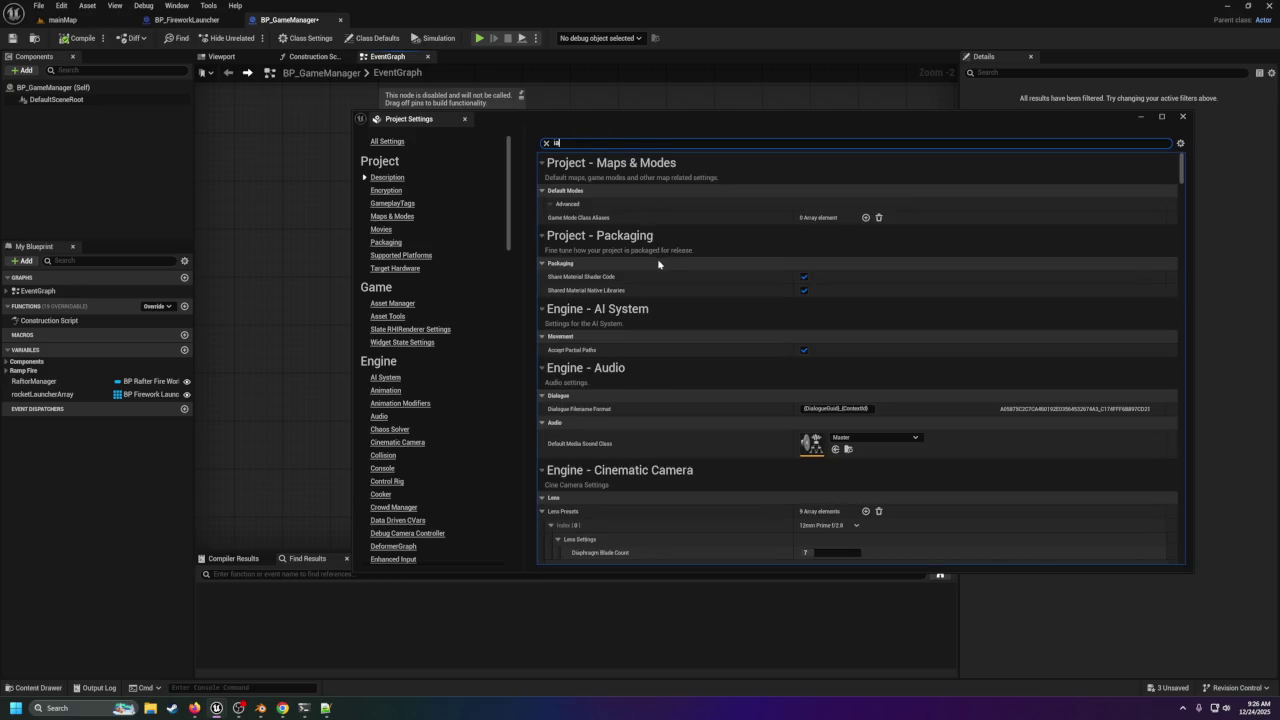
Filter Project Settings by 'input', collapse EQS and Add Ons, and reach Enhanced Input (Editor Only).
{"action": "scroll", "coordinate": [658, 264], "scroll_direction": "down", "scroll_amount": 10}
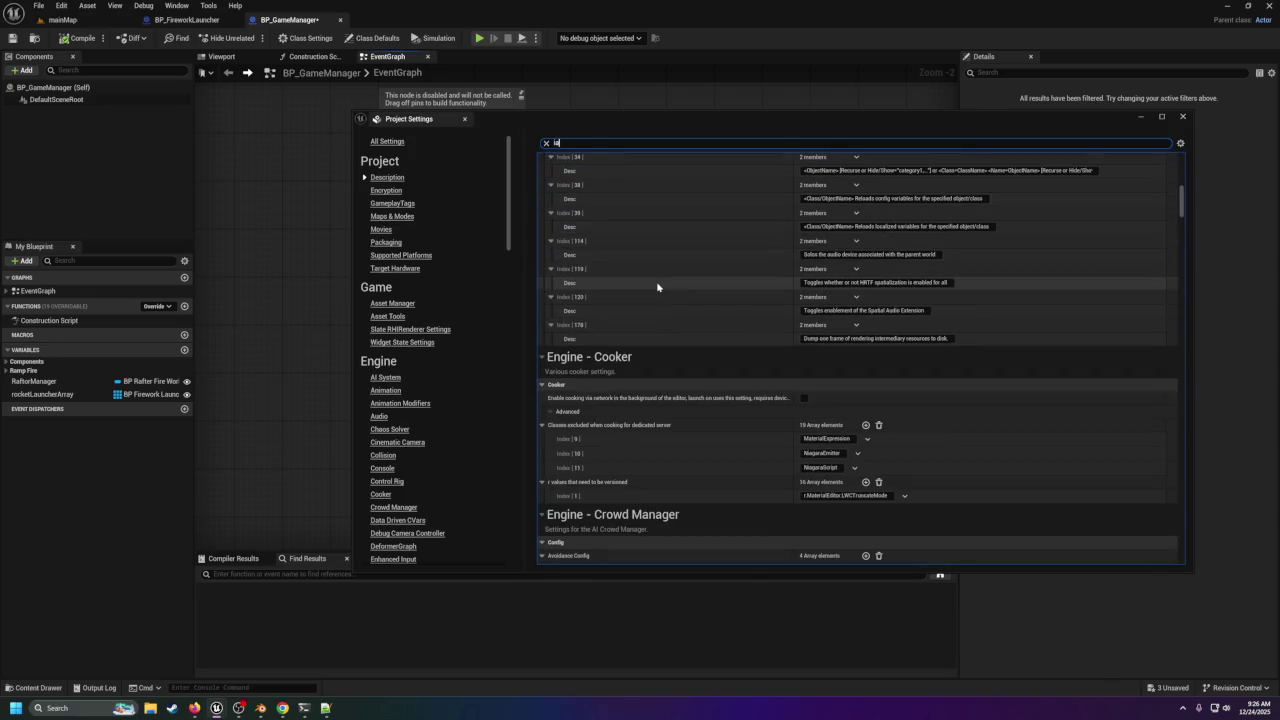
{"action": "scroll", "coordinate": [657, 287], "scroll_direction": "down", "scroll_amount": 5}
{"action": "scroll", "coordinate": [655, 286], "scroll_direction": "up", "scroll_amount": 5}
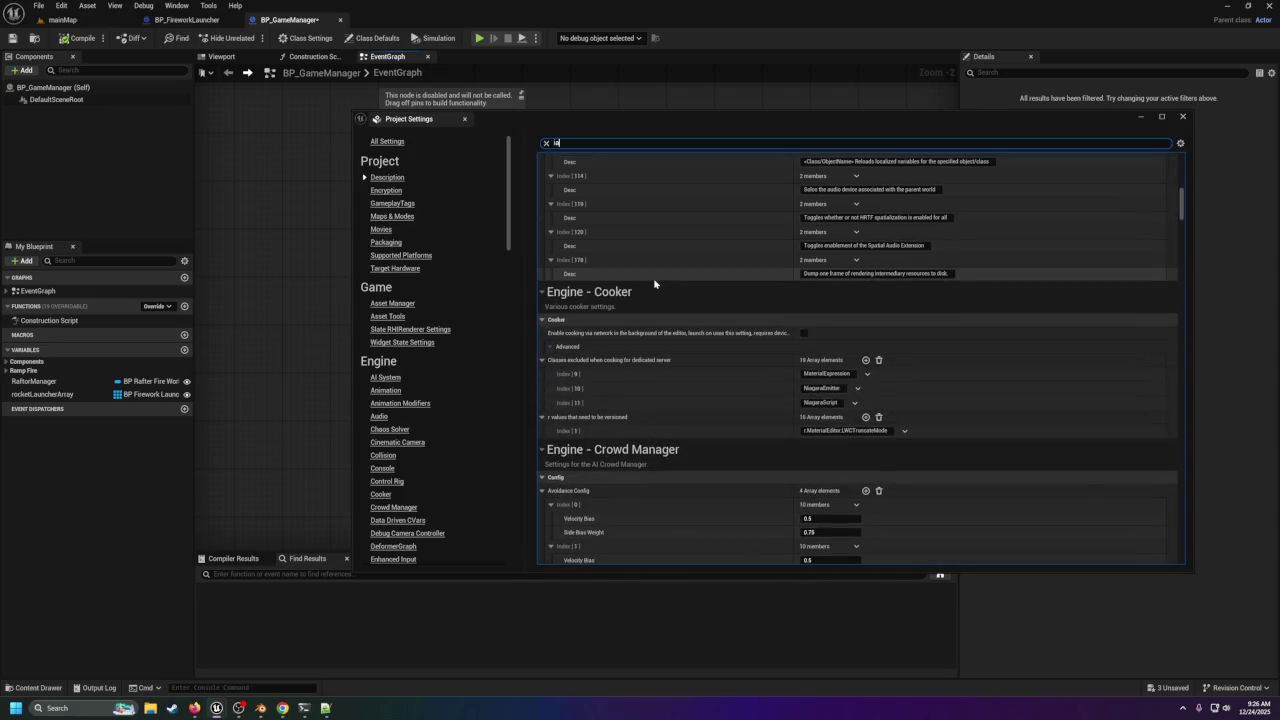
{"action": "scroll", "coordinate": [655, 286], "scroll_direction": "down", "scroll_amount": 3}
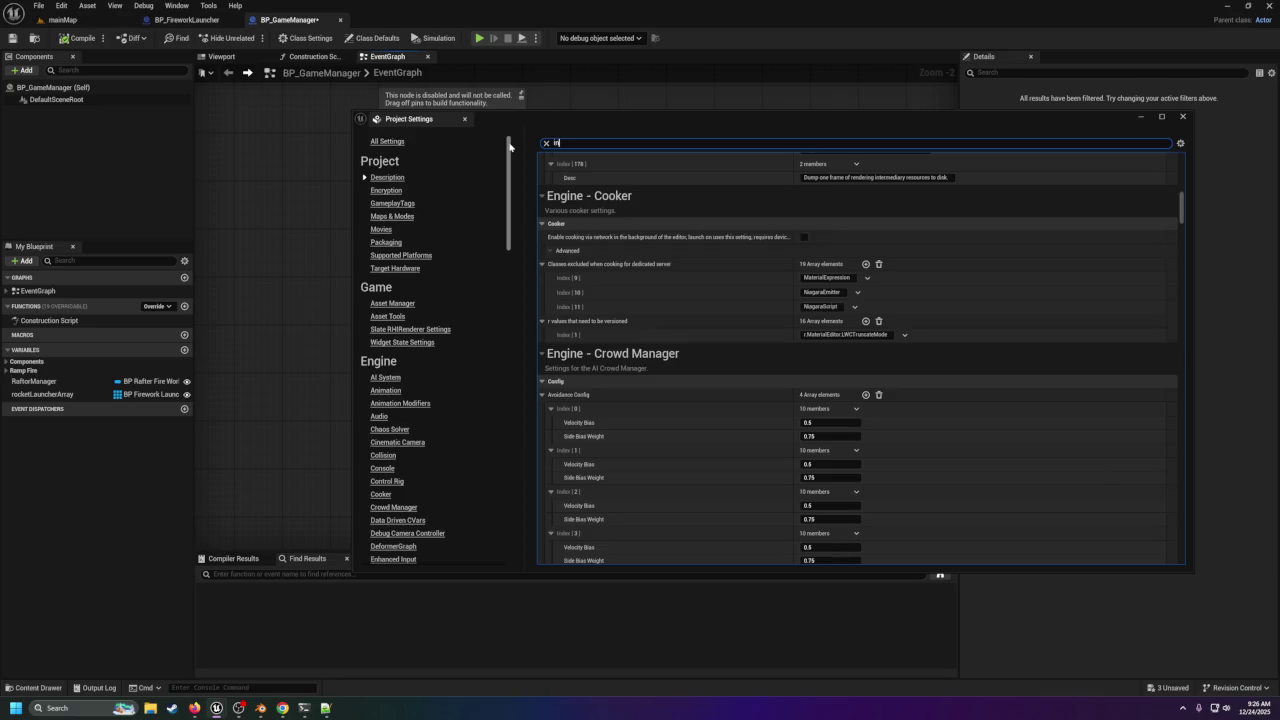
{"action": "type", "text": "put"}
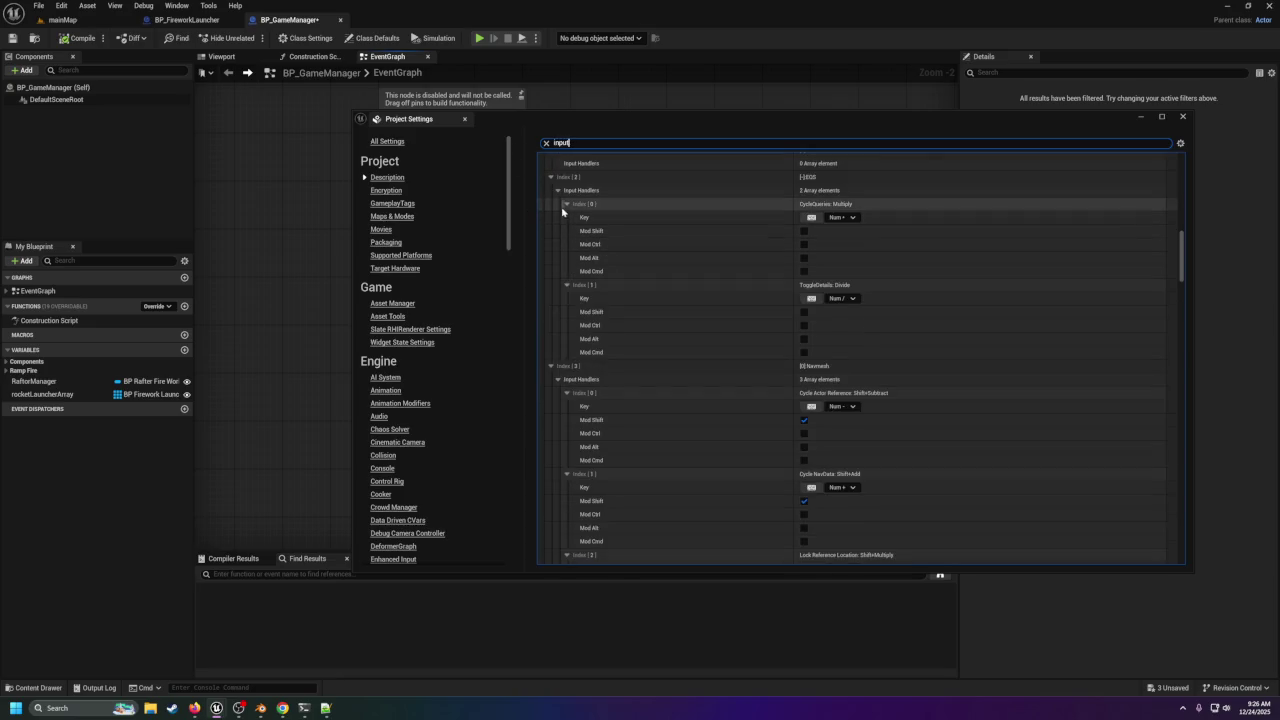
{"action": "left_click", "coordinate": [550, 176]}
{"action": "scroll", "coordinate": [551, 177], "scroll_direction": "up", "scroll_amount": 3}
{"action": "scroll", "coordinate": [550, 203], "scroll_direction": "up", "scroll_amount": 2}
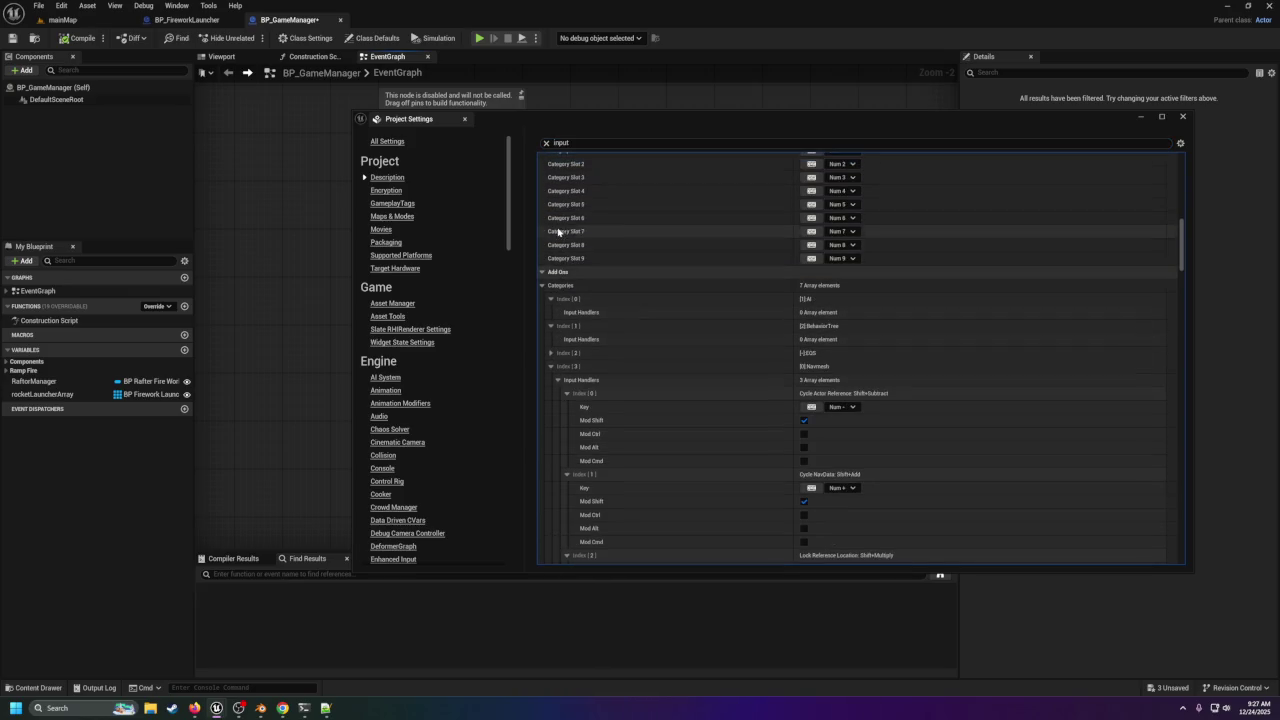
{"action": "left_click", "coordinate": [541, 274]}
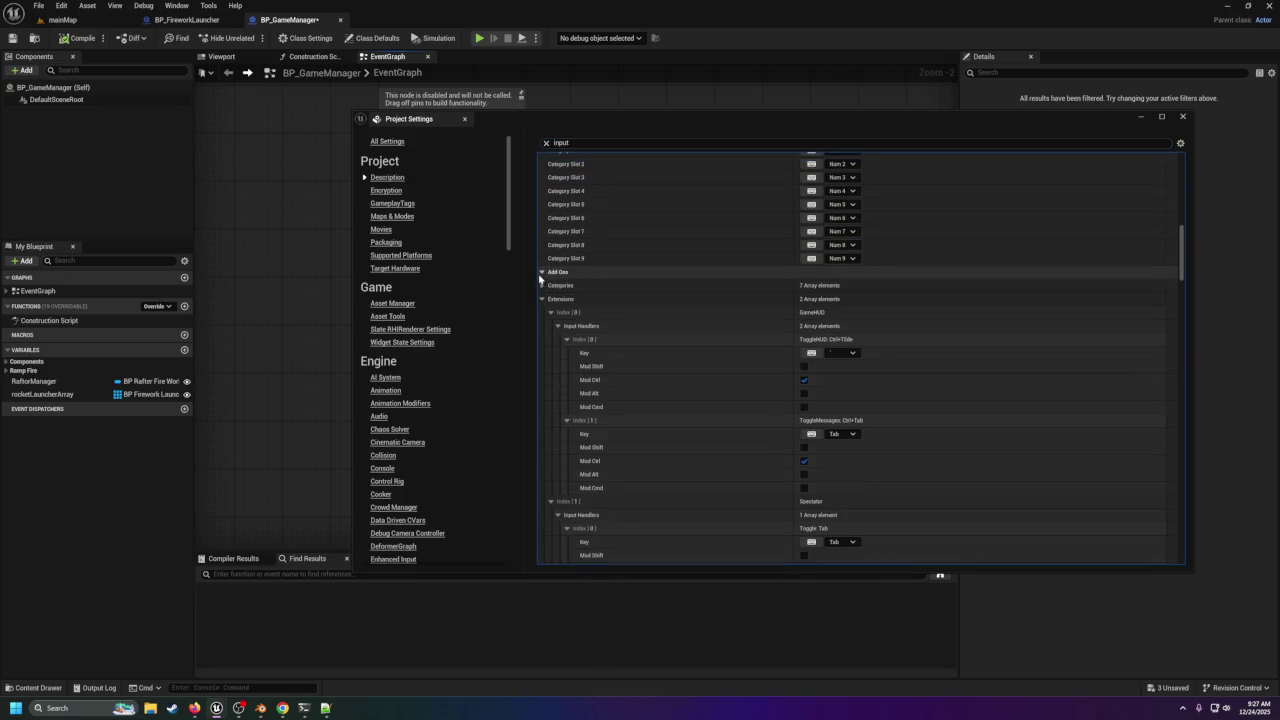
{"action": "scroll", "coordinate": [588, 349], "scroll_direction": "up", "scroll_amount": 5}
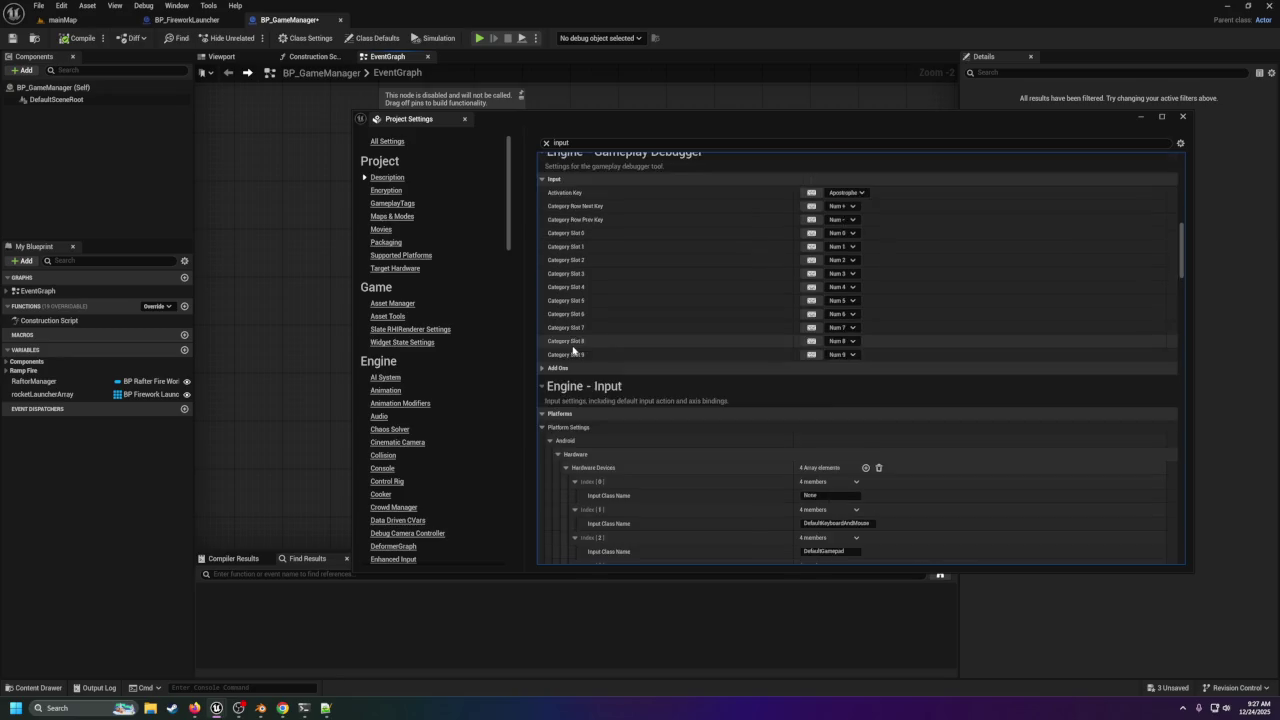
{"action": "scroll", "coordinate": [574, 350], "scroll_direction": "up", "scroll_amount": 2}
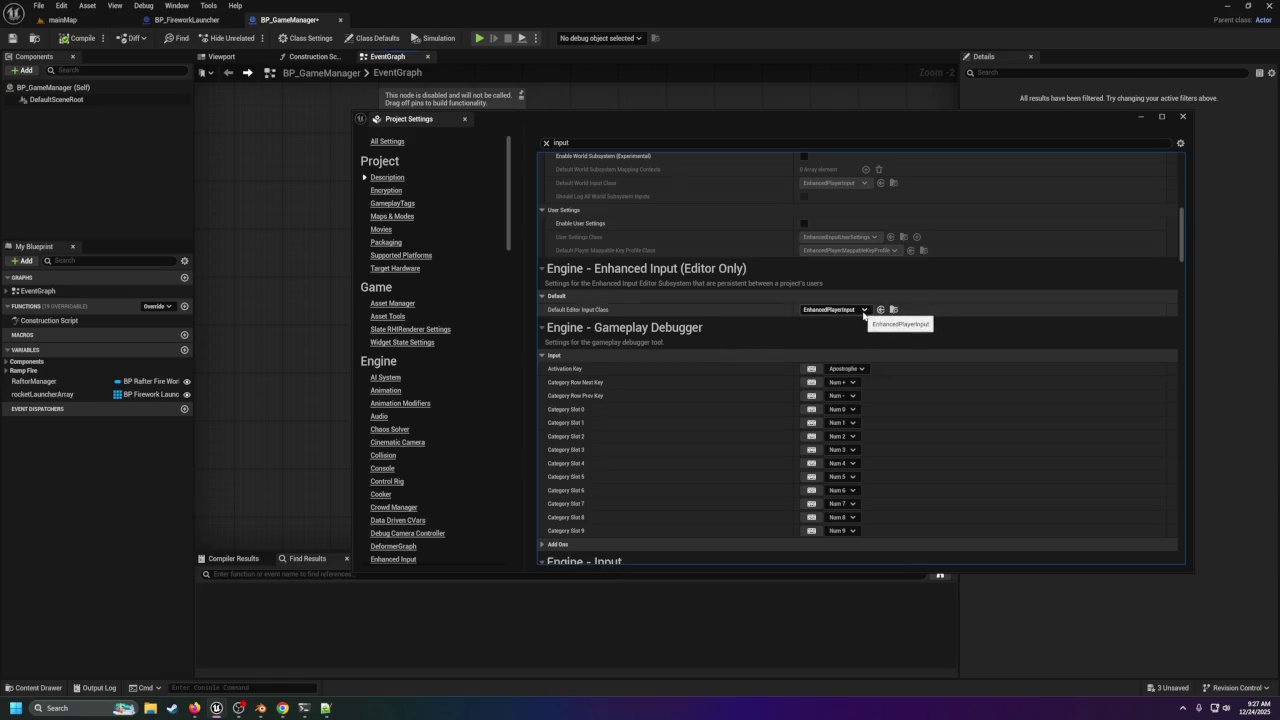
Open the IMC_Default input mapping context from the Content Drawer's Input folder.
{"action": "scroll", "coordinate": [370, 499], "scroll_direction": "down", "scroll_amount": 1}
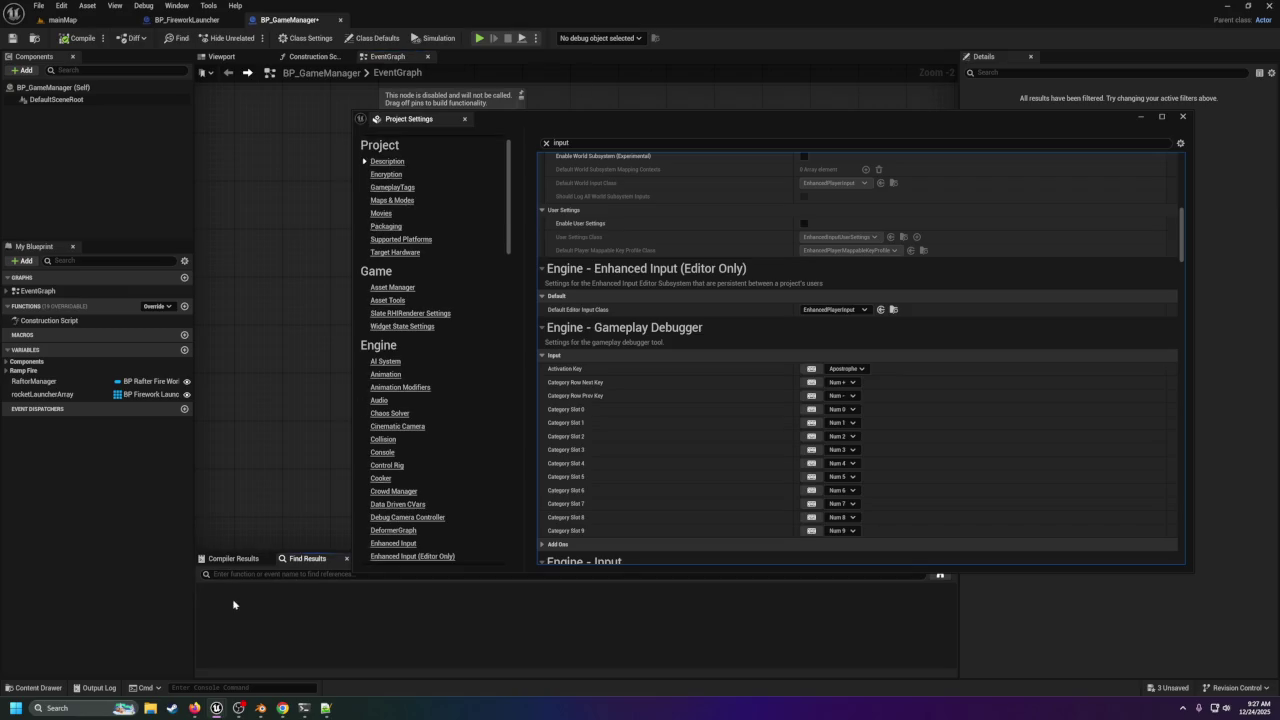
{"action": "left_click", "coordinate": [62, 19]}
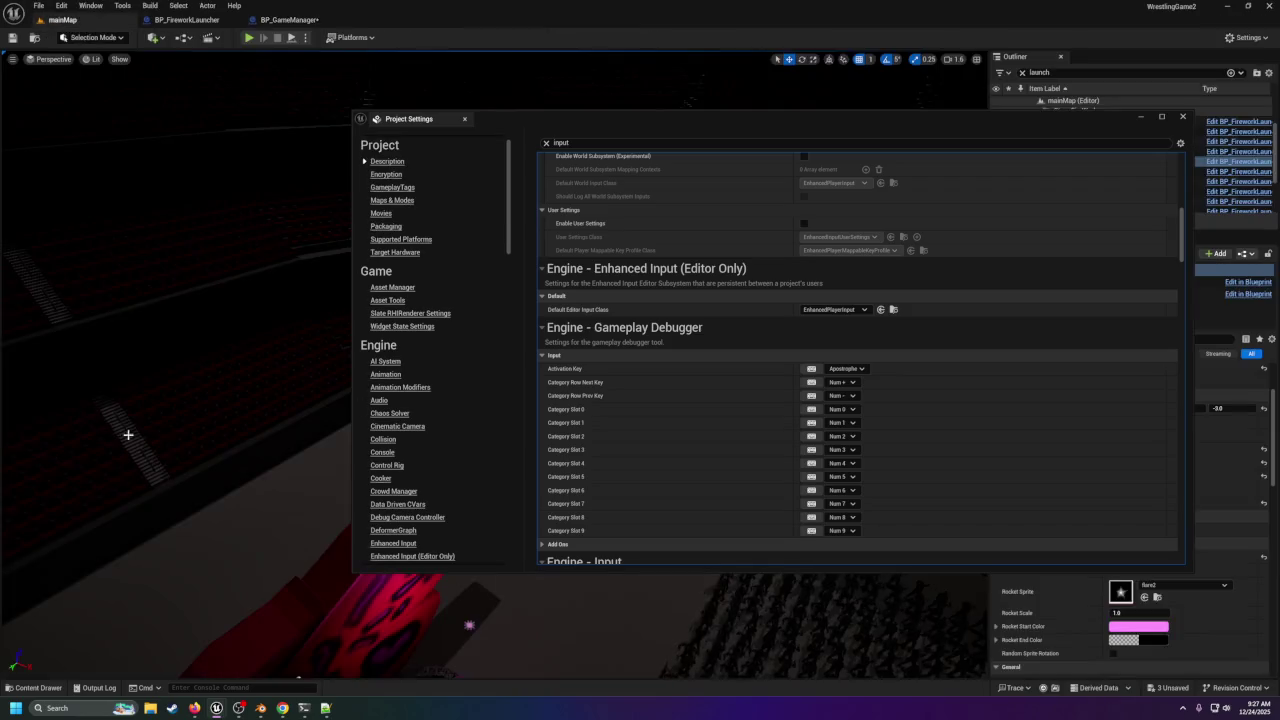
{"action": "left_click", "coordinate": [50, 688]}
{"action": "left_click", "coordinate": [980, 224]}
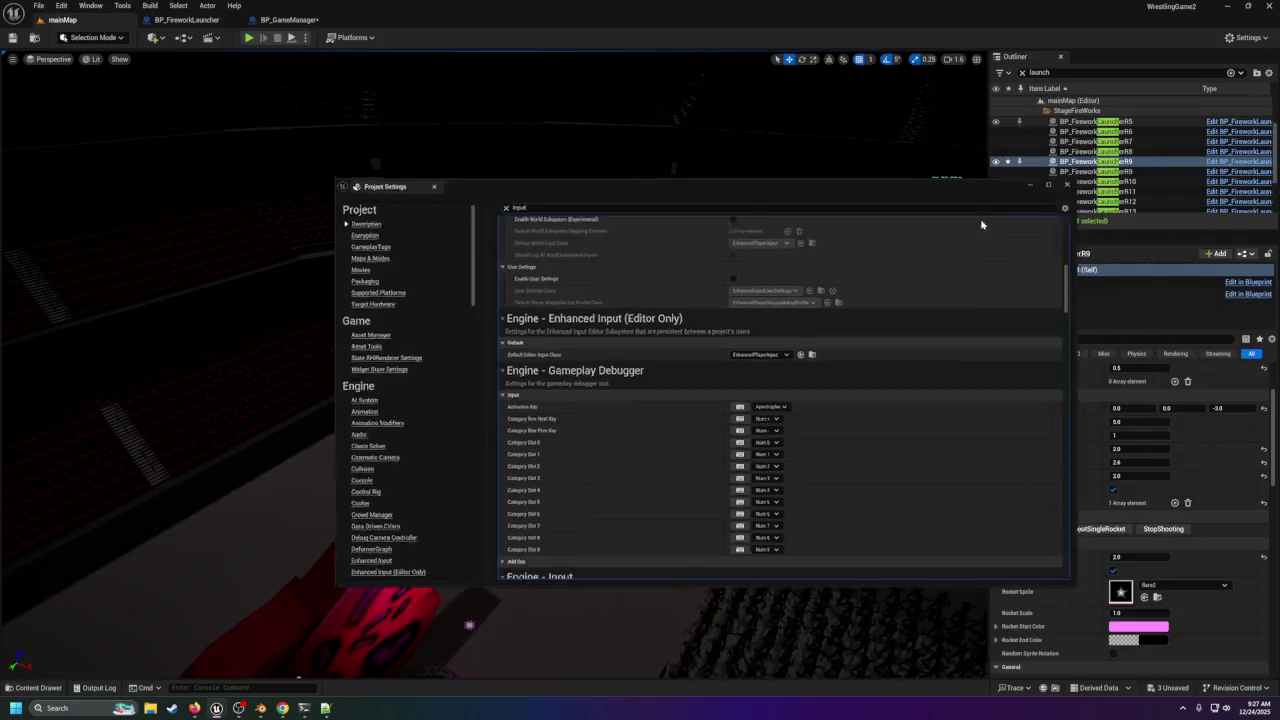
{"action": "left_click", "coordinate": [36, 688]}
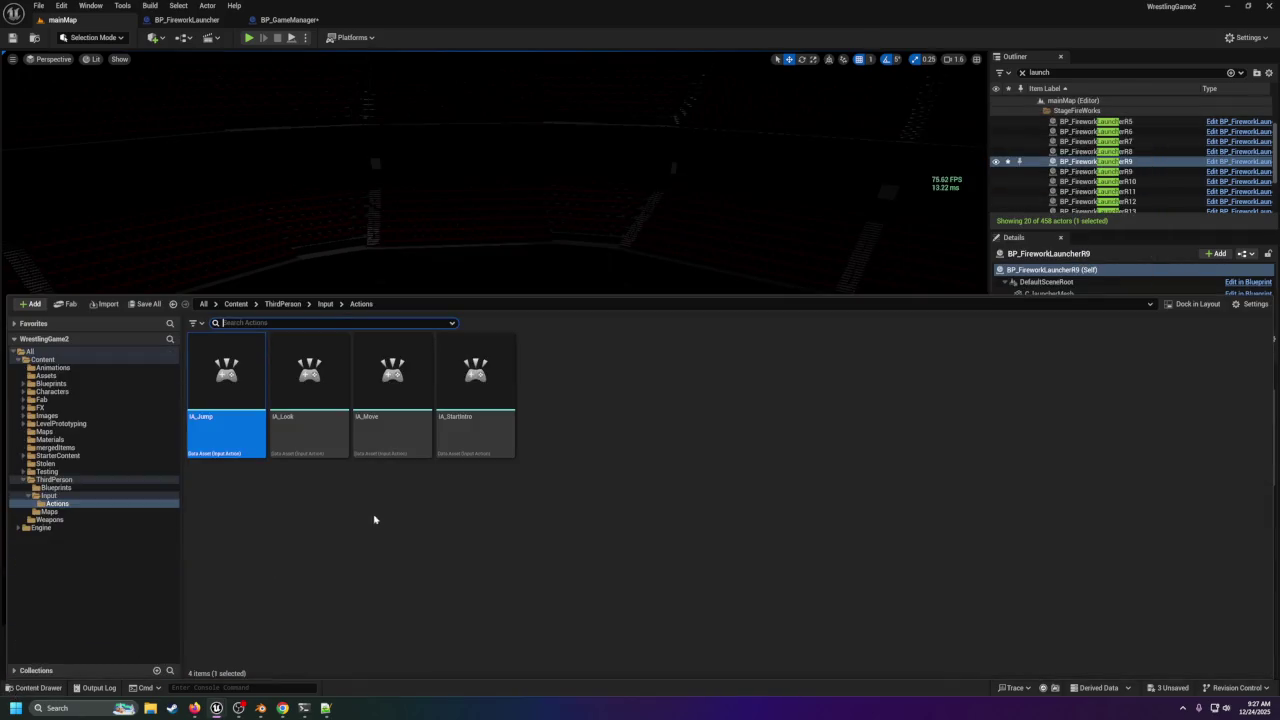
{"action": "left_click", "coordinate": [48, 495]}
{"action": "double_click", "coordinate": [310, 380]}
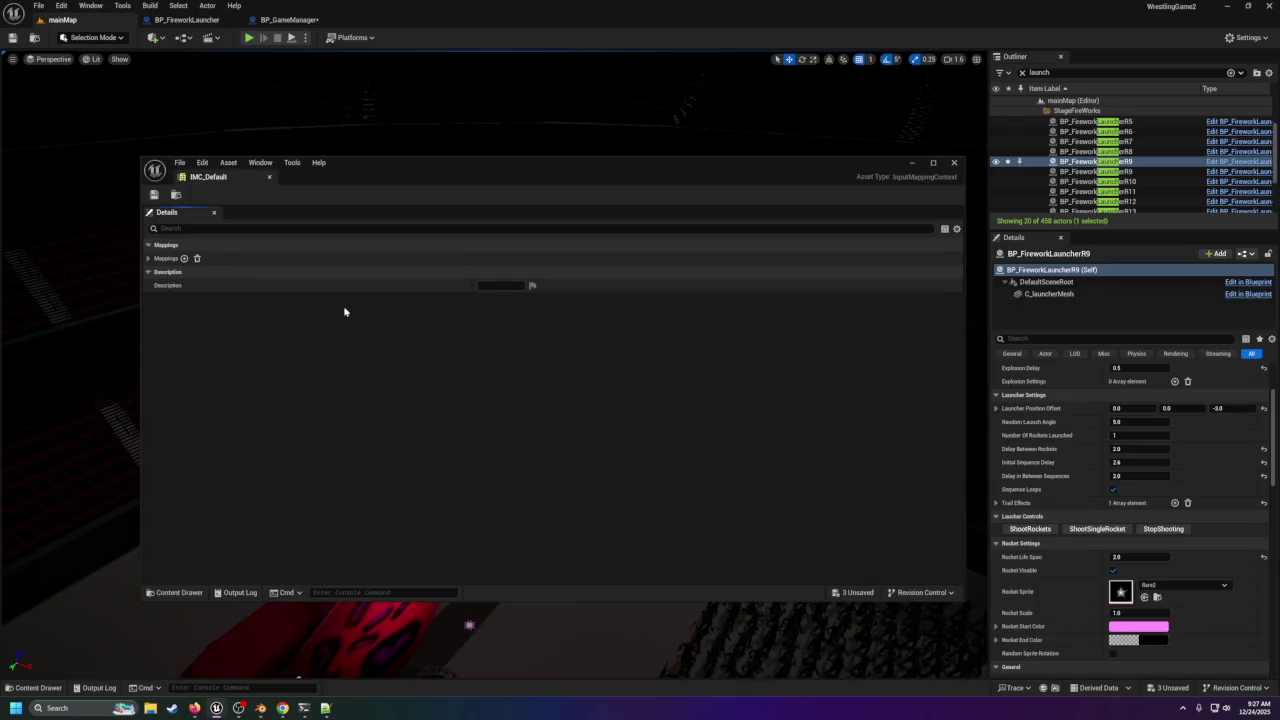
Add an IA_StartIntro mapping and remove the IA_Look, IA_Move and IA_Jump mappings.
{"action": "left_click", "coordinate": [172, 258]}
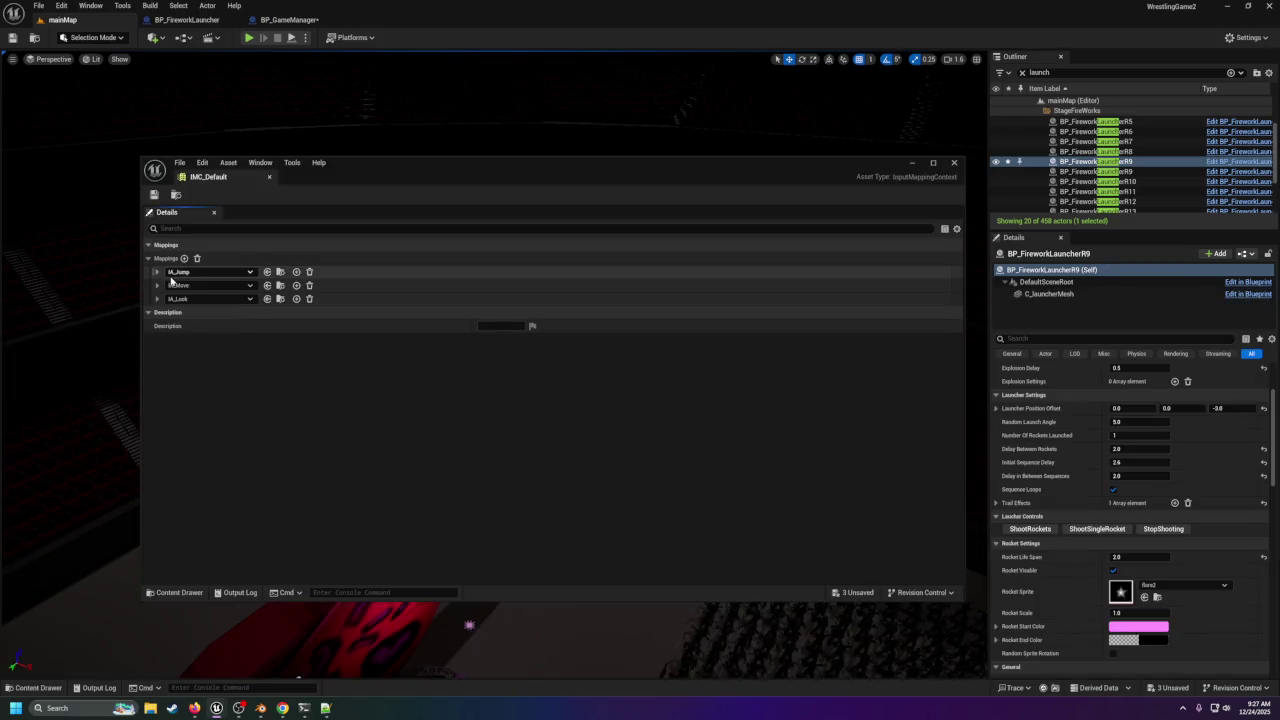
{"action": "left_click", "coordinate": [183, 259]}
{"action": "left_click", "coordinate": [210, 313]}
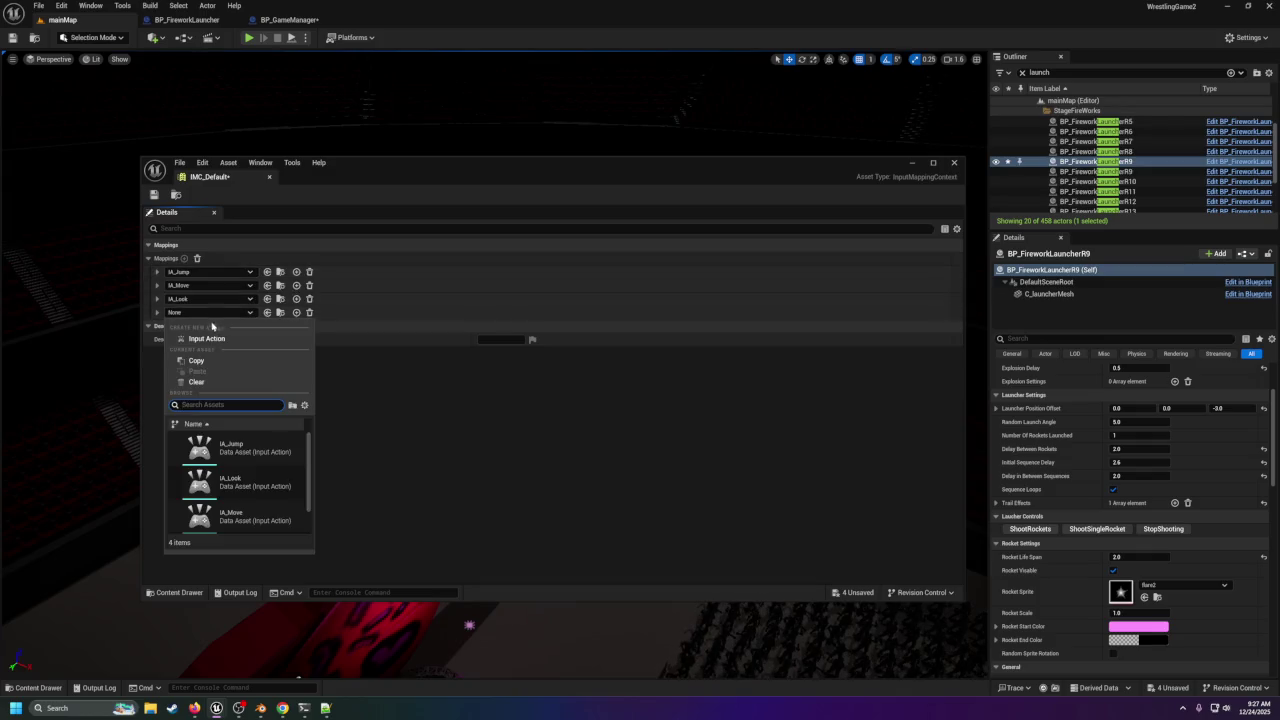
{"action": "scroll", "coordinate": [245, 500], "scroll_direction": "down", "scroll_amount": 1}
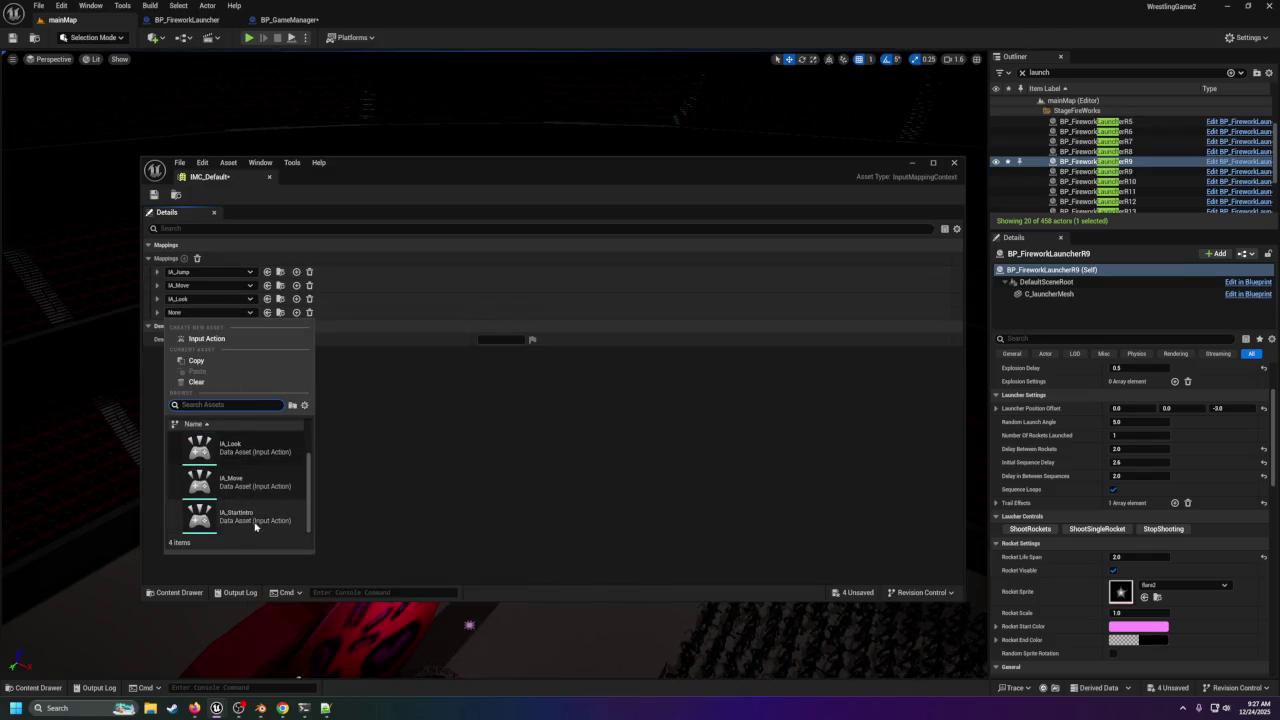
{"action": "left_click", "coordinate": [258, 527]}
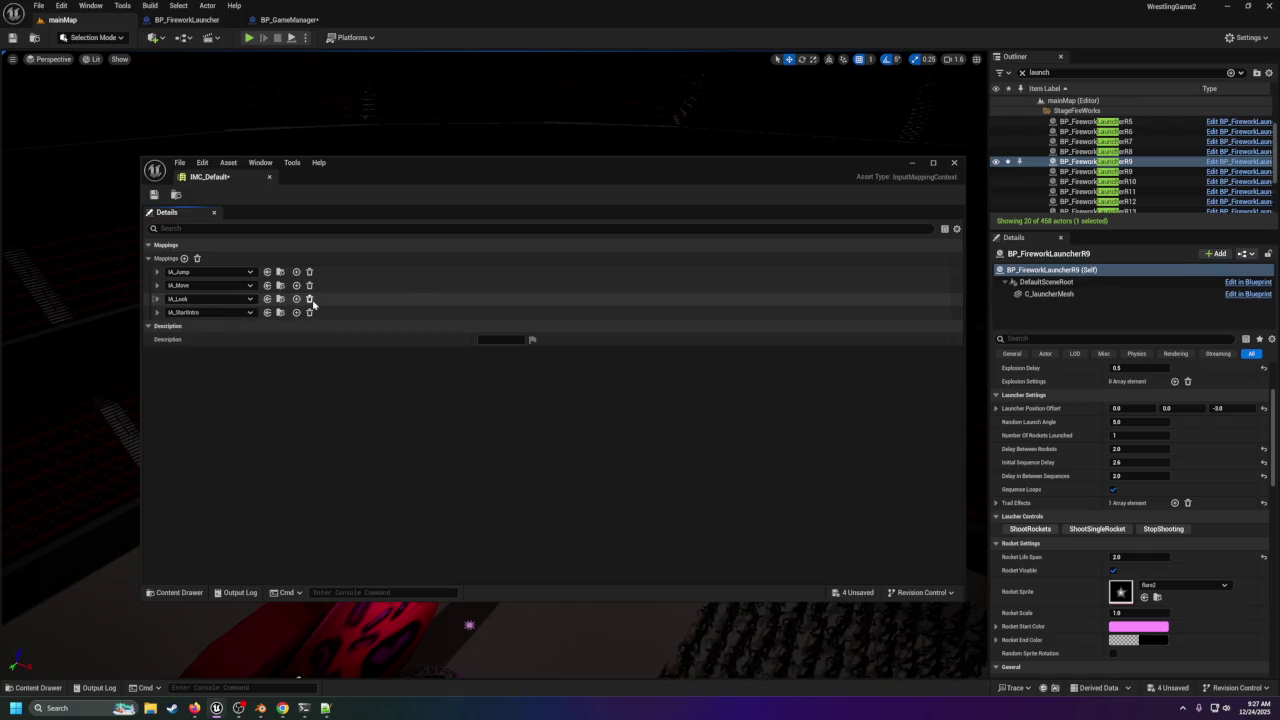
{"action": "left_click", "coordinate": [309, 299]}
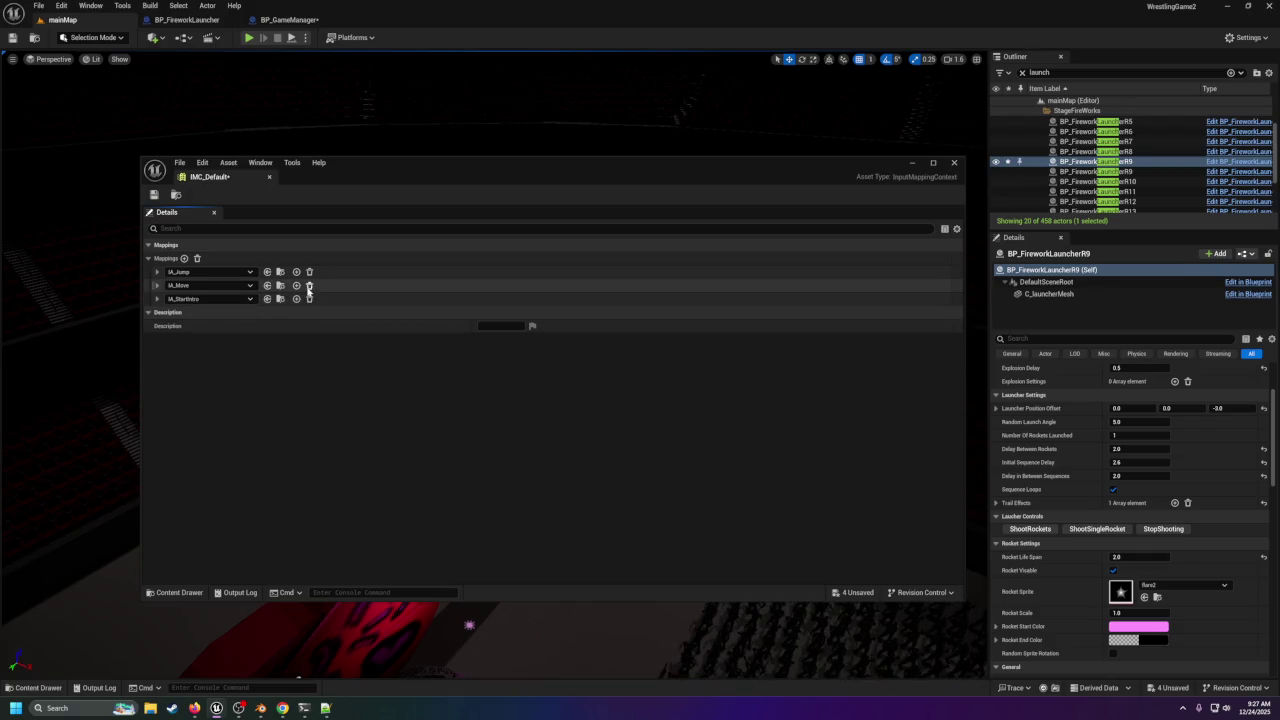
{"action": "left_click", "coordinate": [309, 286]}
{"action": "left_click", "coordinate": [309, 272]}
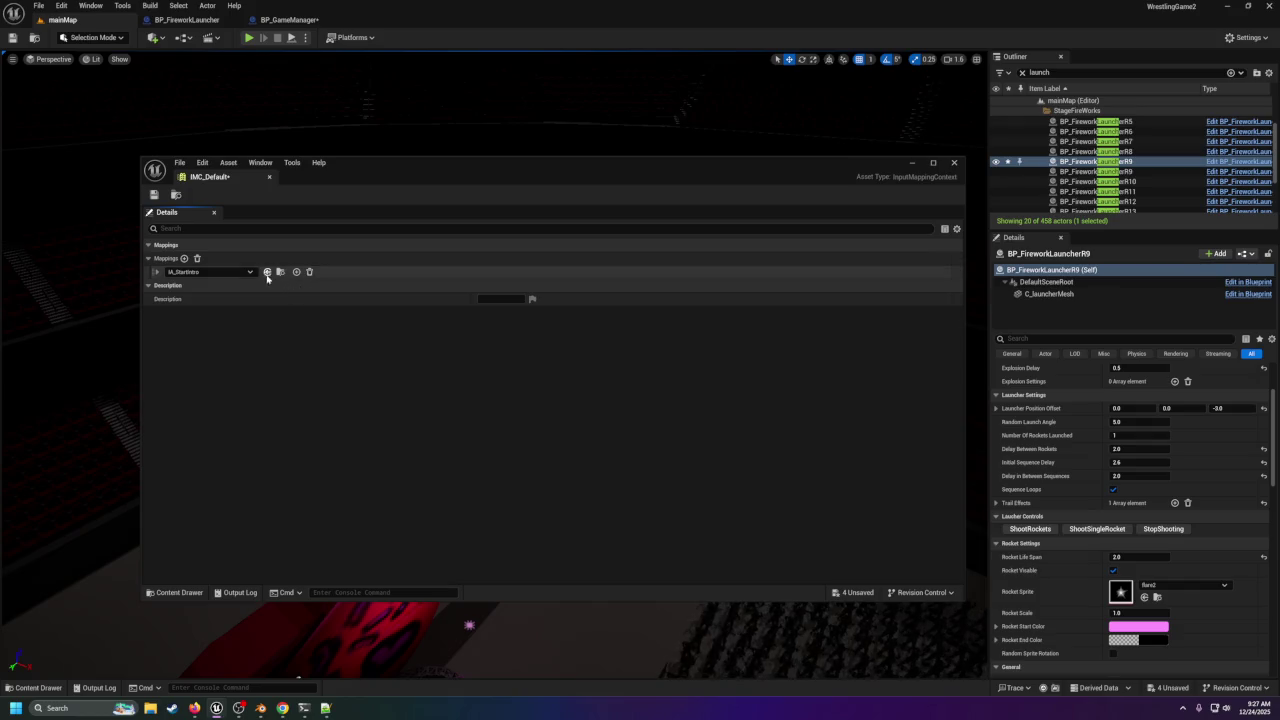
Bind the IA_StartIntro mapping to the Num 4 key and close the mapping editor.
{"action": "left_click", "coordinate": [157, 272]}
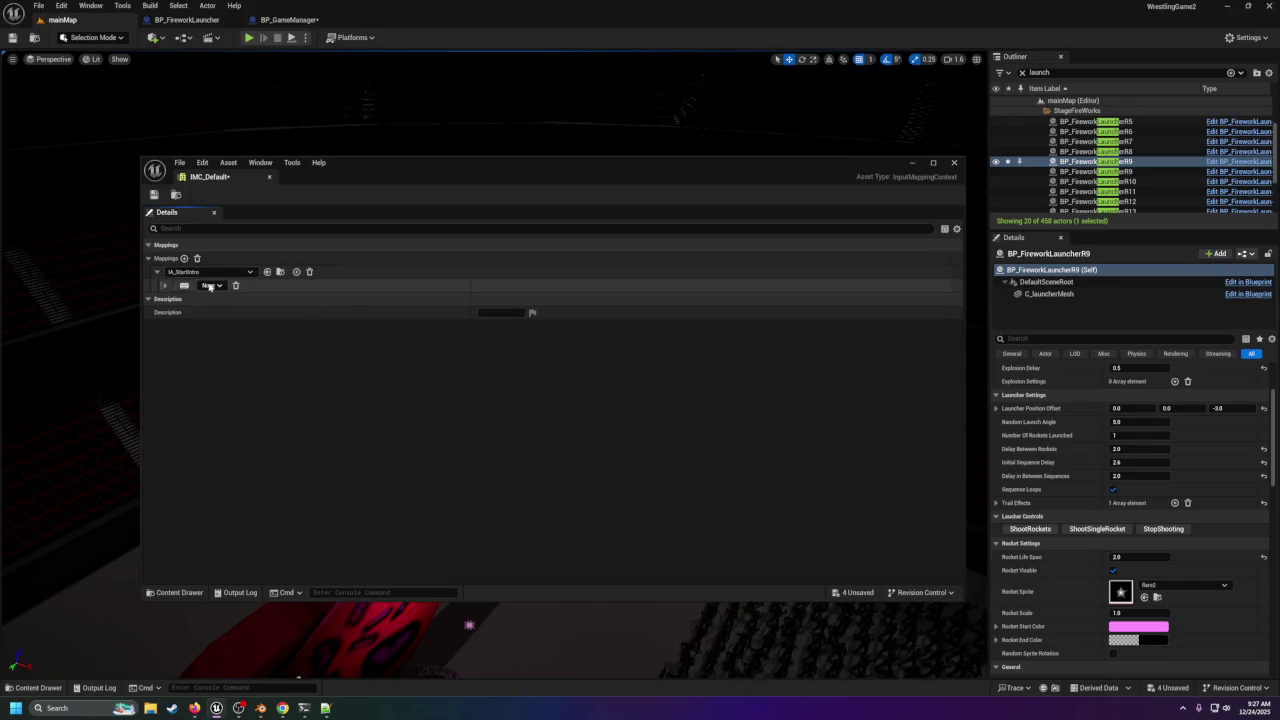
{"action": "left_click", "coordinate": [209, 286]}
{"action": "left_click", "coordinate": [326, 708]}
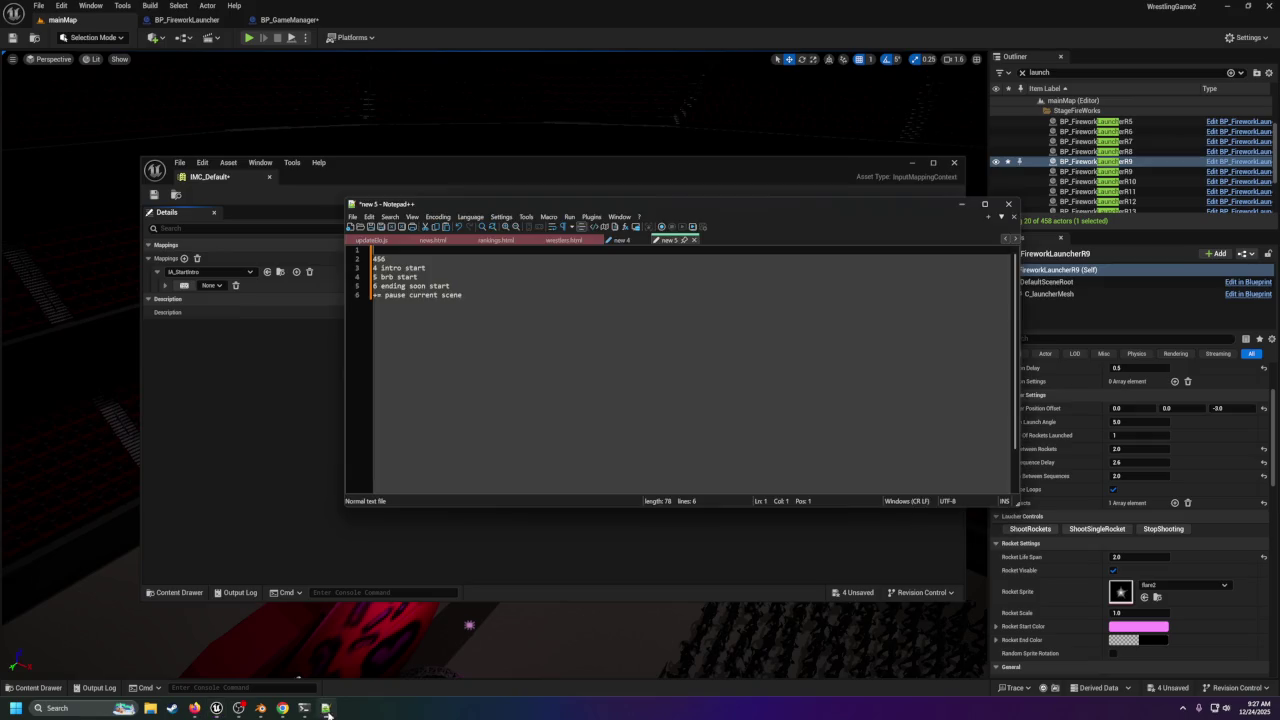
{"action": "left_click", "coordinate": [326, 708]}
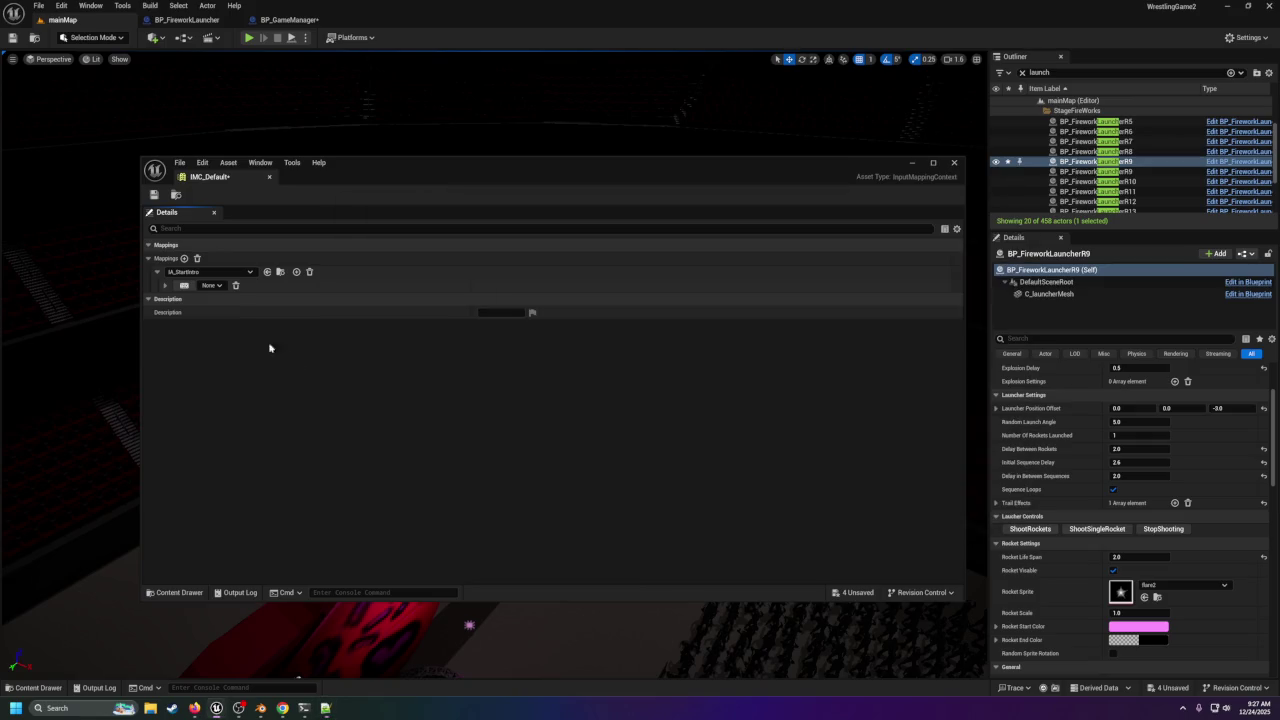
{"action": "left_click", "coordinate": [218, 286]}
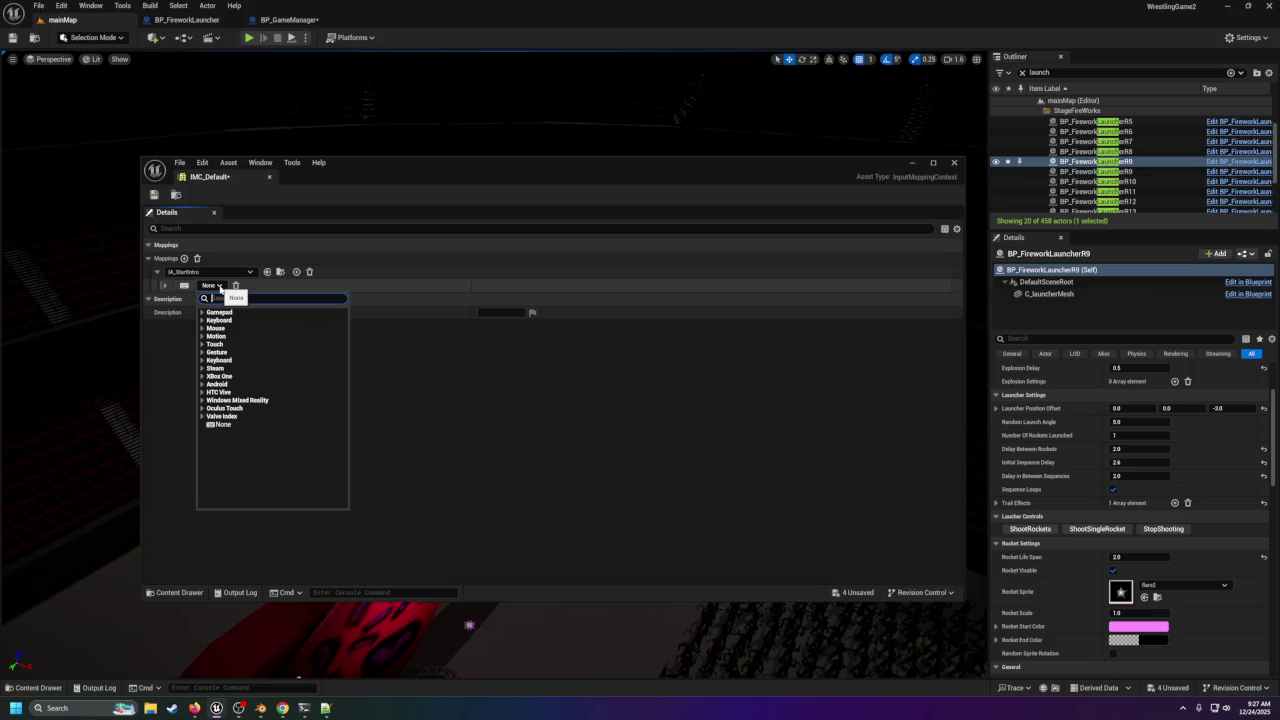
{"action": "type", "text": "num 4"}
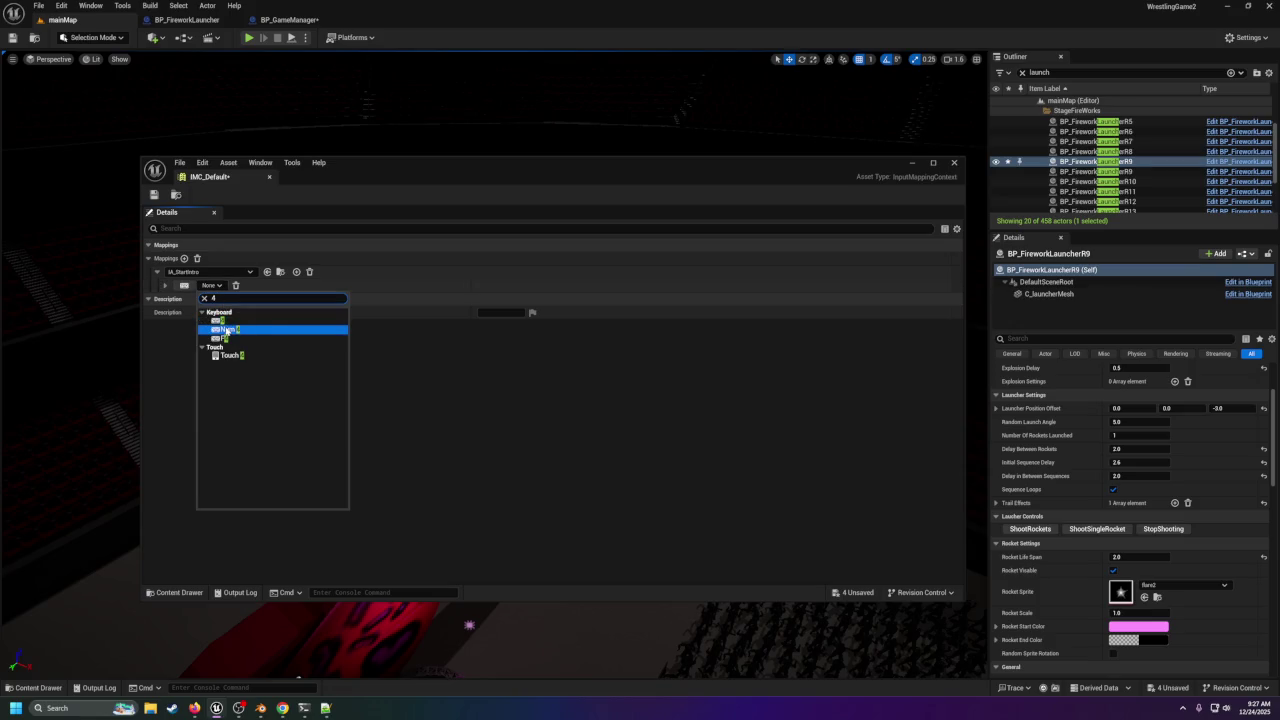
{"action": "left_click", "coordinate": [225, 331]}
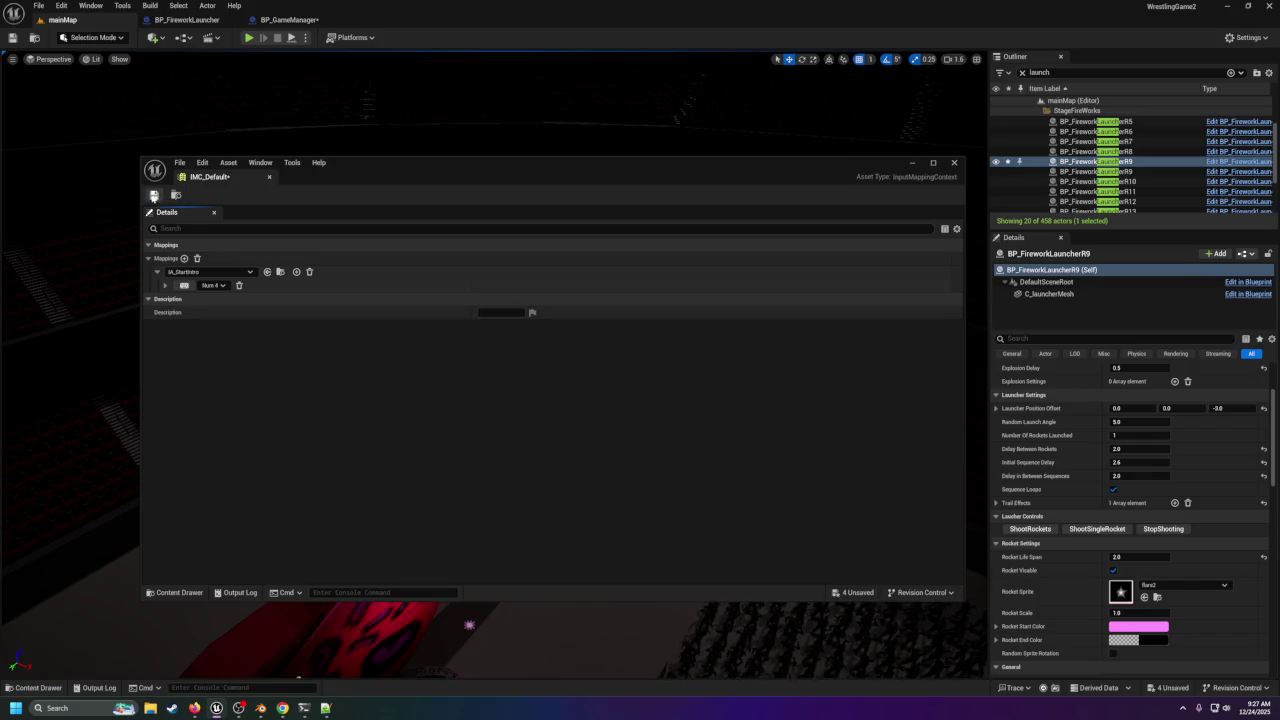
{"action": "left_click", "coordinate": [953, 162]}
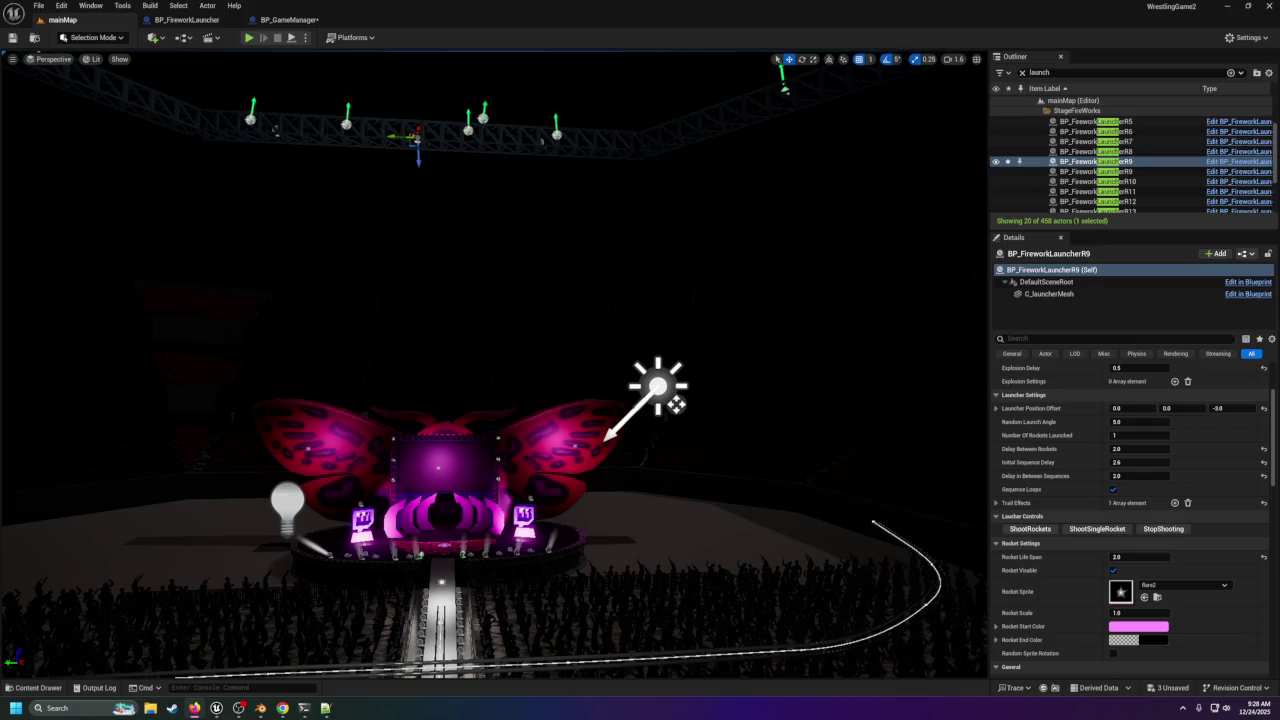
Turn the viewport camera to face the stage, then switch to BP_GameManager's EventGraph.
{"action": "scroll", "coordinate": [757, 289], "scroll_direction": "up", "scroll_amount": 3}
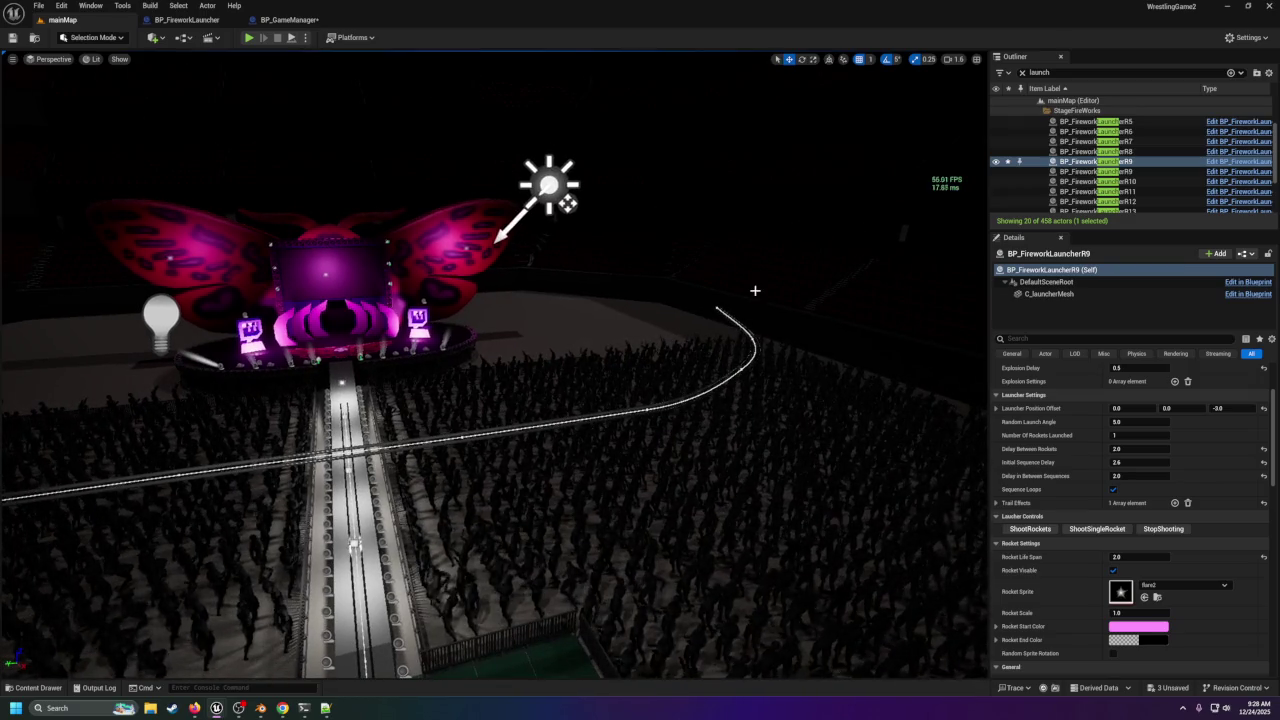
{"action": "left_click_drag", "start_coordinate": [600, 140], "coordinate": [549, 163]}
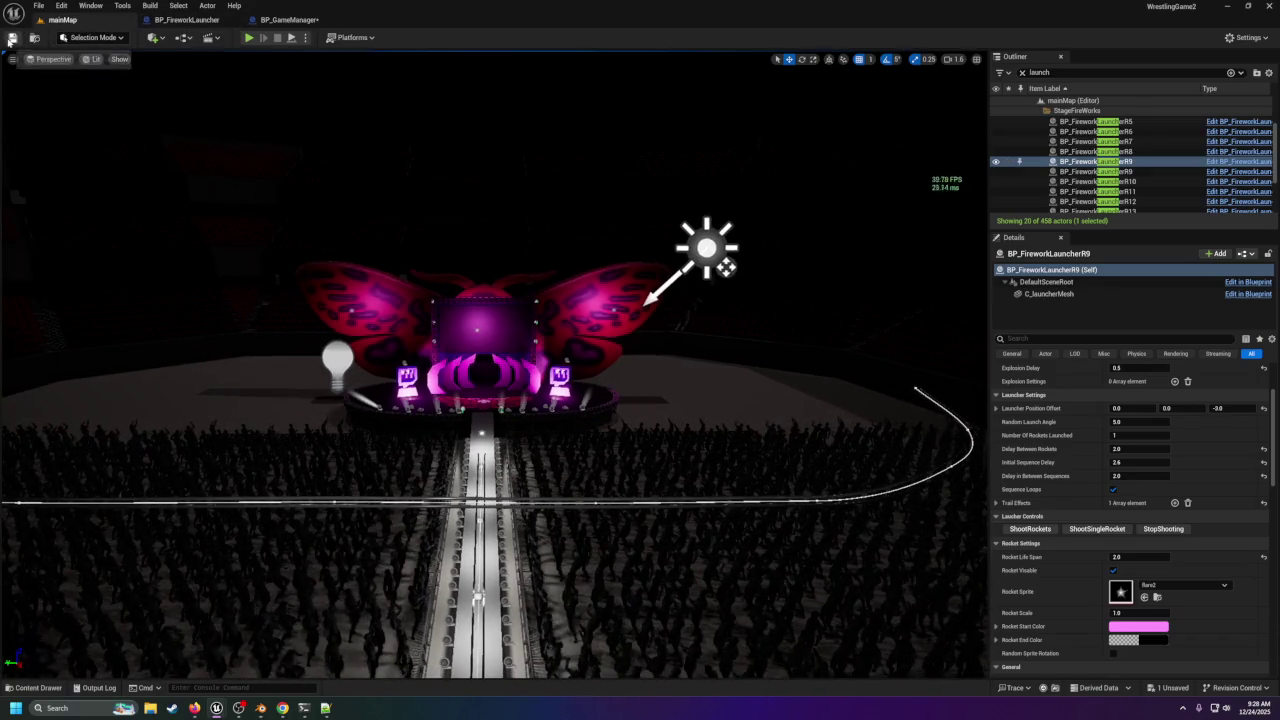
{"action": "left_click", "coordinate": [285, 20]}
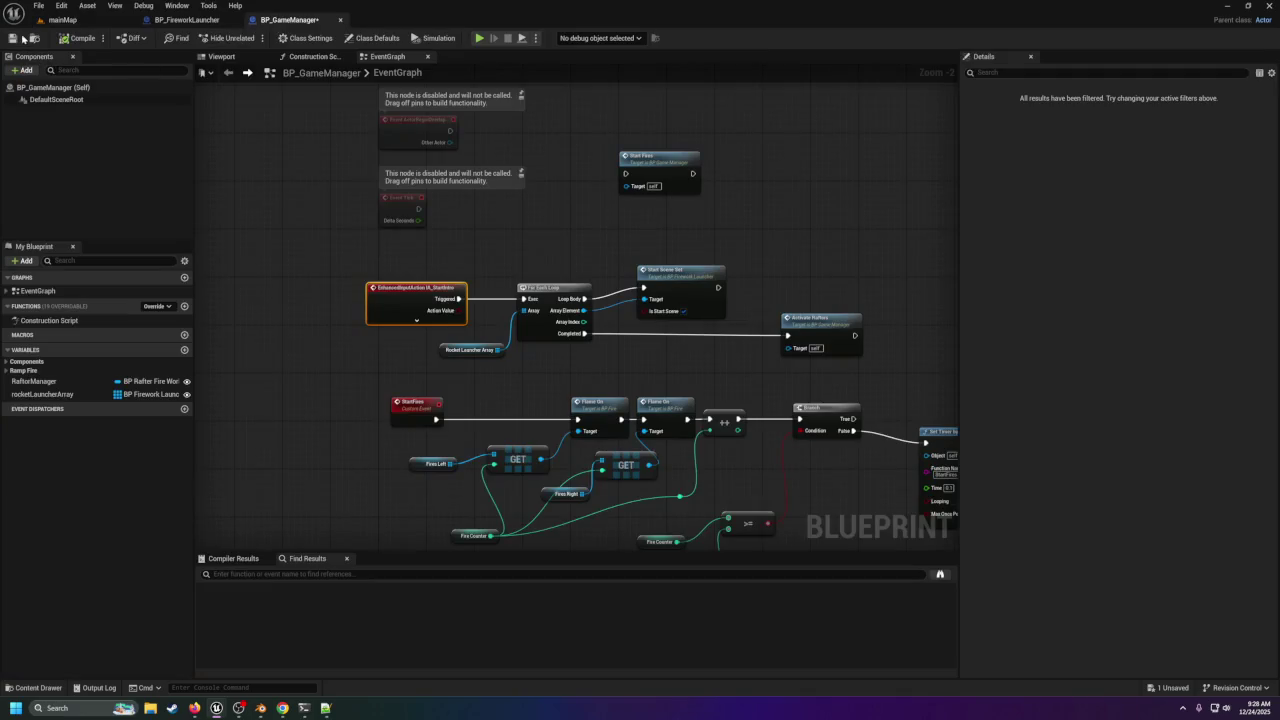
Play-test mainMap in the editor, then switch to BP_FireworkLauncher's StartSceneSet event graph.
{"action": "left_click", "coordinate": [62, 20]}
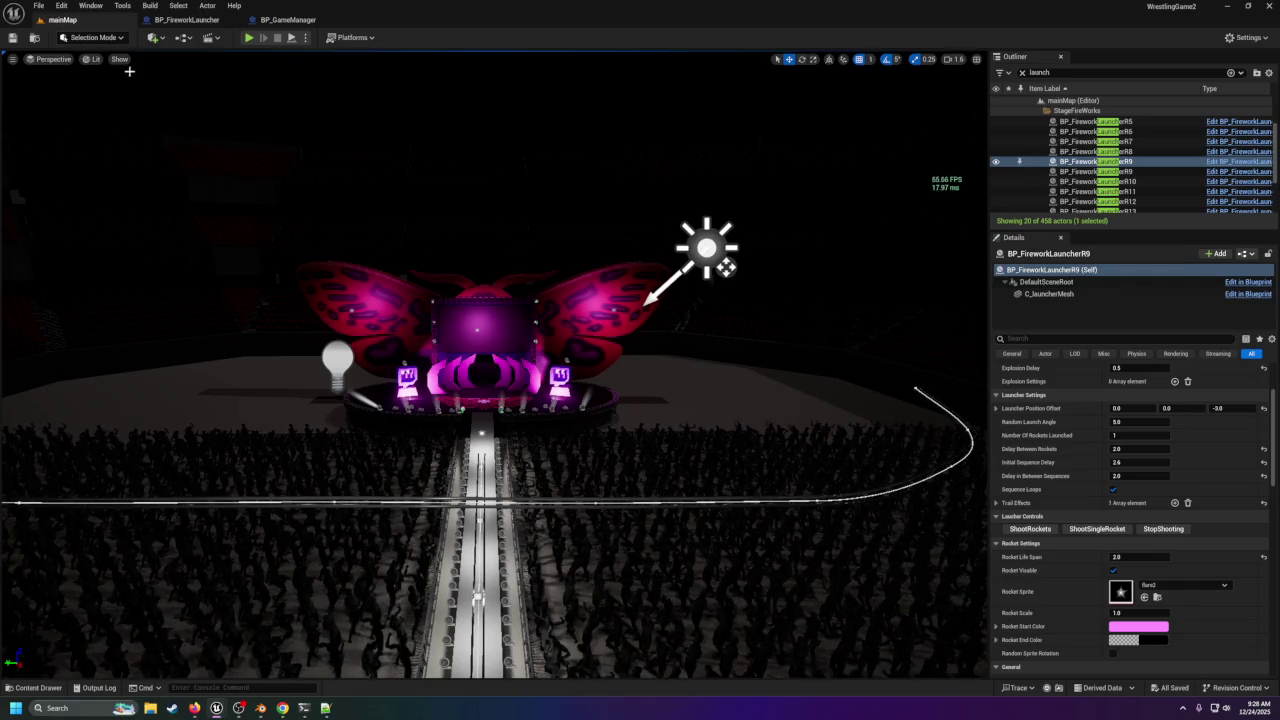
{"action": "left_click", "coordinate": [250, 38]}
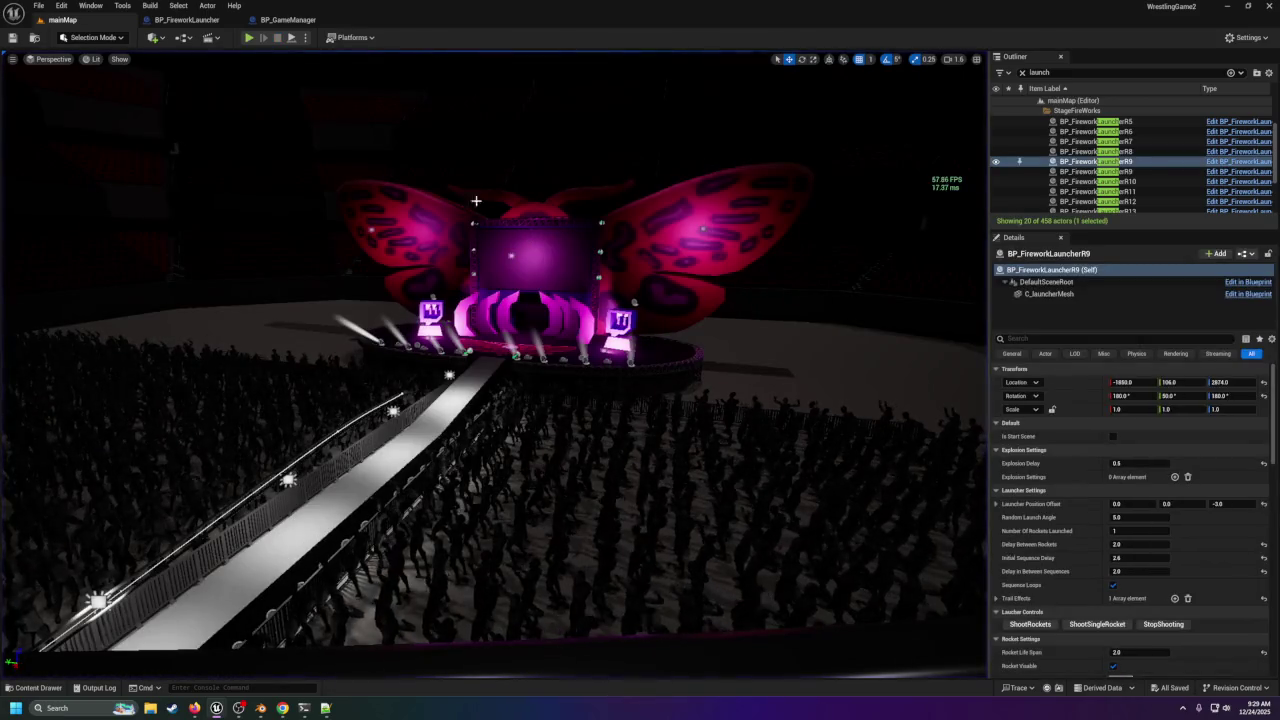
{"action": "left_click", "coordinate": [255, 20]}
{"action": "left_click", "coordinate": [185, 20]}
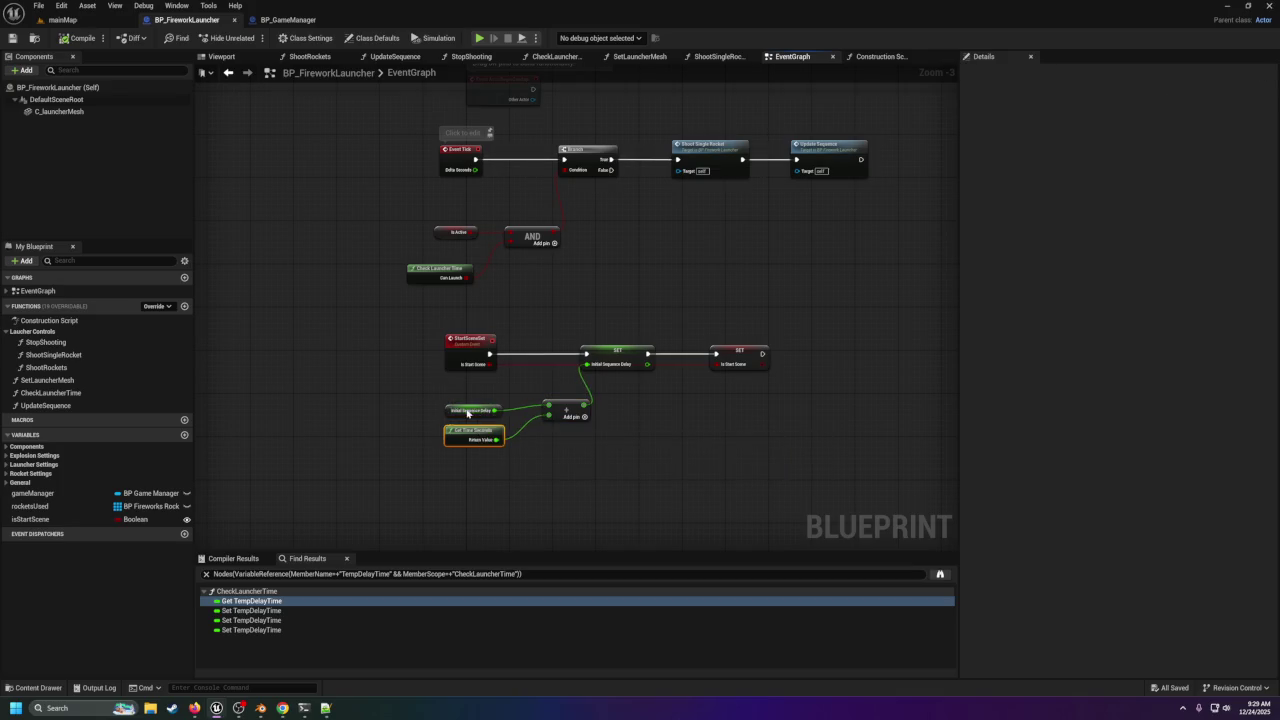
Insert a Print String saying 'Entering Initial Sequence DELAY' before Set Is Start Scene, and save the launcher.
{"action": "left_click_drag", "start_coordinate": [597, 451], "coordinate": [562, 453]}
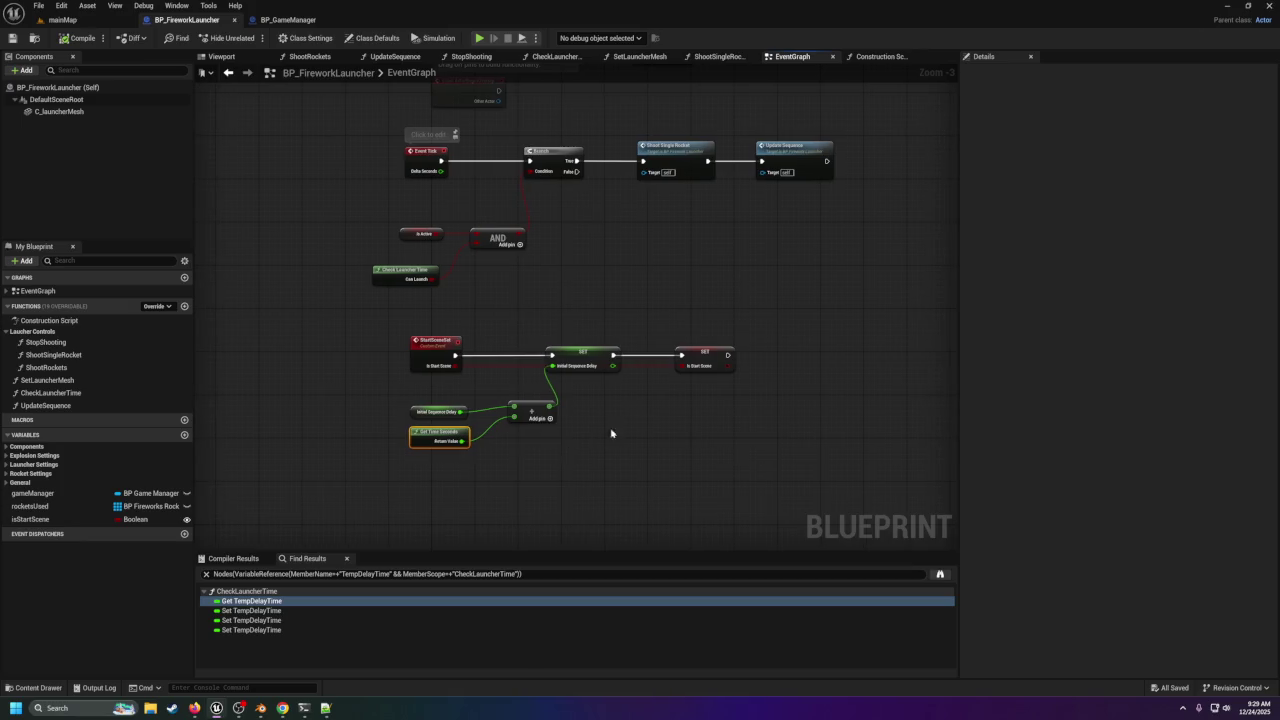
{"action": "left_click_drag", "start_coordinate": [706, 353], "coordinate": [793, 357]}
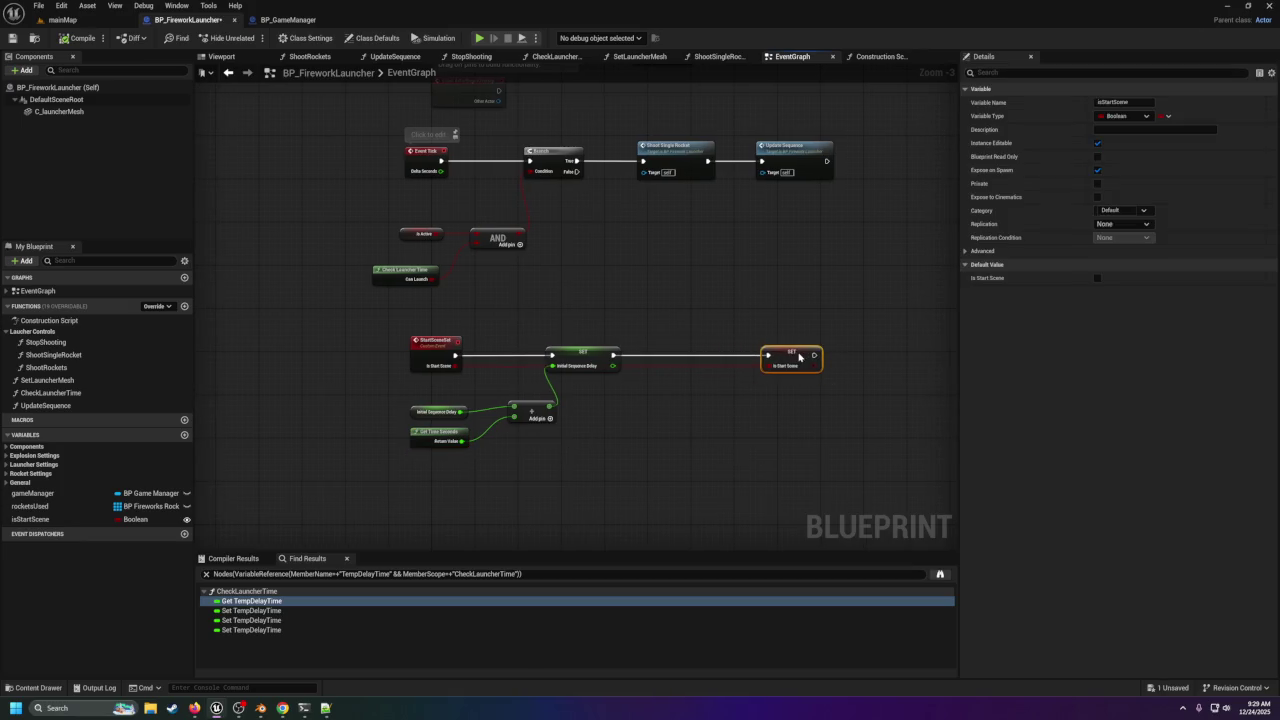
{"action": "mouse_move", "coordinate": [612, 366]}
{"action": "left_mouse_down"}
{"action": "mouse_move", "coordinate": [676, 380]}
{"action": "mouse_move", "coordinate": [721, 360]}
{"action": "mouse_move", "coordinate": [708, 355]}
{"action": "left_mouse_up"}
{"action": "type", "text": "print"}
{"action": "key", "text": "Return"}
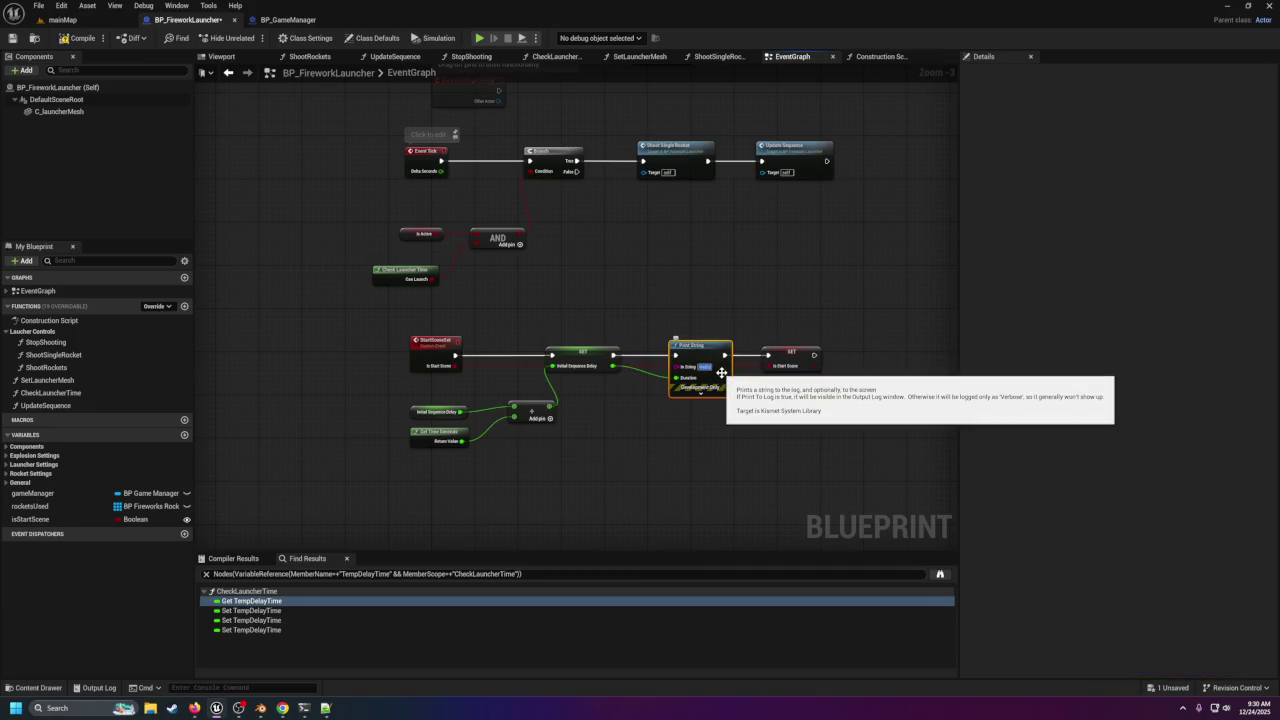
{"action": "type", "text": "Entering"}
{"action": "type", "text": " Initial Sequence"}
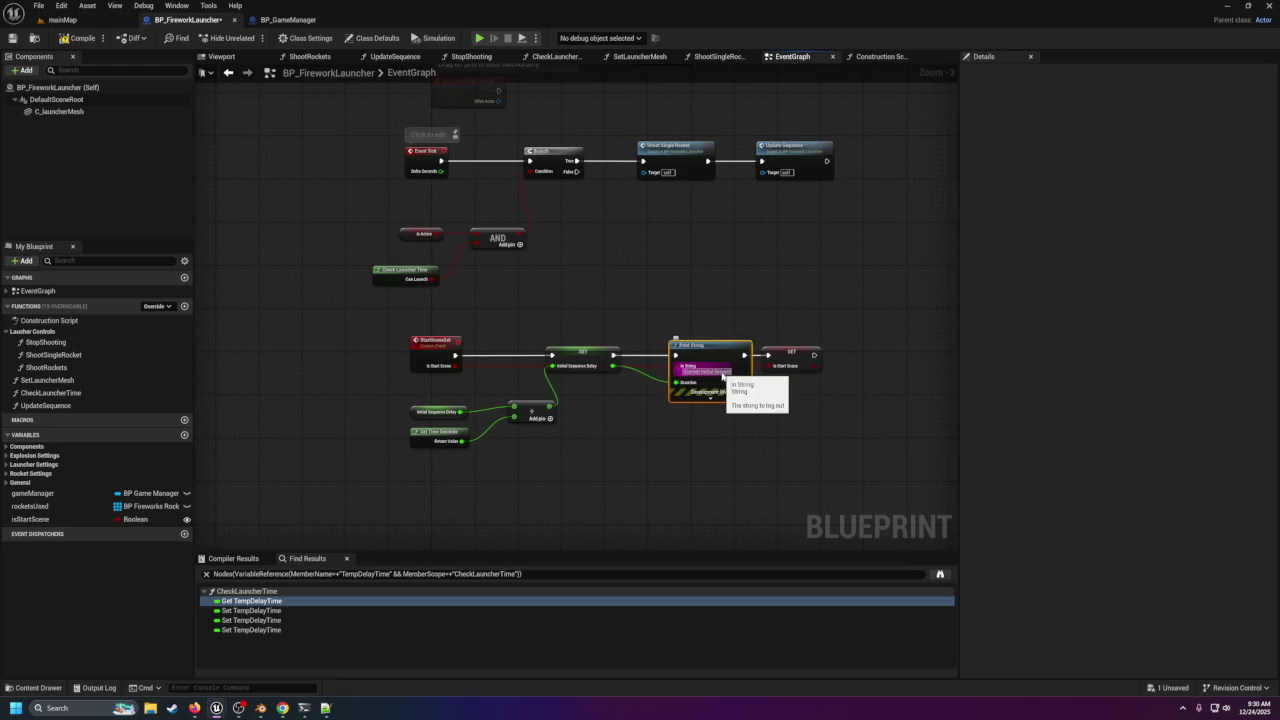
{"action": "type", "text": " DELAY"}
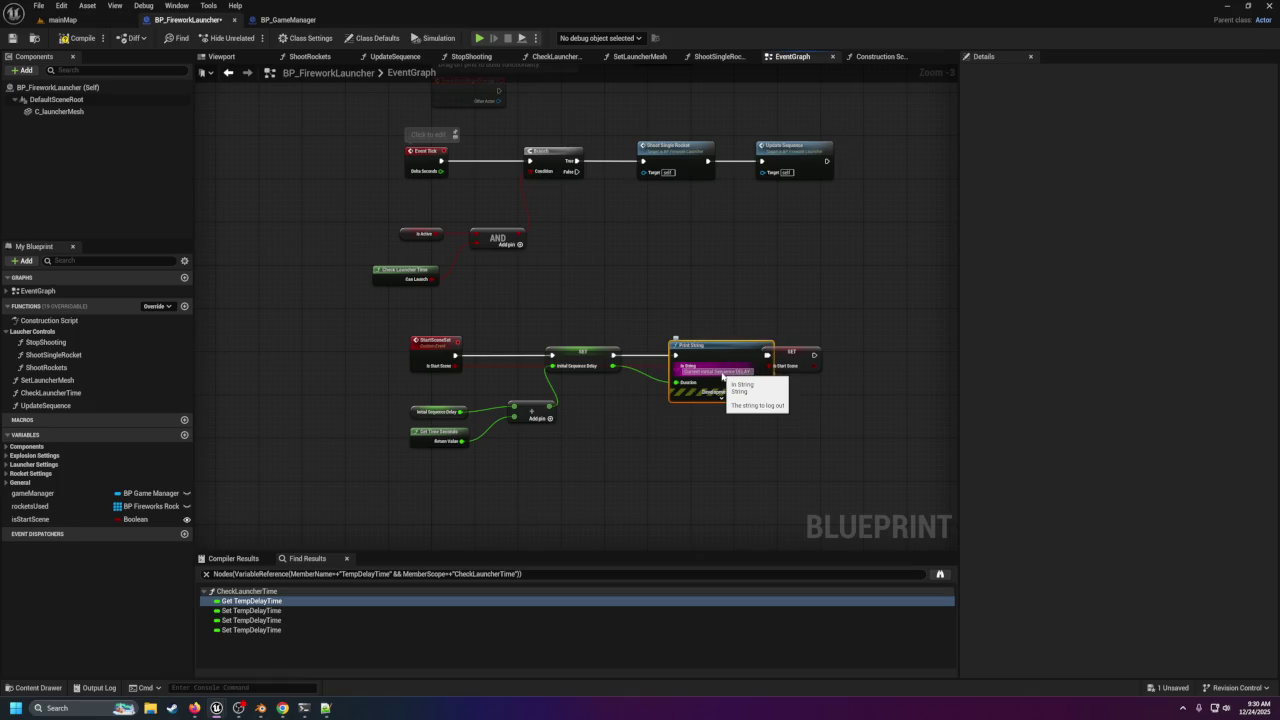
{"action": "left_click", "coordinate": [750, 383]}
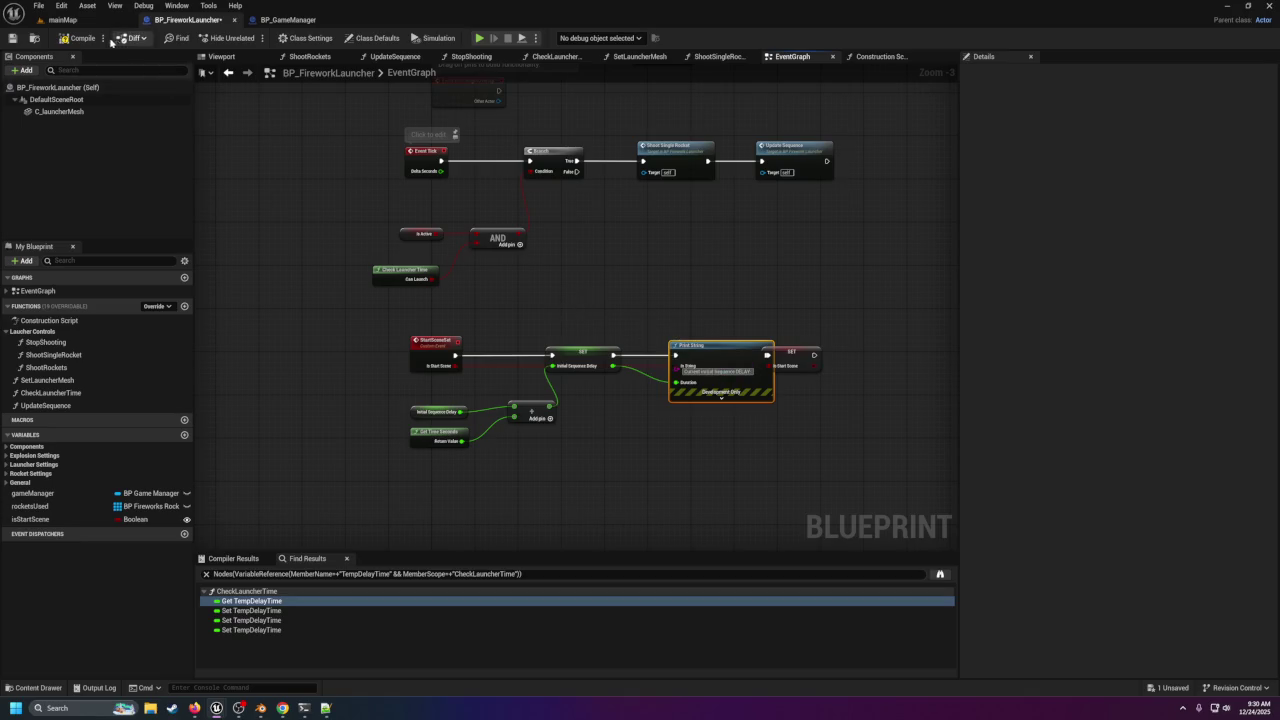
{"action": "left_click", "coordinate": [13, 42]}
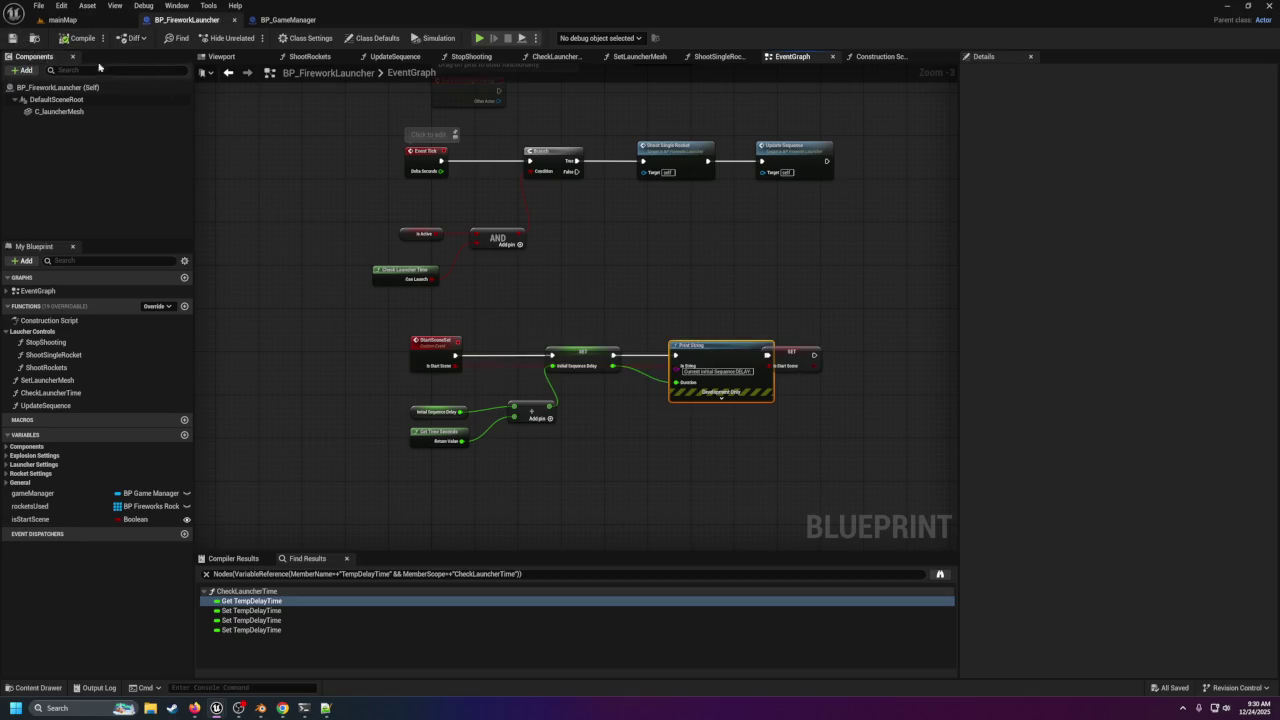
{"action": "left_click", "coordinate": [62, 19]}
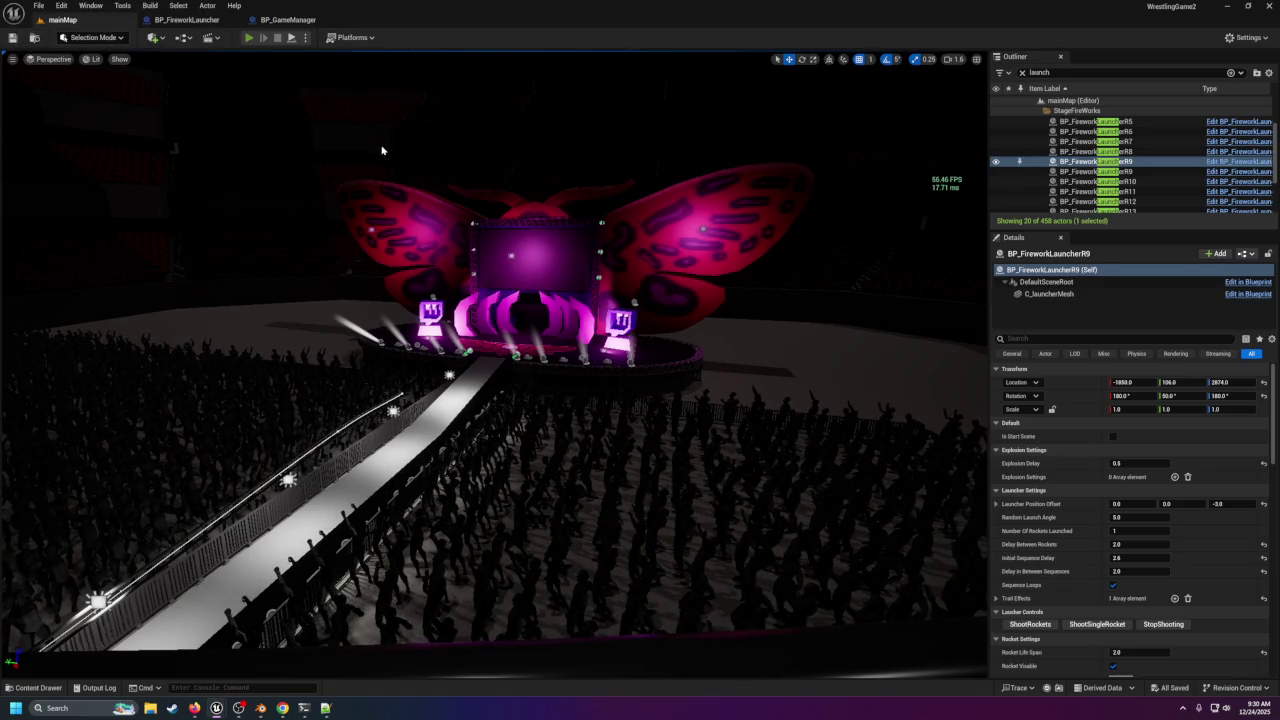
Play-test mainMap with Alt+P, then return to BP_GameManager's event graph.
{"action": "key", "text": "alt+p"}
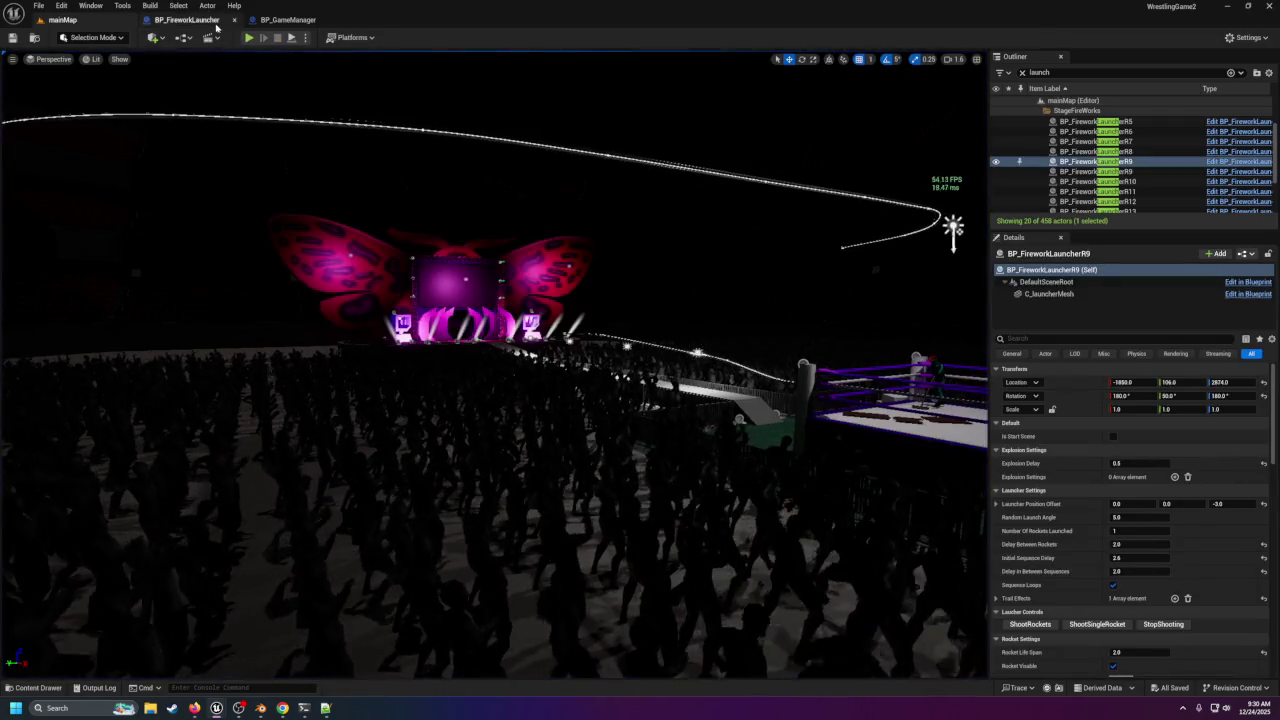
{"action": "left_click", "coordinate": [185, 19]}
{"action": "left_click", "coordinate": [285, 20]}
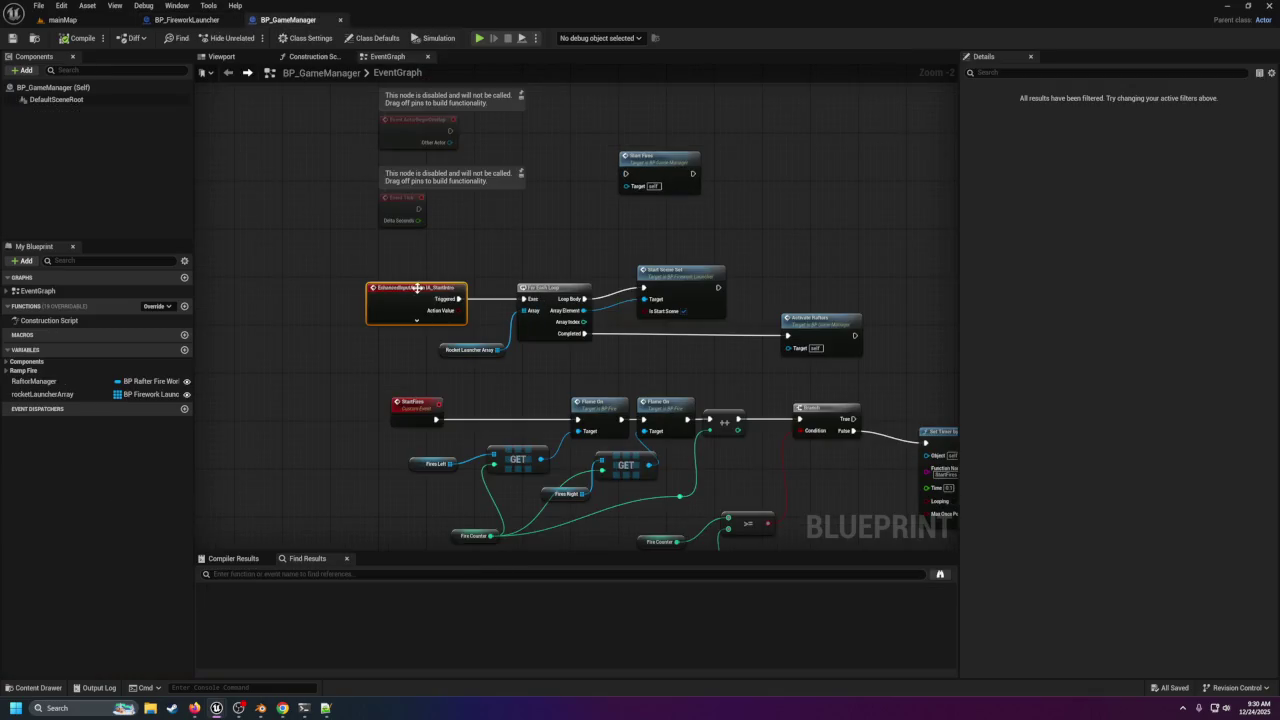
Add a Print String reading 'YOU PRESSED E' after the StartIntro input event's Triggered pin.
{"action": "mouse_move", "coordinate": [418, 288]}
{"action": "left_mouse_down"}
{"action": "mouse_move", "coordinate": [274, 288]}
{"action": "mouse_move", "coordinate": [400, 300]}
{"action": "mouse_move", "coordinate": [371, 302]}
{"action": "left_mouse_up"}
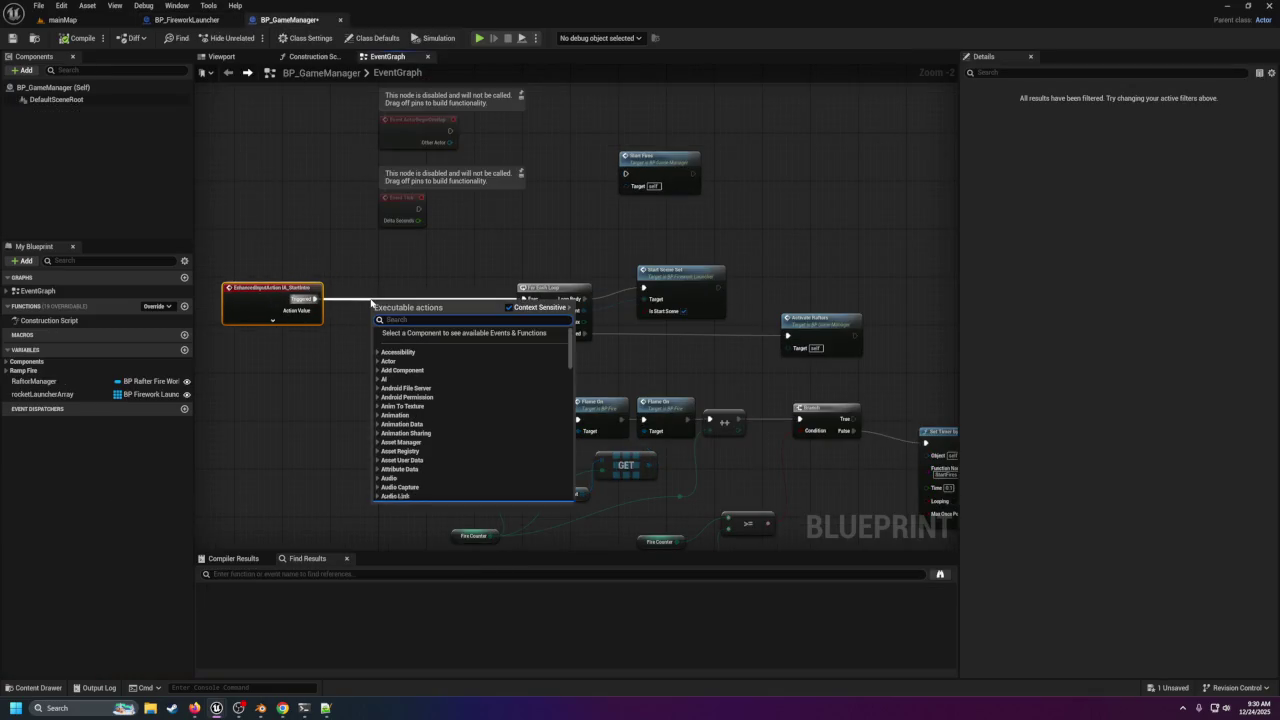
{"action": "type", "text": "print"}
{"action": "key", "text": "Return"}
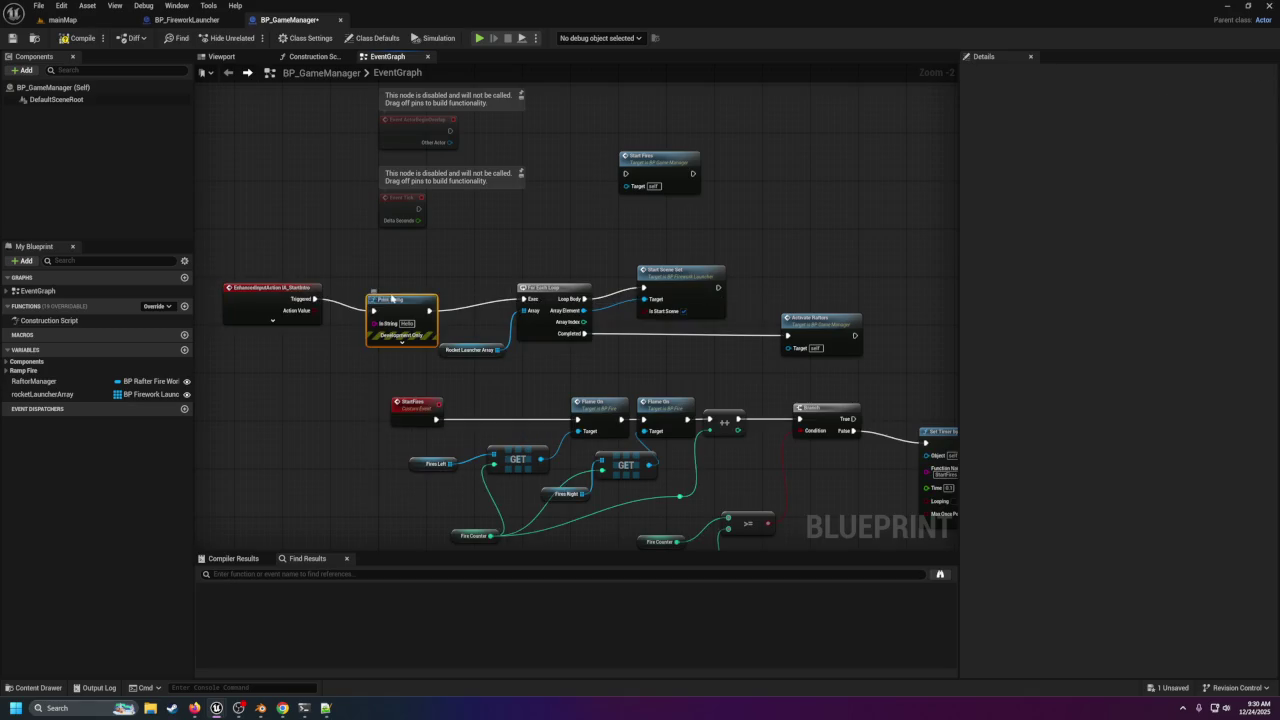
{"action": "left_click_drag", "start_coordinate": [396, 311], "coordinate": [382, 305]}
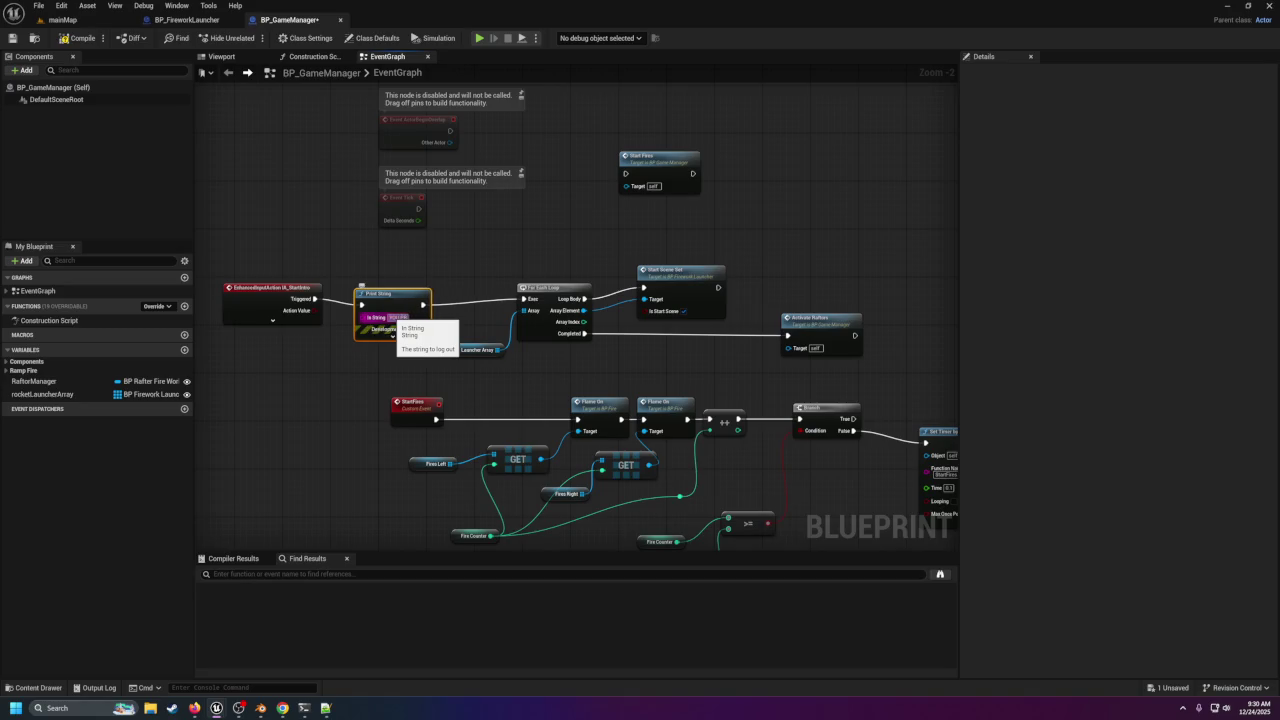
{"action": "left_click", "coordinate": [395, 317]}
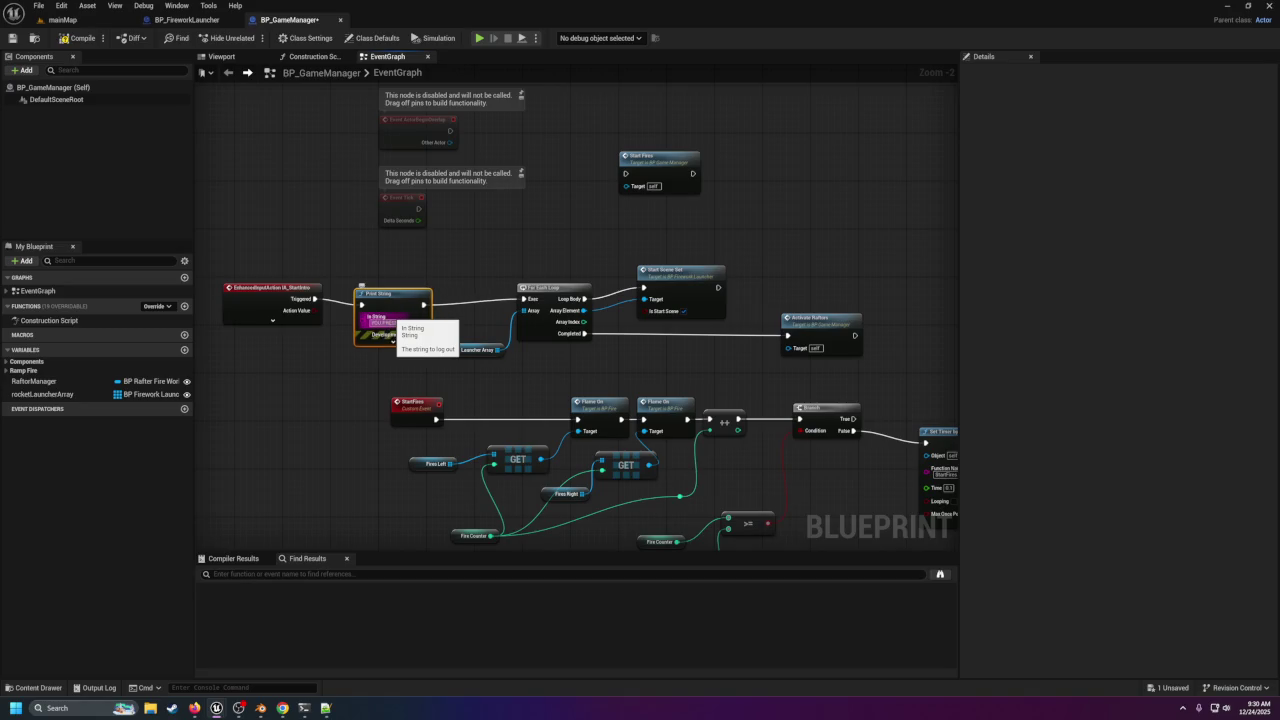
{"action": "key", "text": "Return"}
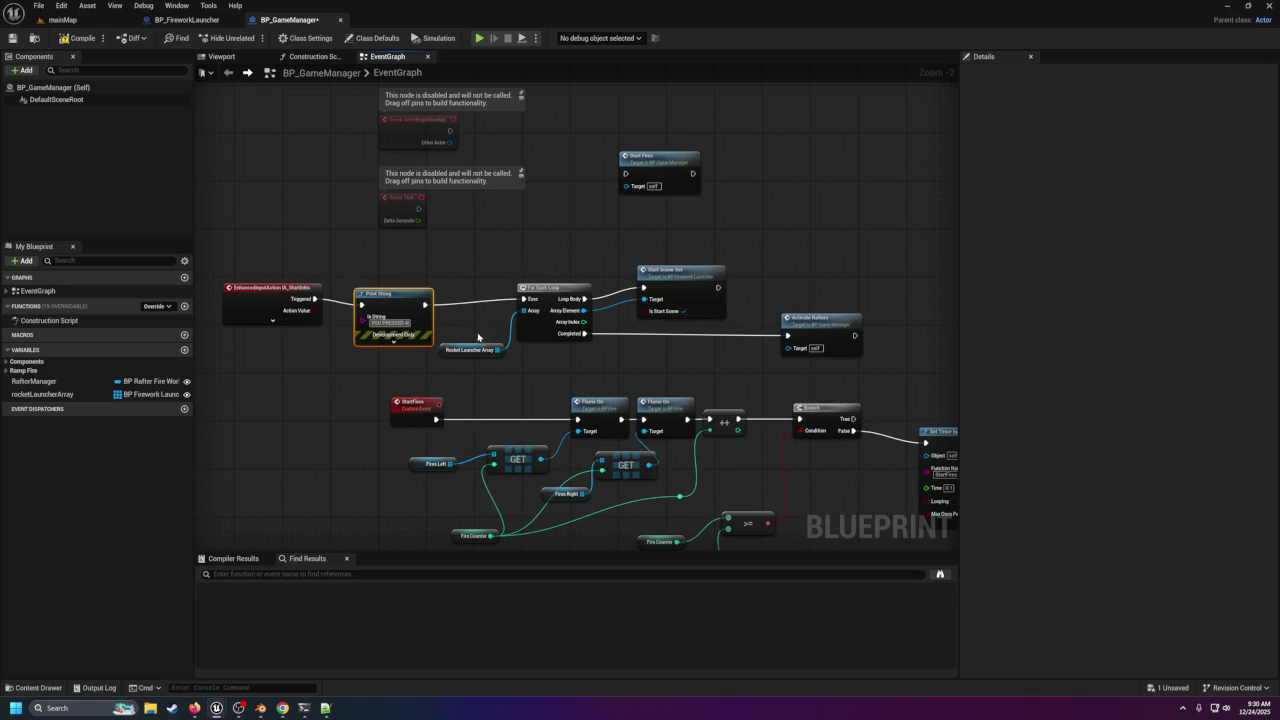
{"action": "mouse_move", "coordinate": [410, 309]}
{"action": "left_mouse_down"}
{"action": "mouse_move", "coordinate": [393, 305]}
{"action": "mouse_move", "coordinate": [404, 303]}
{"action": "left_mouse_up"}
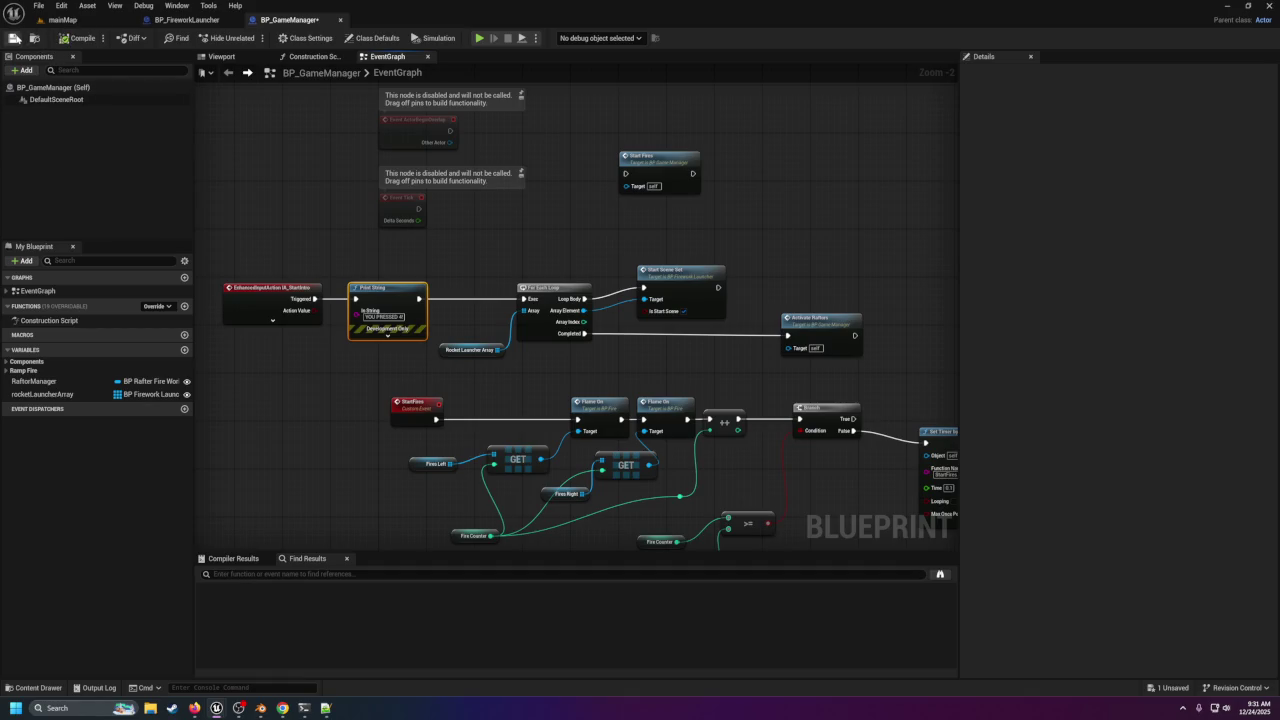
{"action": "left_click", "coordinate": [62, 19]}
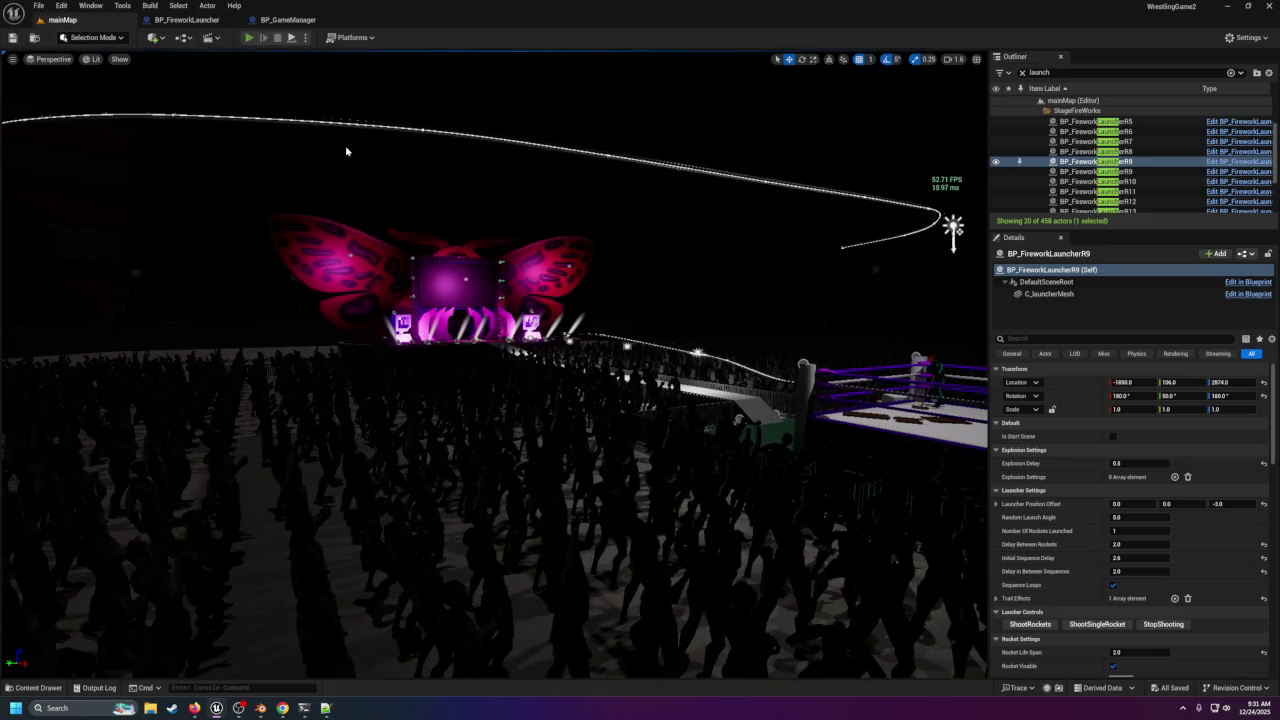
{"action": "key", "text": "alt+p"}
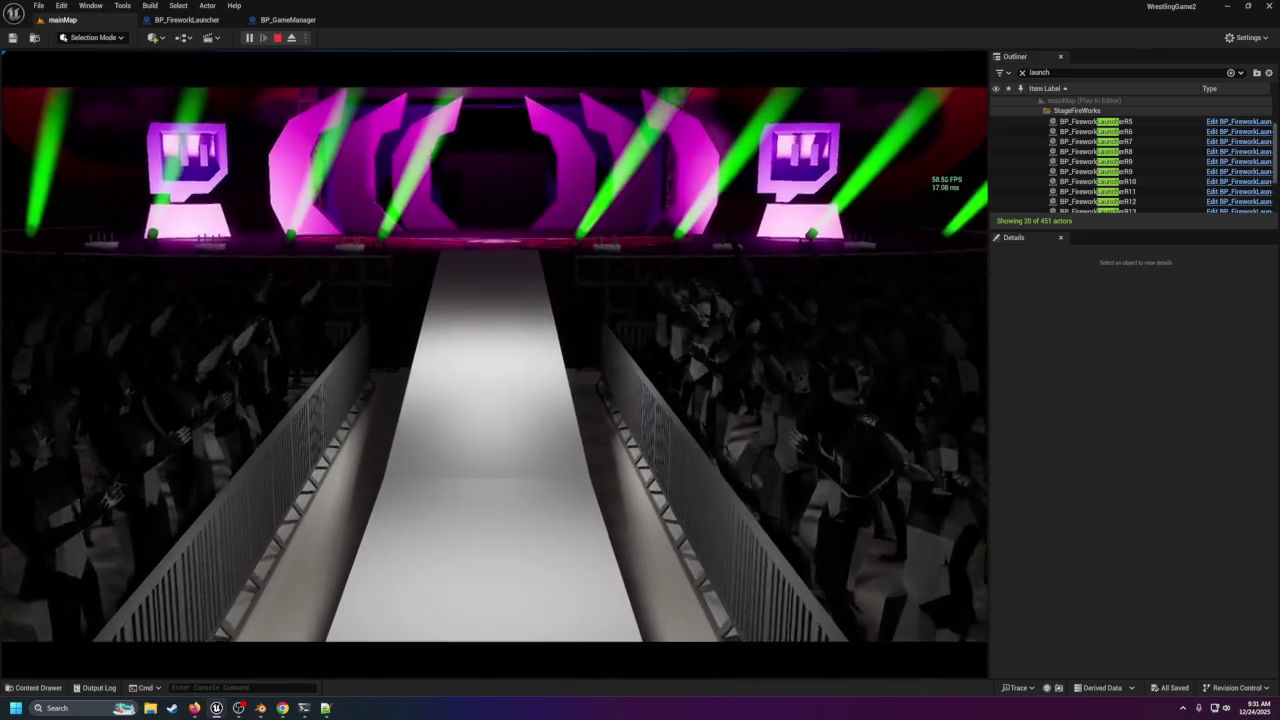
{"action": "key", "text": "Escape"}
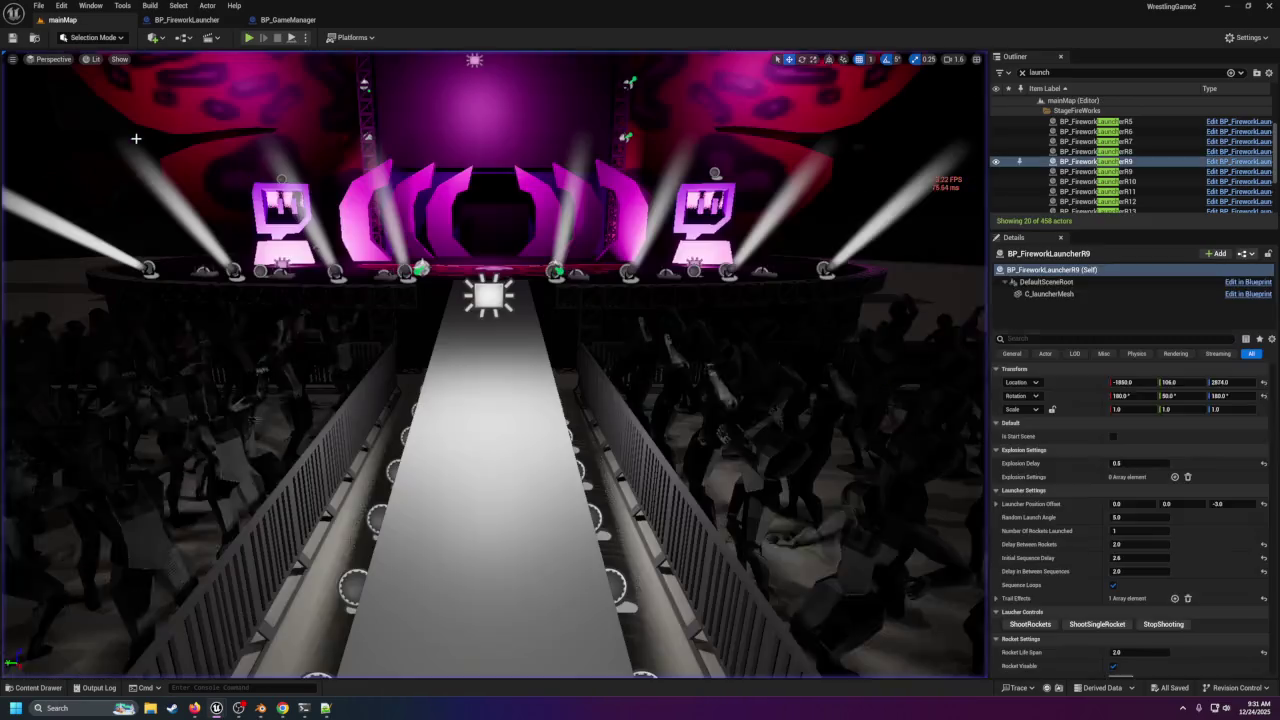
{"action": "scroll", "coordinate": [71, 178], "scroll_direction": "down", "scroll_amount": 10}
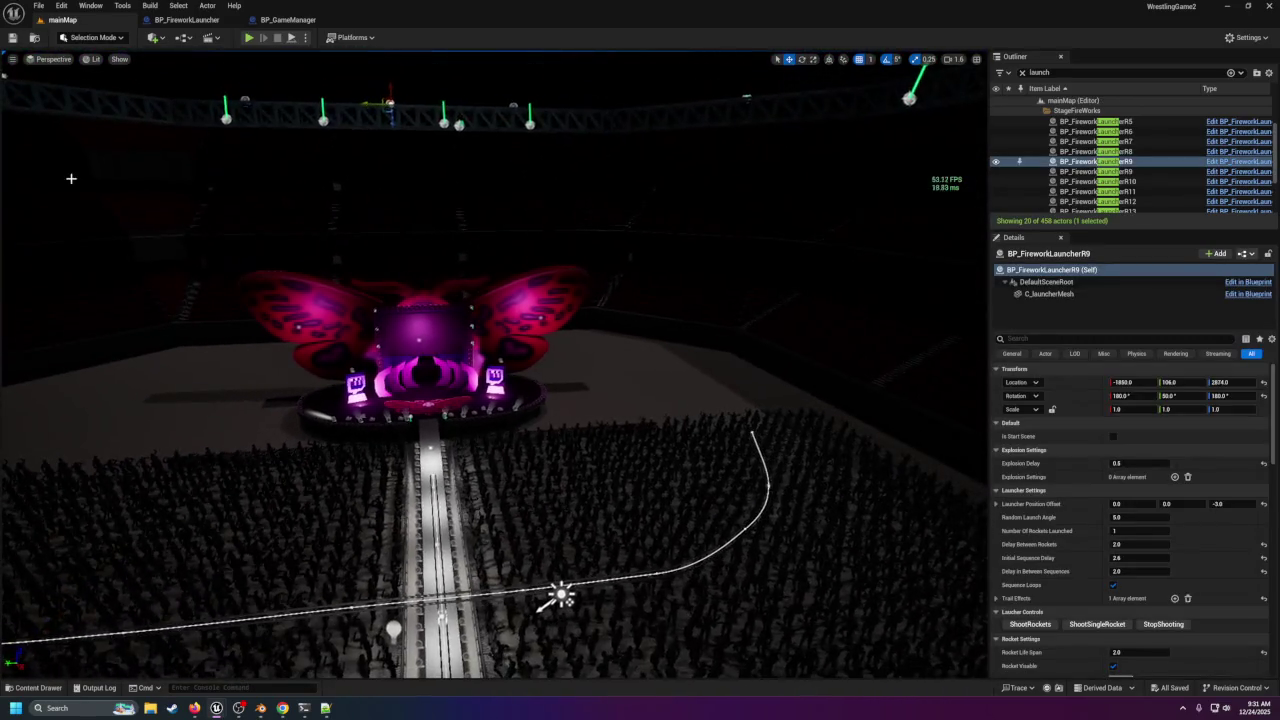
{"action": "scroll", "coordinate": [56, 204], "scroll_direction": "down", "scroll_amount": 10}
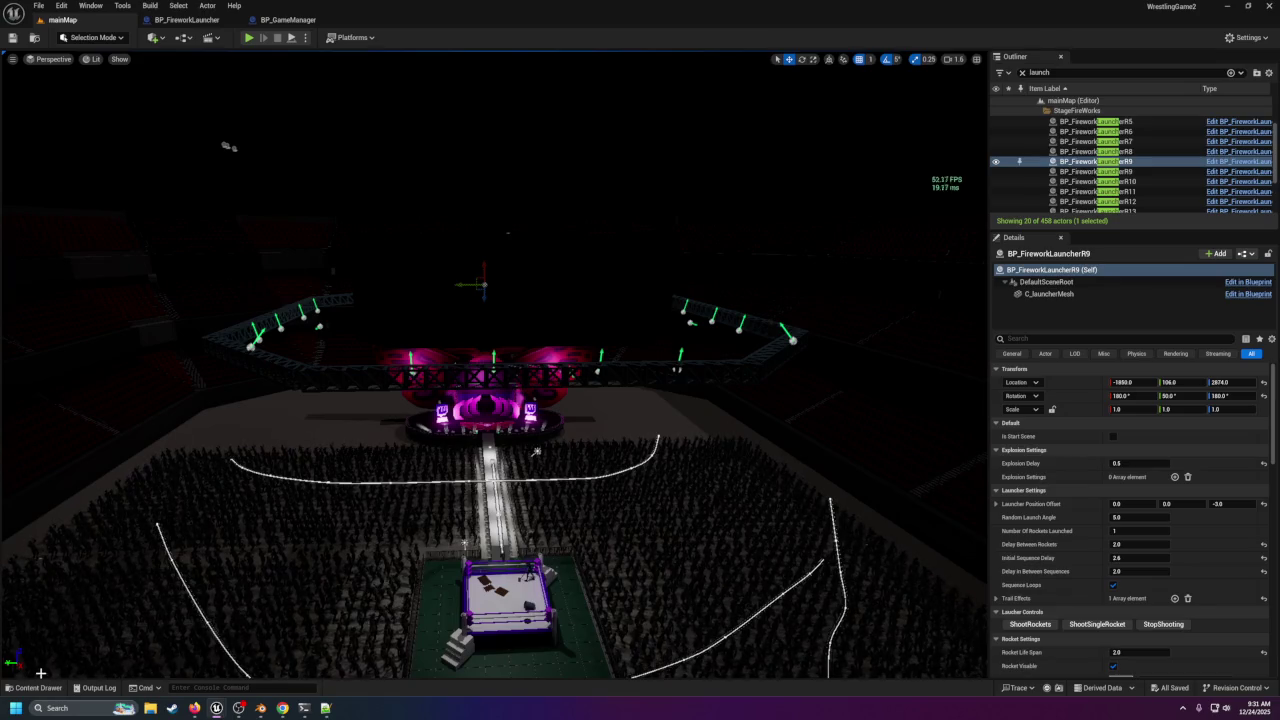
{"action": "left_click", "coordinate": [38, 688]}
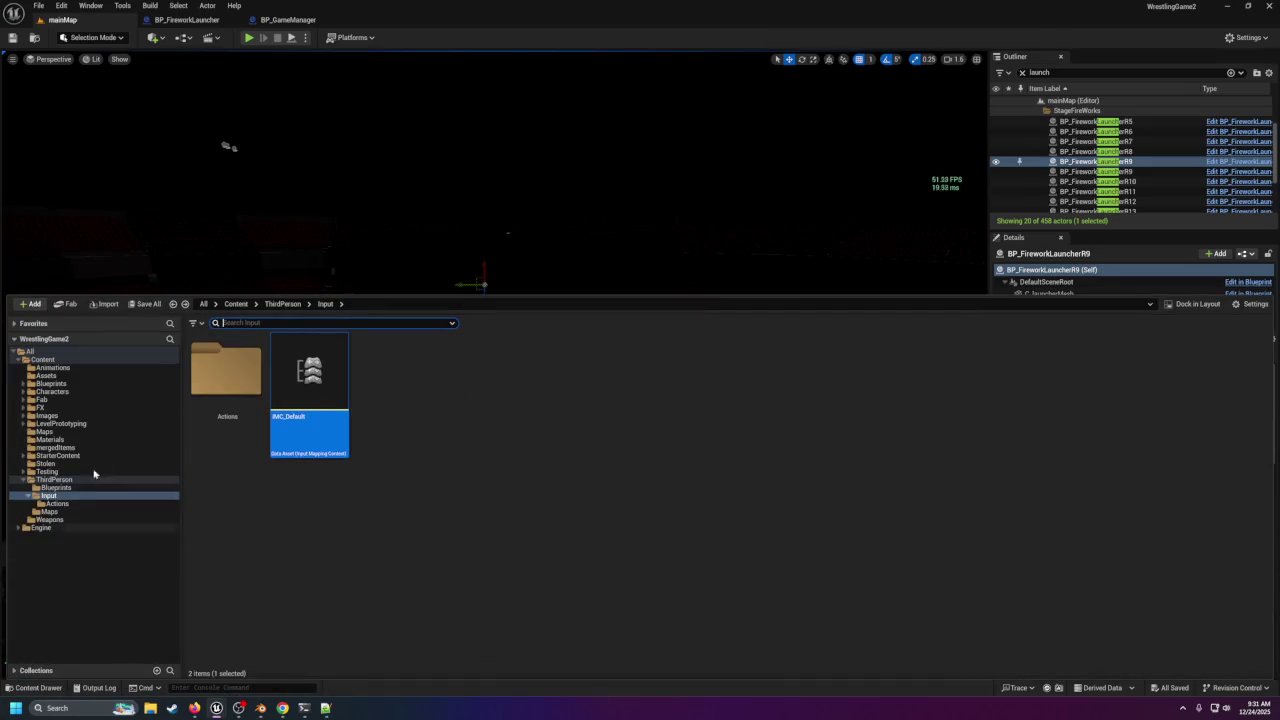
{"action": "double_click", "coordinate": [226, 372]}
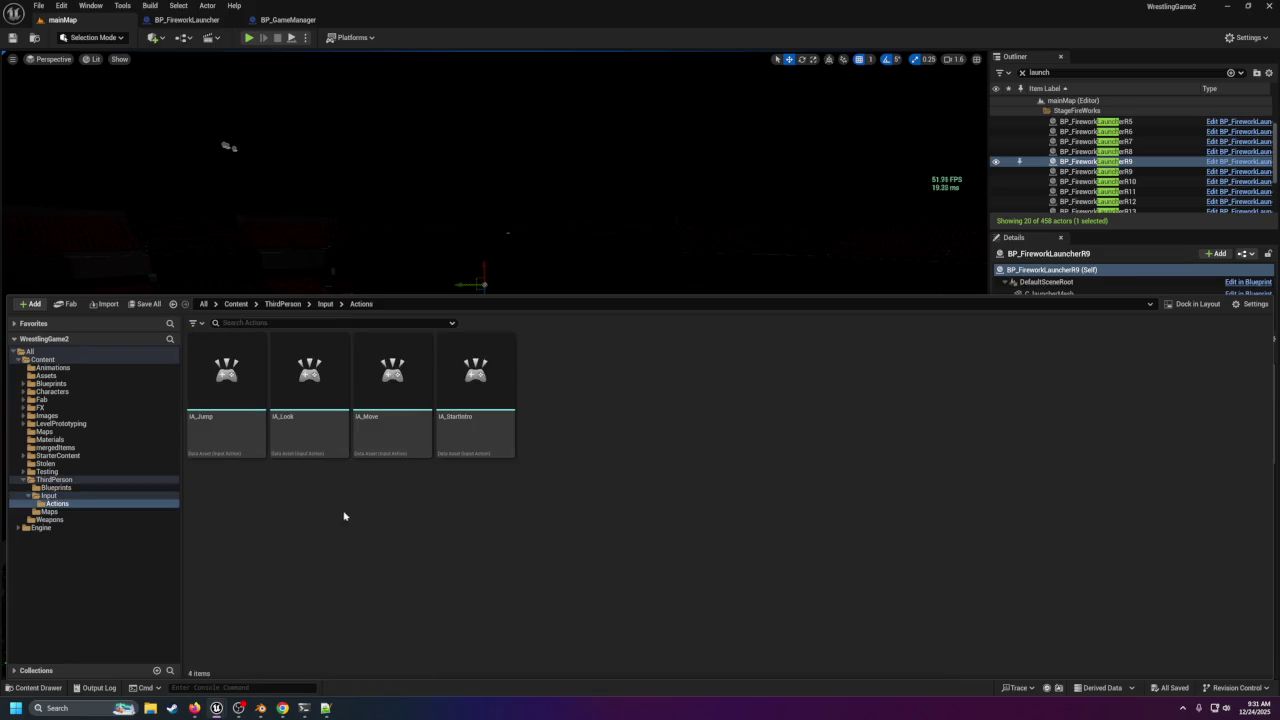
{"action": "double_click", "coordinate": [443, 406]}
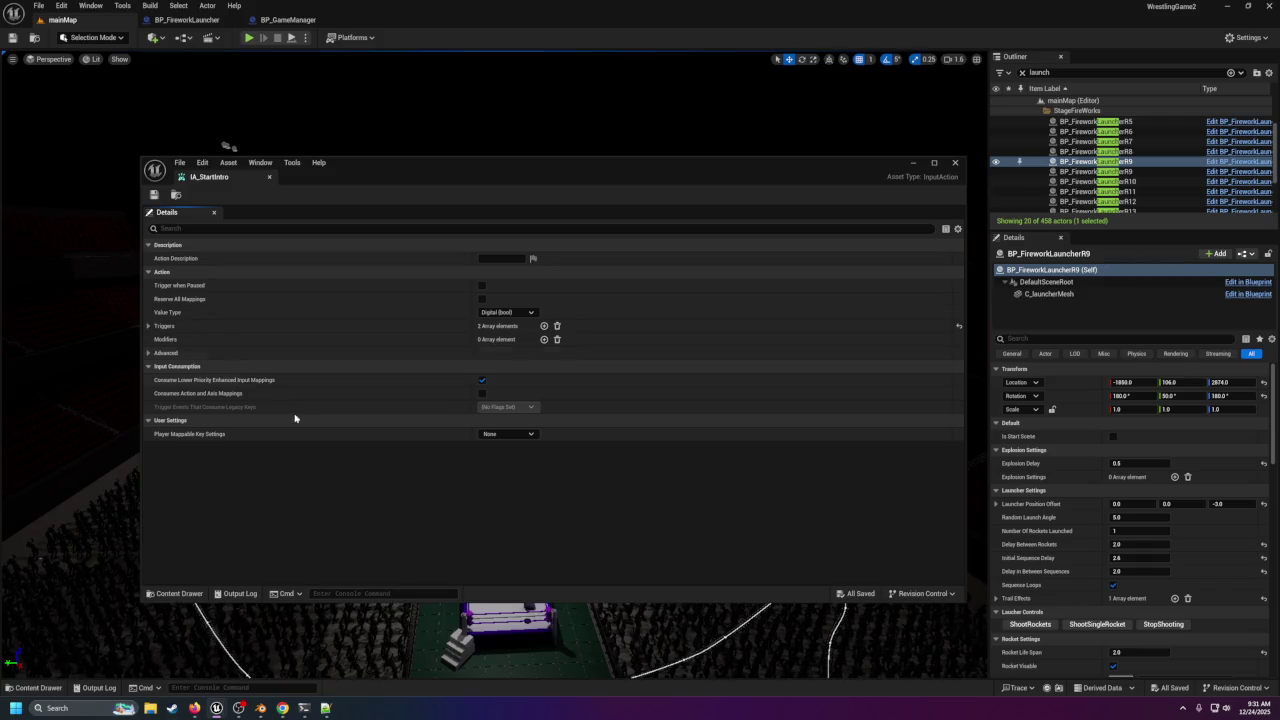
{"action": "left_click", "coordinate": [507, 433]}
{"action": "left_click", "coordinate": [502, 469]}
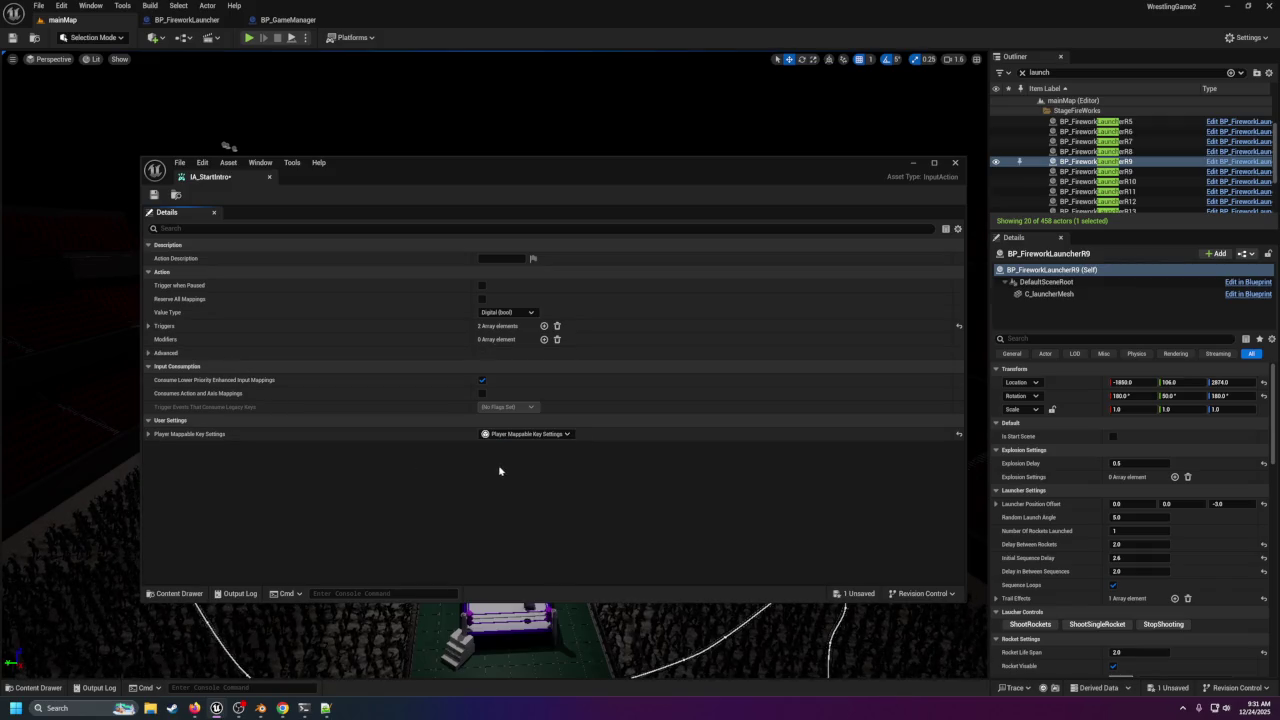
{"action": "left_click", "coordinate": [508, 434]}
{"action": "left_click", "coordinate": [504, 462]}
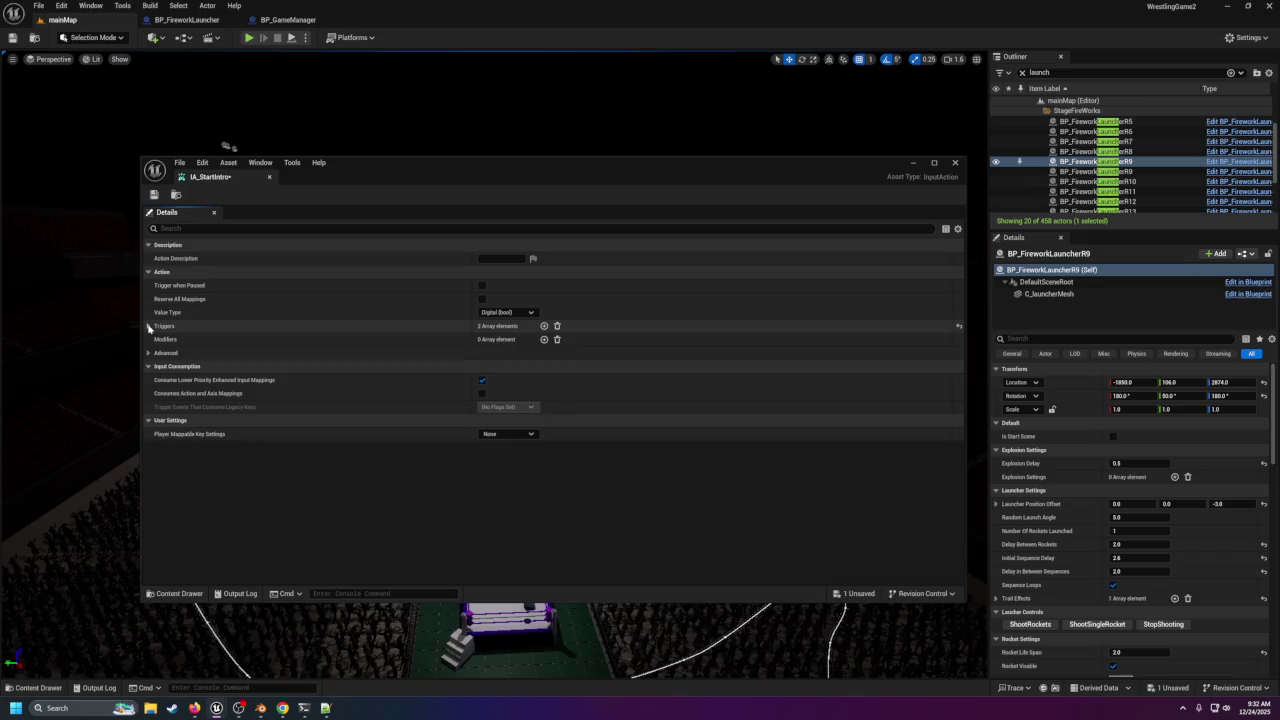
{"action": "left_click", "coordinate": [149, 327]}
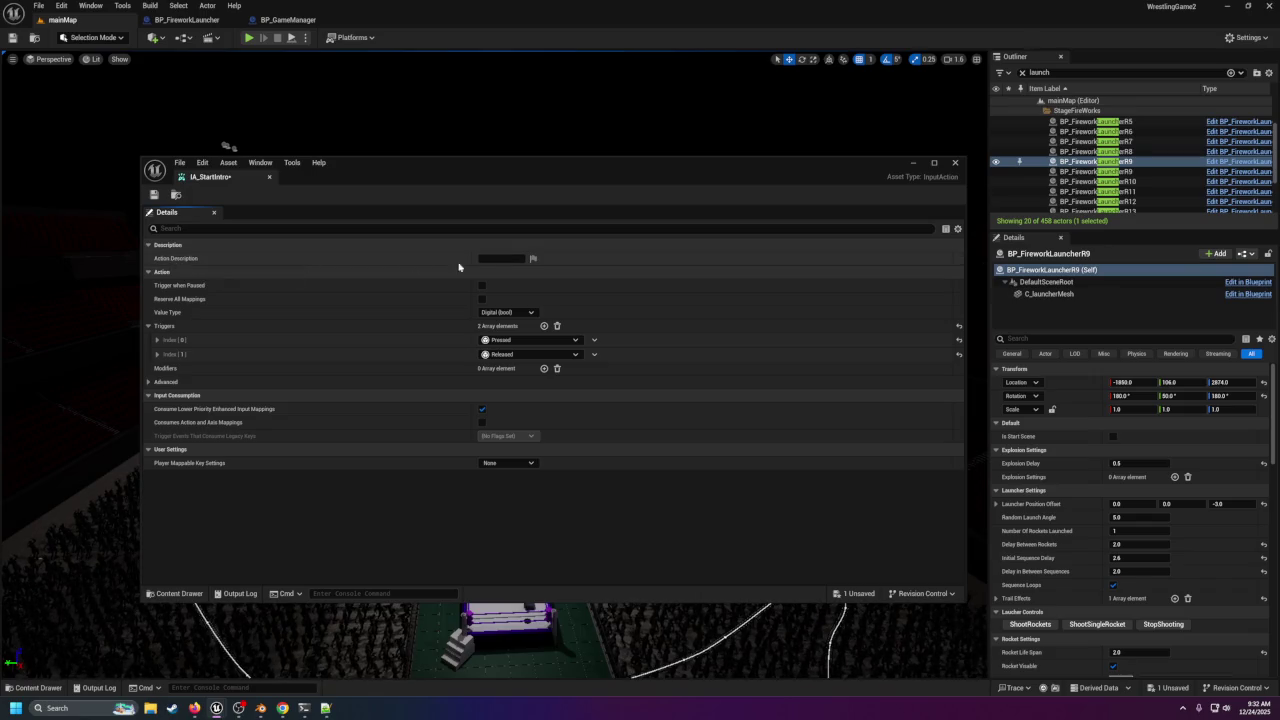
{"action": "left_click", "coordinate": [153, 195]}
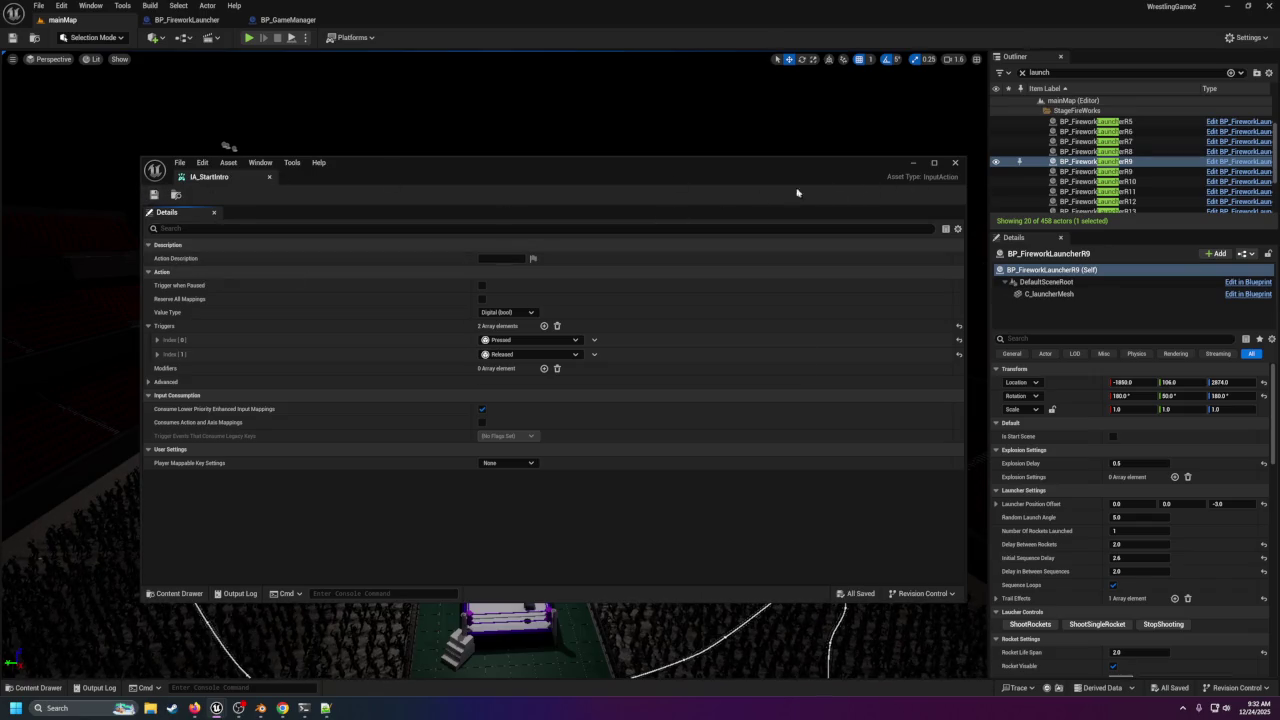
{"action": "left_click", "coordinate": [955, 162]}
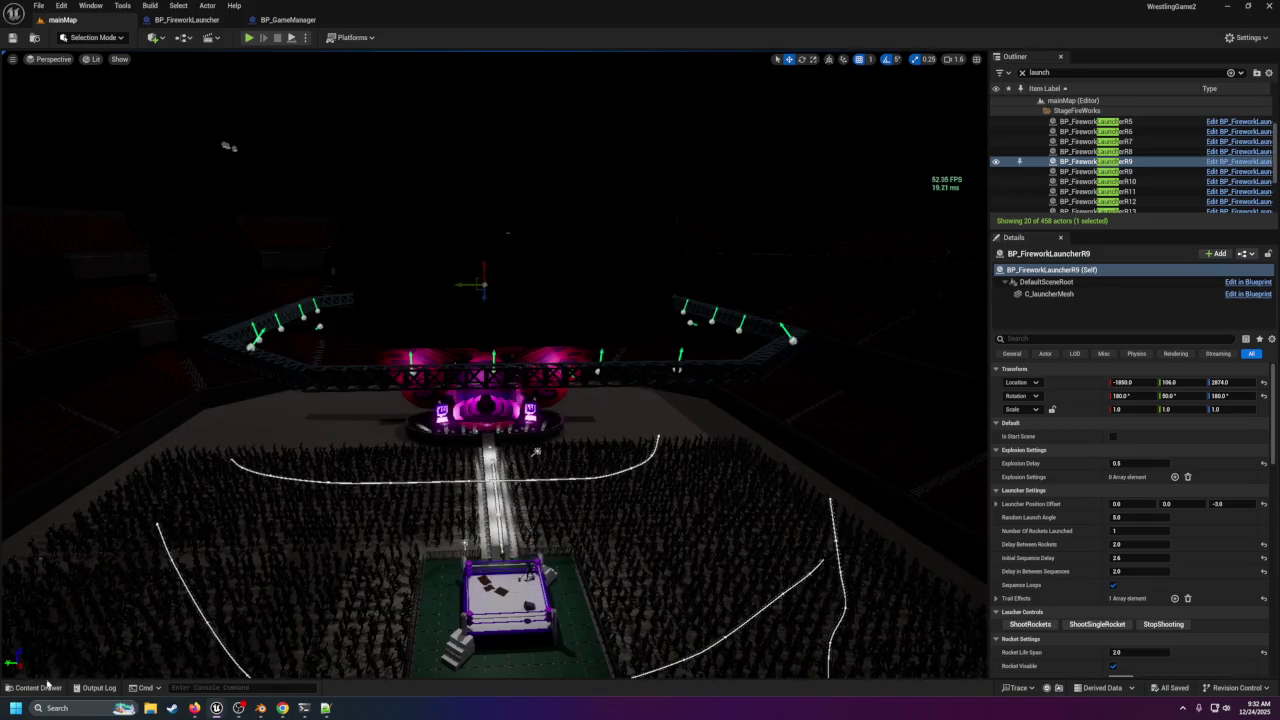
{"action": "left_click", "coordinate": [40, 687]}
{"action": "key", "text": "BackSpace"}
{"action": "double_click", "coordinate": [314, 400]}
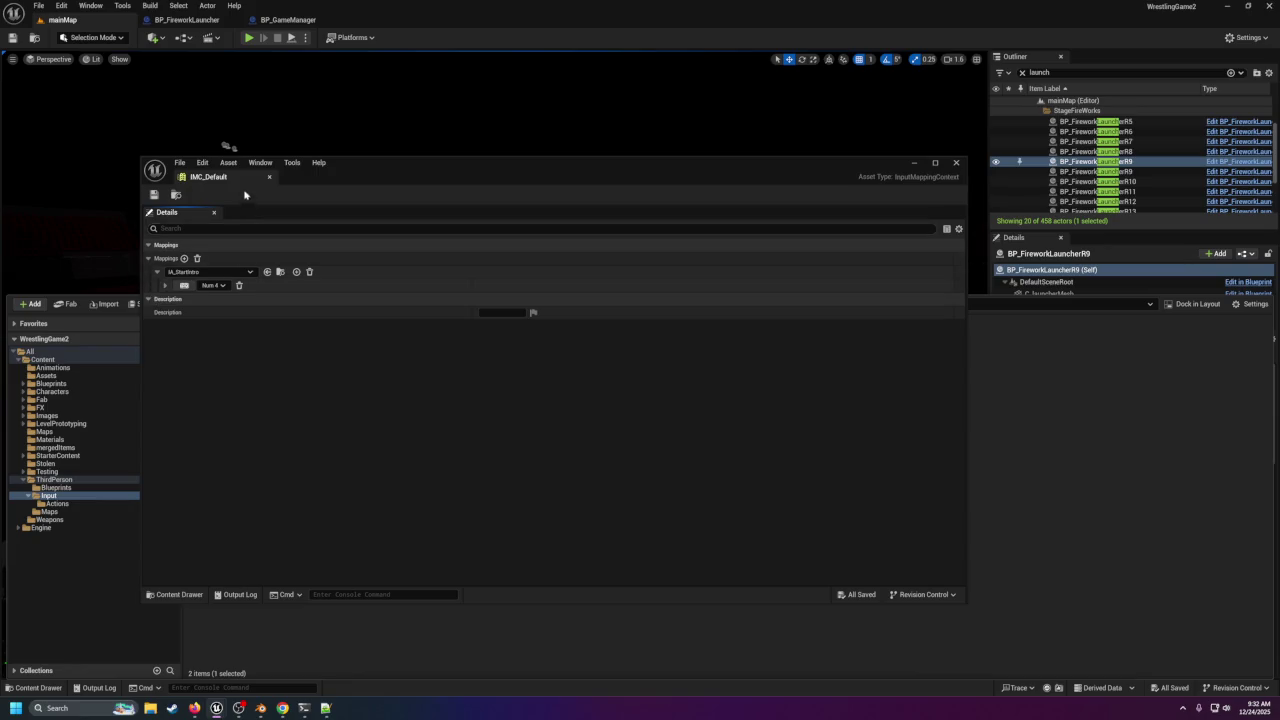
{"action": "left_click", "coordinate": [156, 195]}
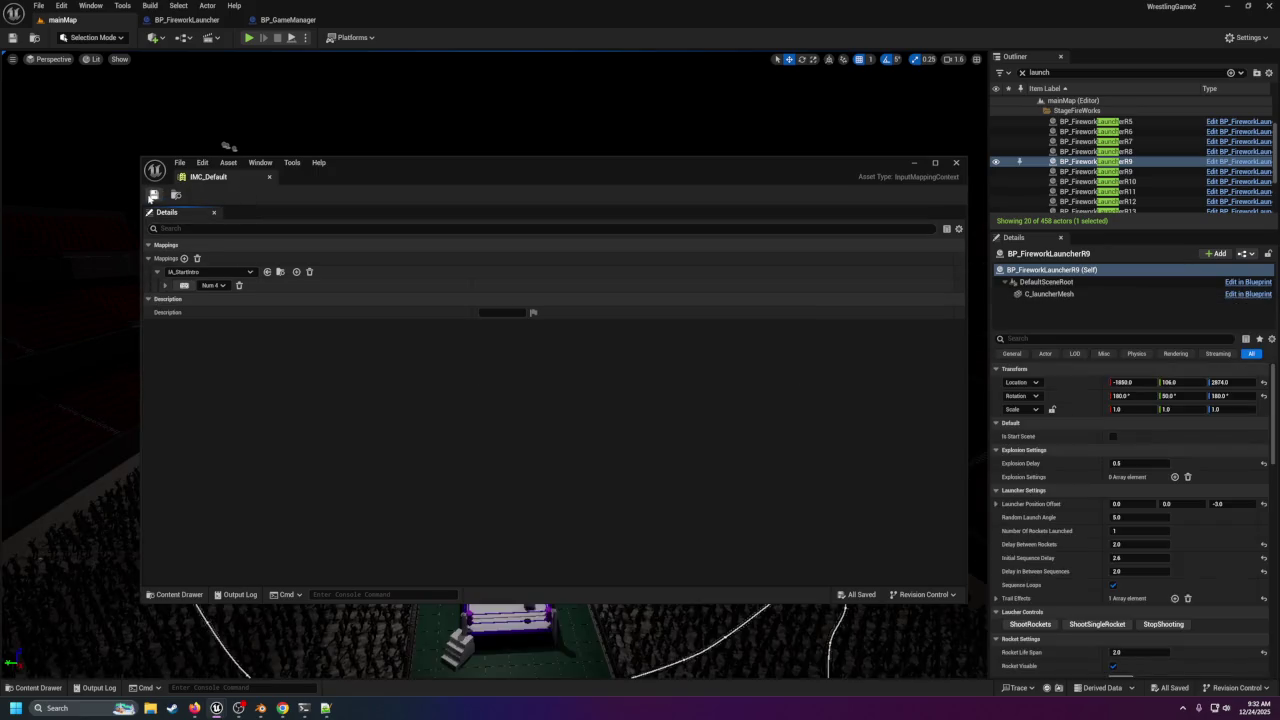
{"action": "left_click", "coordinate": [956, 163]}
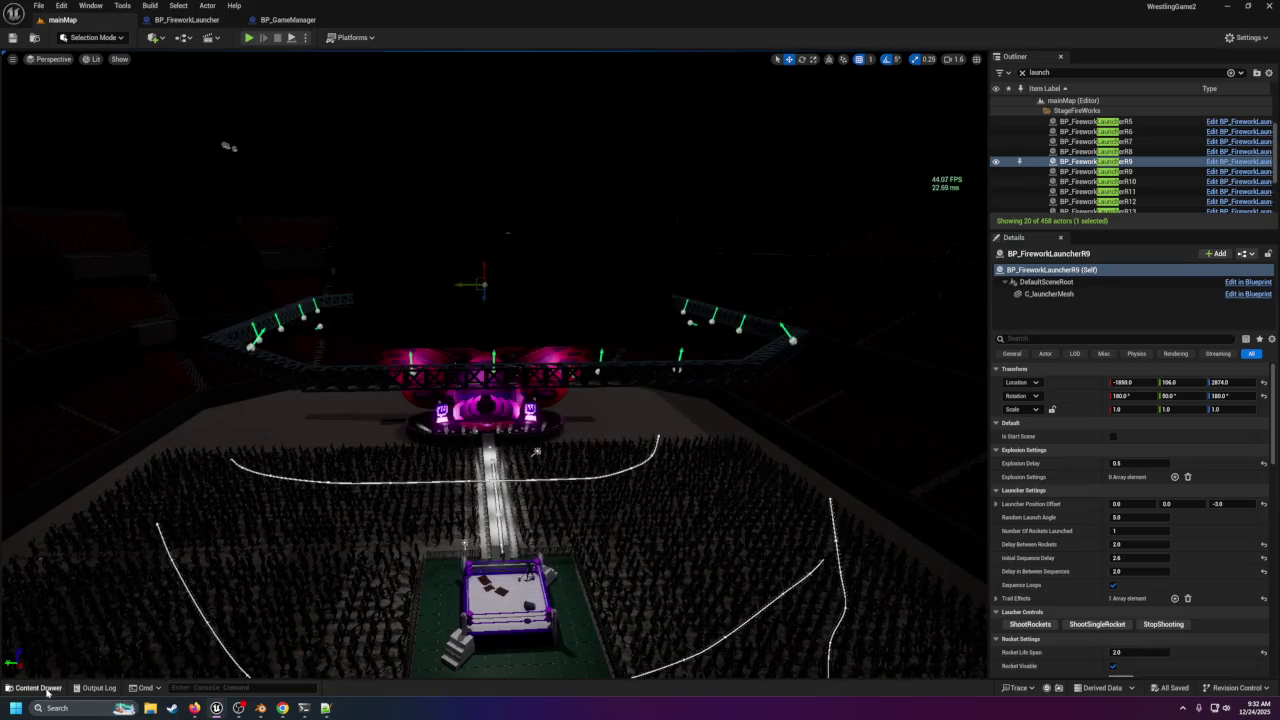
Drag BP_ThirdPersonCharacter from ThirdPerson > Blueprints into the arena level and start a play test.
{"action": "left_click", "coordinate": [45, 690]}
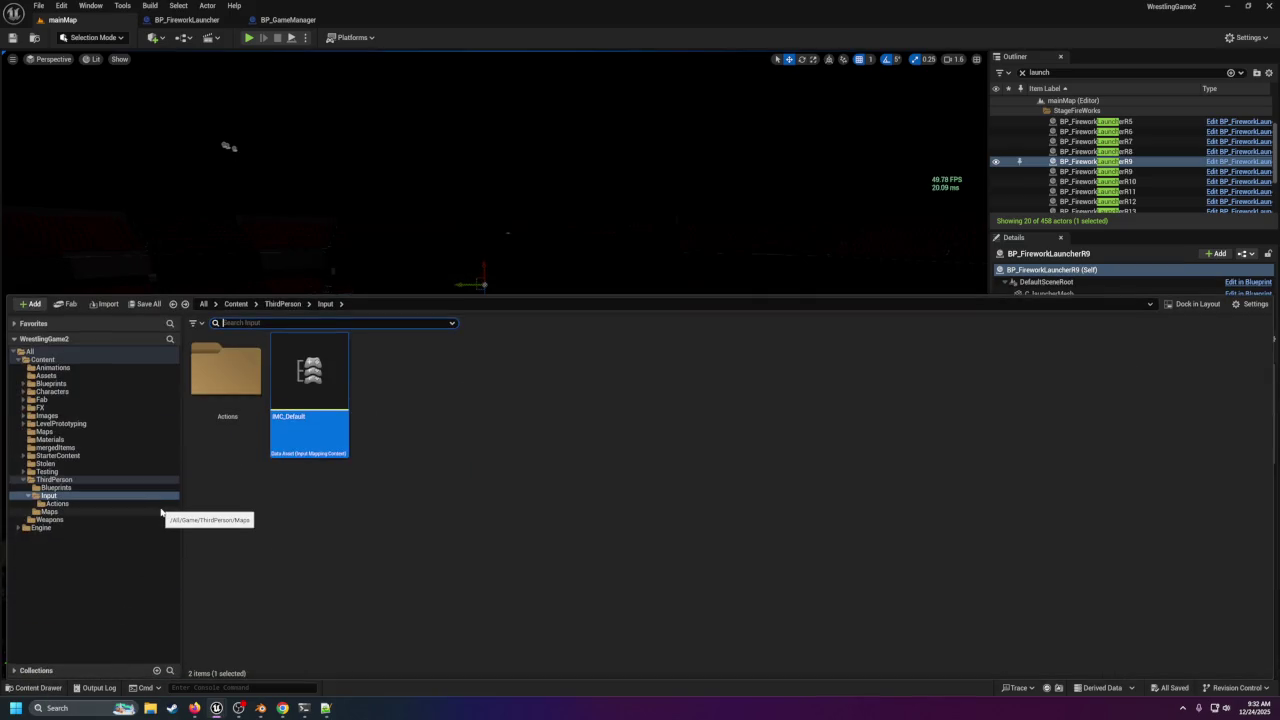
{"action": "left_click", "coordinate": [61, 481]}
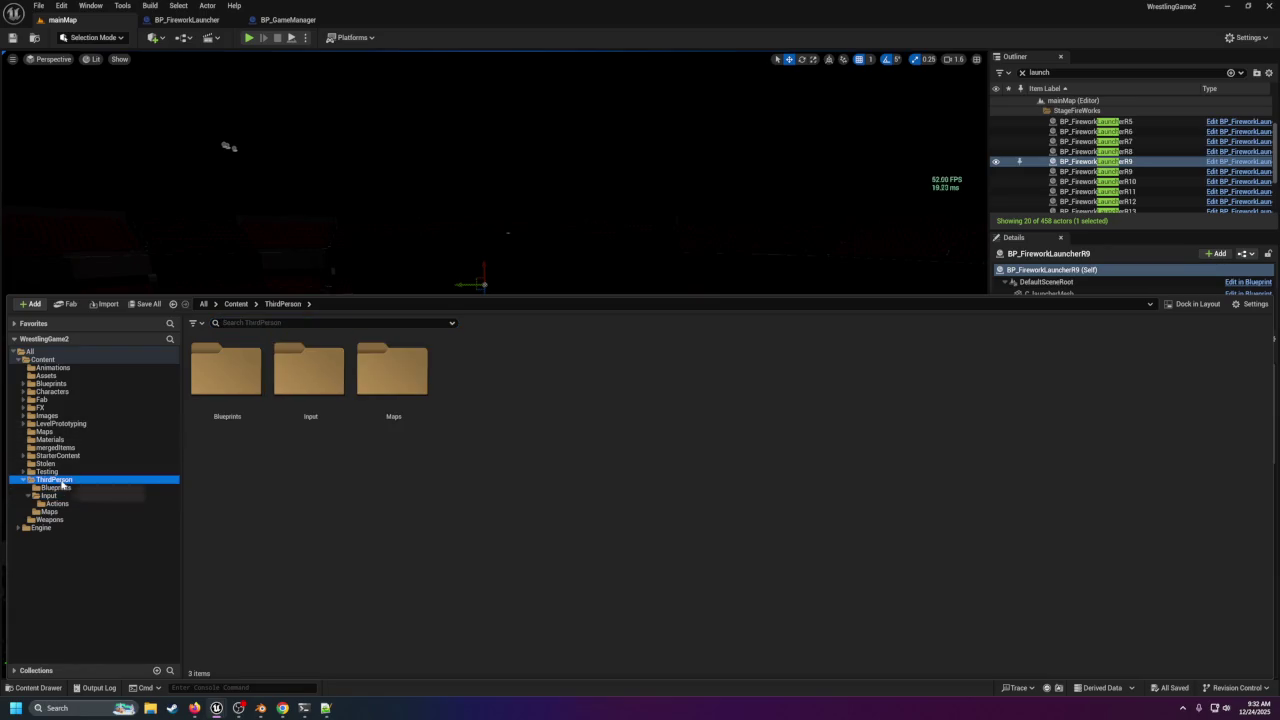
{"action": "double_click", "coordinate": [226, 372]}
{"action": "left_click", "coordinate": [255, 370]}
{"action": "left_click", "coordinate": [193, 266]}
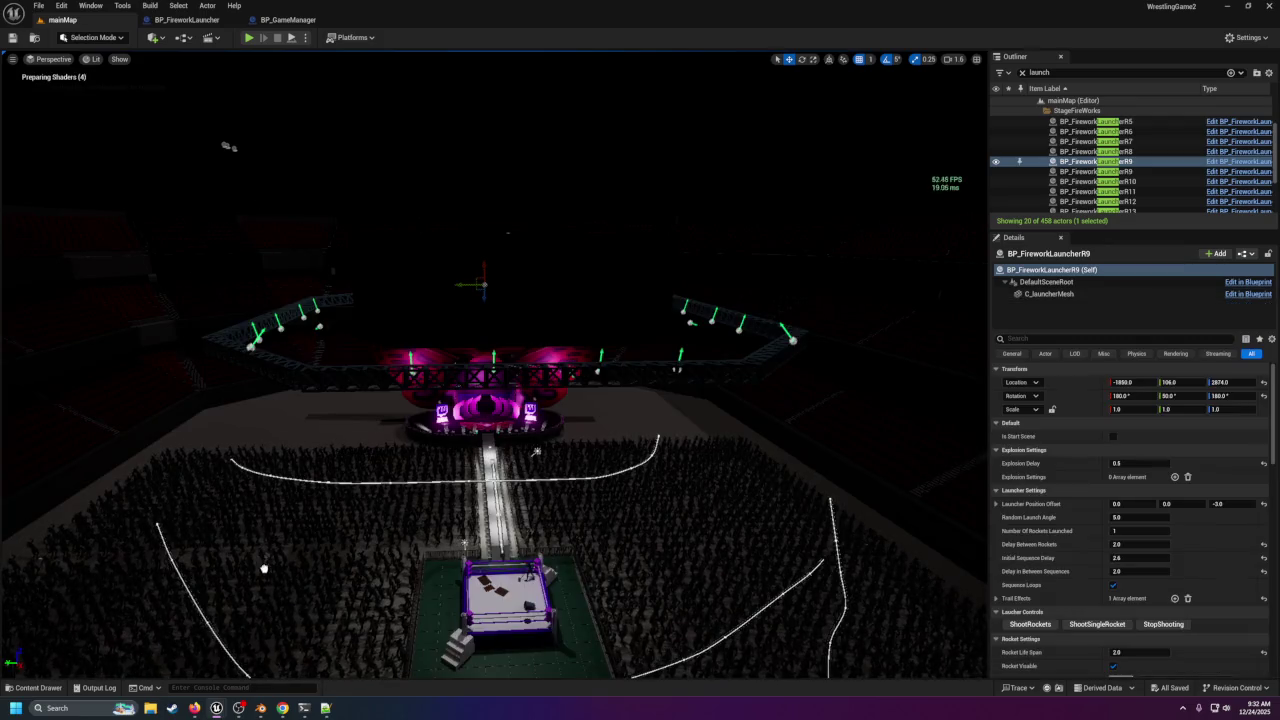
{"action": "left_click_drag", "start_coordinate": [260, 579], "coordinate": [262, 577]}
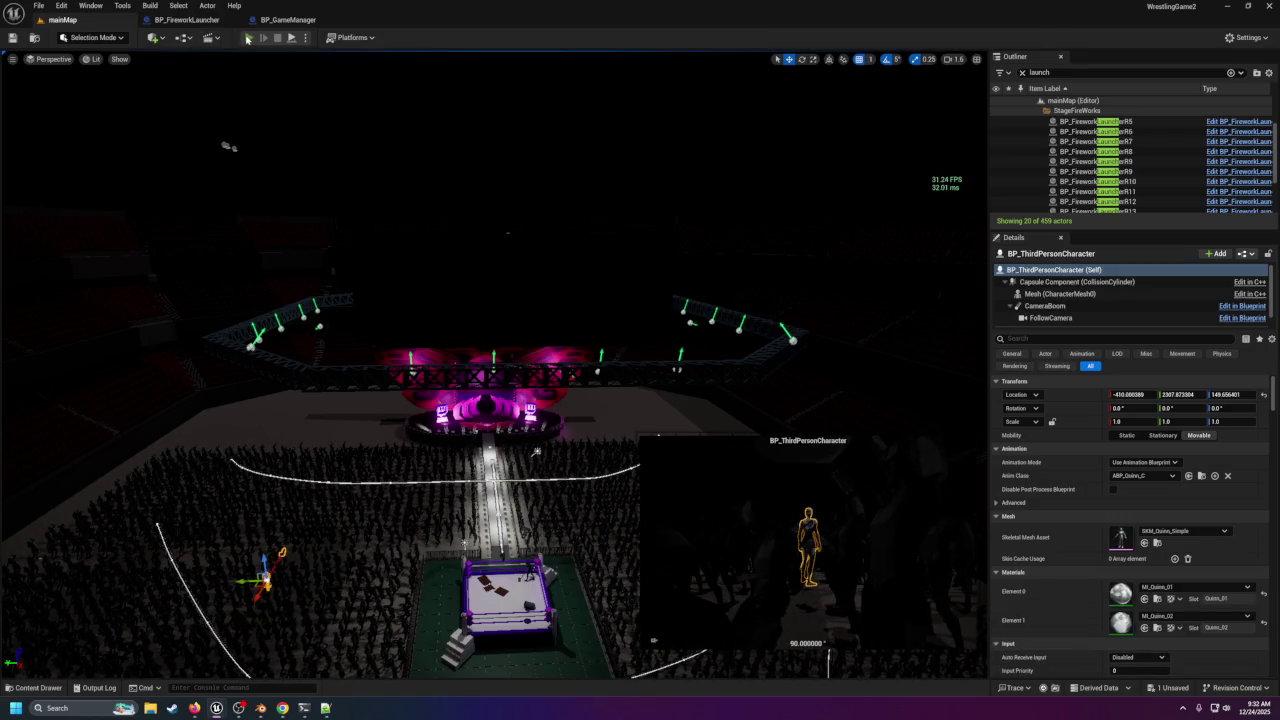
{"action": "left_click", "coordinate": [247, 39]}
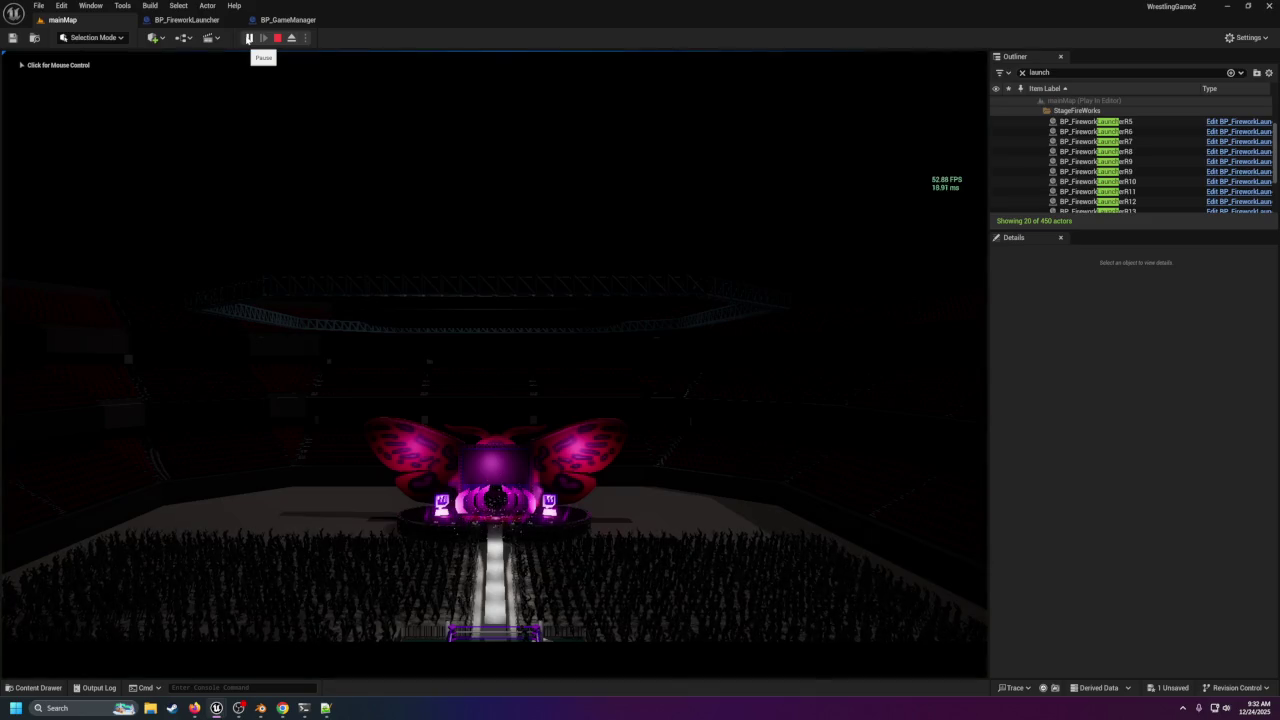
{"action": "left_click", "coordinate": [400, 300]}
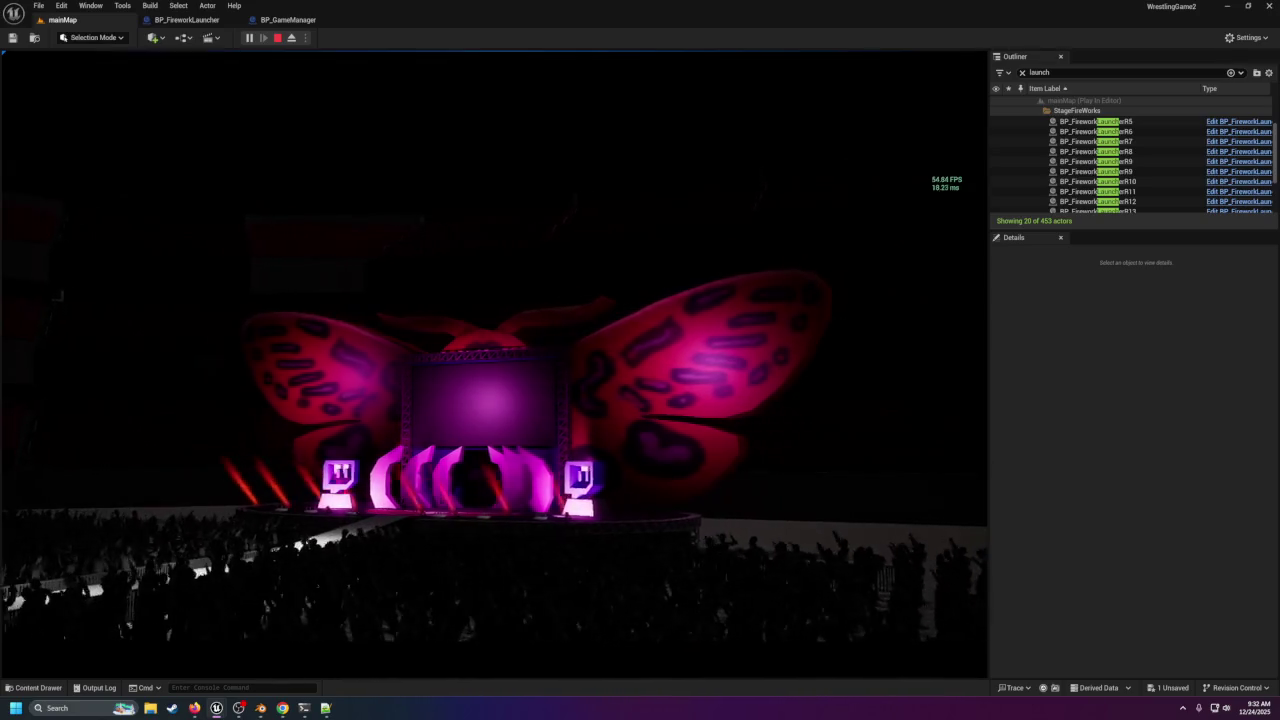
{"action": "left_click", "coordinate": [277, 37]}
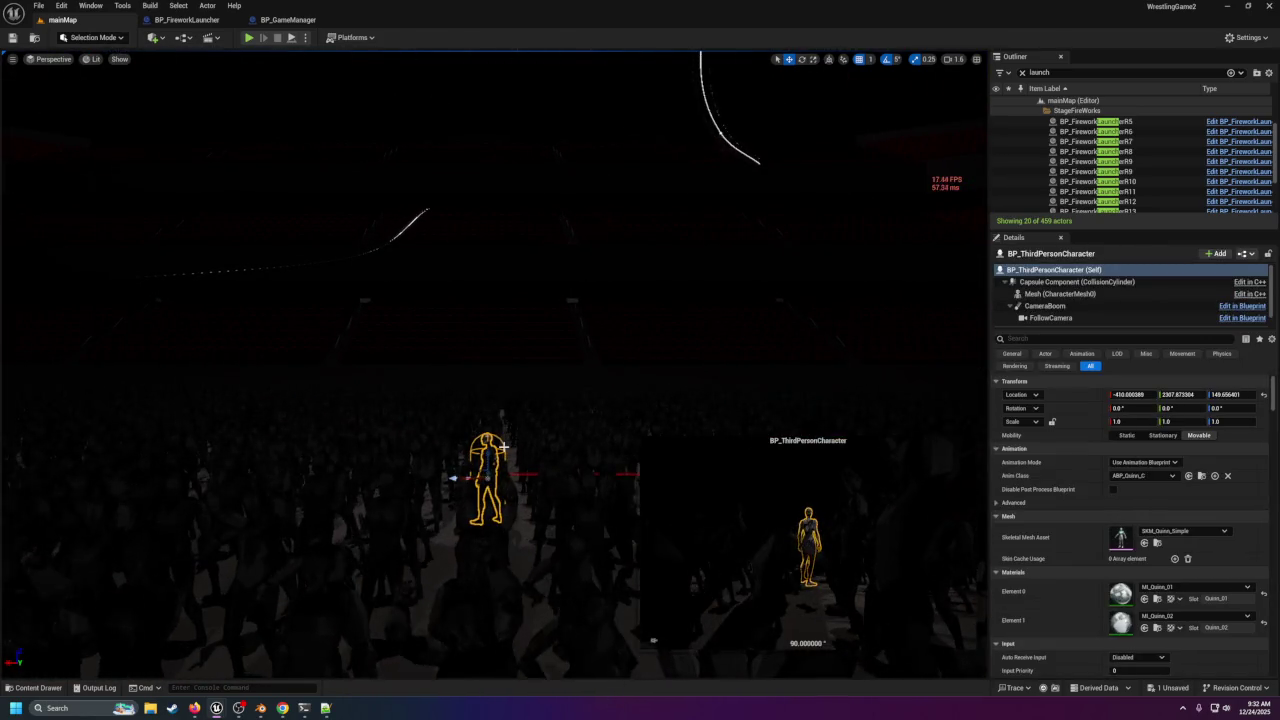
Undo the character placement with Ctrl+Z and orbit the view around the stage and truss.
{"action": "key", "text": "ctrl+z"}
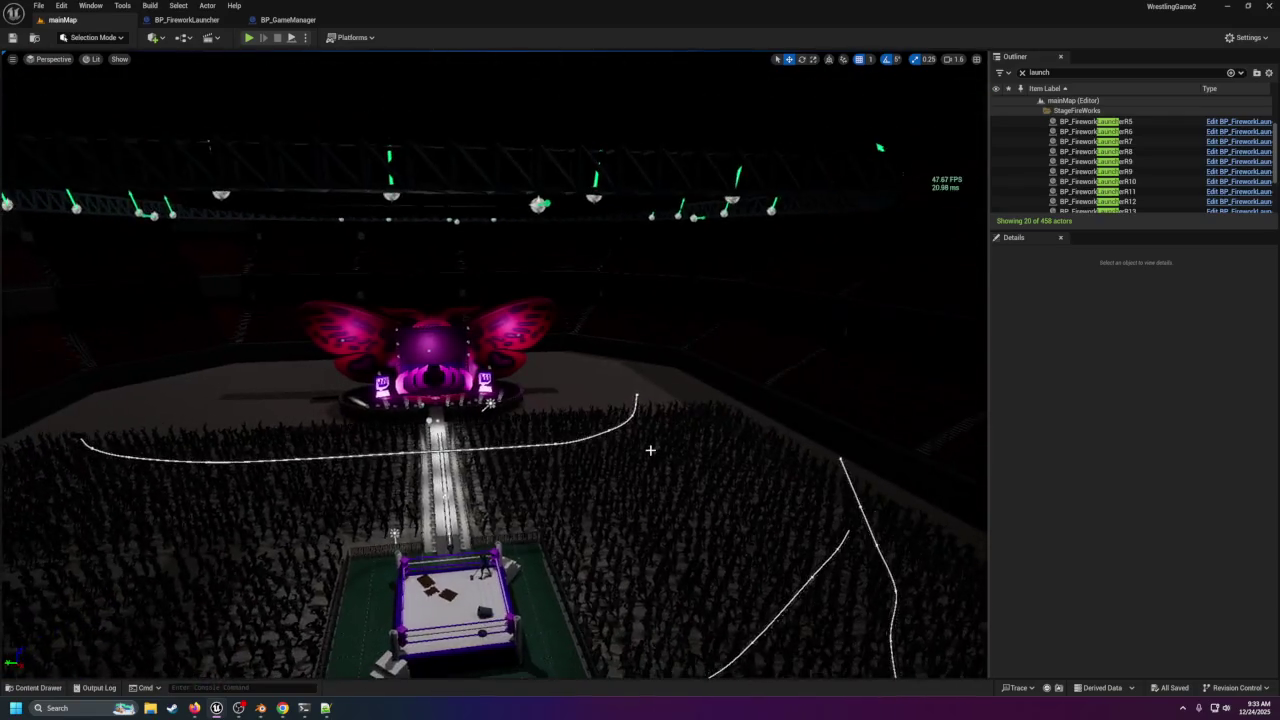
{"action": "mouse_move", "coordinate": [591, 415]}
{"action": "left_mouse_down"}
{"action": "mouse_move", "coordinate": [620, 300]}
{"action": "mouse_move", "coordinate": [600, 400]}
{"action": "mouse_move", "coordinate": [560, 420]}
{"action": "mouse_move", "coordinate": [560, 380]}
{"action": "mouse_move", "coordinate": [620, 350]}
{"action": "mouse_move", "coordinate": [600, 380]}
{"action": "mouse_move", "coordinate": [560, 370]}
{"action": "mouse_move", "coordinate": [580, 360]}
{"action": "mouse_move", "coordinate": [610, 390]}
{"action": "mouse_move", "coordinate": [480, 385]}
{"action": "mouse_move", "coordinate": [545, 380]}
{"action": "mouse_move", "coordinate": [485, 376]}
{"action": "mouse_move", "coordinate": [495, 380]}
{"action": "left_mouse_up"}
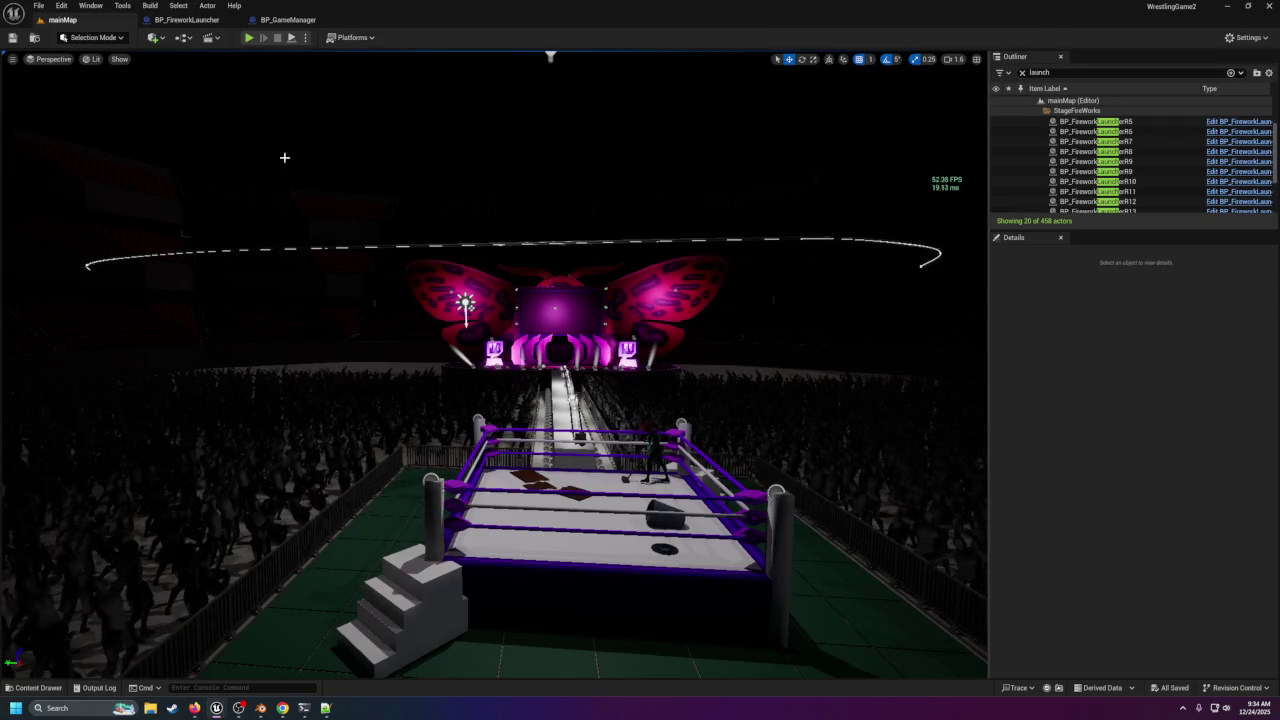
{"action": "mouse_move", "coordinate": [450, 135]}
{"action": "left_mouse_down"}
{"action": "mouse_move", "coordinate": [520, 80]}
{"action": "mouse_move", "coordinate": [452, 135]}
{"action": "mouse_move", "coordinate": [452, 150]}
{"action": "mouse_move", "coordinate": [452, 135]}
{"action": "left_mouse_up"}
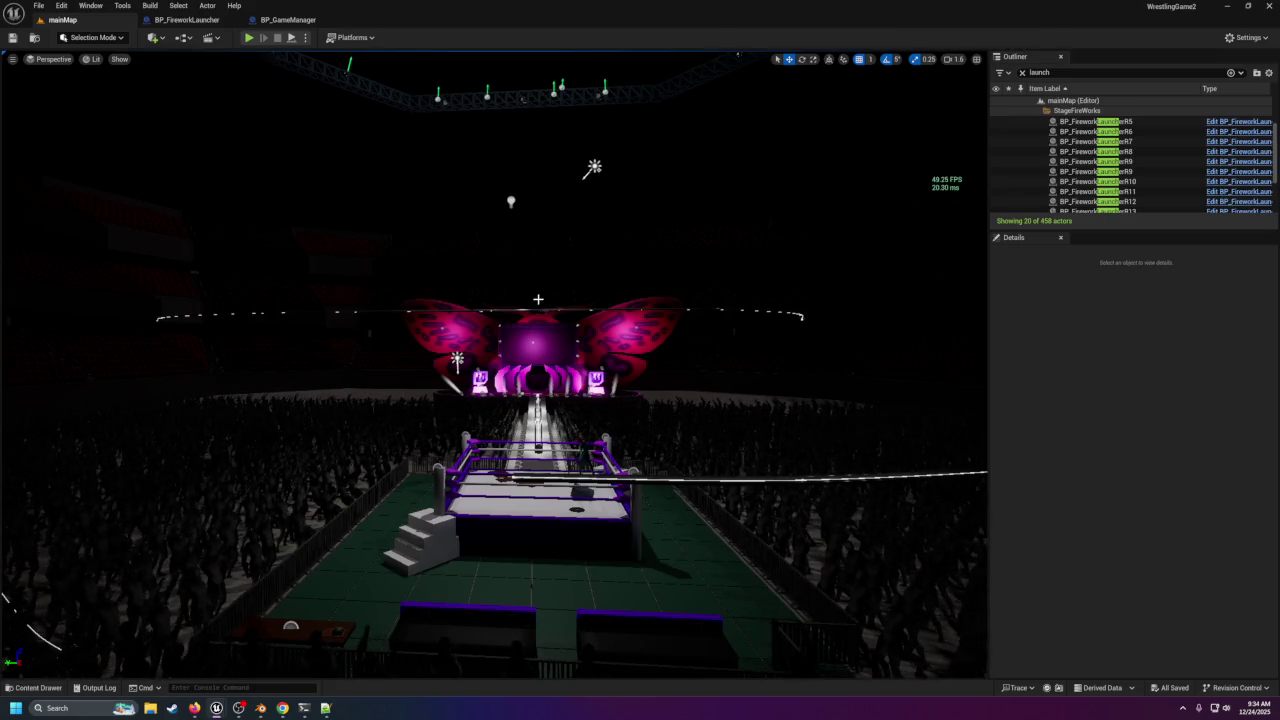
{"action": "scroll", "coordinate": [538, 299], "scroll_direction": "up", "scroll_amount": 10}
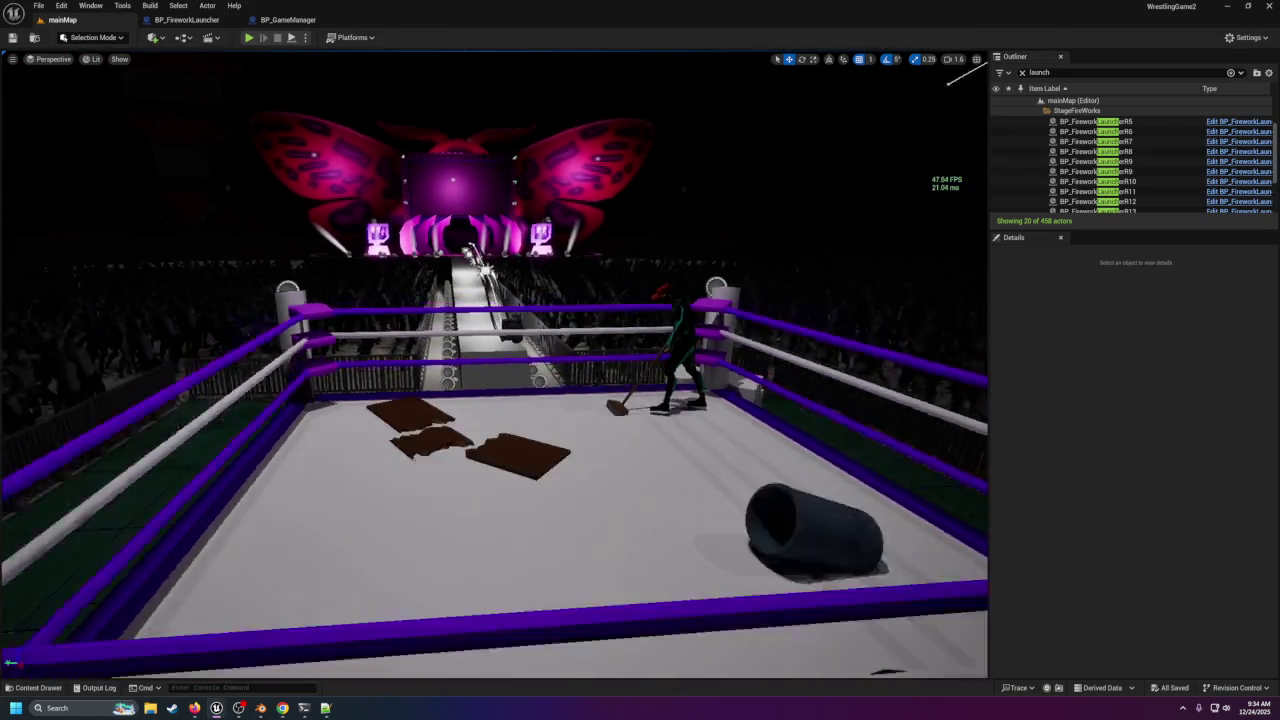
{"action": "scroll", "coordinate": [466, 503], "scroll_direction": "up", "scroll_amount": 3}
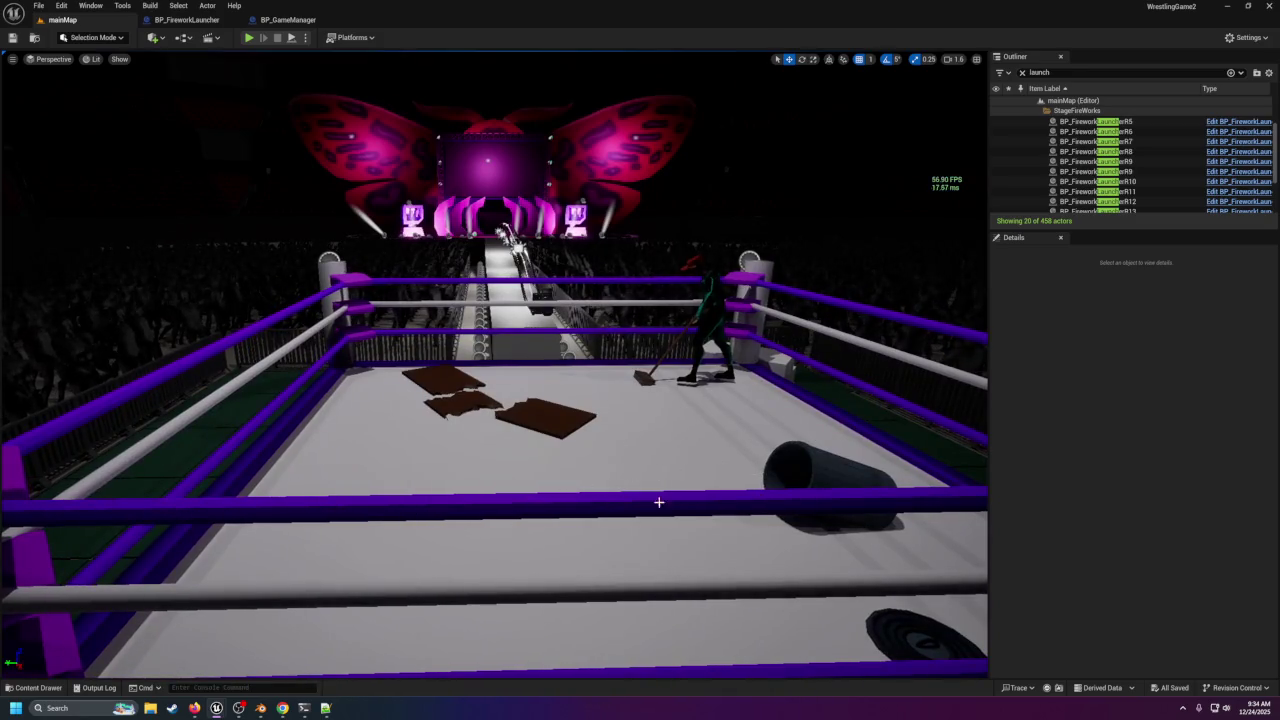
{"action": "scroll", "coordinate": [508, 468], "scroll_direction": "down", "scroll_amount": 5}
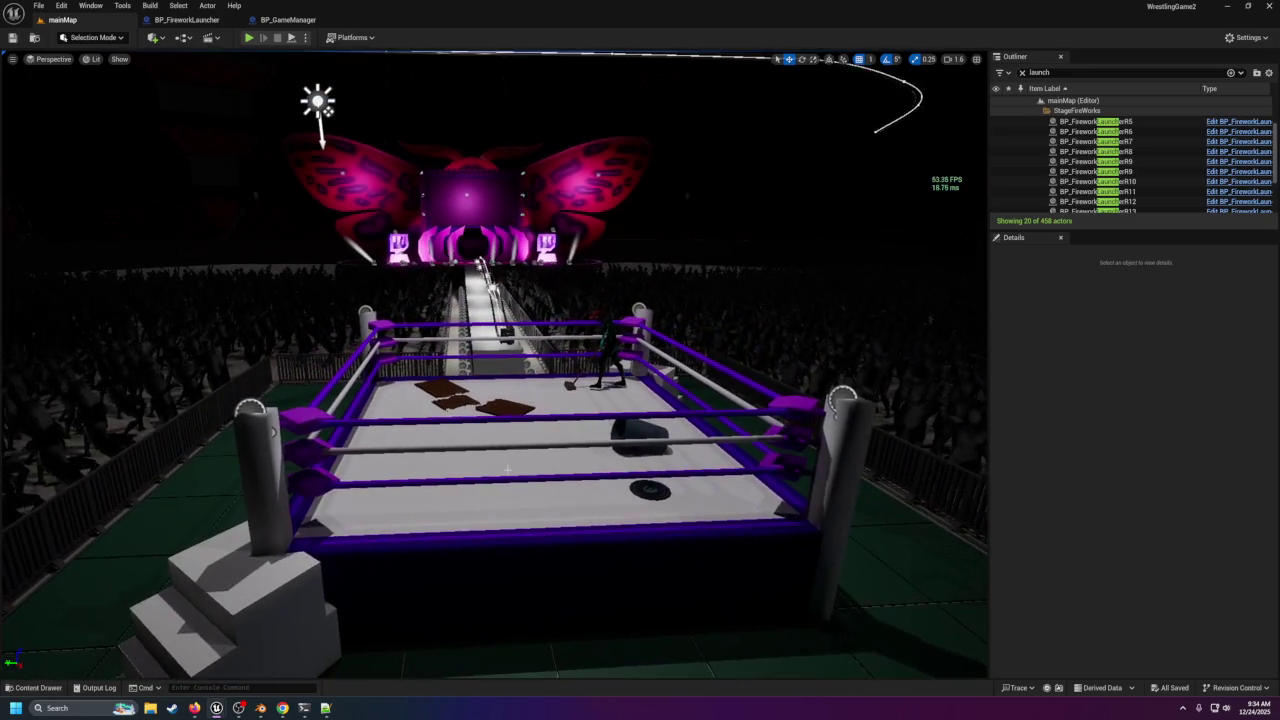
{"action": "scroll", "coordinate": [508, 468], "scroll_direction": "down", "scroll_amount": 2}
{"action": "scroll", "coordinate": [508, 468], "scroll_direction": "up", "scroll_amount": 5}
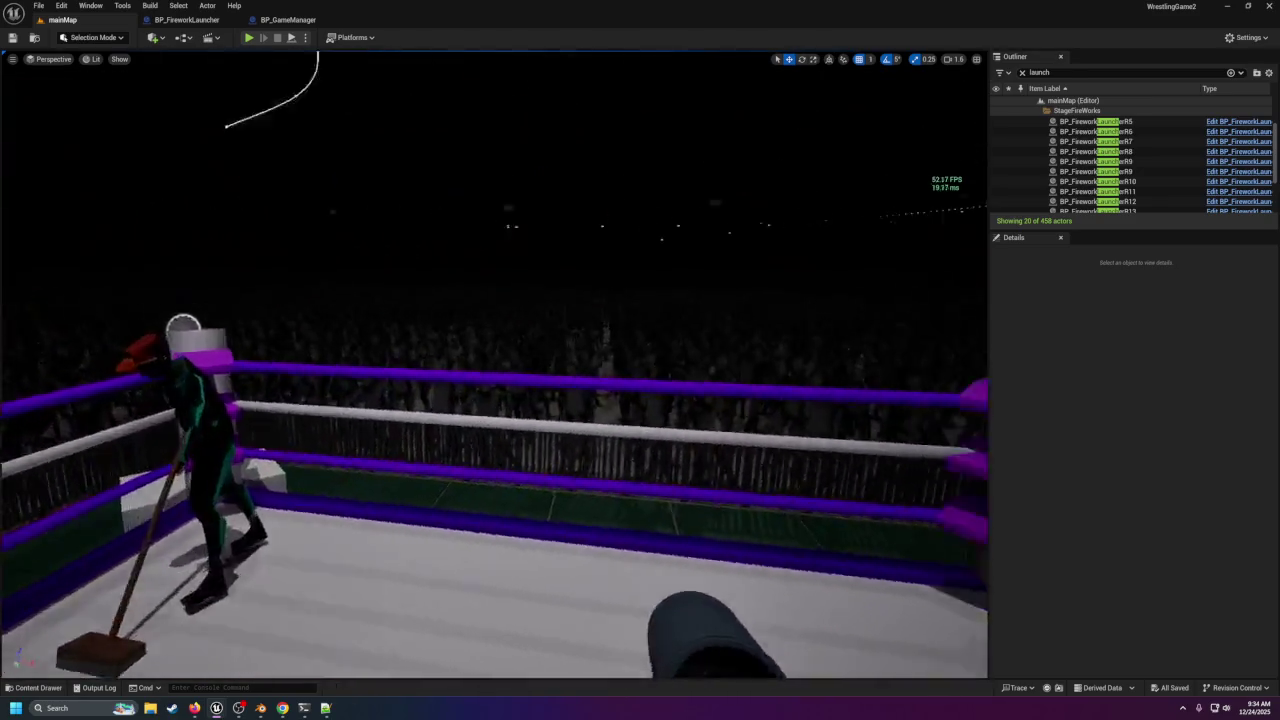
{"action": "mouse_move", "coordinate": [408, 376]}
{"action": "left_mouse_down"}
{"action": "mouse_move", "coordinate": [454, 397]}
{"action": "mouse_move", "coordinate": [354, 343]}
{"action": "mouse_move", "coordinate": [475, 384]}
{"action": "mouse_move", "coordinate": [520, 203]}
{"action": "mouse_move", "coordinate": [506, 280]}
{"action": "mouse_move", "coordinate": [585, 493]}
{"action": "mouse_move", "coordinate": [605, 600]}
{"action": "mouse_move", "coordinate": [500, 580]}
{"action": "mouse_move", "coordinate": [475, 530]}
{"action": "mouse_move", "coordinate": [501, 457]}
{"action": "left_mouse_up"}
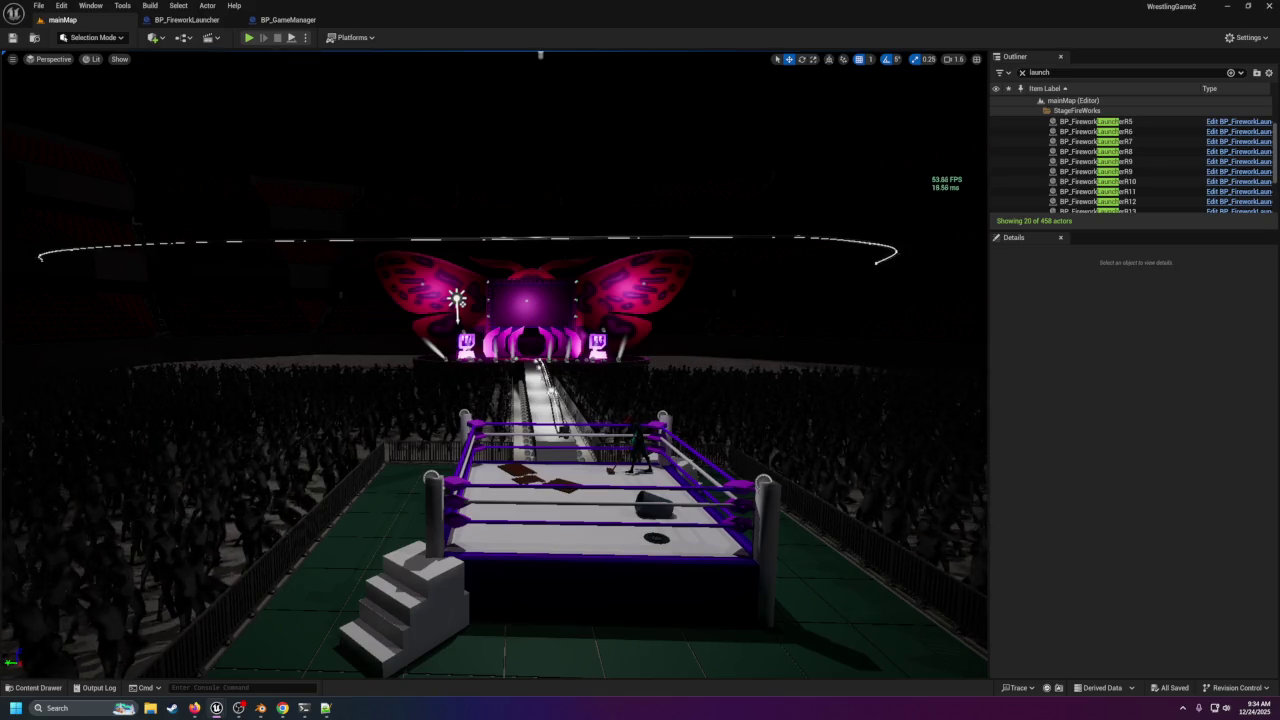
{"action": "scroll", "coordinate": [509, 454], "scroll_direction": "up", "scroll_amount": 5}
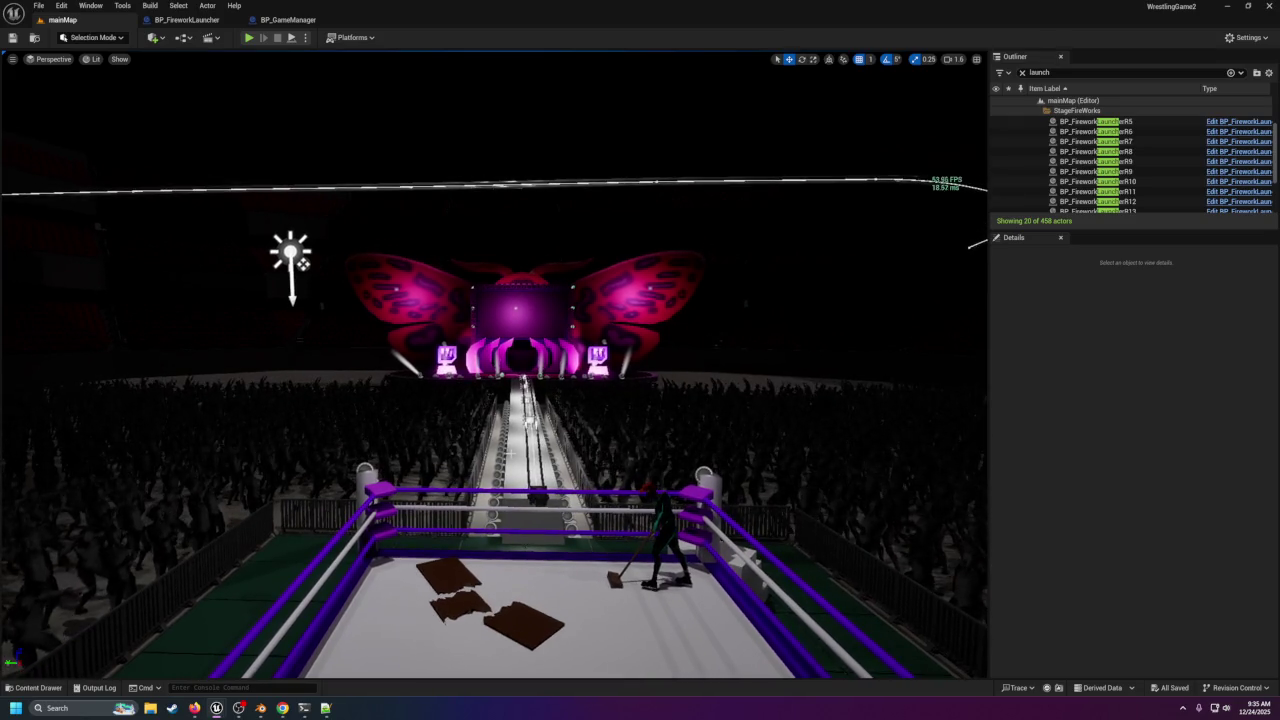
{"action": "left_click", "coordinate": [288, 20]}
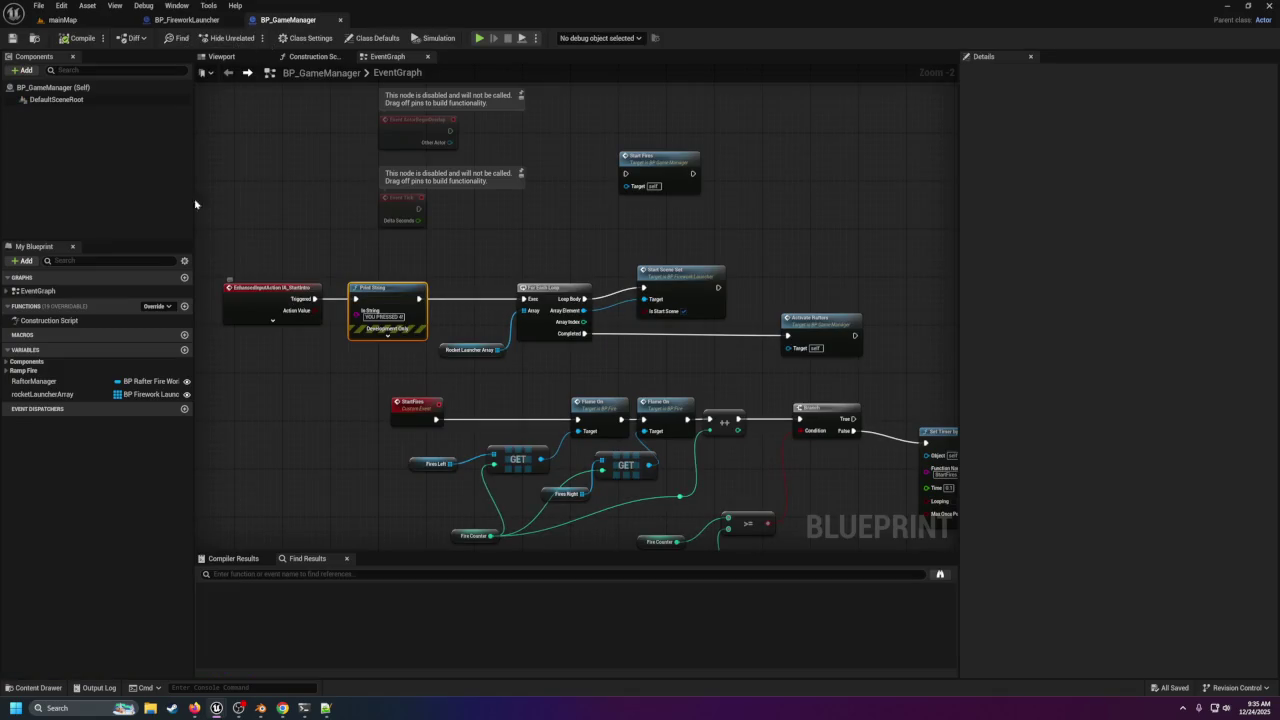
Wire BP_GameManager's Event BeginPlay to the launcher For Each Loop, then start a mainMap play test.
{"action": "left_click", "coordinate": [64, 20]}
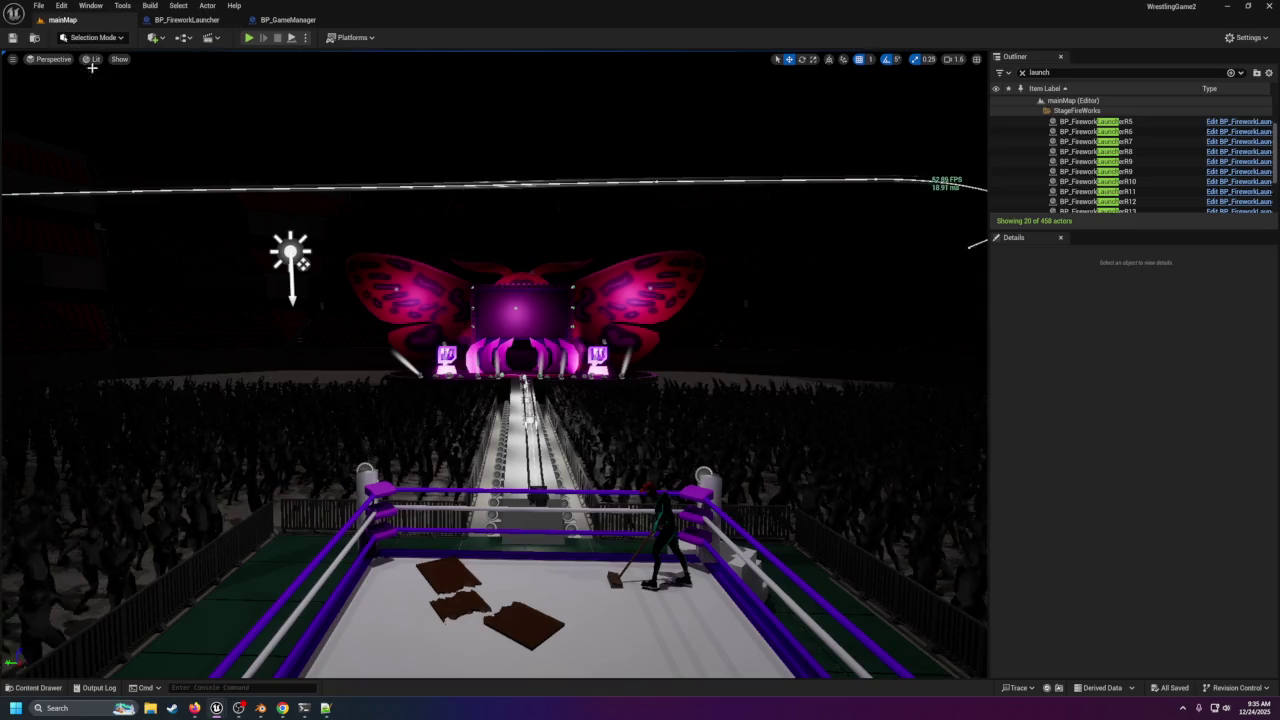
{"action": "left_click", "coordinate": [288, 20]}
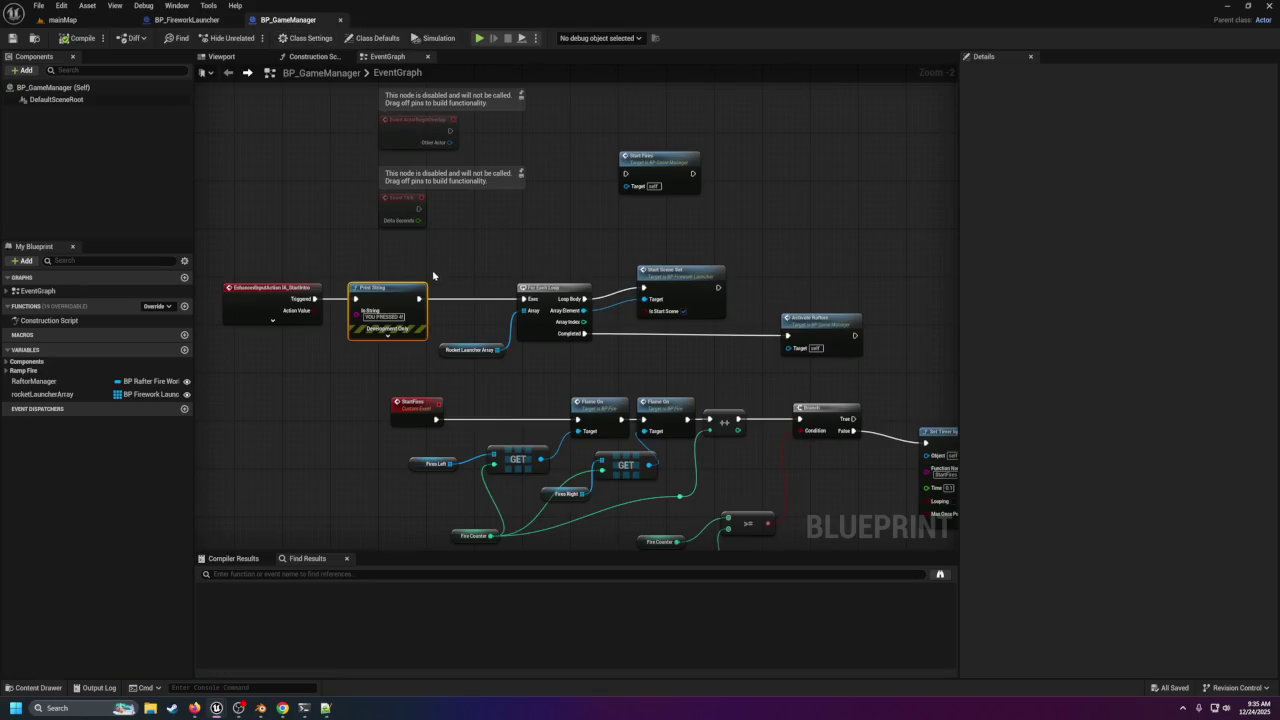
{"action": "left_click_drag", "start_coordinate": [433, 275], "coordinate": [542, 424]}
{"action": "mouse_move", "coordinate": [542, 236]}
{"action": "left_mouse_down"}
{"action": "mouse_move", "coordinate": [496, 264]}
{"action": "mouse_move", "coordinate": [395, 419]}
{"action": "mouse_move", "coordinate": [553, 446]}
{"action": "left_mouse_up"}
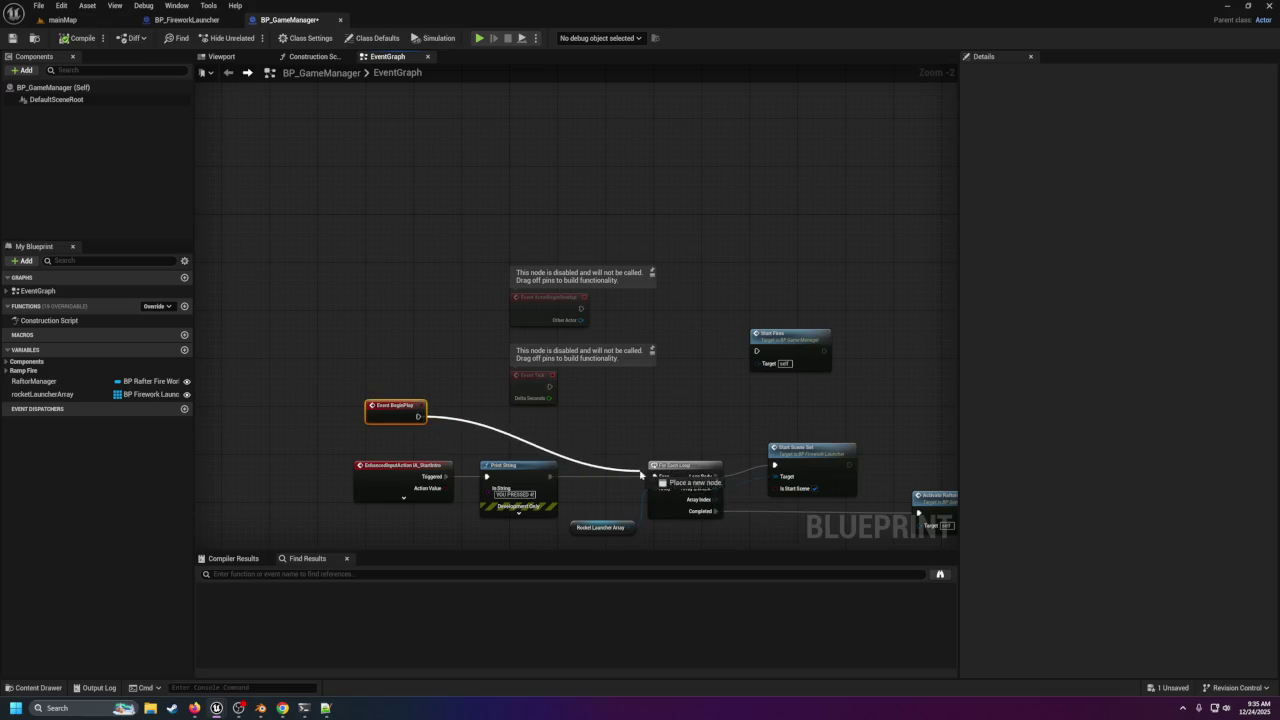
{"action": "left_click", "coordinate": [62, 19]}
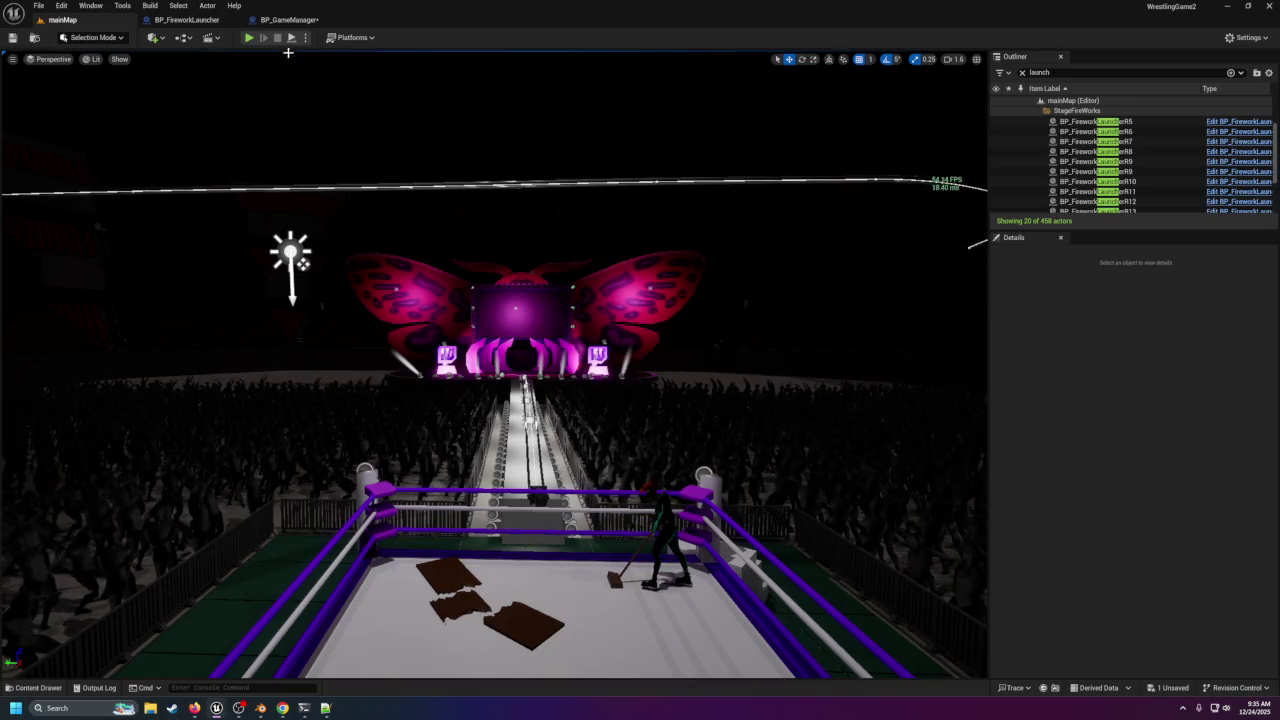
{"action": "left_click", "coordinate": [247, 38]}
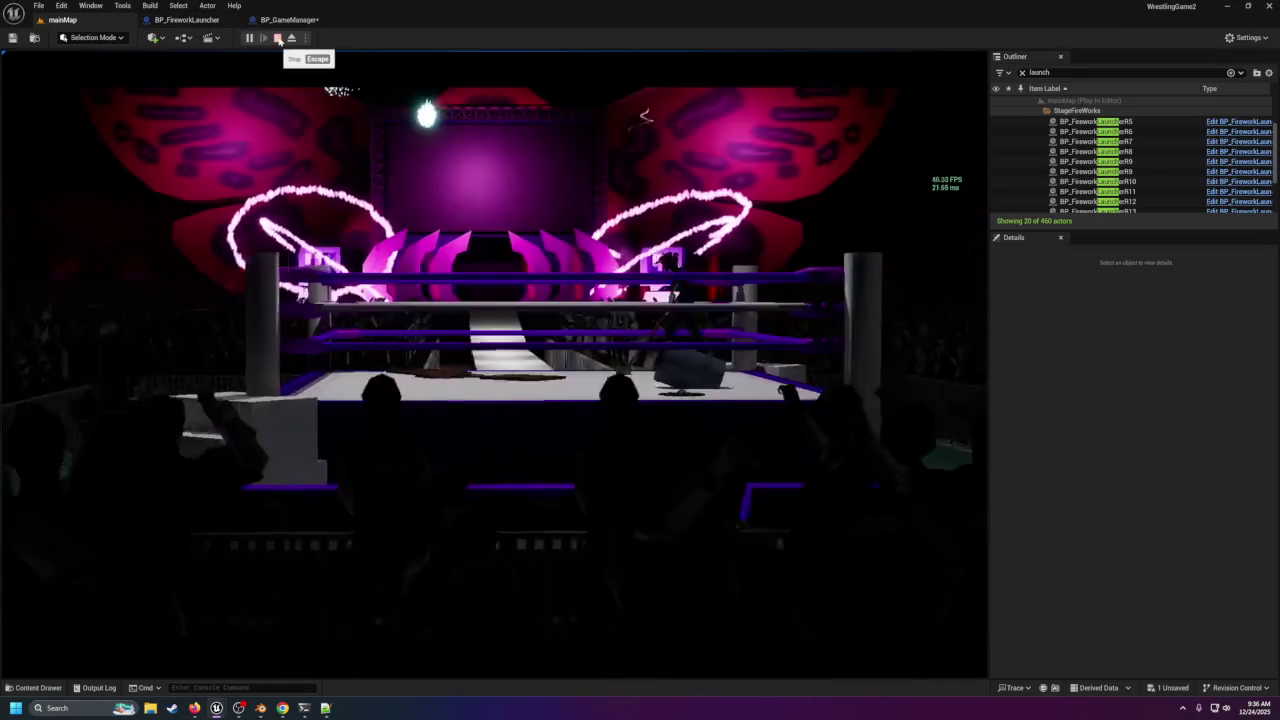
Watch the fireworks launch automatically in the game view, then stop the play session.
{"action": "left_click", "coordinate": [278, 38]}
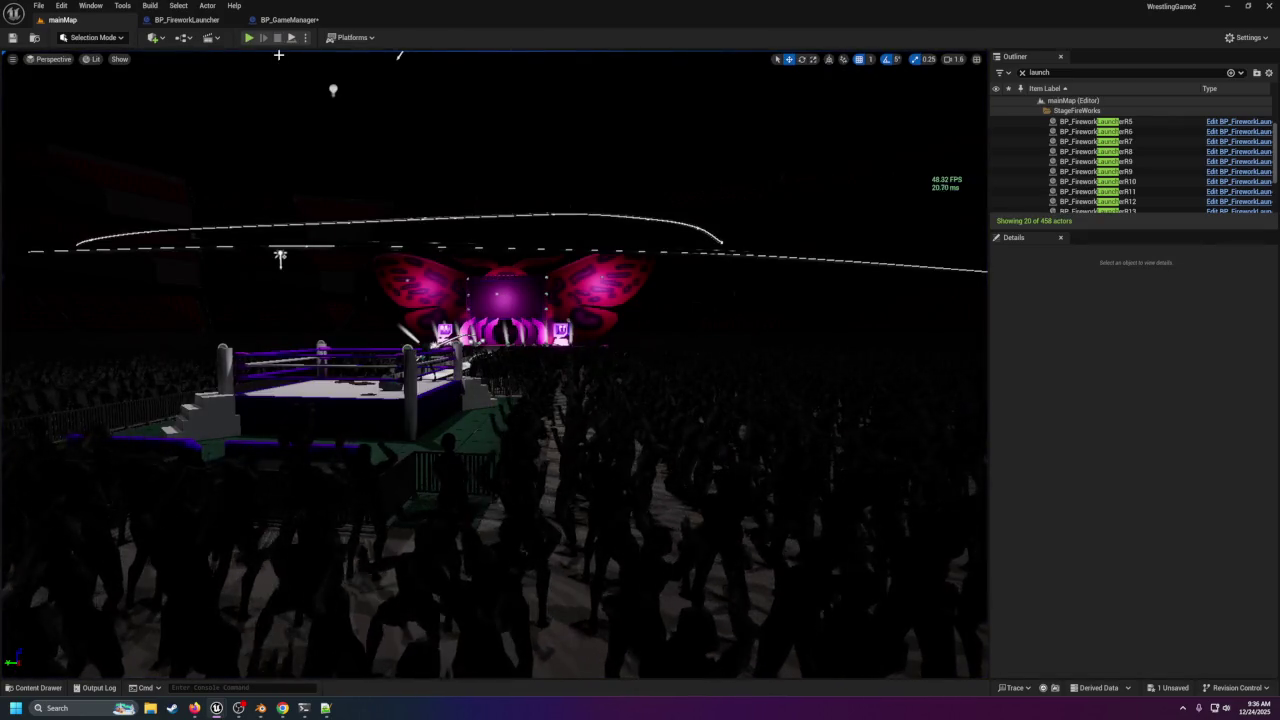
Move Event BeginPlay to the top, break its link to the For Each Loop, and save BP_GameManager.
{"action": "left_click", "coordinate": [282, 19]}
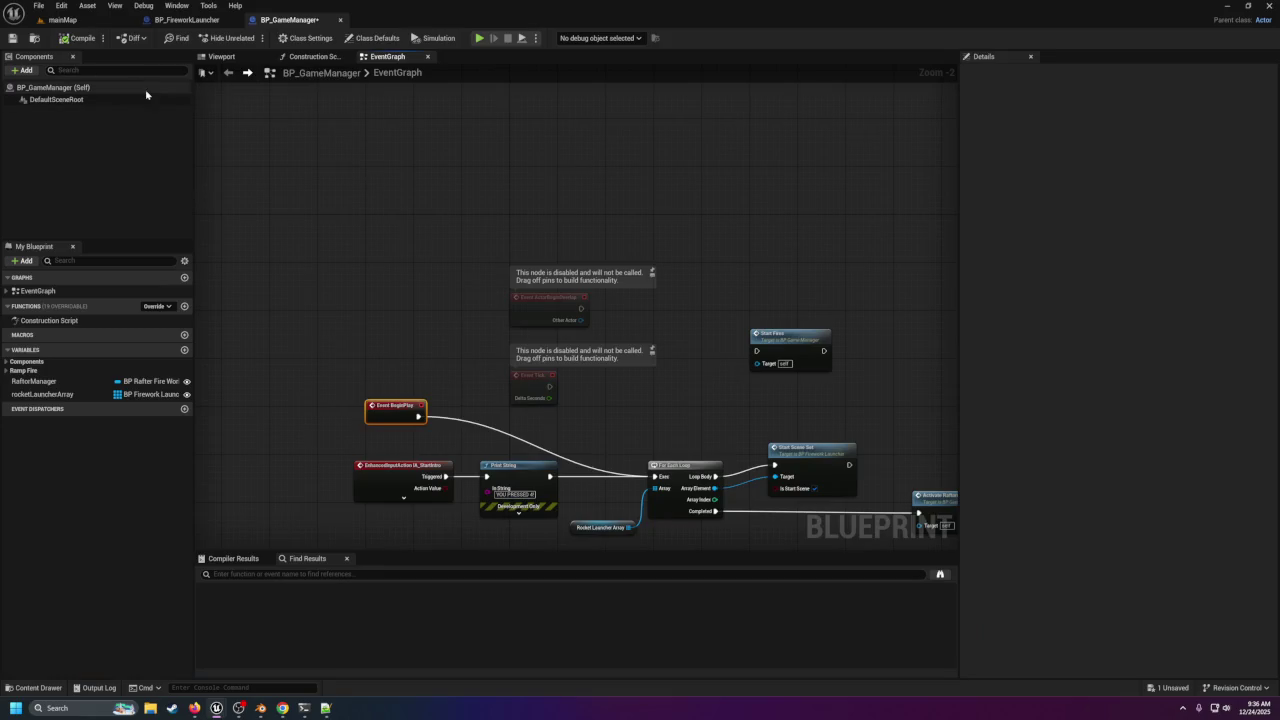
{"action": "left_click", "coordinate": [12, 38]}
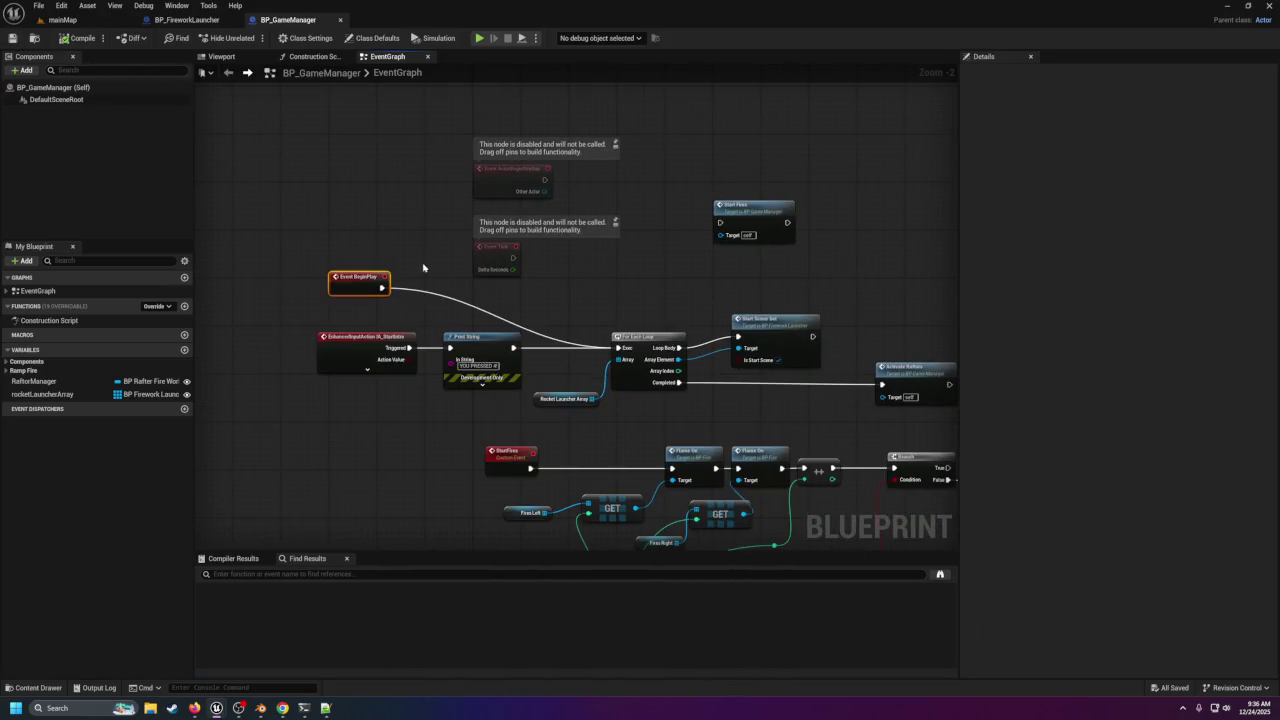
{"action": "mouse_move", "coordinate": [362, 286]}
{"action": "left_mouse_down"}
{"action": "mouse_move", "coordinate": [483, 148]}
{"action": "mouse_move", "coordinate": [494, 95]}
{"action": "left_mouse_up"}
{"action": "right_click", "coordinate": [513, 96]}
{"action": "left_click", "coordinate": [537, 137]}
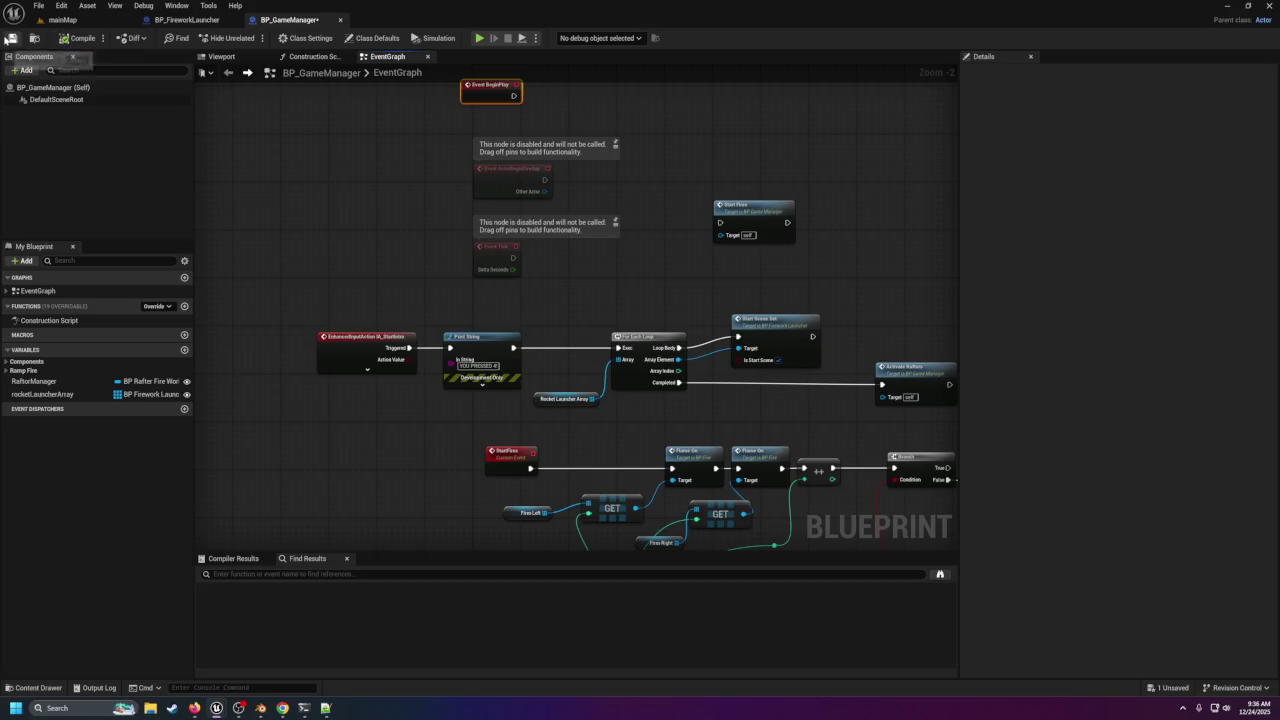
{"action": "left_click", "coordinate": [12, 39]}
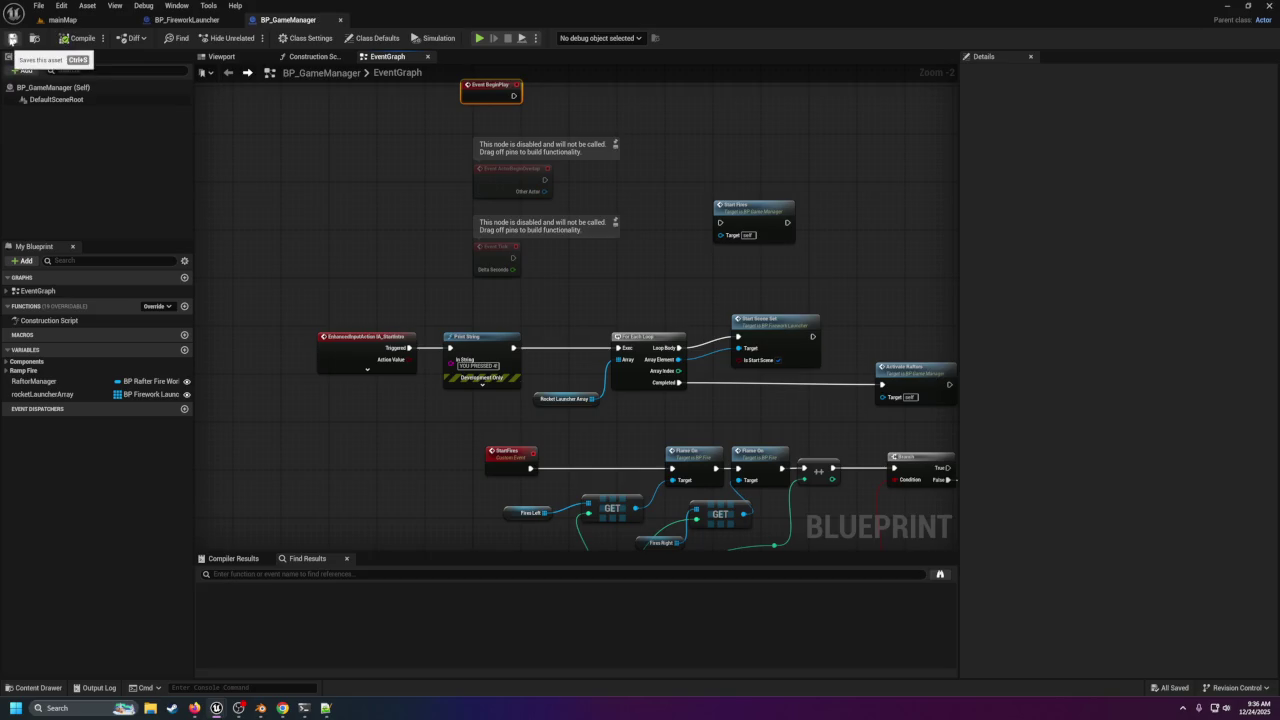
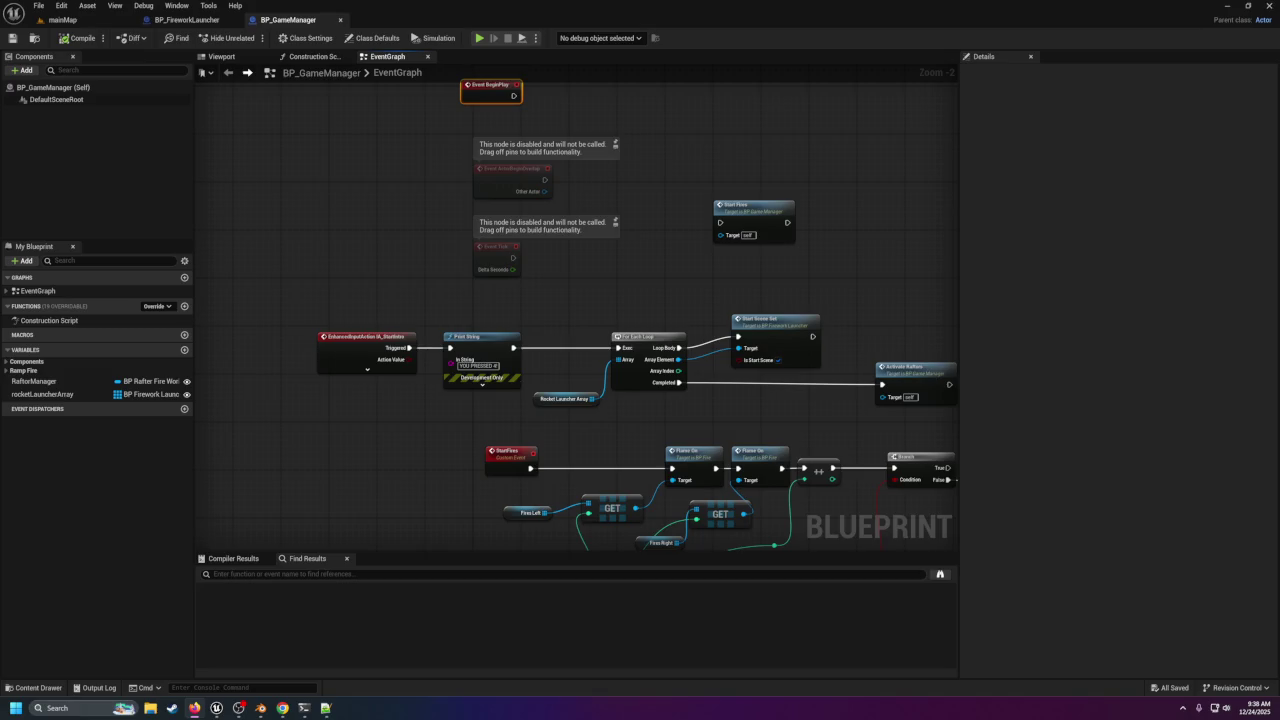
Switch back to the mainMap level and sweep the view over the arena toward the stage.
{"action": "left_click", "coordinate": [62, 20]}
{"action": "left_click_drag", "start_coordinate": [606, 303], "coordinate": [1001, 409]}
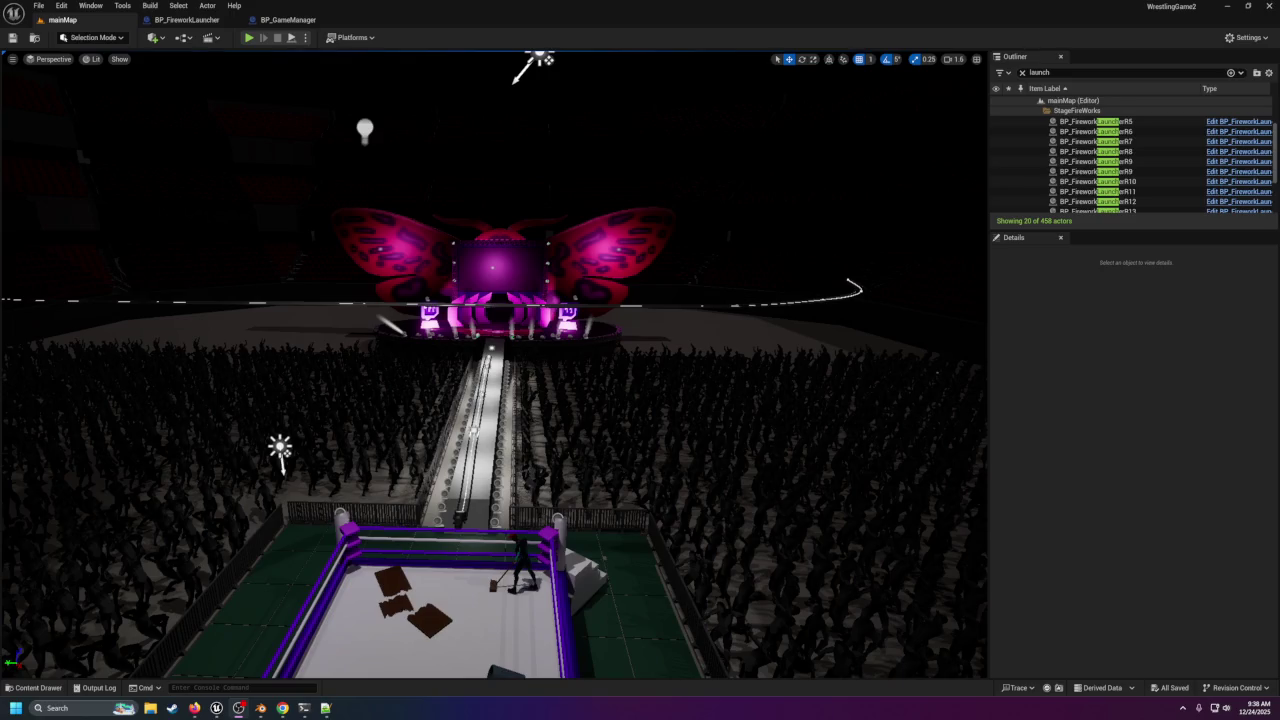
{"action": "mouse_move", "coordinate": [816, 318]}
{"action": "left_mouse_down"}
{"action": "mouse_move", "coordinate": [700, 360]}
{"action": "mouse_move", "coordinate": [660, 280]}
{"action": "mouse_move", "coordinate": [560, 250]}
{"action": "mouse_move", "coordinate": [705, 233]}
{"action": "mouse_move", "coordinate": [705, 190]}
{"action": "mouse_move", "coordinate": [730, 240]}
{"action": "mouse_move", "coordinate": [737, 307]}
{"action": "left_mouse_up"}
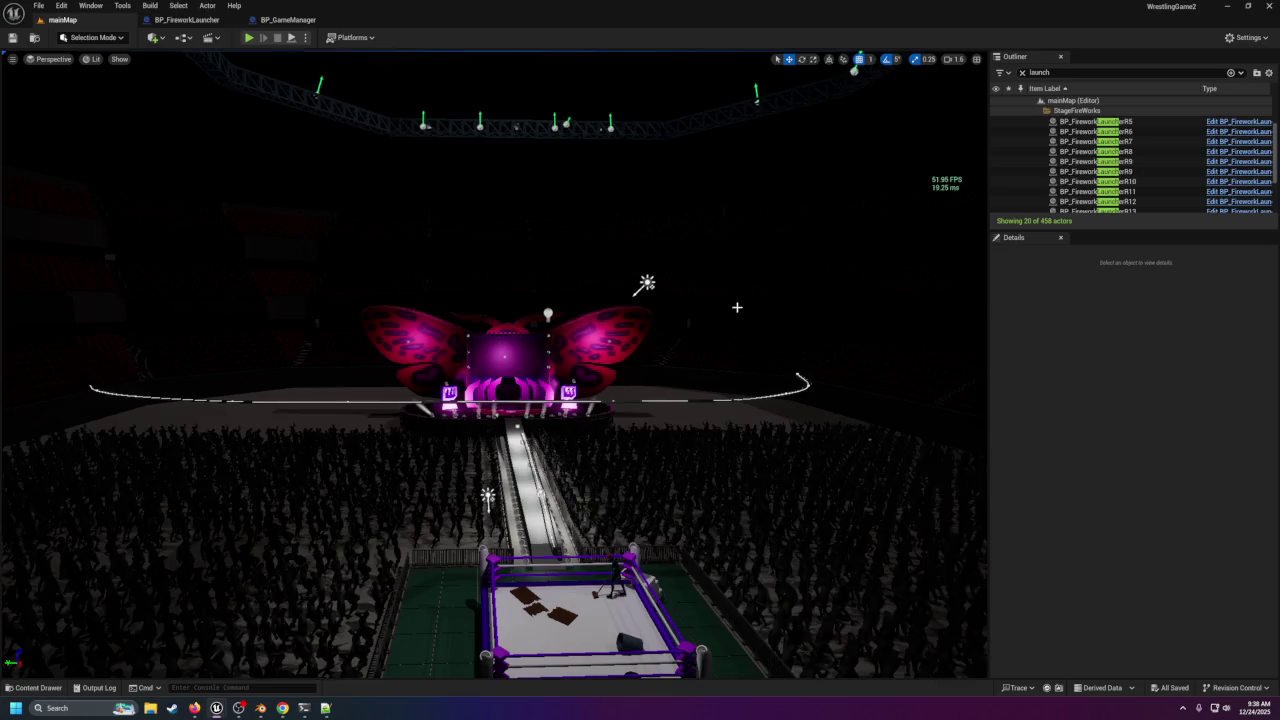
{"action": "mouse_move", "coordinate": [674, 292]}
{"action": "left_mouse_down"}
{"action": "mouse_move", "coordinate": [622, 202]}
{"action": "mouse_move", "coordinate": [712, 192]}
{"action": "left_mouse_up"}
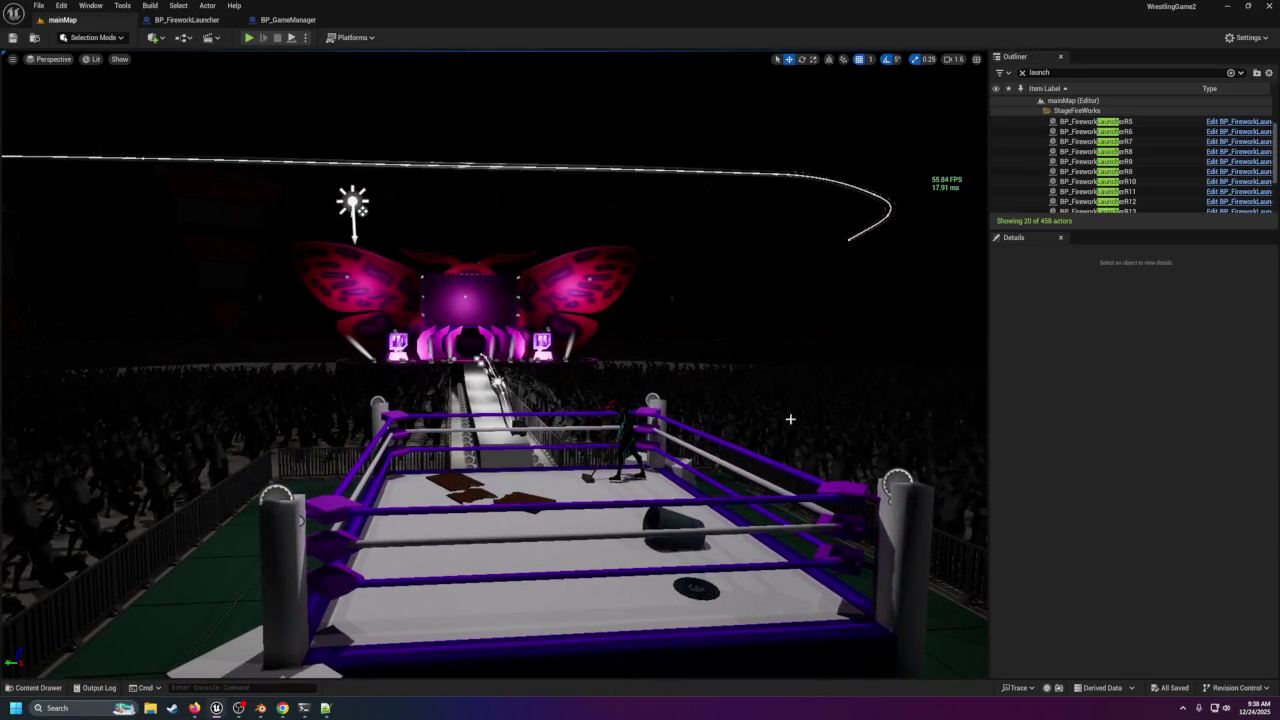
{"action": "scroll", "coordinate": [804, 420], "scroll_direction": "down", "scroll_amount": 10}
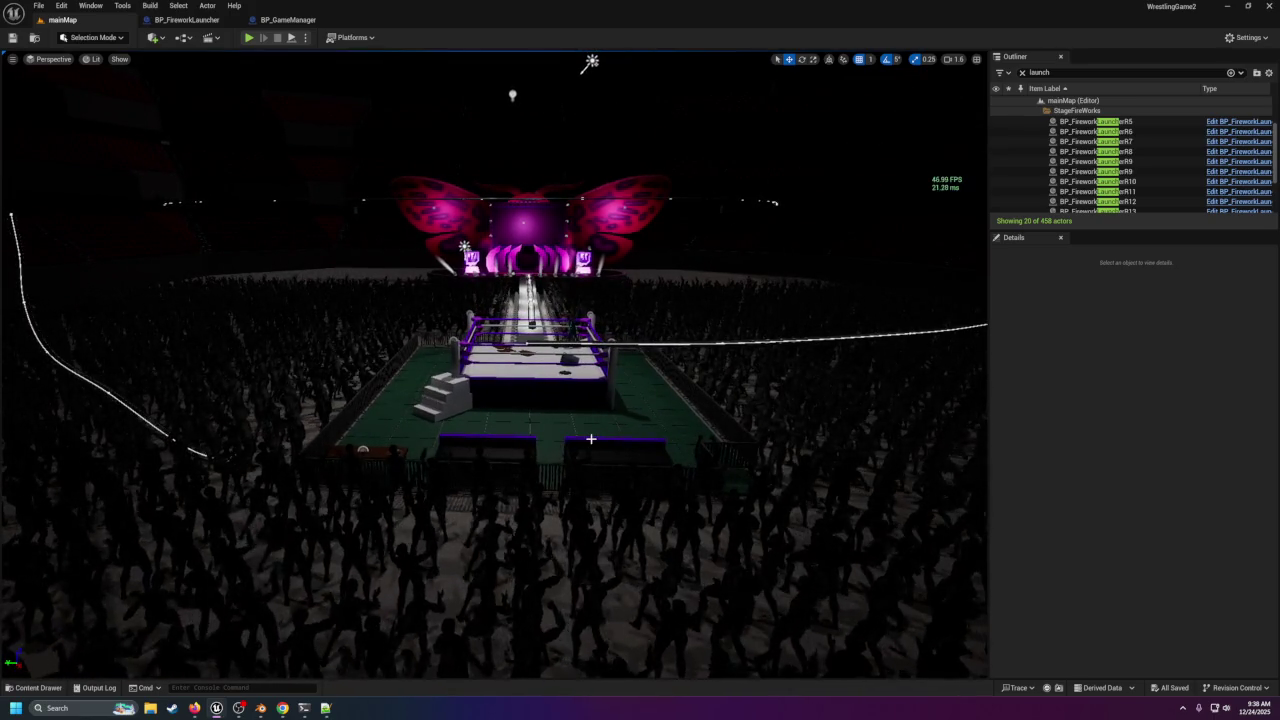
{"action": "scroll", "coordinate": [573, 437], "scroll_direction": "up", "scroll_amount": 10}
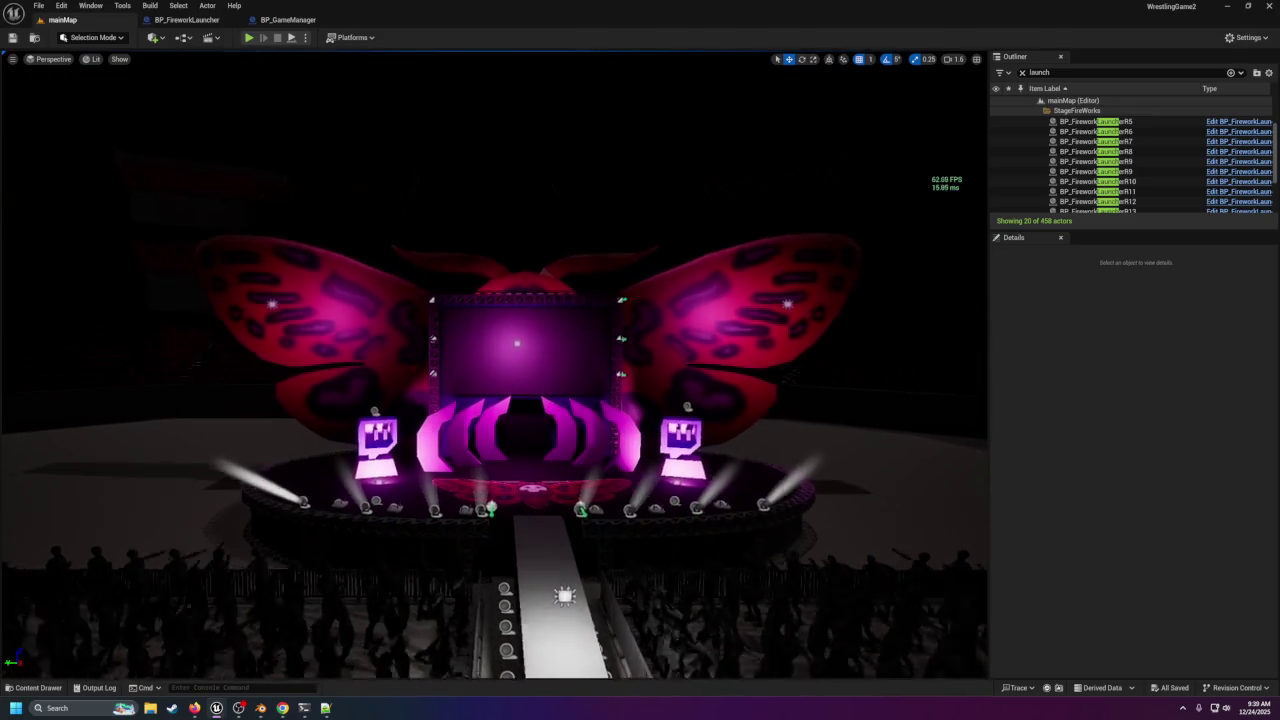
{"action": "scroll", "coordinate": [495, 365], "scroll_direction": "up", "scroll_amount": 10}
{"action": "scroll", "coordinate": [495, 365], "scroll_direction": "down", "scroll_amount": 10}
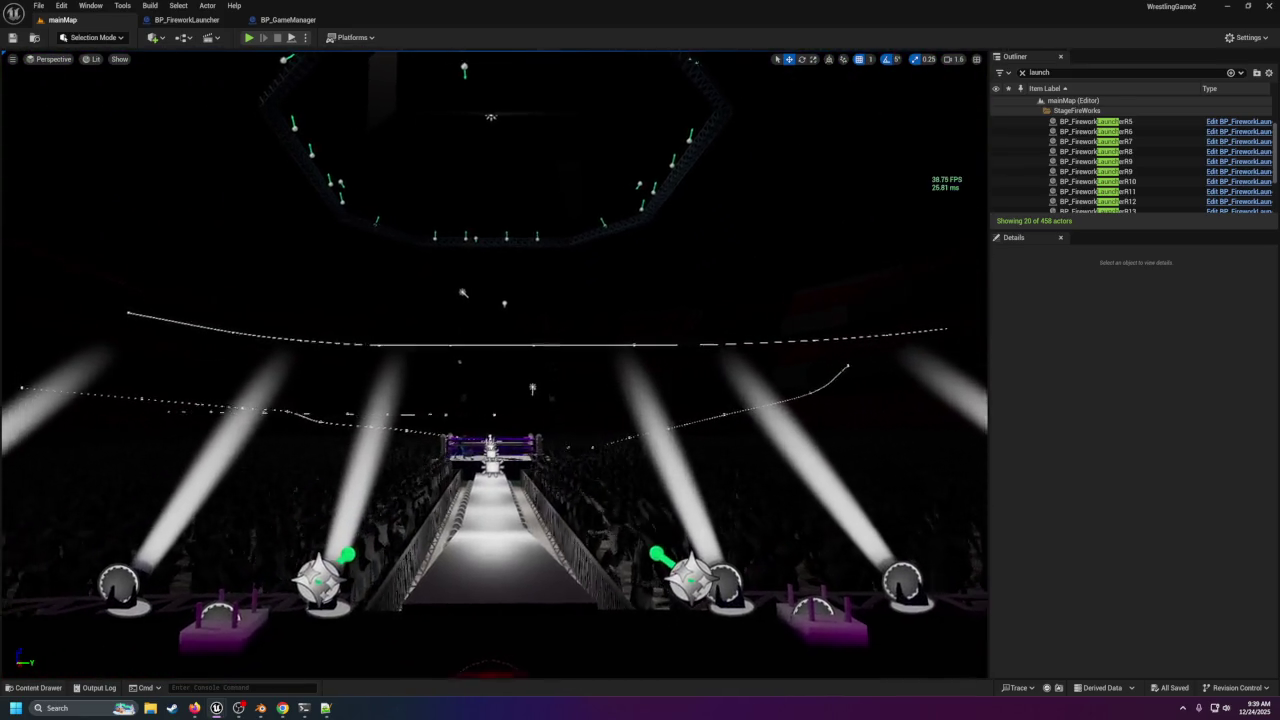
{"action": "scroll", "coordinate": [495, 365], "scroll_direction": "up", "scroll_amount": 10}
{"action": "scroll", "coordinate": [495, 365], "scroll_direction": "up", "scroll_amount": 10}
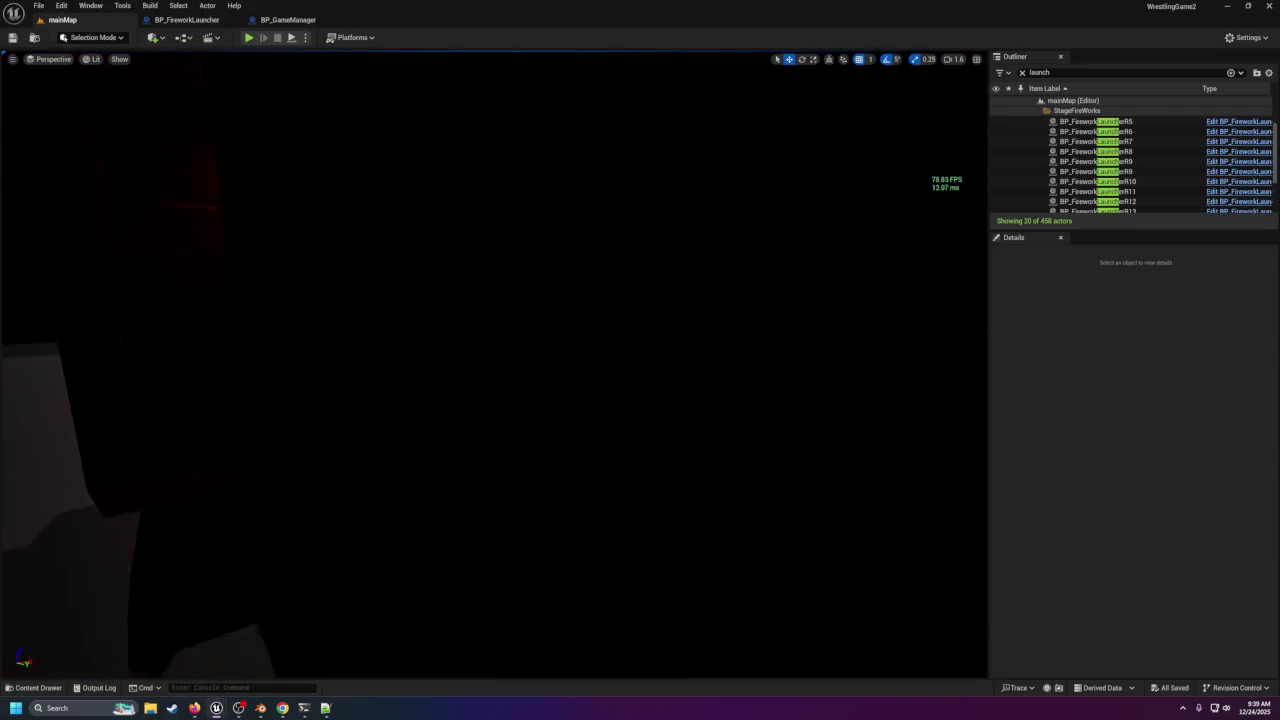
{"action": "scroll", "coordinate": [495, 365], "scroll_direction": "up", "scroll_amount": 10}
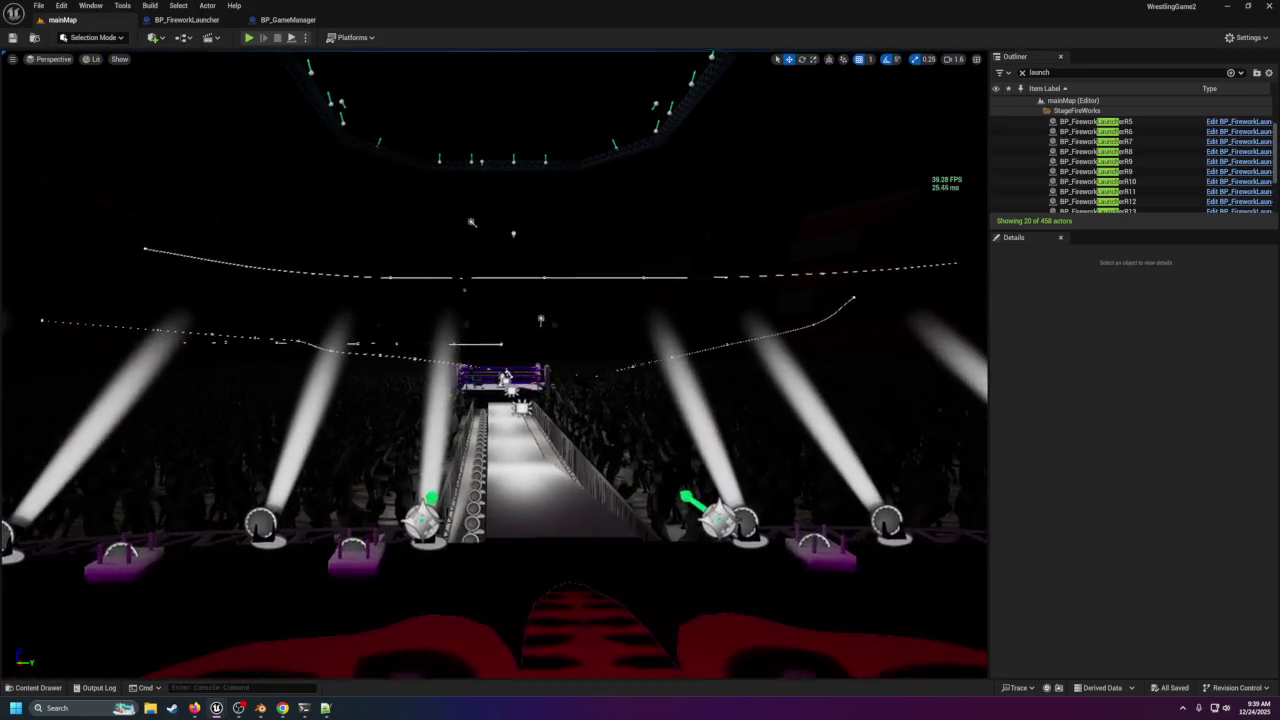
{"action": "scroll", "coordinate": [495, 365], "scroll_direction": "down", "scroll_amount": 10}
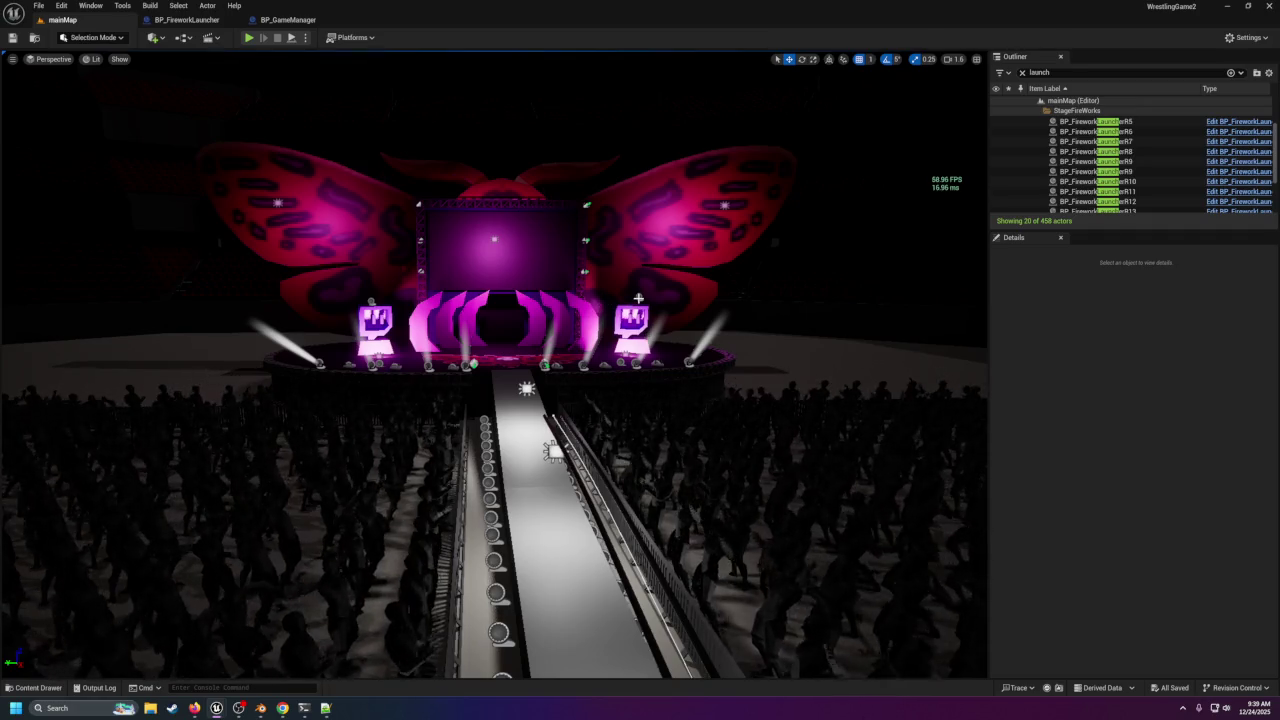
Select BP_FireworkLauncherR12 and expand its Explosion Settings element [0] to show the Disc settings.
{"action": "left_click", "coordinate": [644, 297]}
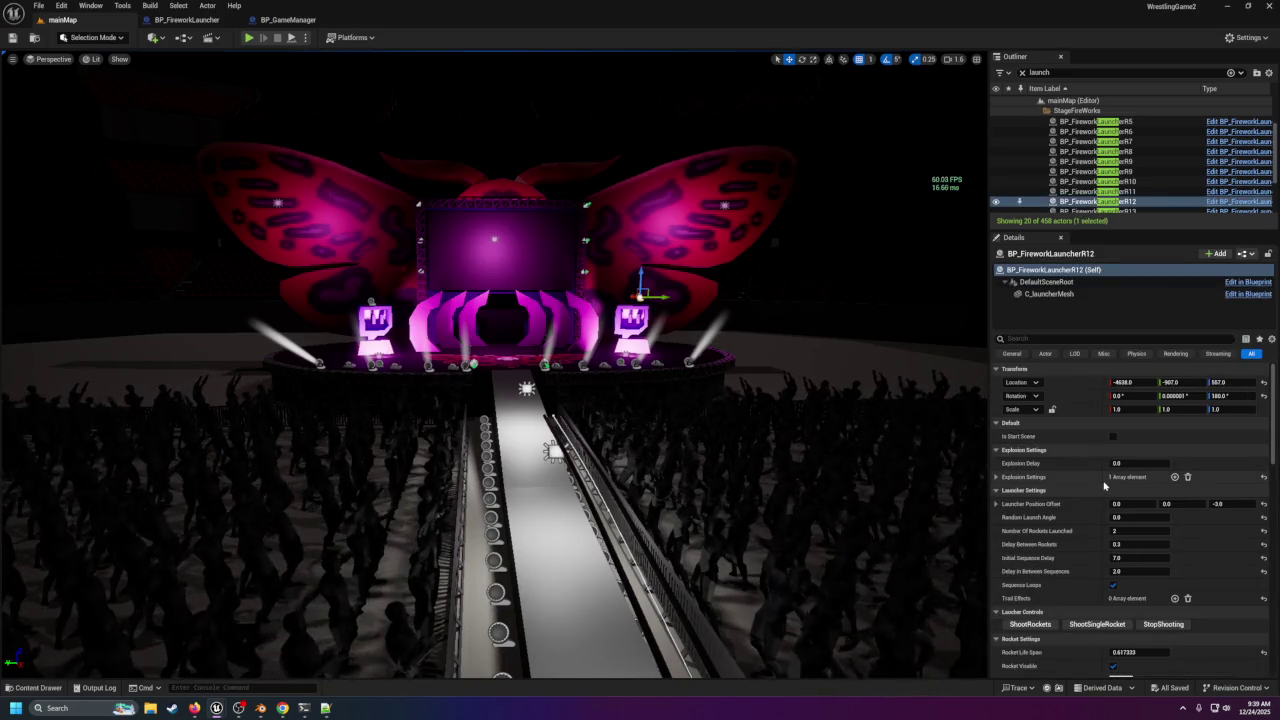
{"action": "scroll", "coordinate": [1104, 485], "scroll_direction": "down", "scroll_amount": 5}
{"action": "scroll", "coordinate": [1107, 508], "scroll_direction": "up", "scroll_amount": 10}
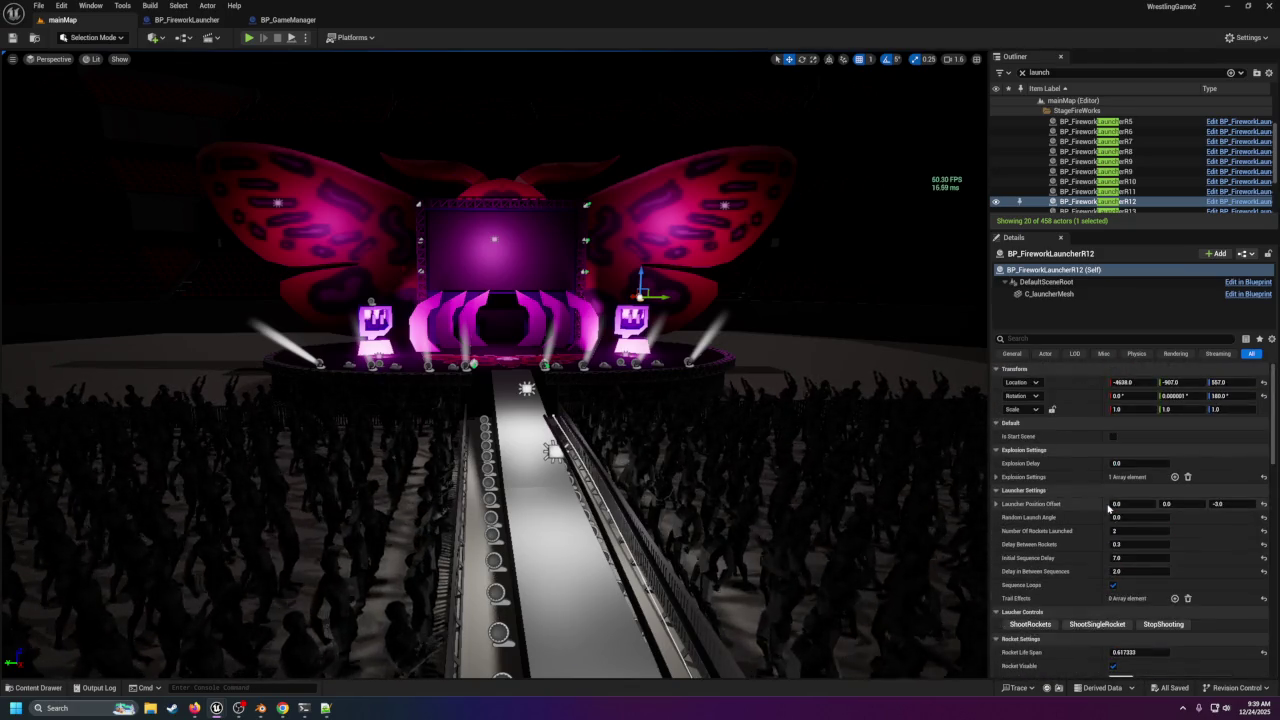
{"action": "left_click", "coordinate": [997, 478]}
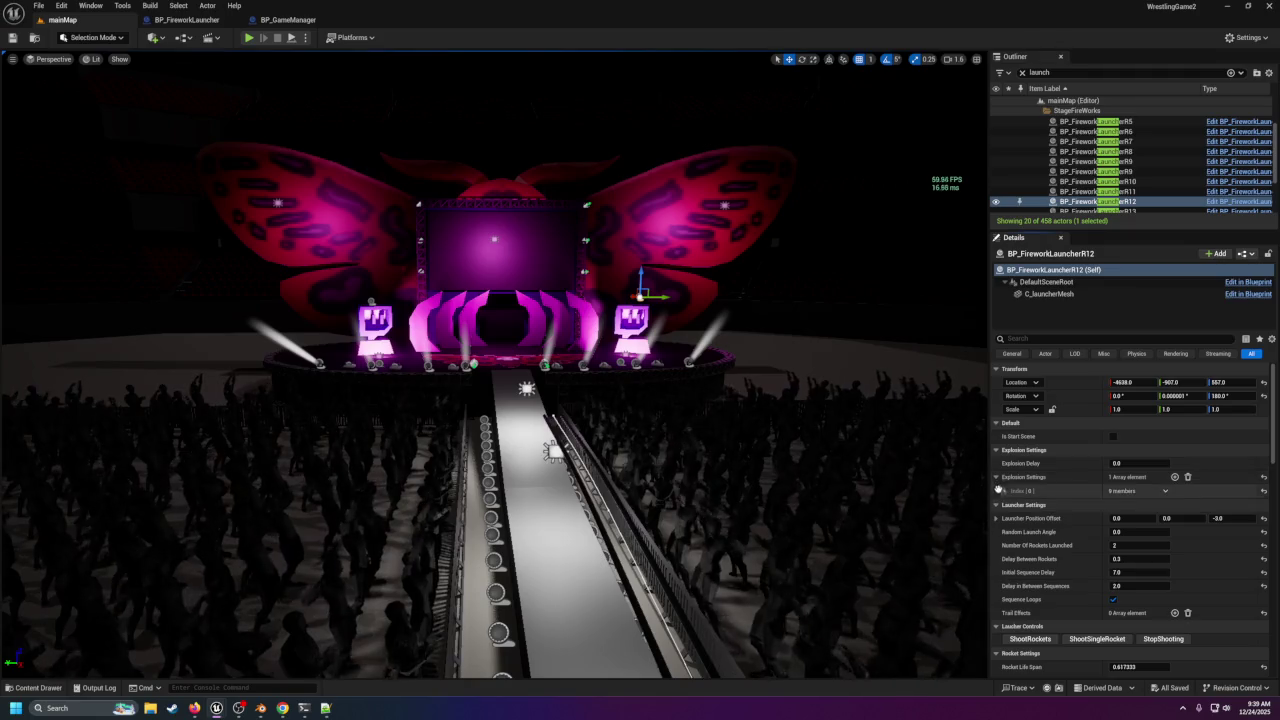
{"action": "left_click", "coordinate": [1003, 490]}
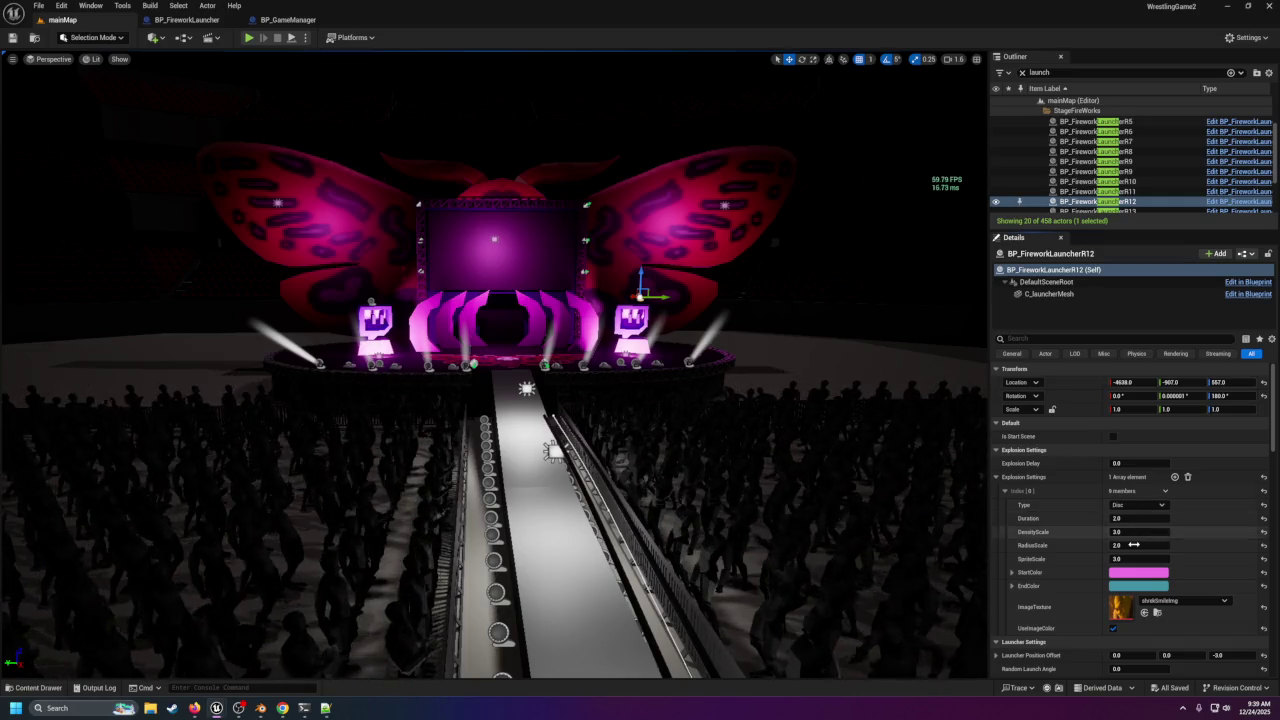
Fly the camera into the stage, across toward the ring, and close to the stage screen.
{"action": "left_click_drag", "start_coordinate": [740, 470], "coordinate": [740, 420]}
{"action": "mouse_move", "coordinate": [723, 465]}
{"action": "left_mouse_down"}
{"action": "mouse_move", "coordinate": [723, 420]}
{"action": "mouse_move", "coordinate": [700, 375]}
{"action": "mouse_move", "coordinate": [672, 370]}
{"action": "mouse_move", "coordinate": [668, 355]}
{"action": "mouse_move", "coordinate": [595, 370]}
{"action": "mouse_move", "coordinate": [725, 464]}
{"action": "left_mouse_up"}
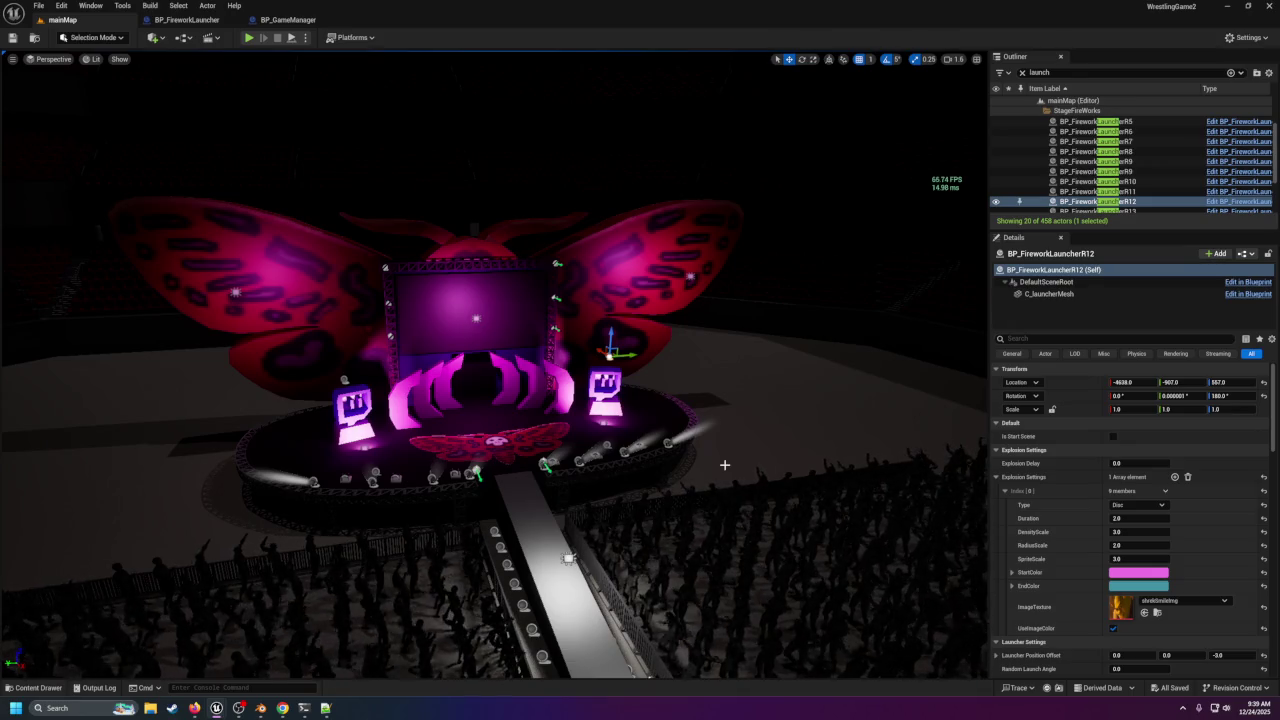
{"action": "left_click_drag", "start_coordinate": [645, 464], "coordinate": [622, 458]}
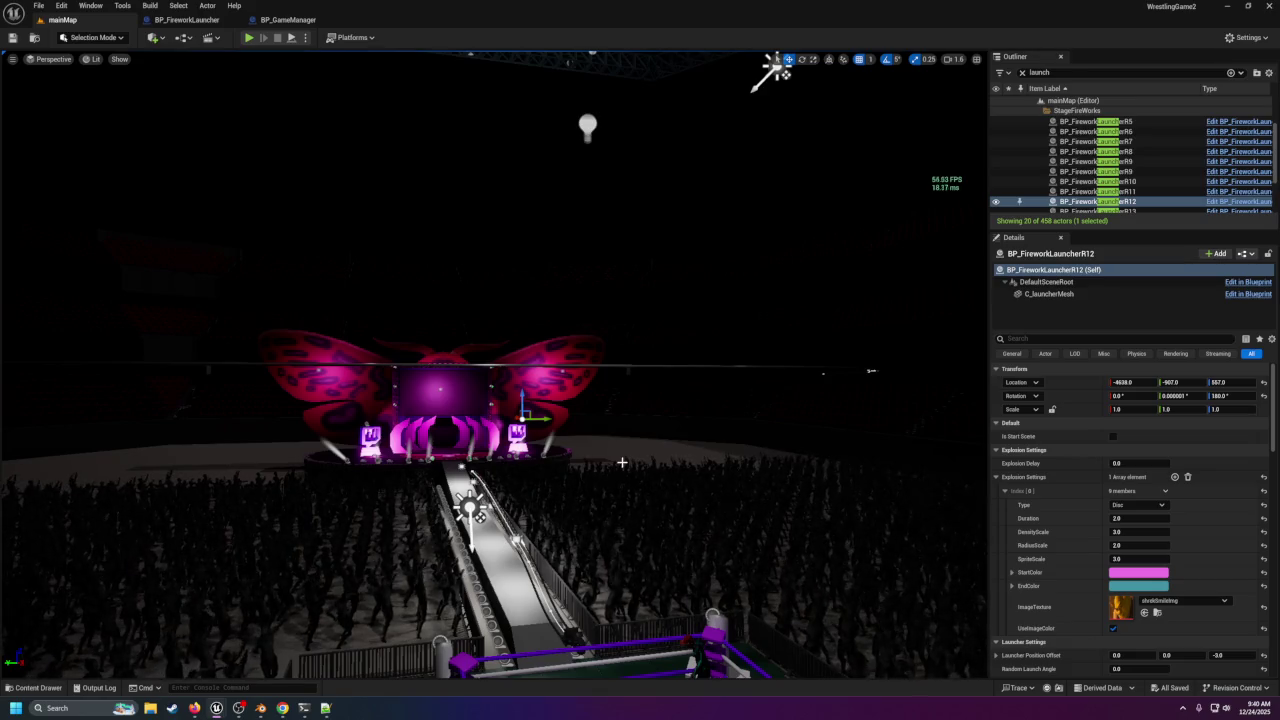
{"action": "mouse_move", "coordinate": [622, 462]}
{"action": "left_mouse_down"}
{"action": "mouse_move", "coordinate": [628, 425]}
{"action": "mouse_move", "coordinate": [630, 485]}
{"action": "mouse_move", "coordinate": [610, 520]}
{"action": "left_mouse_up"}
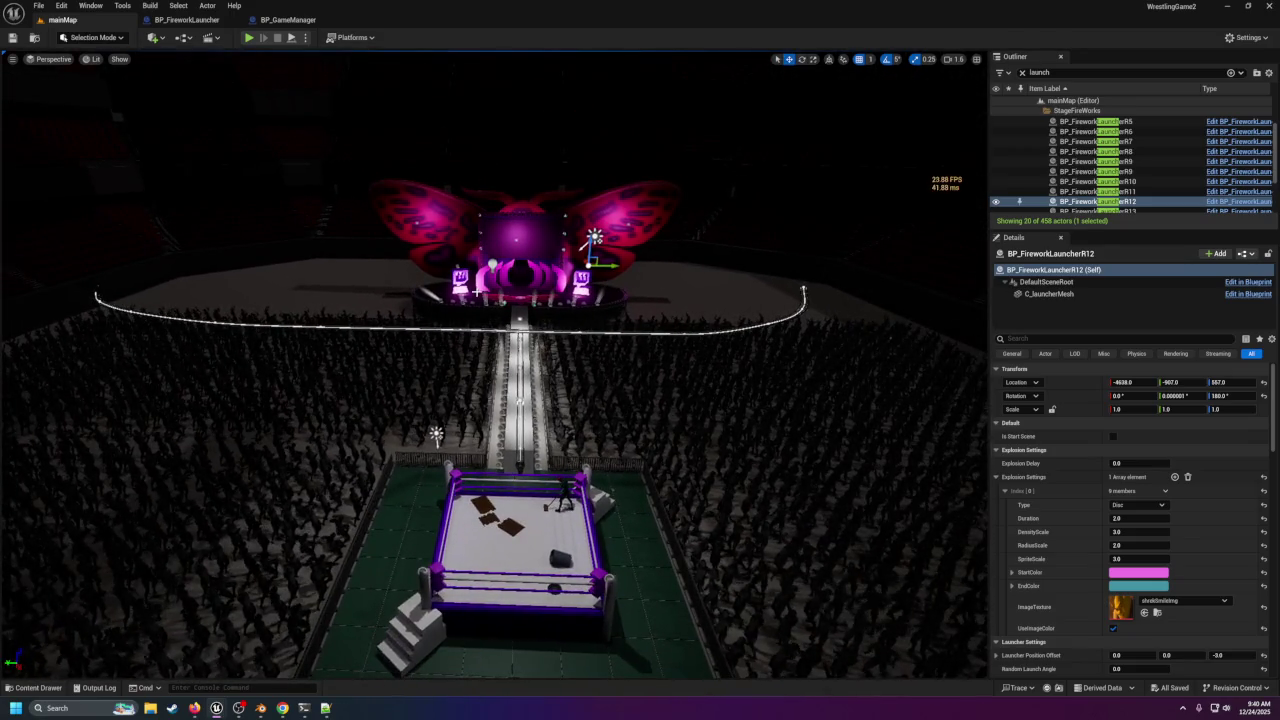
Check the BP_GameManager graph, then return to the mainMap arena view.
{"action": "left_click", "coordinate": [288, 19]}
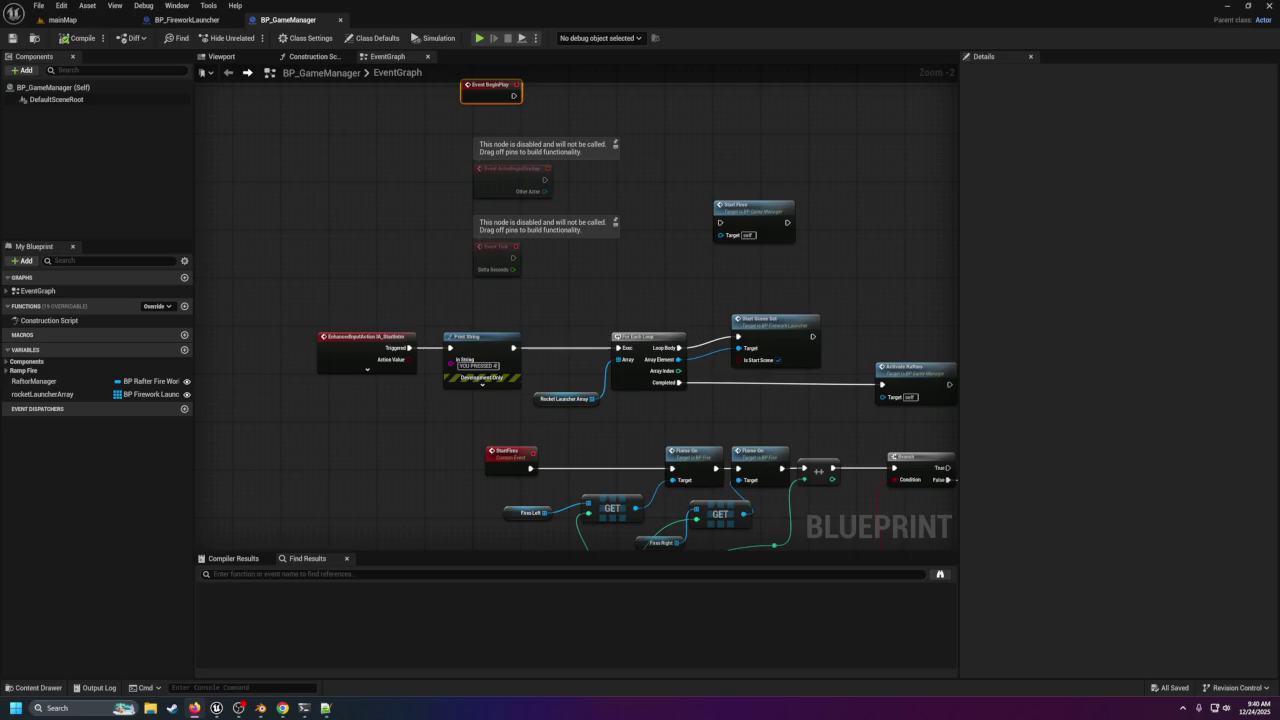
{"action": "left_click", "coordinate": [62, 19]}
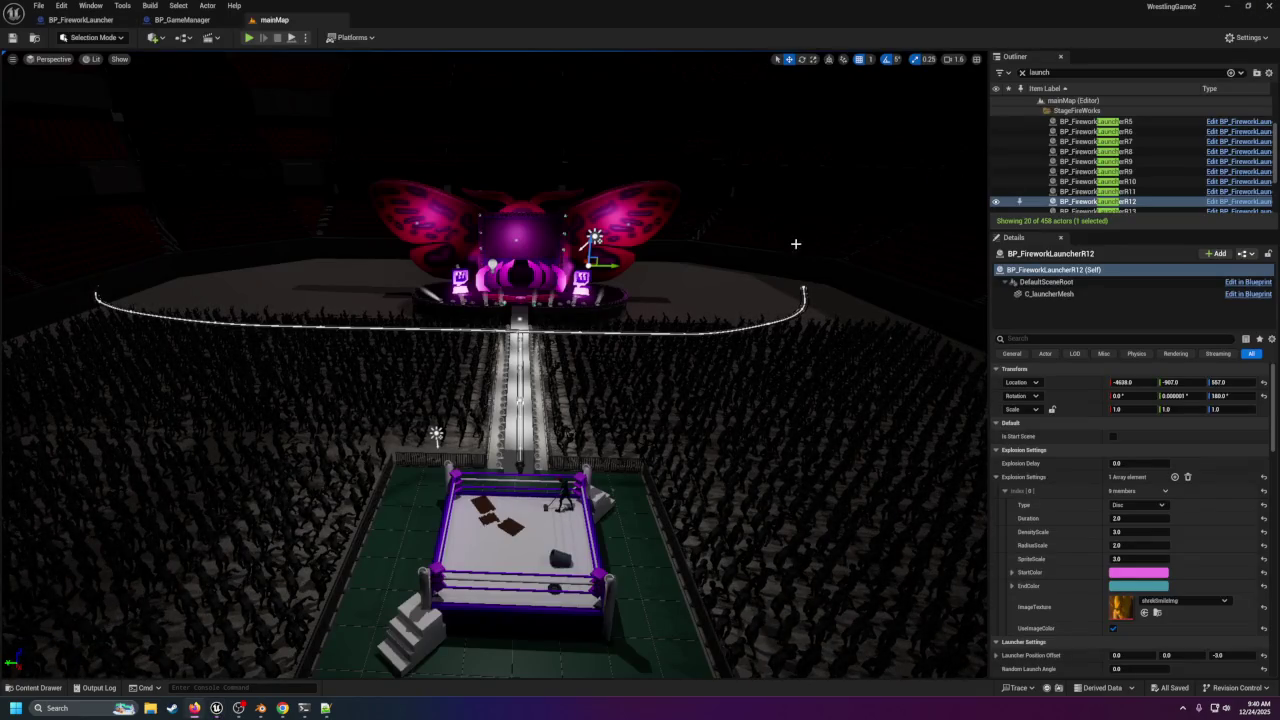
{"action": "left_click_drag", "start_coordinate": [300, 300], "coordinate": [294, 220]}
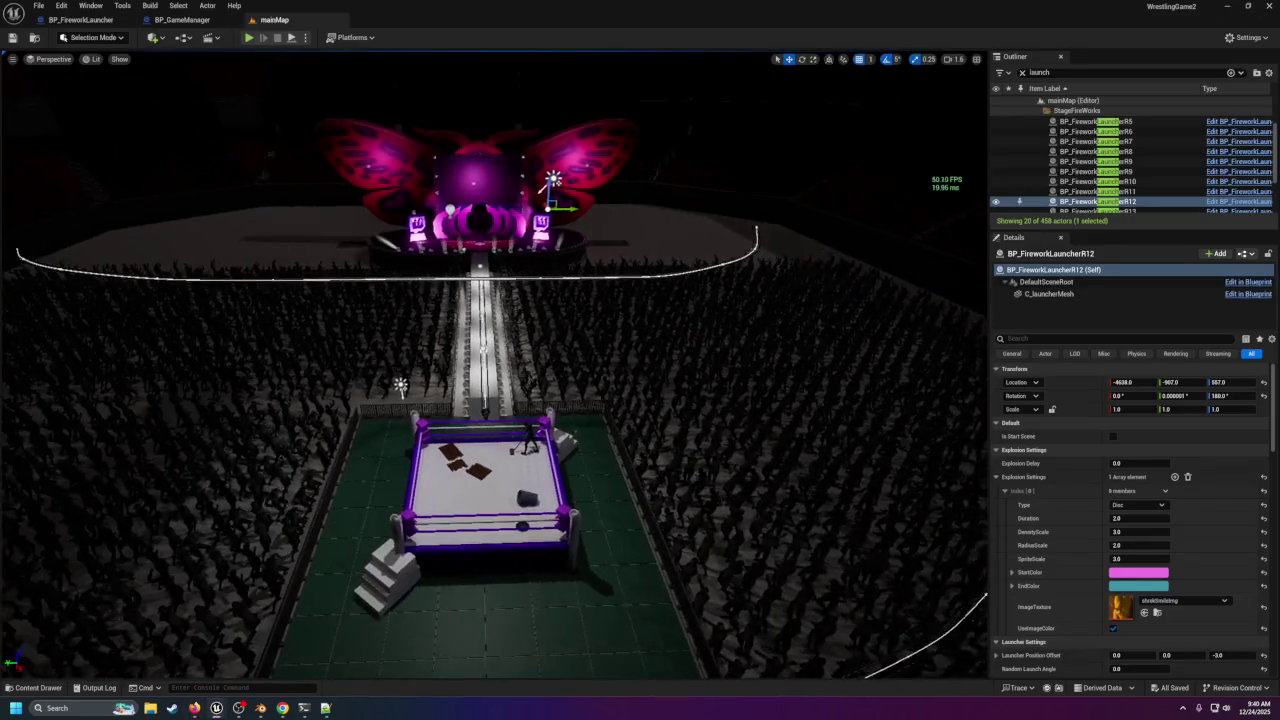
Search Quick Add for 'player' actors, then browse the content assets at ThirdPerson/Blueprints.
{"action": "left_click", "coordinate": [156, 39]}
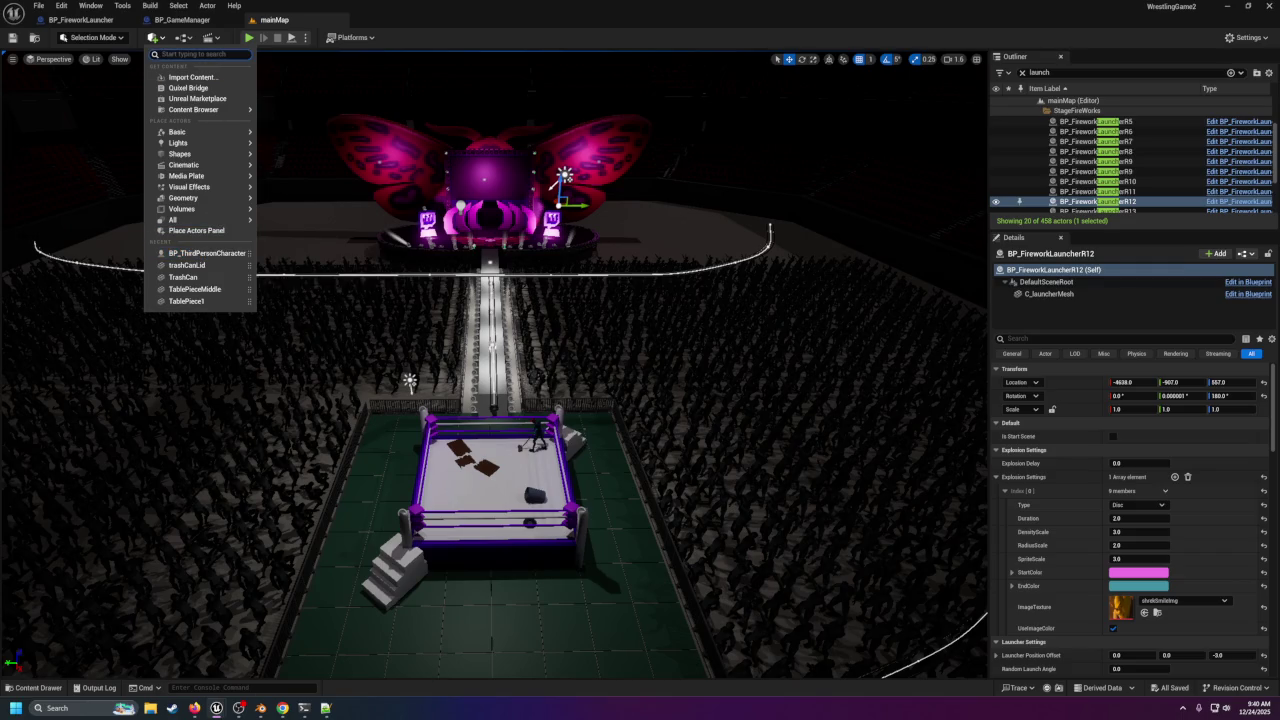
{"action": "type", "text": "player"}
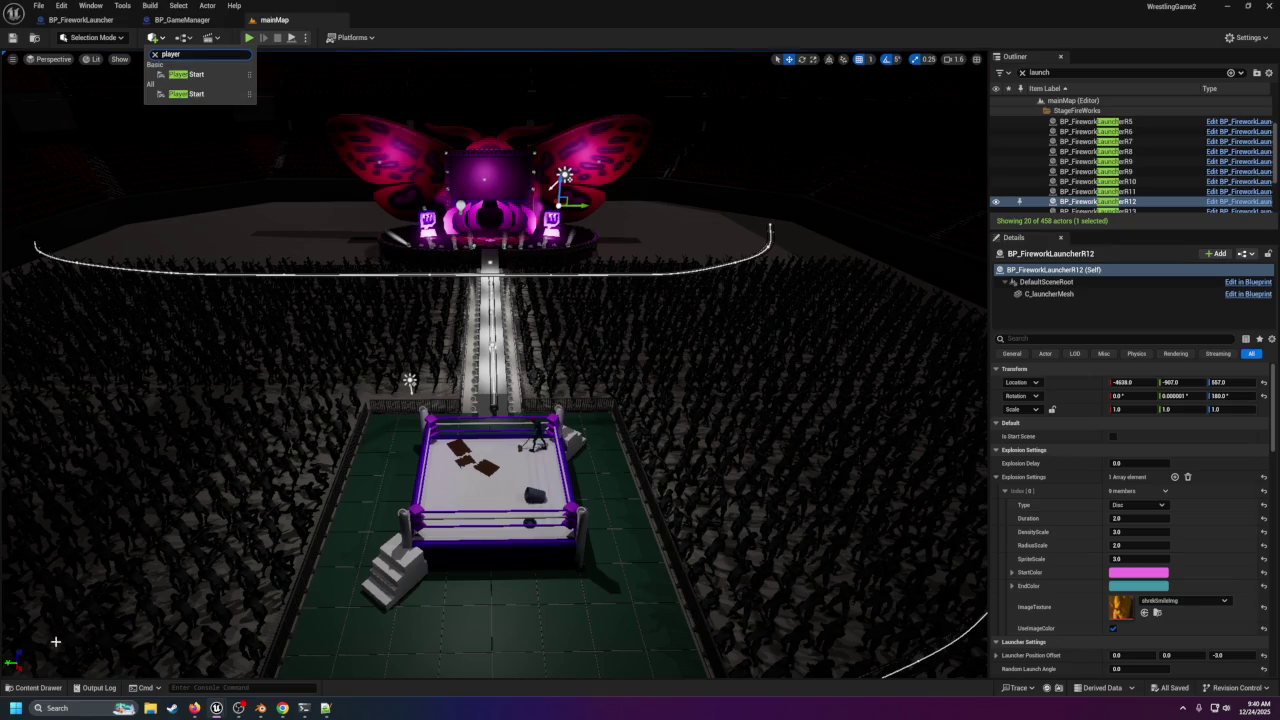
{"action": "left_click", "coordinate": [37, 687]}
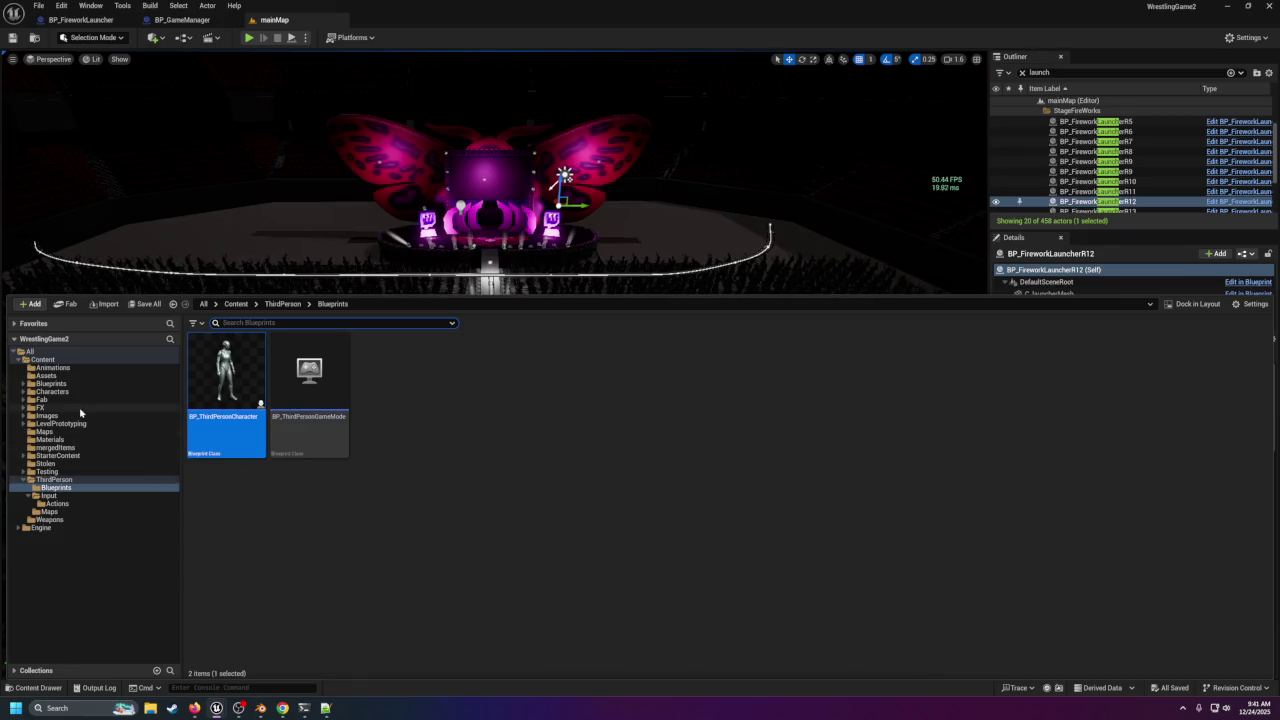
In BP_GameManager, search the Add component list for 'ayer'.
{"action": "left_click", "coordinate": [190, 22]}
{"action": "left_click", "coordinate": [22, 70]}
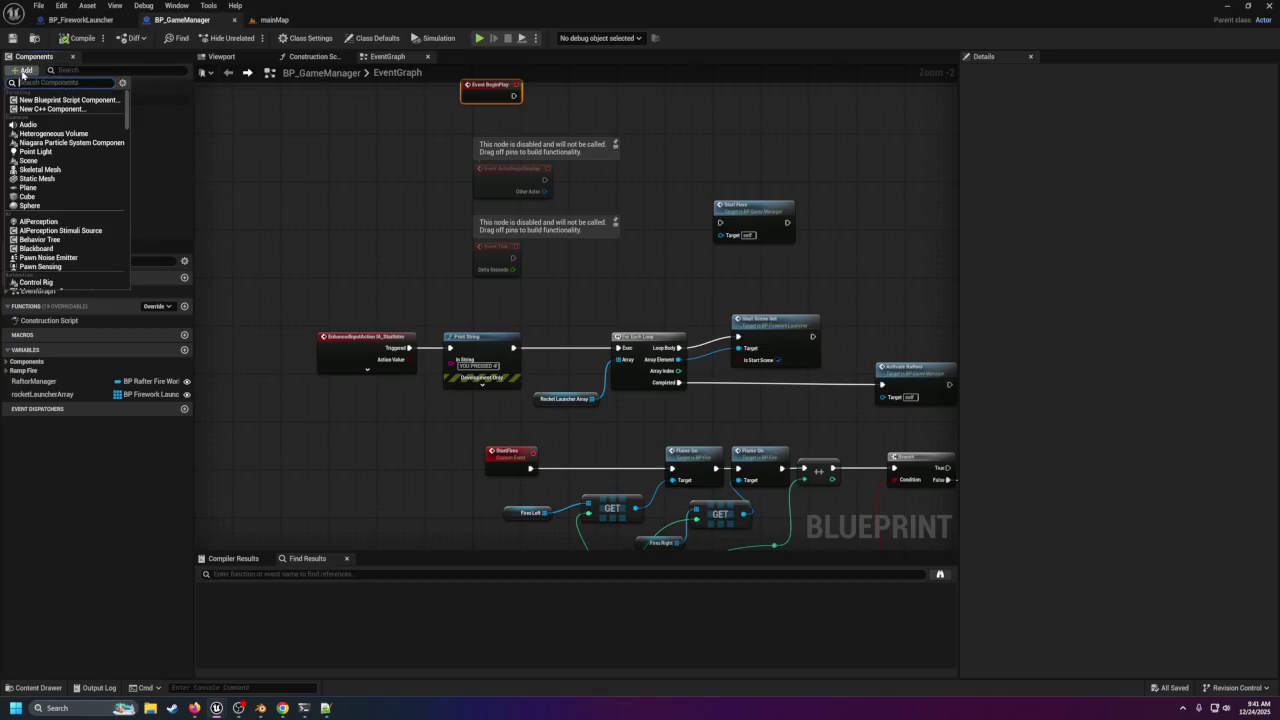
{"action": "type", "text": "player"}
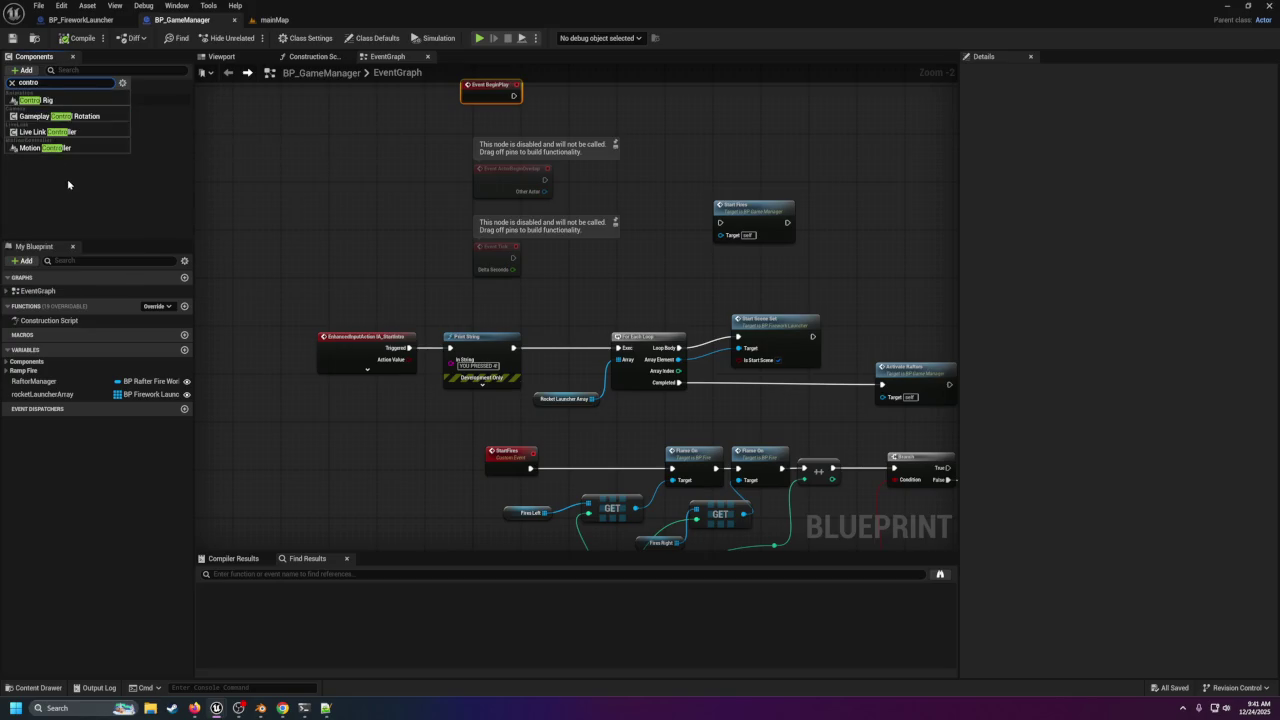
Visit BP_FireworkLauncher, then move the mainMap tab to the first slot and view the stands.
{"action": "left_click", "coordinate": [70, 185]}
{"action": "left_click", "coordinate": [80, 20]}
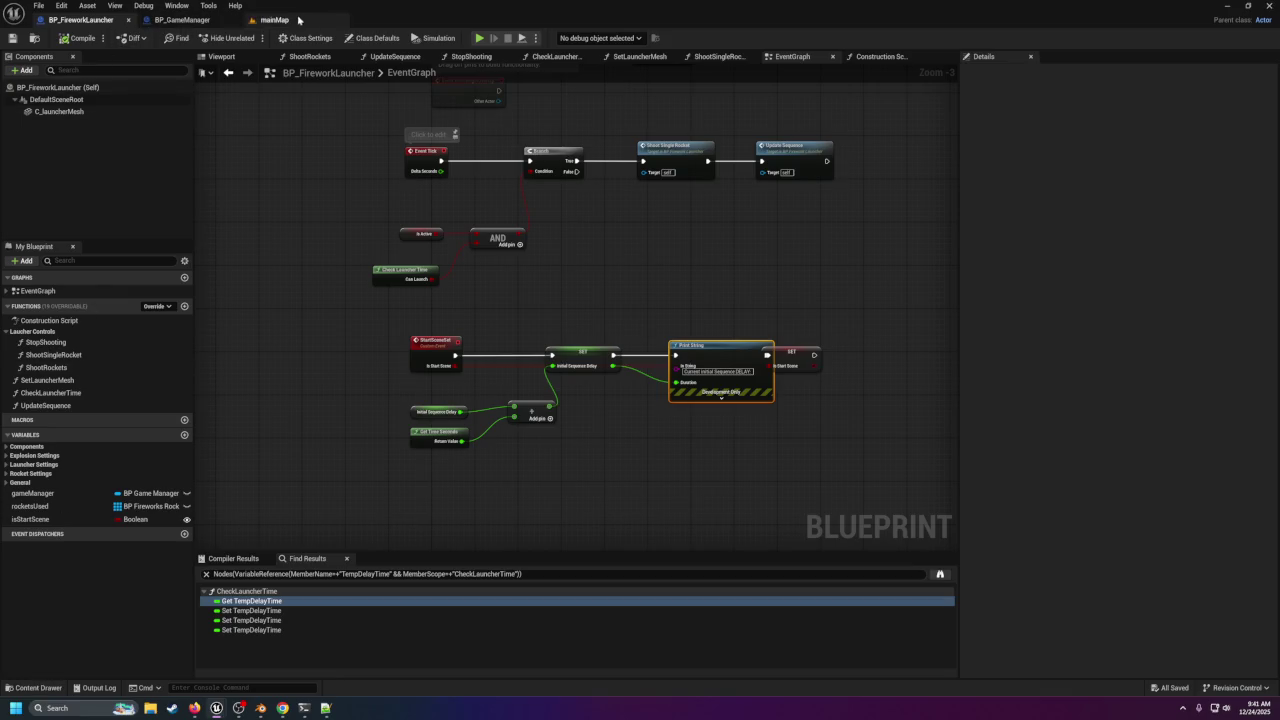
{"action": "left_click", "coordinate": [262, 20]}
{"action": "left_click_drag", "start_coordinate": [258, 22], "coordinate": [60, 20]}
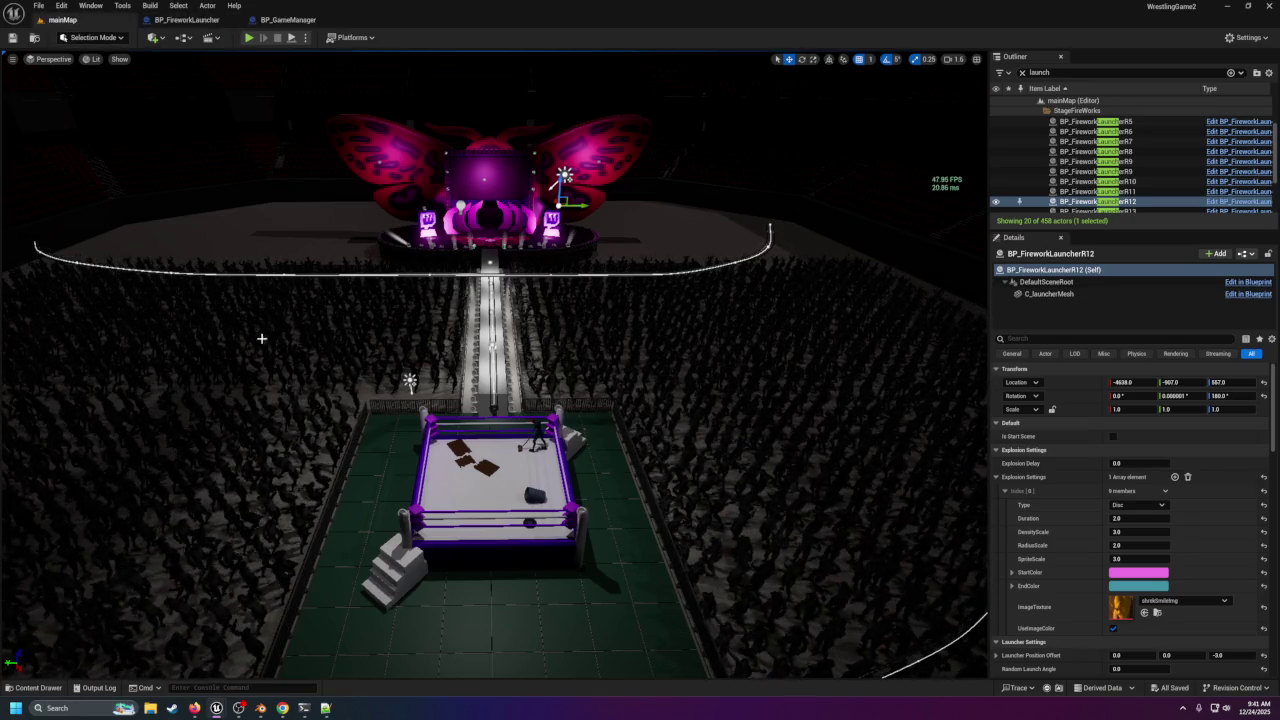
{"action": "mouse_move", "coordinate": [293, 327]}
{"action": "left_mouse_down"}
{"action": "mouse_move", "coordinate": [190, 318]}
{"action": "mouse_move", "coordinate": [255, 305]}
{"action": "mouse_move", "coordinate": [138, 310]}
{"action": "mouse_move", "coordinate": [170, 300]}
{"action": "mouse_move", "coordinate": [225, 312]}
{"action": "mouse_move", "coordinate": [392, 410]}
{"action": "left_mouse_up"}
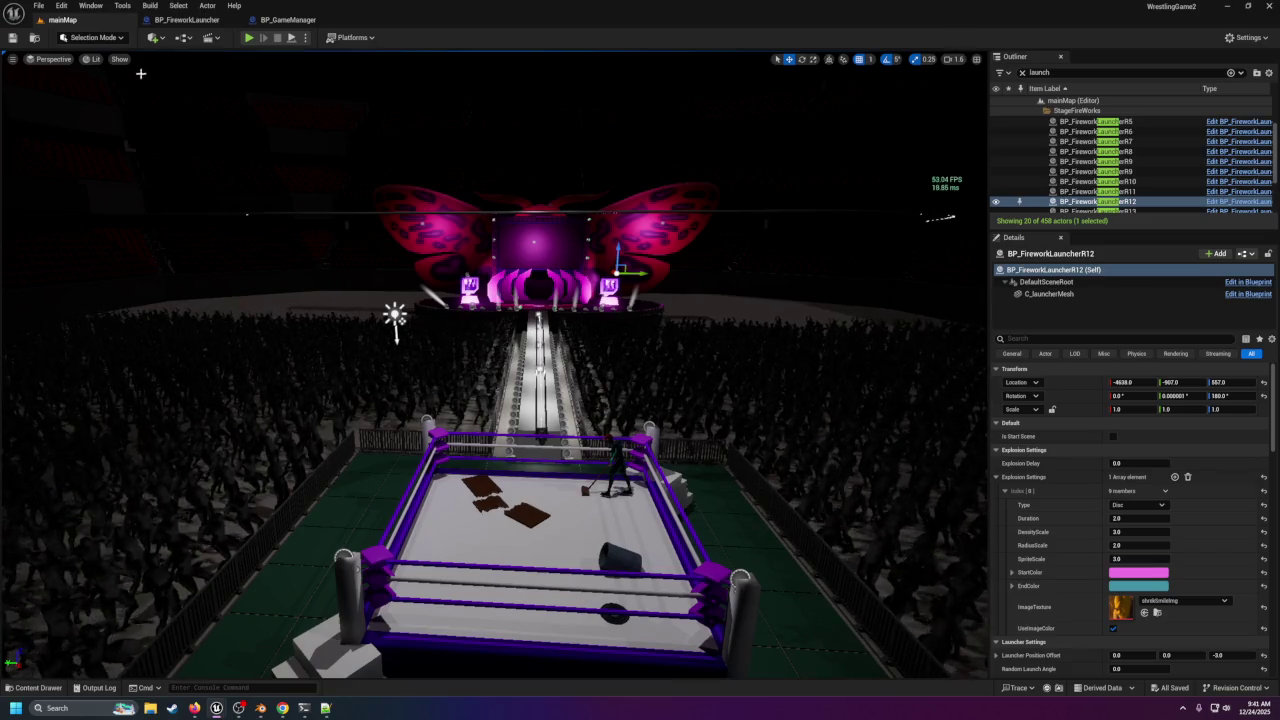
Place a BP_ThirdPersonCharacter from ThirdPerson/Blueprints beside the ring in mainMap.
{"action": "left_click", "coordinate": [290, 20]}
{"action": "left_click", "coordinate": [108, 22]}
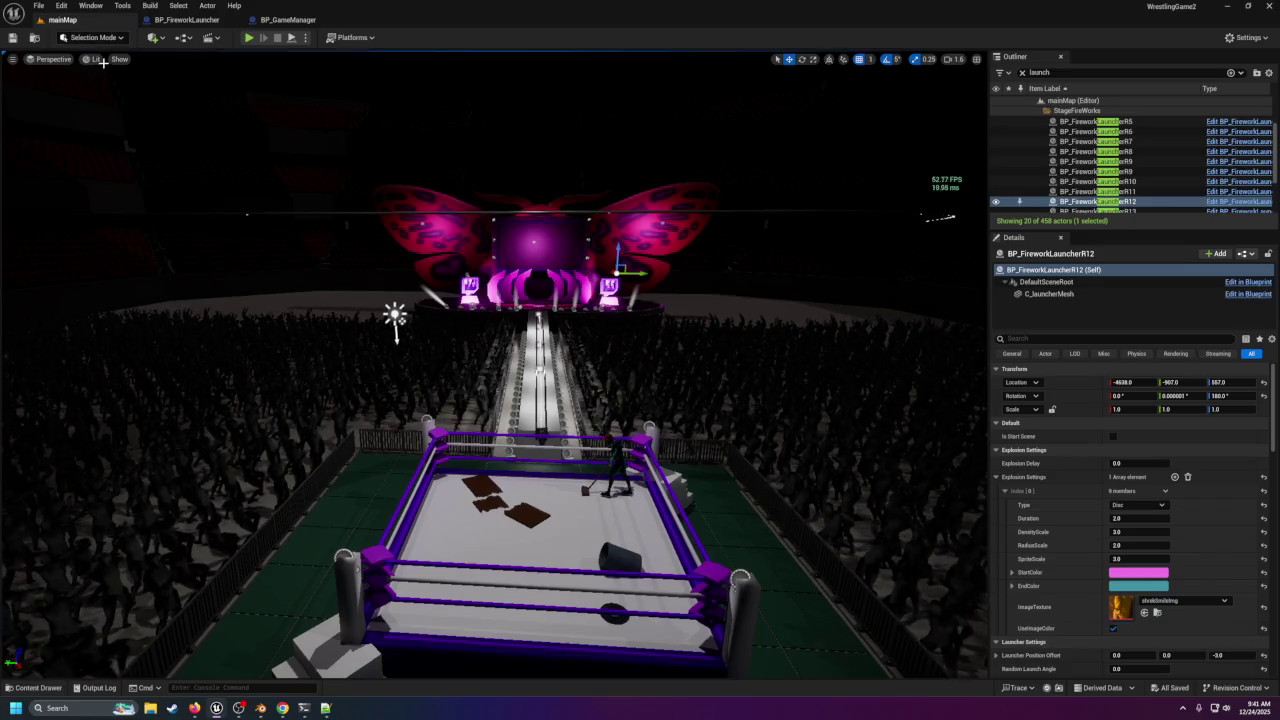
{"action": "left_click", "coordinate": [40, 687]}
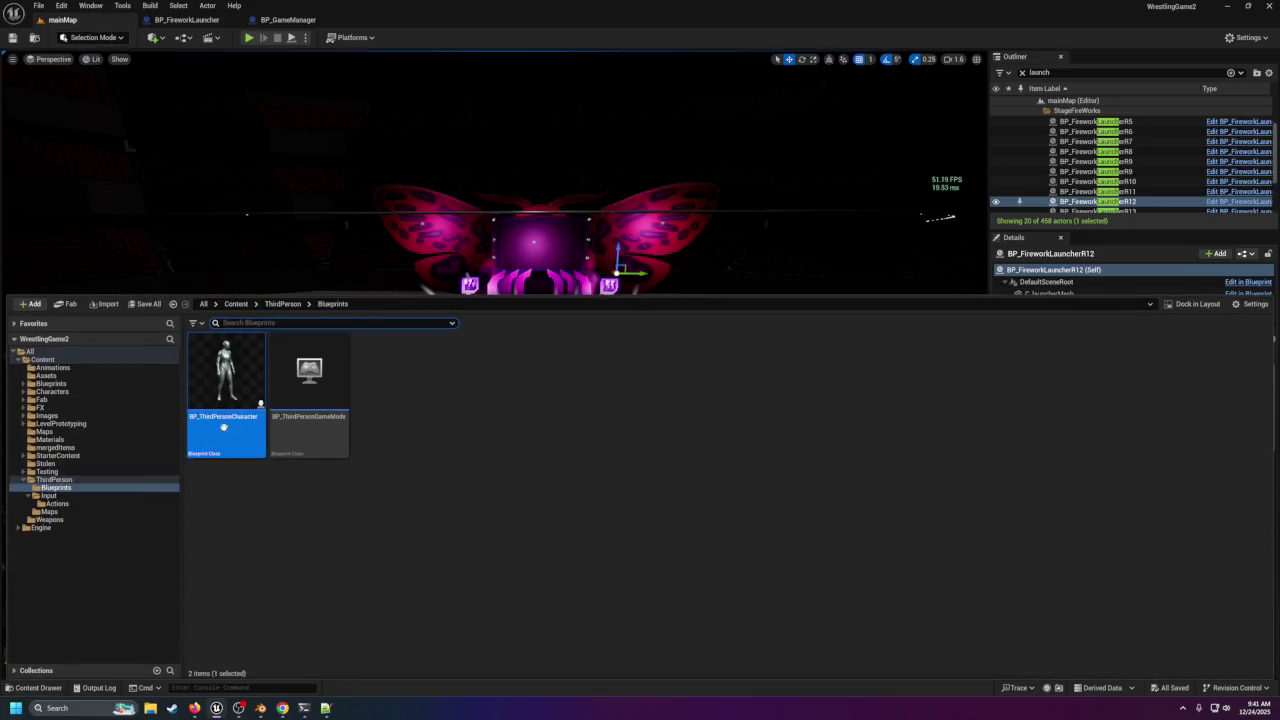
{"action": "left_click_drag", "start_coordinate": [260, 403], "coordinate": [208, 398]}
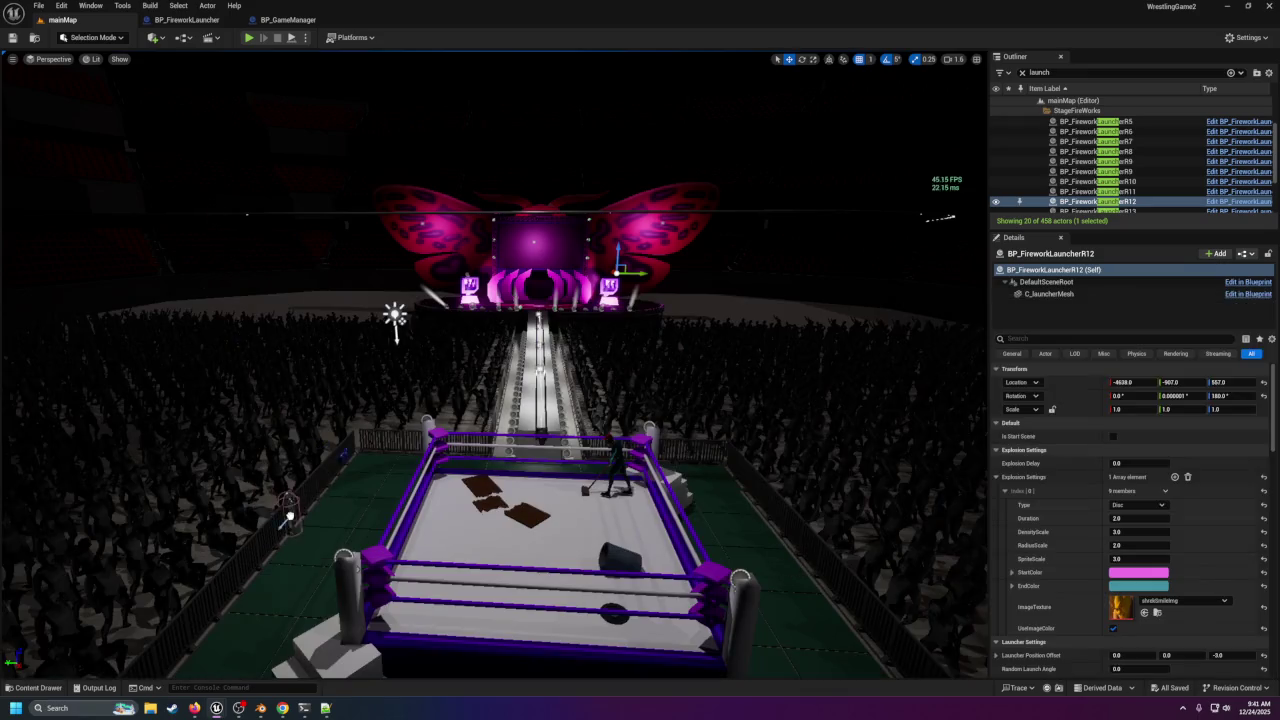
{"action": "left_click_drag", "start_coordinate": [311, 520], "coordinate": [311, 518]}
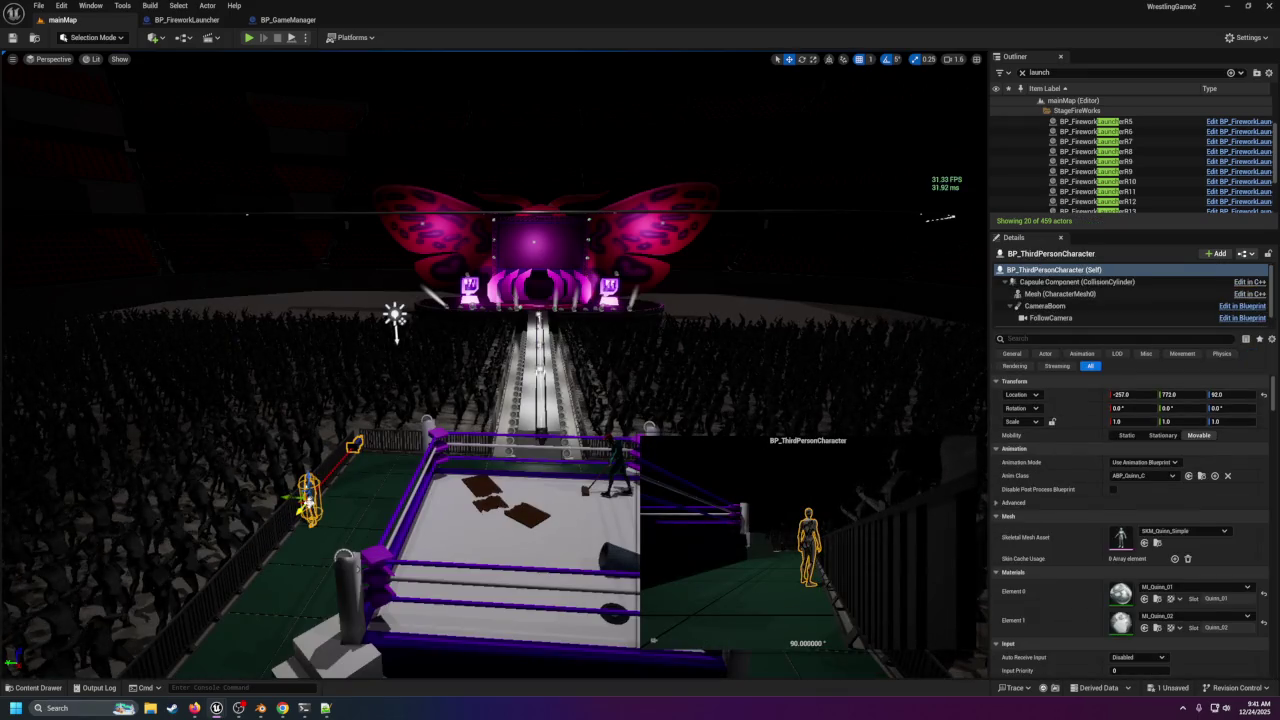
Review the character's Mesh and Character Movement settings, then start a play test with Alt+P.
{"action": "left_click", "coordinate": [310, 500]}
{"action": "scroll", "coordinate": [1082, 285], "scroll_direction": "down", "scroll_amount": 1}
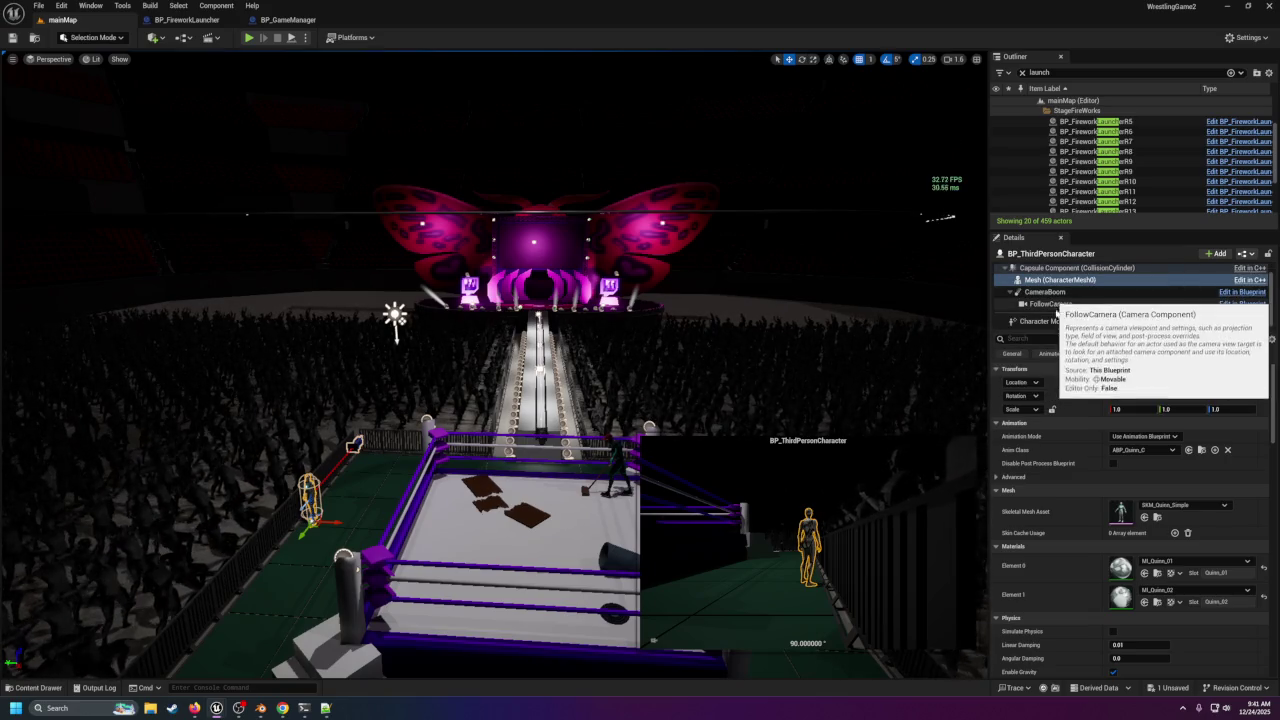
{"action": "left_click", "coordinate": [1060, 321]}
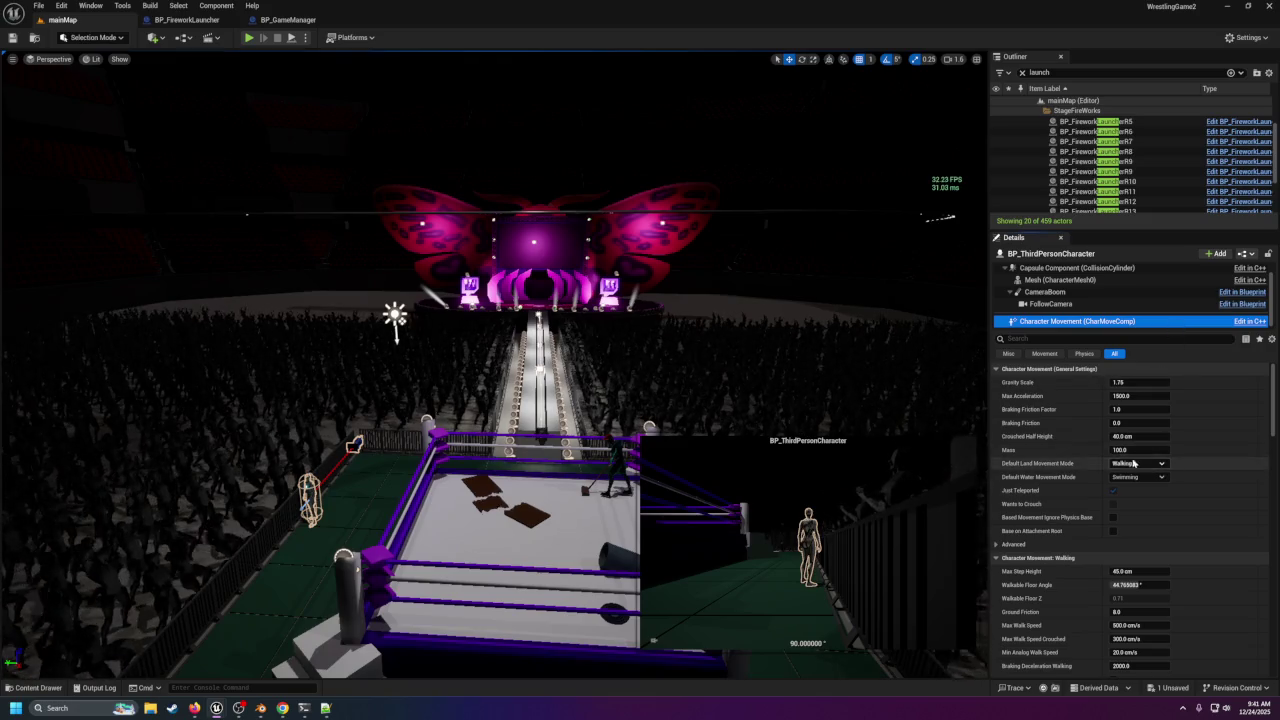
{"action": "scroll", "coordinate": [1098, 452], "scroll_direction": "down", "scroll_amount": 2}
{"action": "scroll", "coordinate": [1095, 452], "scroll_direction": "down", "scroll_amount": 8}
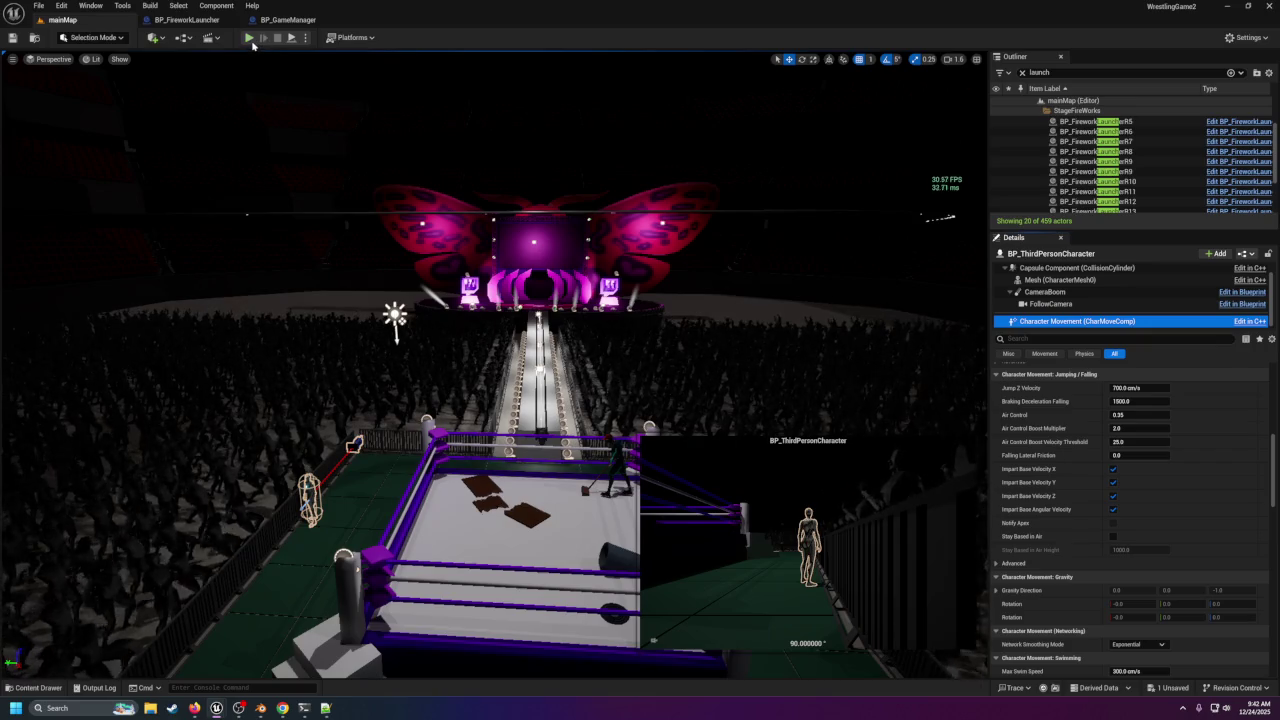
{"action": "key", "text": "alt+p"}
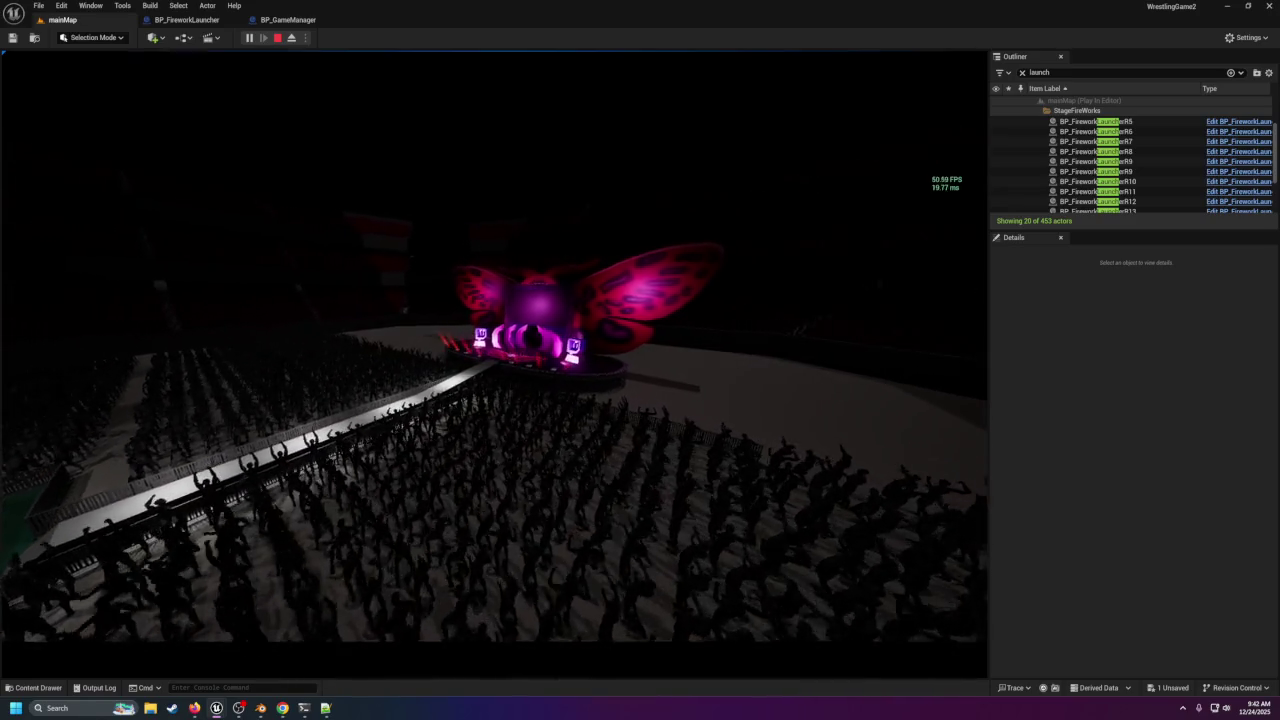
End the play test, turn the view back to the ring, and delete the placed ThirdPersonCharacter.
{"action": "key", "text": "Escape"}
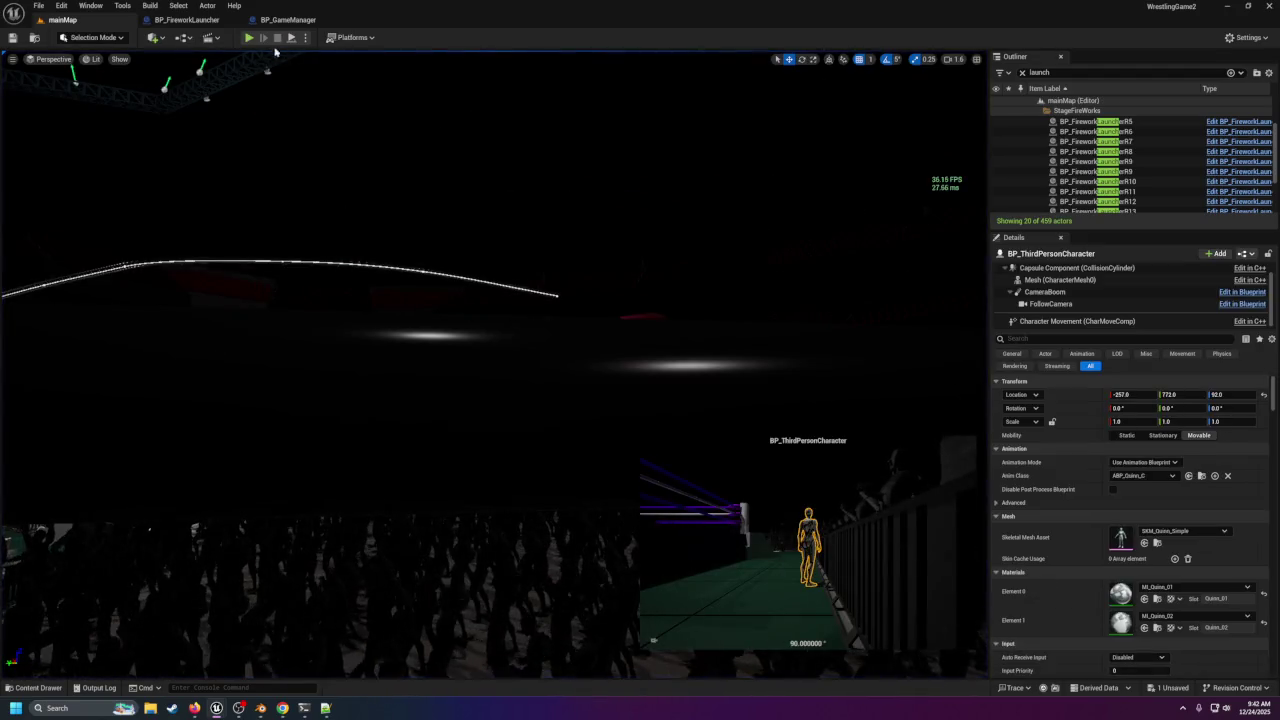
{"action": "mouse_move", "coordinate": [379, 162]}
{"action": "left_mouse_down"}
{"action": "mouse_move", "coordinate": [260, 165]}
{"action": "mouse_move", "coordinate": [241, 335]}
{"action": "left_mouse_up"}
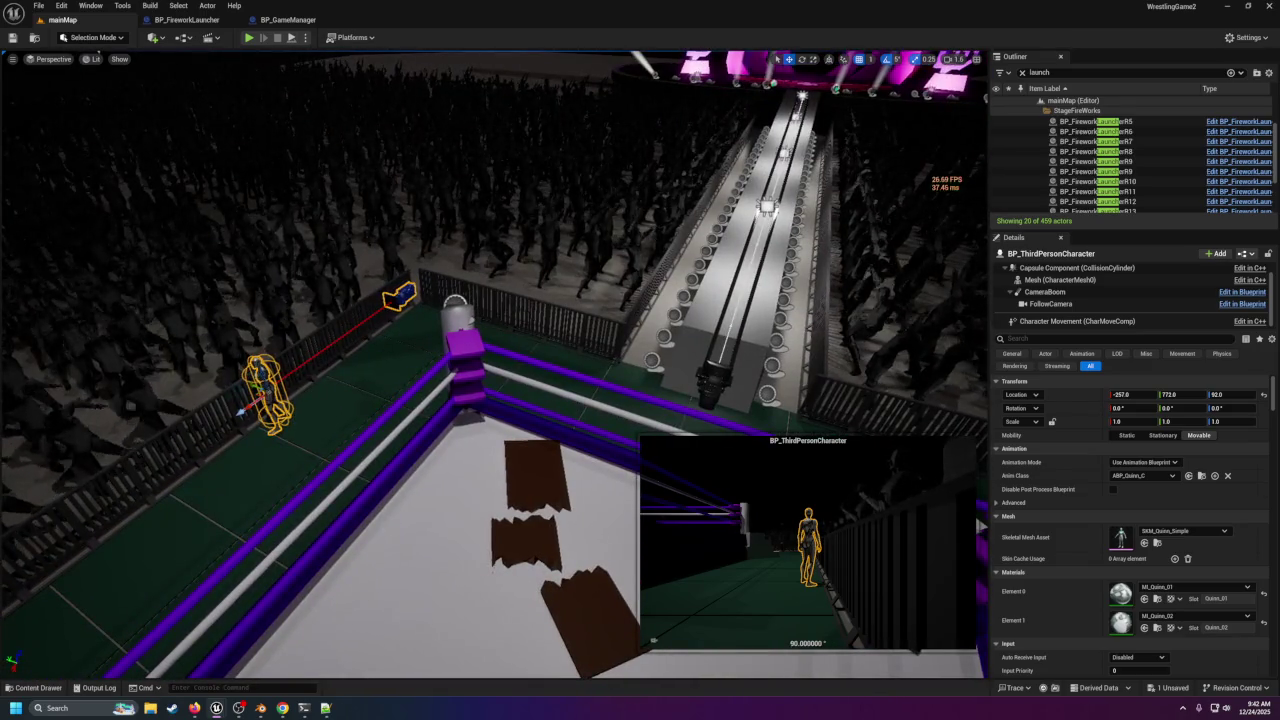
{"action": "key", "text": "Delete"}
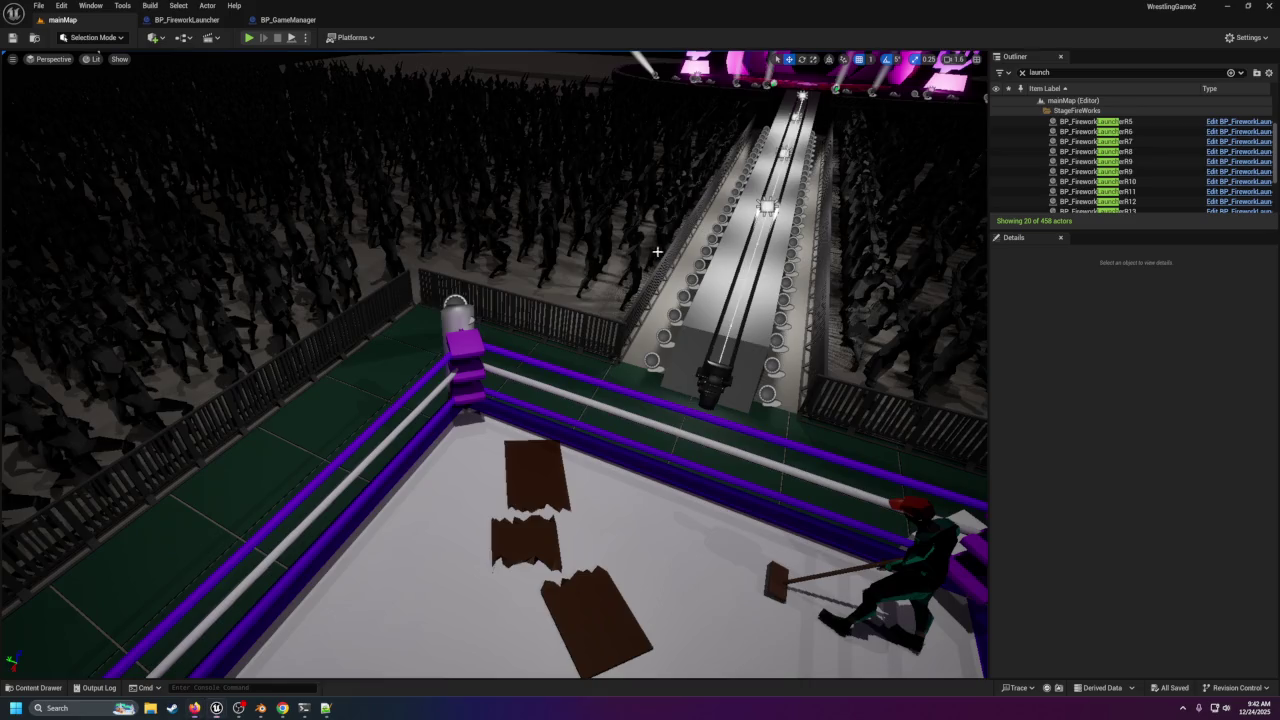
Pull back for a wide arena shot, then browse Stolen and ThirdPerson/Blueprints before reaching Content/Blueprints.
{"action": "key", "text": "s"}
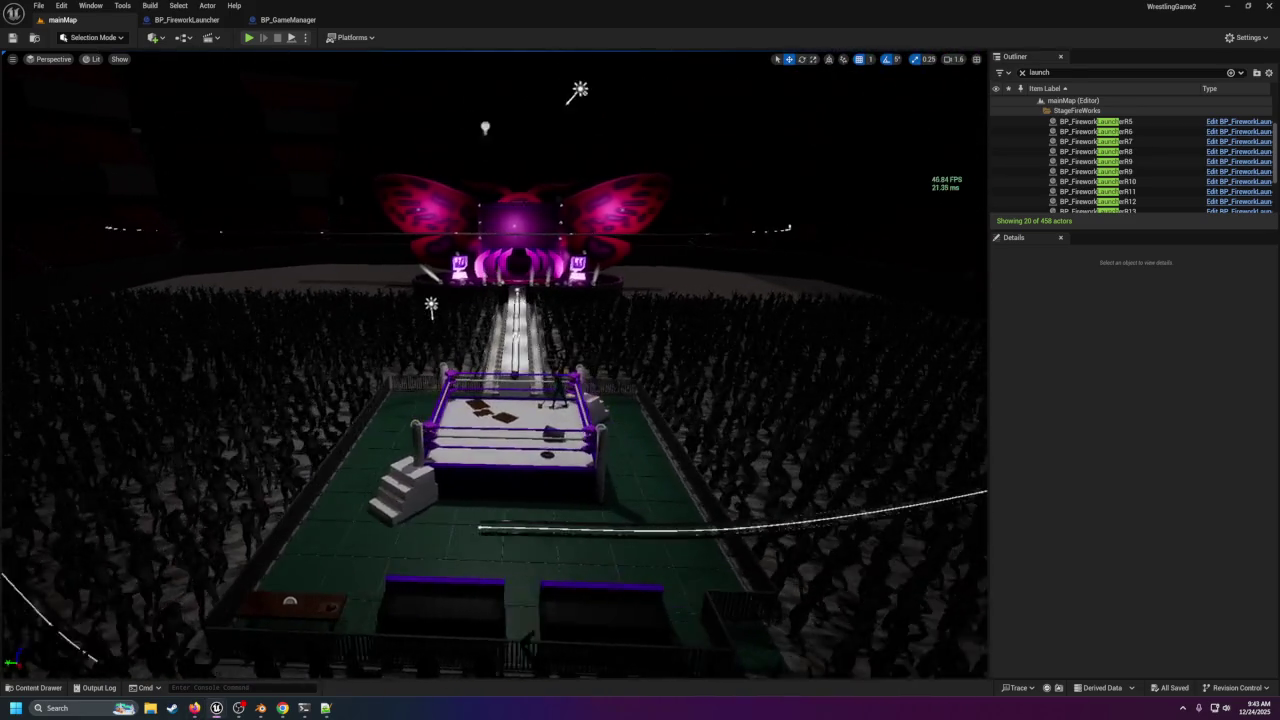
{"action": "key", "text": "a"}
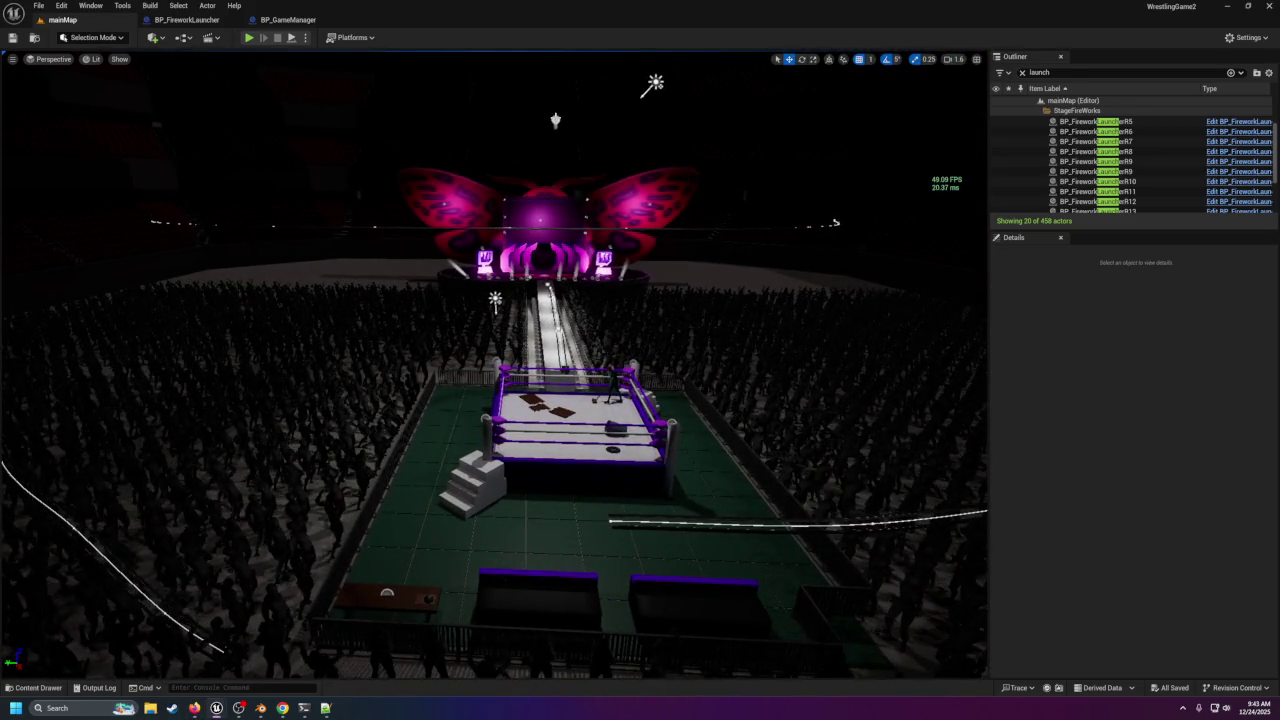
{"action": "left_click", "coordinate": [40, 688]}
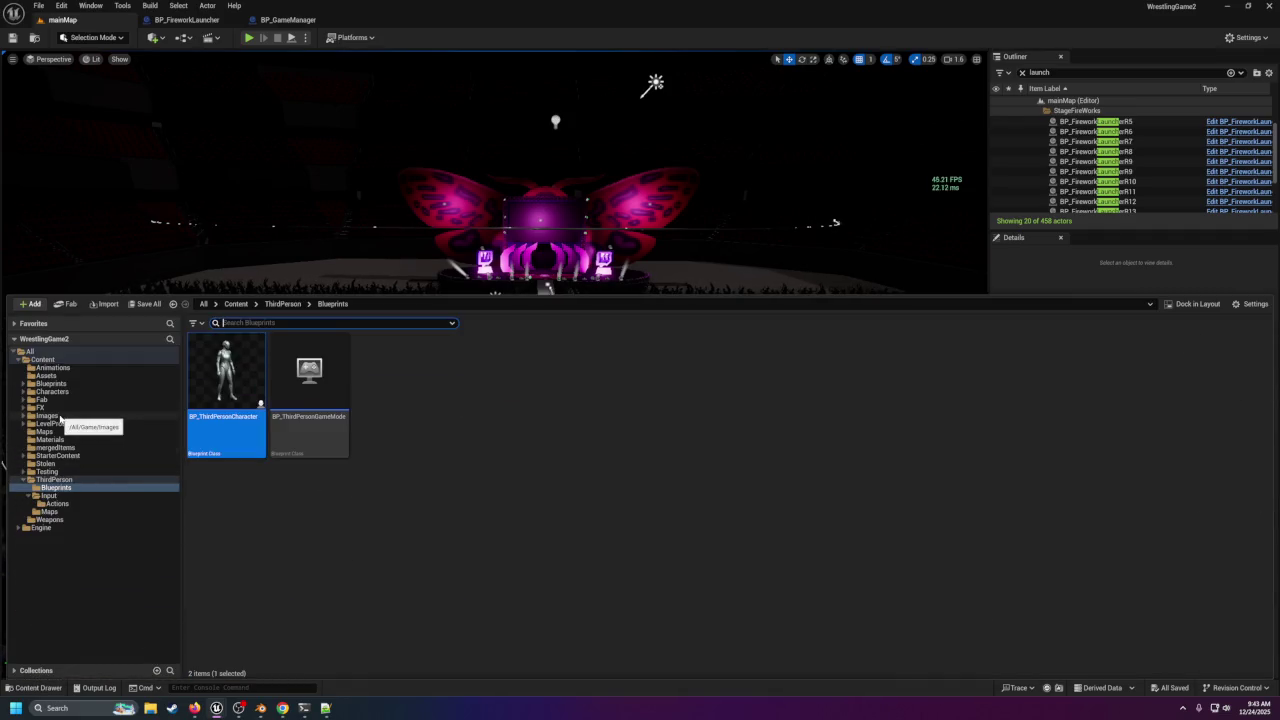
{"action": "left_click", "coordinate": [64, 463]}
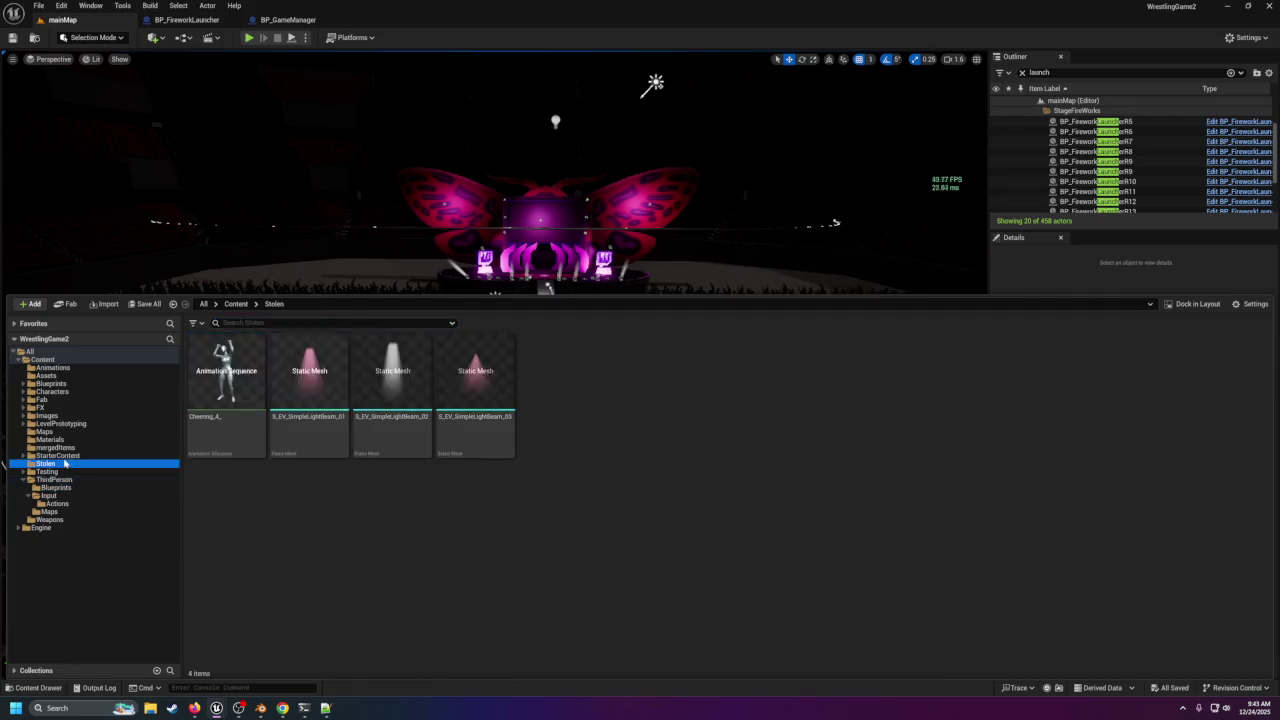
{"action": "left_click", "coordinate": [68, 487]}
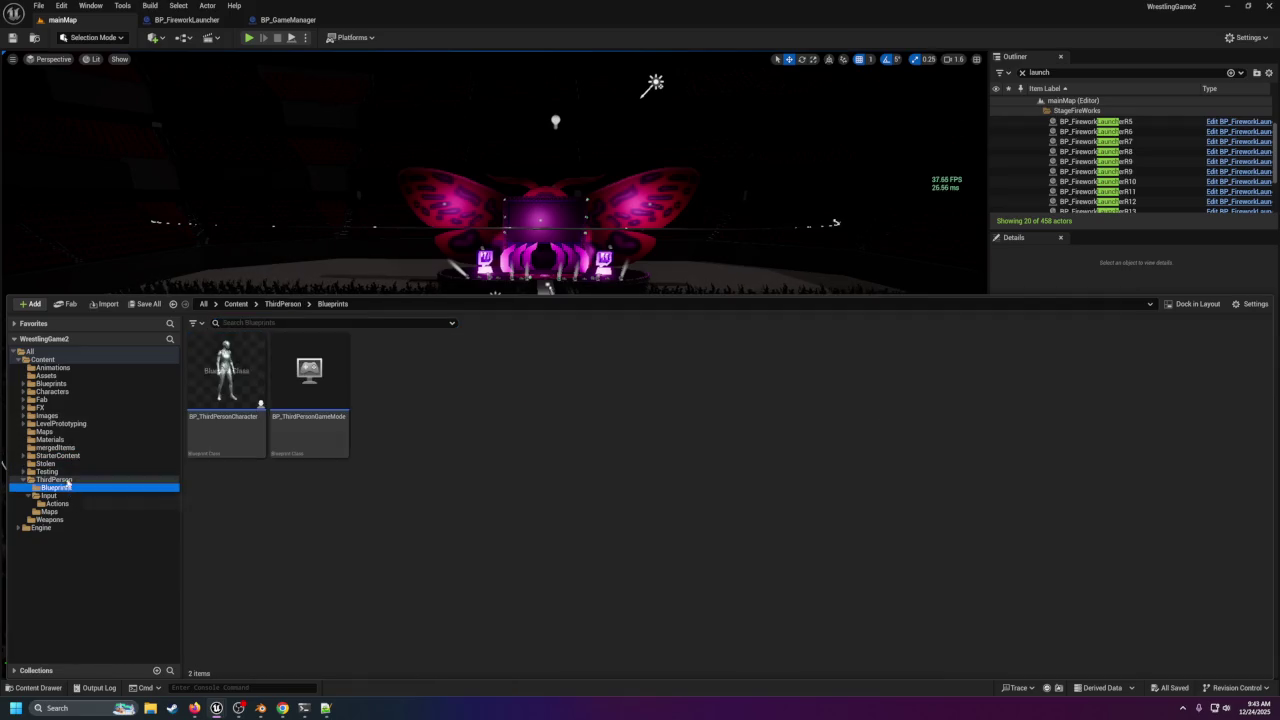
{"action": "left_click", "coordinate": [52, 383]}
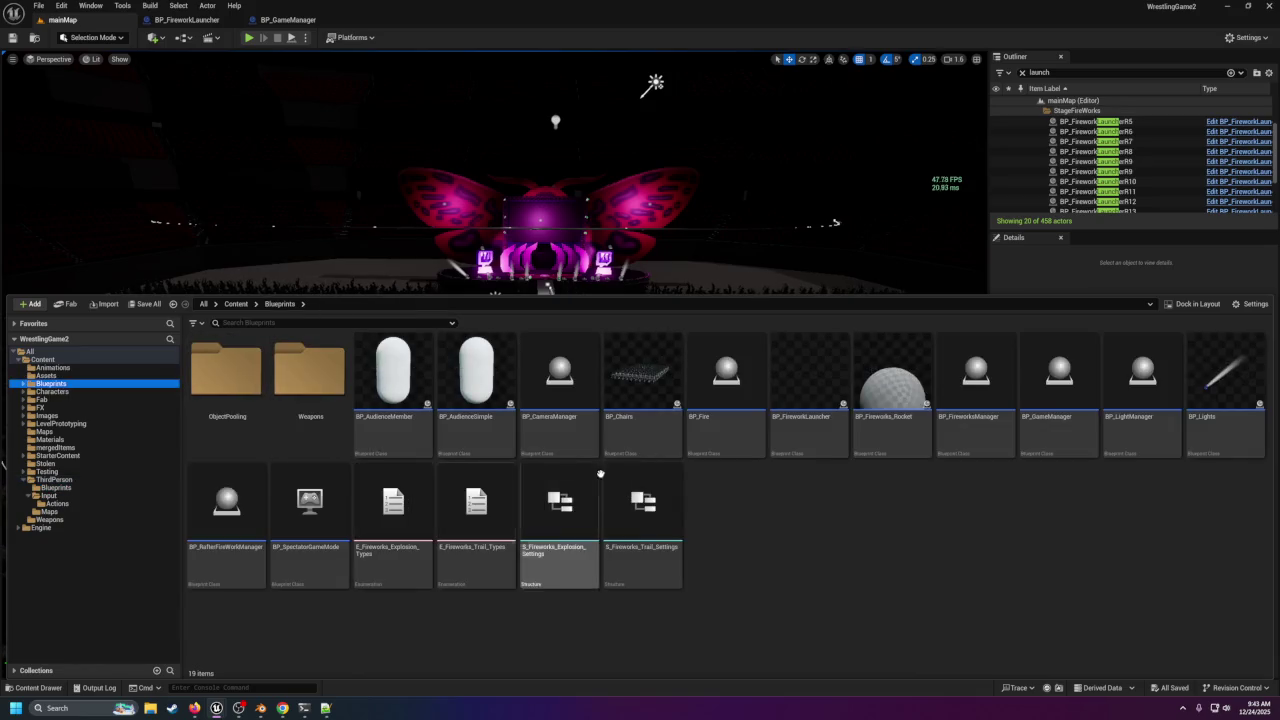
Add a Pawn-based Blueprint Class named BP_Controller in Content/Blueprints, then open BP_GameManager.
{"action": "right_click", "coordinate": [1060, 396]}
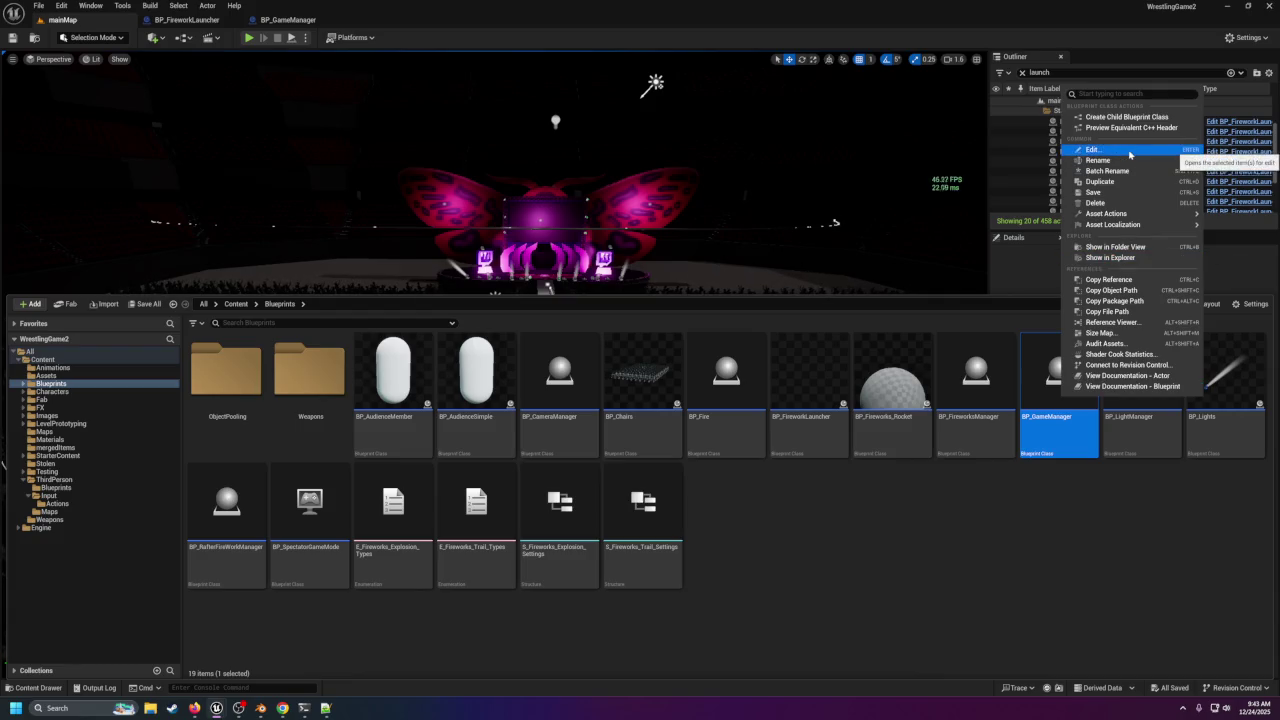
{"action": "mouse_move", "coordinate": [1123, 215]}
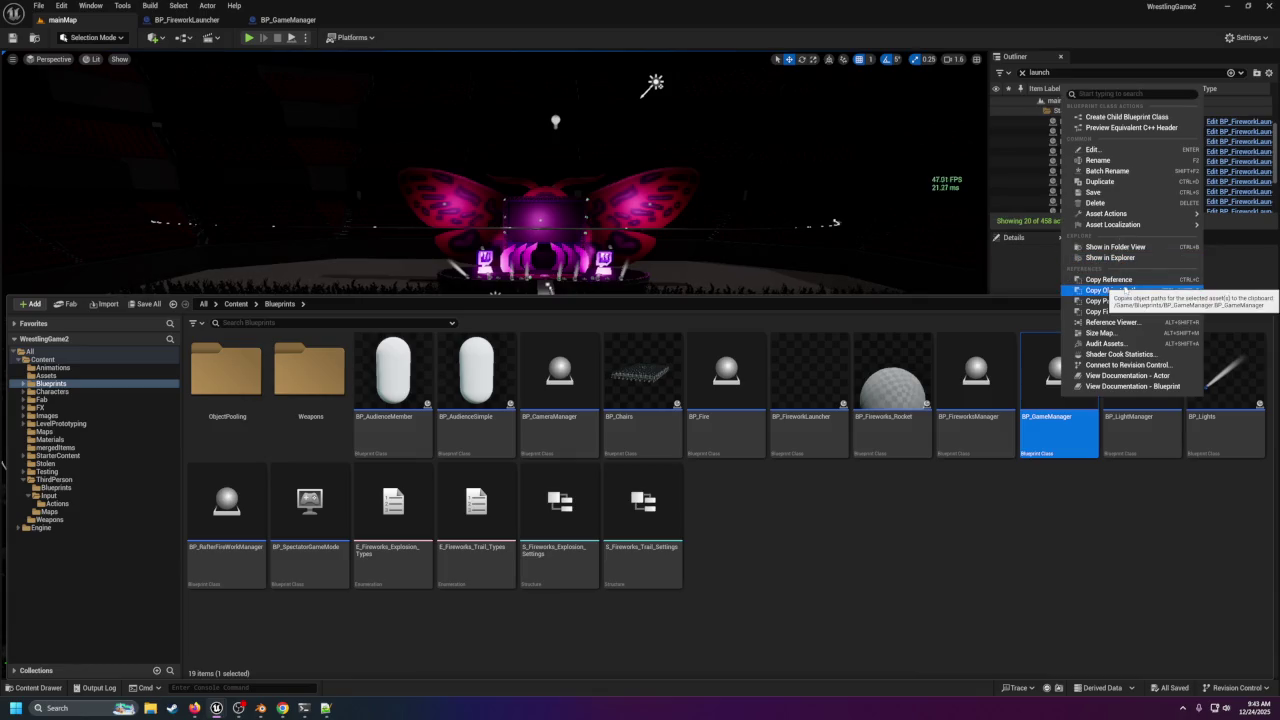
{"action": "right_click", "coordinate": [1028, 521]}
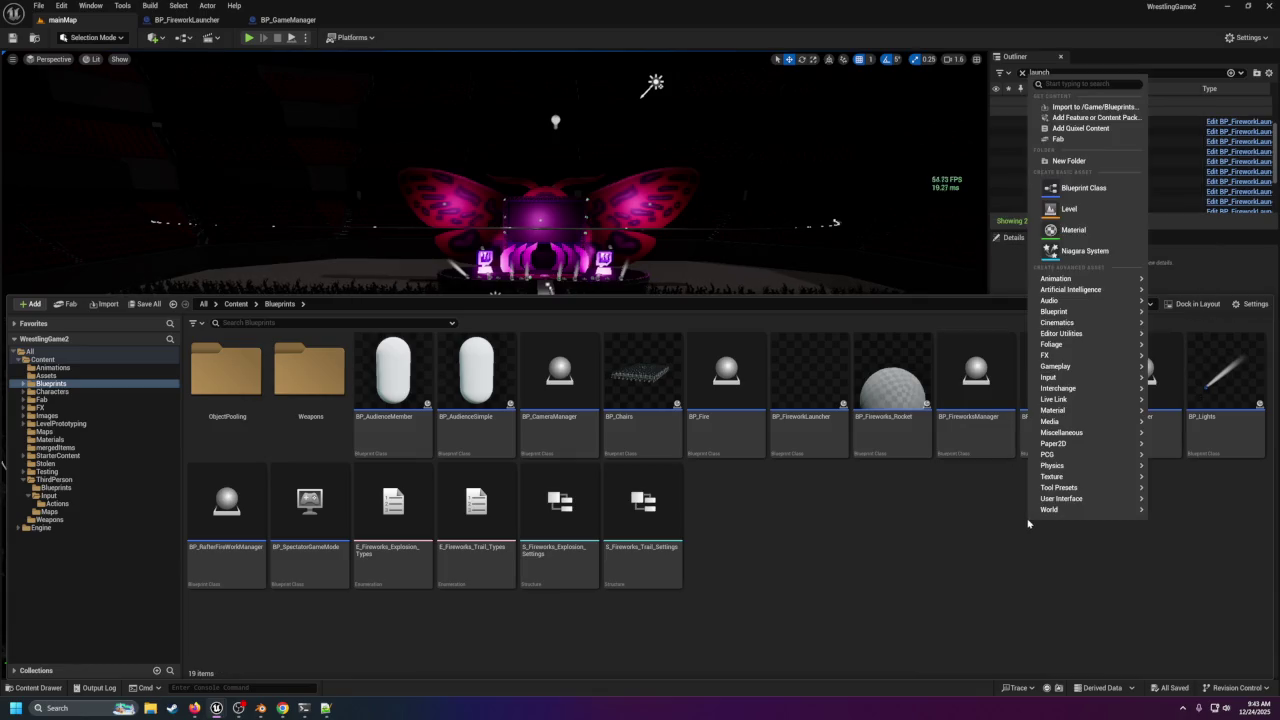
{"action": "mouse_move", "coordinate": [1072, 284]}
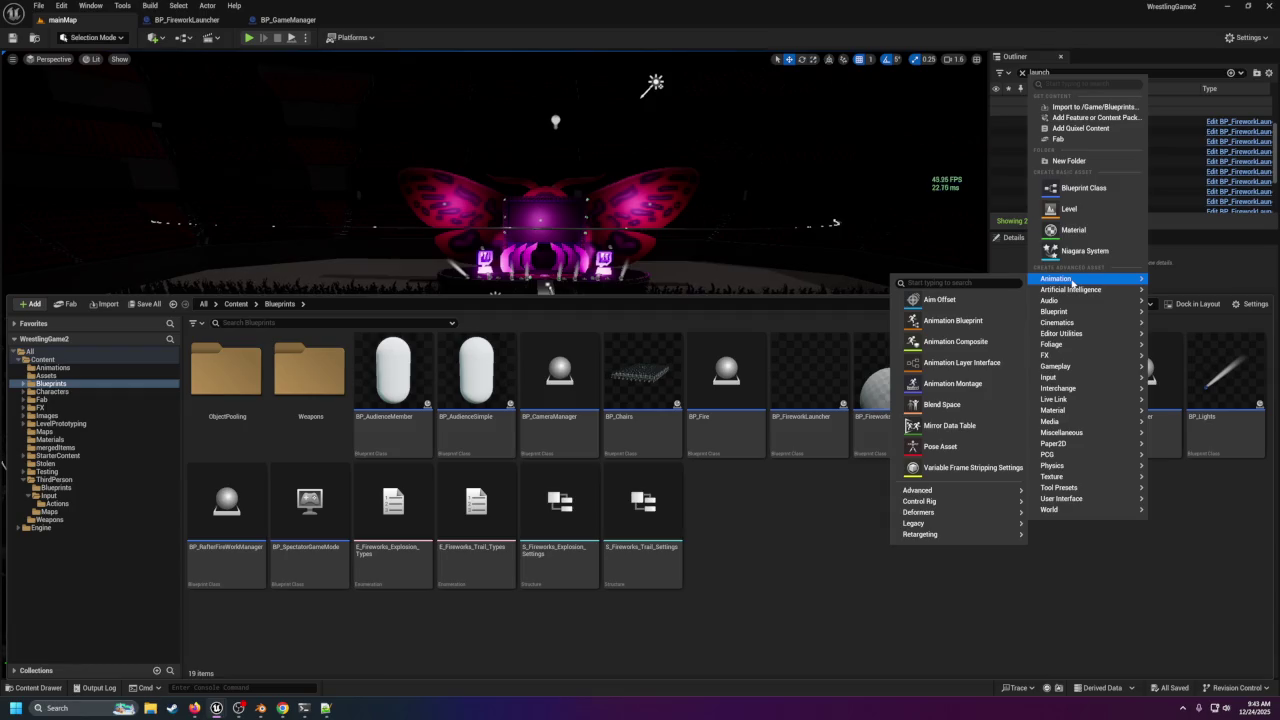
{"action": "left_click", "coordinate": [1083, 188]}
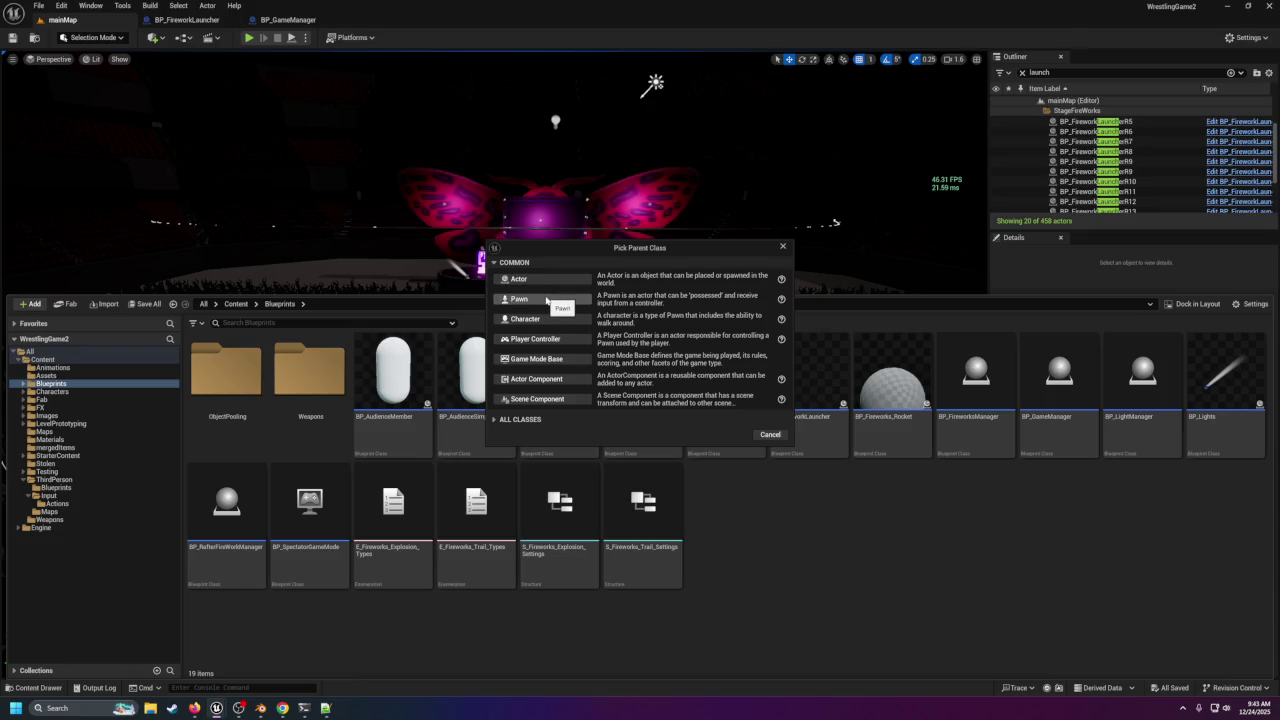
{"action": "left_click", "coordinate": [546, 299]}
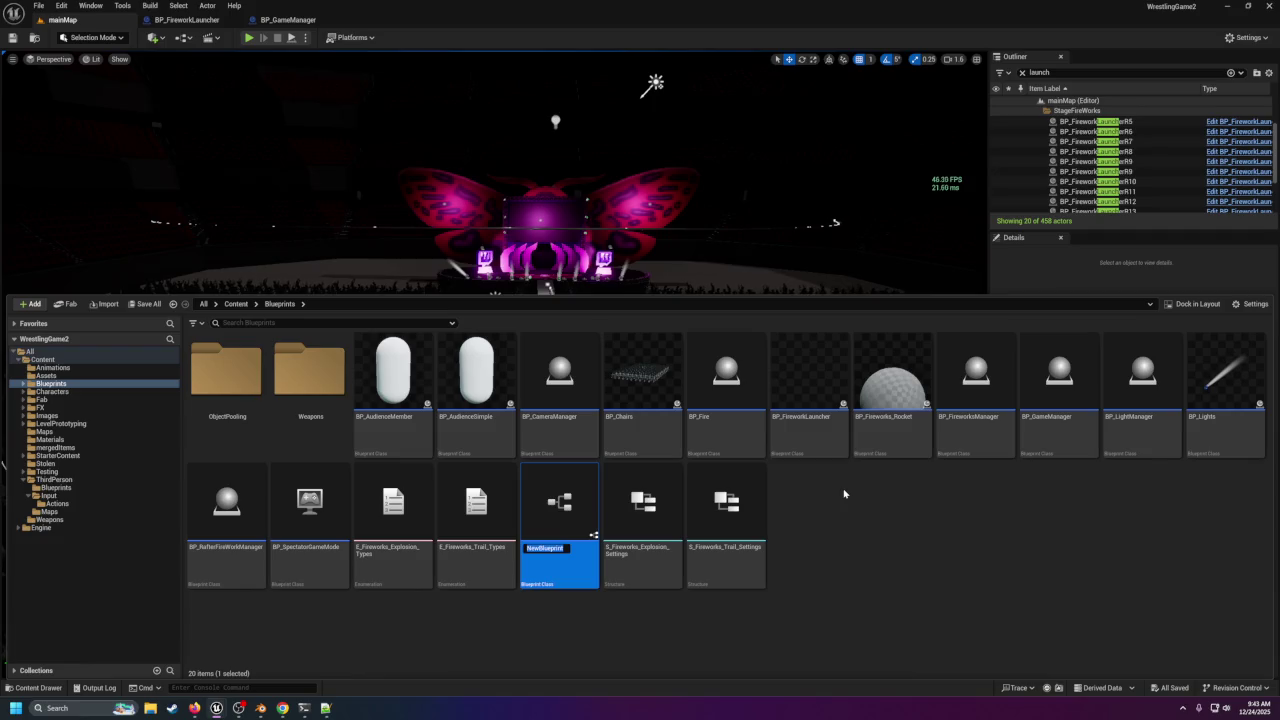
{"action": "type", "text": "BP_"}
{"action": "type", "text": "Comb"}
{"action": "key", "text": "Return"}
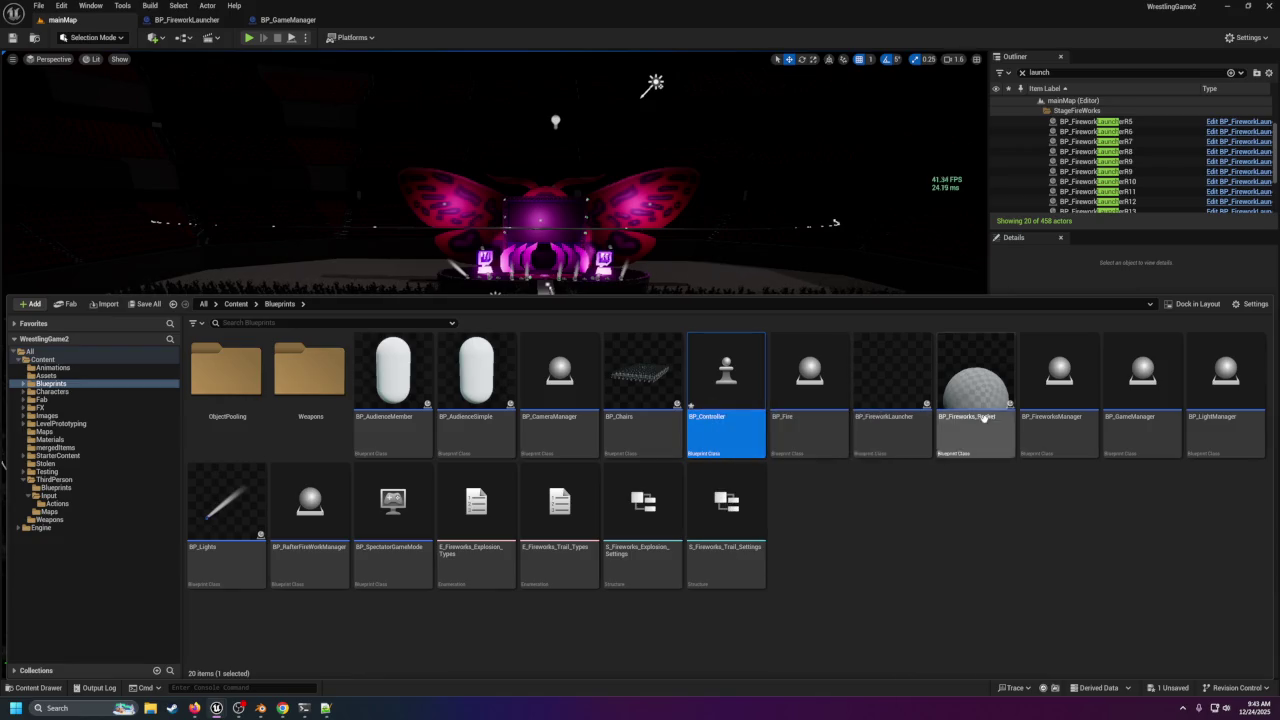
{"action": "double_click", "coordinate": [1138, 398]}
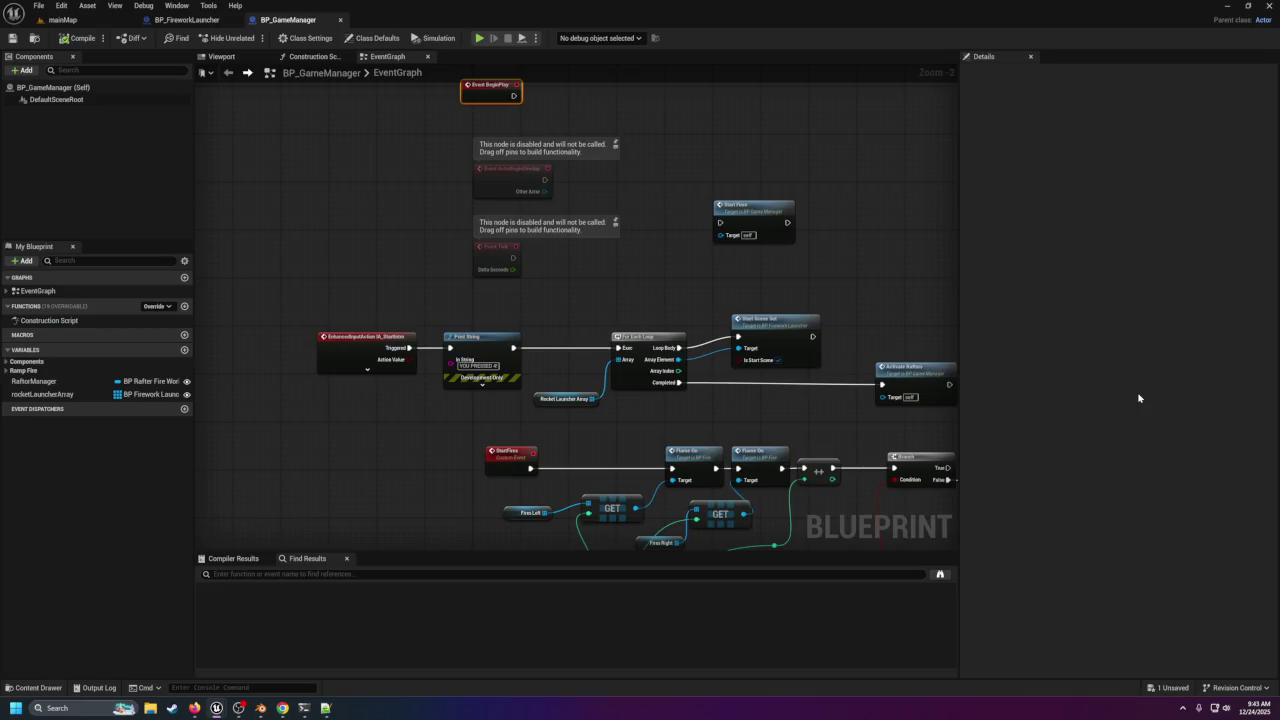
Delete the Enhanced Input Action and Print String nodes from BP_GameManager's graph.
{"action": "left_click_drag", "start_coordinate": [458, 378], "coordinate": [521, 403]}
{"action": "mouse_move", "coordinate": [496, 344]}
{"action": "left_mouse_down"}
{"action": "mouse_move", "coordinate": [575, 385]}
{"action": "mouse_move", "coordinate": [591, 420]}
{"action": "left_mouse_up"}
{"action": "key", "text": "Delete"}
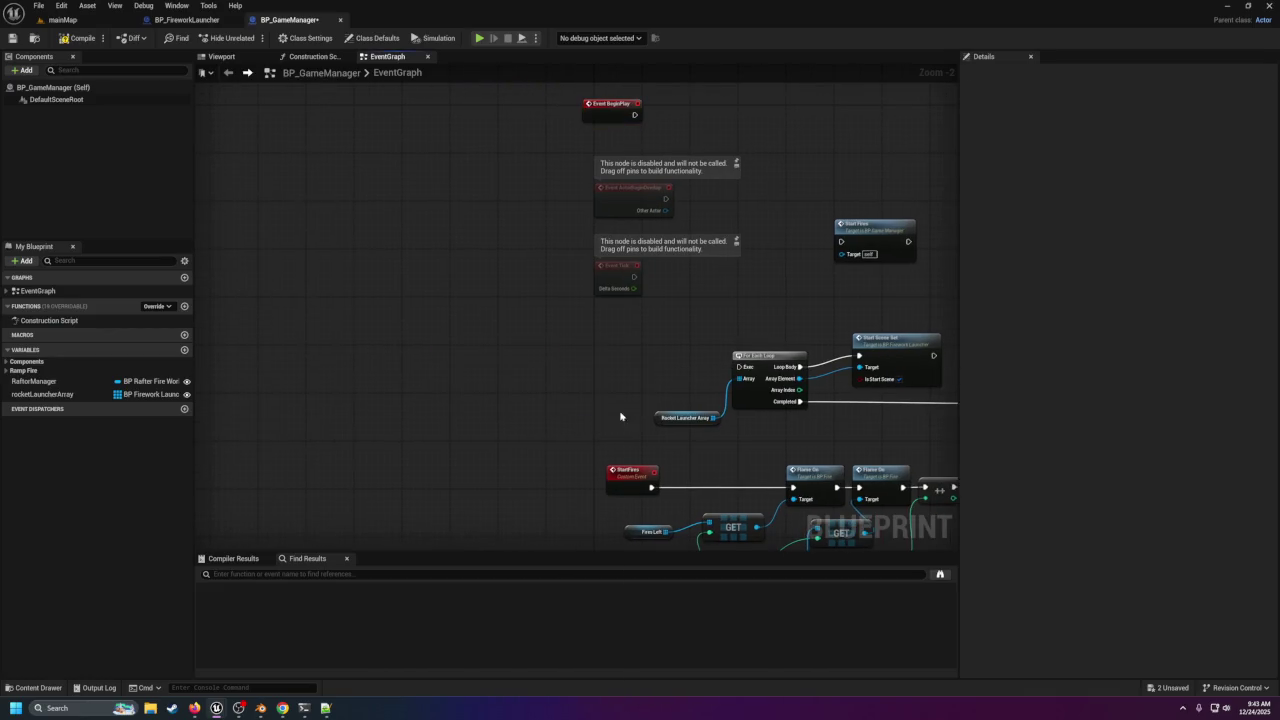
Add a custom event named StartIntro and wire it into the launcher For Each Loop.
{"action": "right_click", "coordinate": [568, 354]}
{"action": "type", "text": "custom e"}
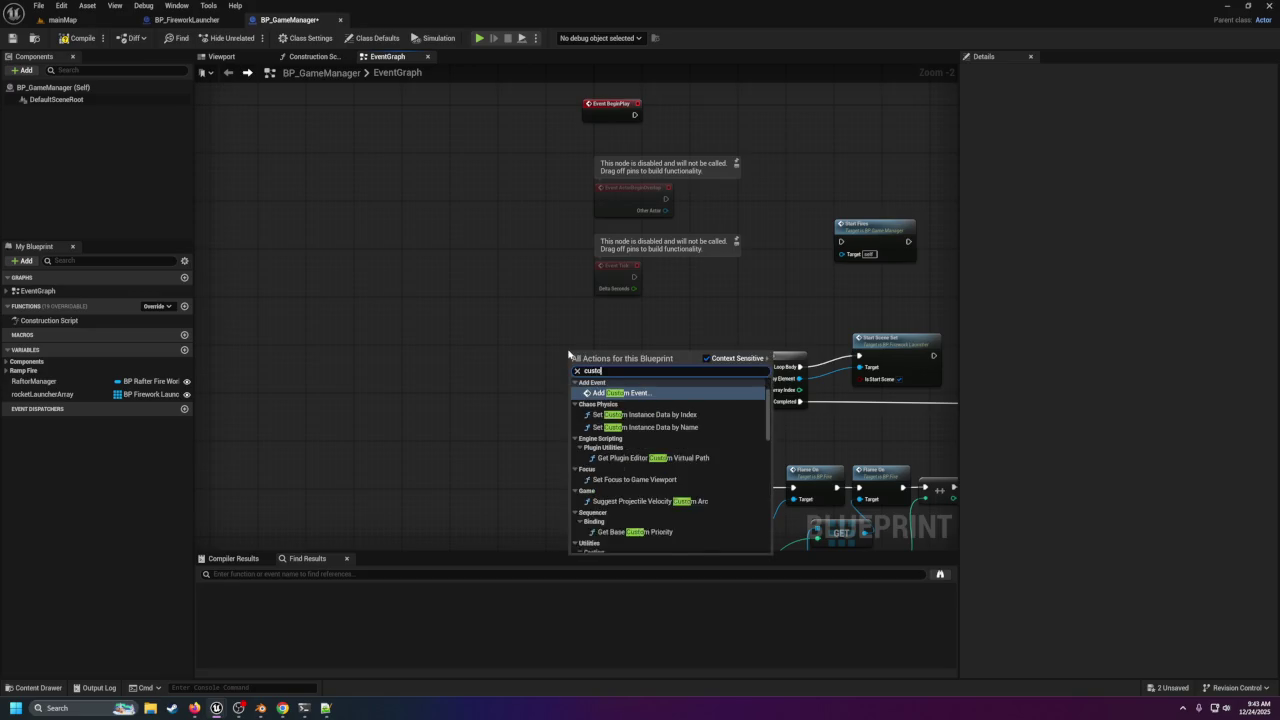
{"action": "key", "text": "Return"}
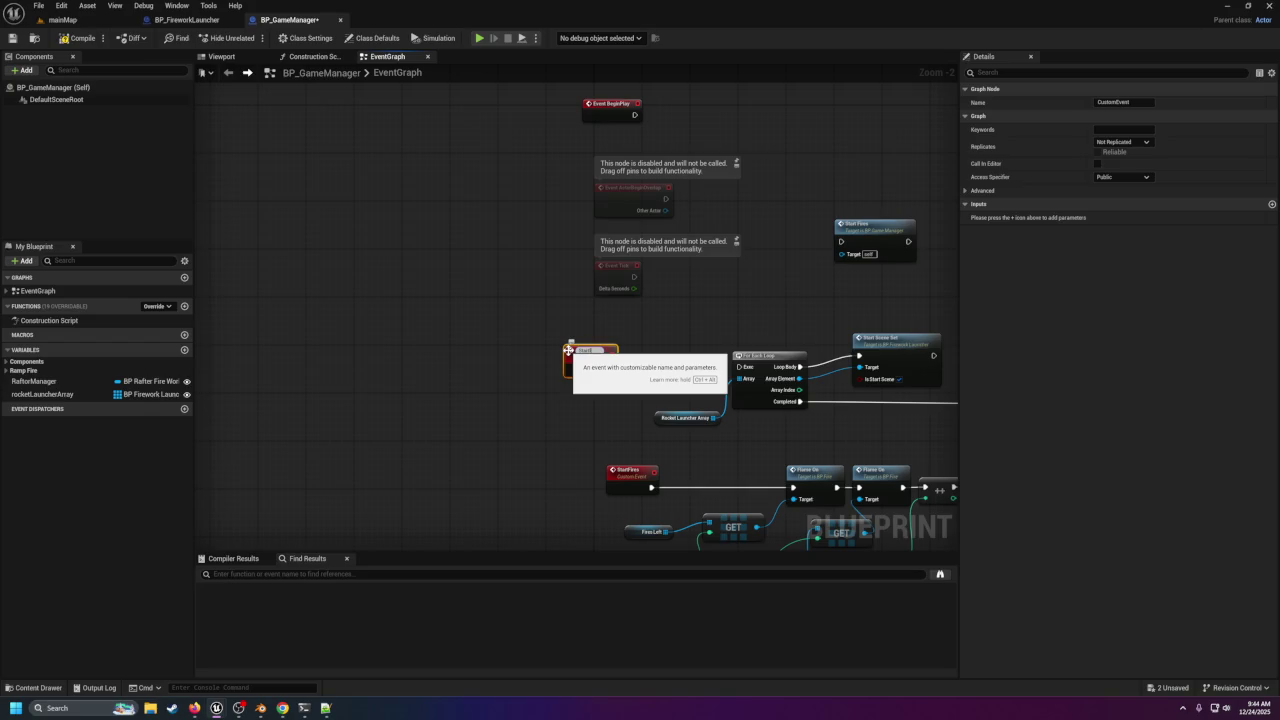
{"action": "key", "text": "Return"}
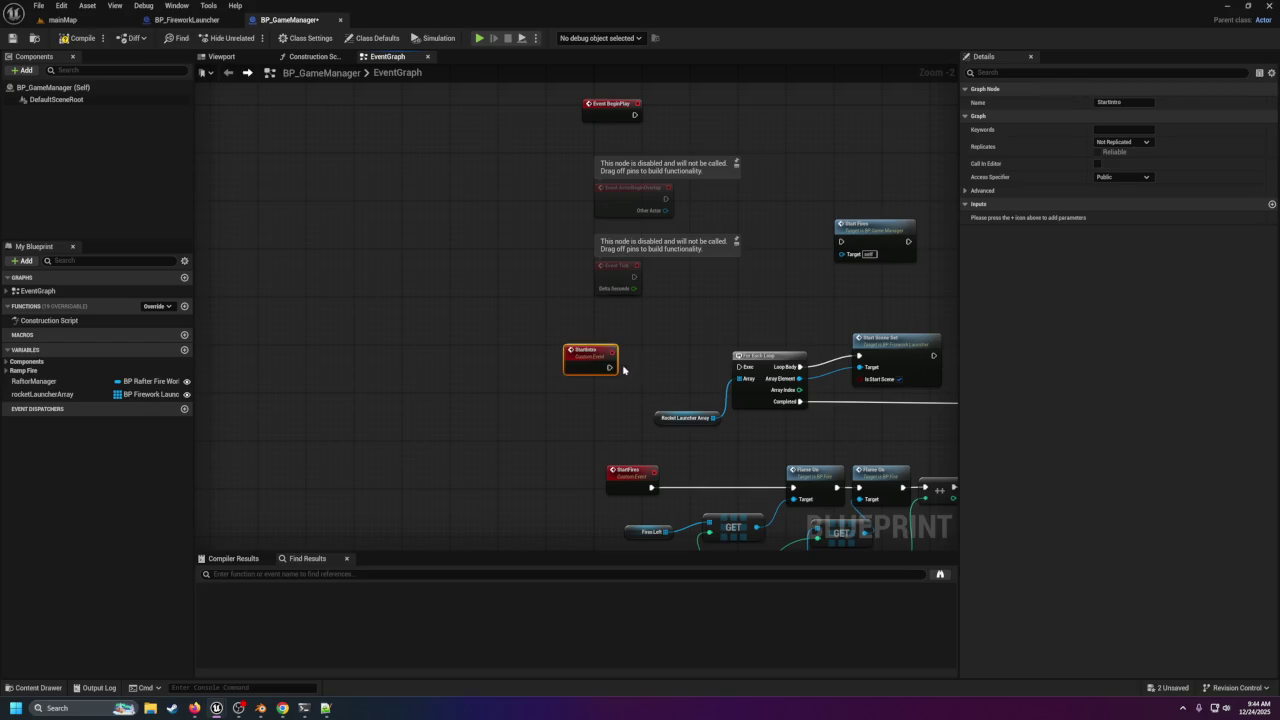
{"action": "mouse_move", "coordinate": [610, 369]}
{"action": "left_mouse_down"}
{"action": "mouse_move", "coordinate": [742, 367]}
{"action": "mouse_move", "coordinate": [730, 368]}
{"action": "left_mouse_up"}
{"action": "left_click", "coordinate": [38, 687]}
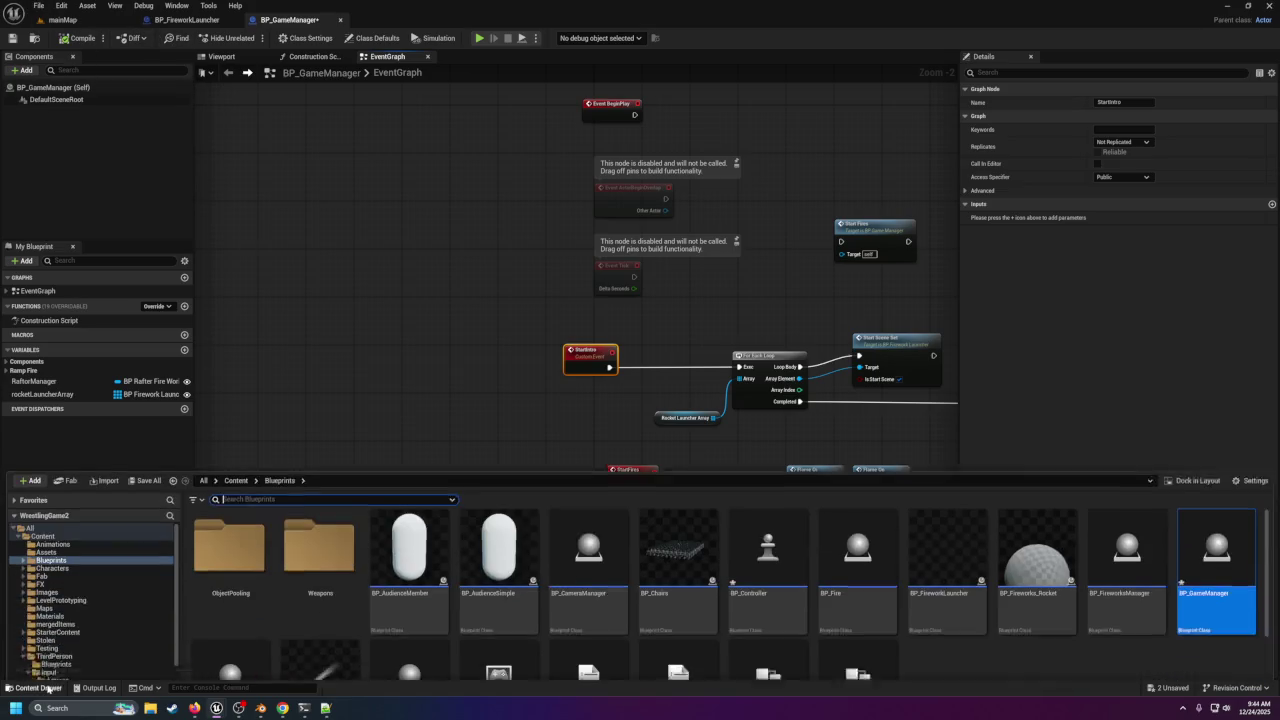
Open BP_Controller from the Blueprints folder, dock it beside BP_GameManager, and show its event graph.
{"action": "scroll", "coordinate": [699, 596], "scroll_direction": "down", "scroll_amount": 1}
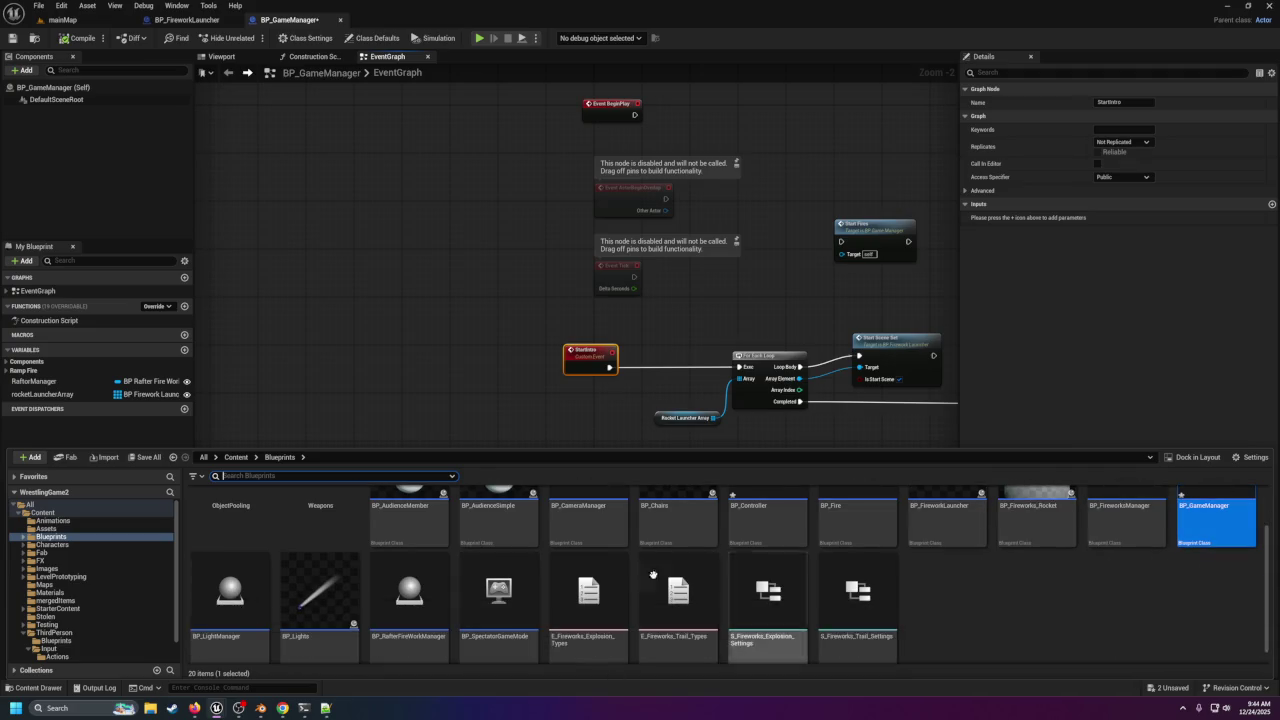
{"action": "scroll", "coordinate": [699, 596], "scroll_direction": "up", "scroll_amount": 1}
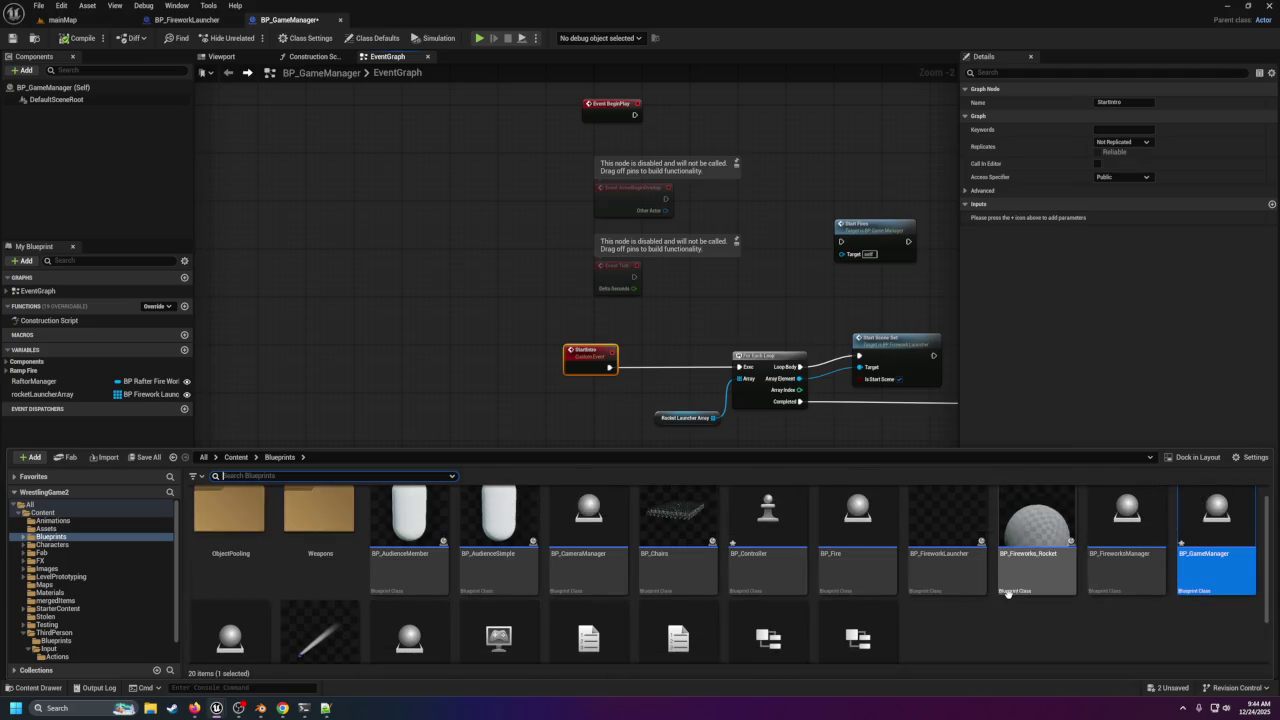
{"action": "scroll", "coordinate": [785, 586], "scroll_direction": "down", "scroll_amount": 1}
{"action": "double_click", "coordinate": [767, 540]}
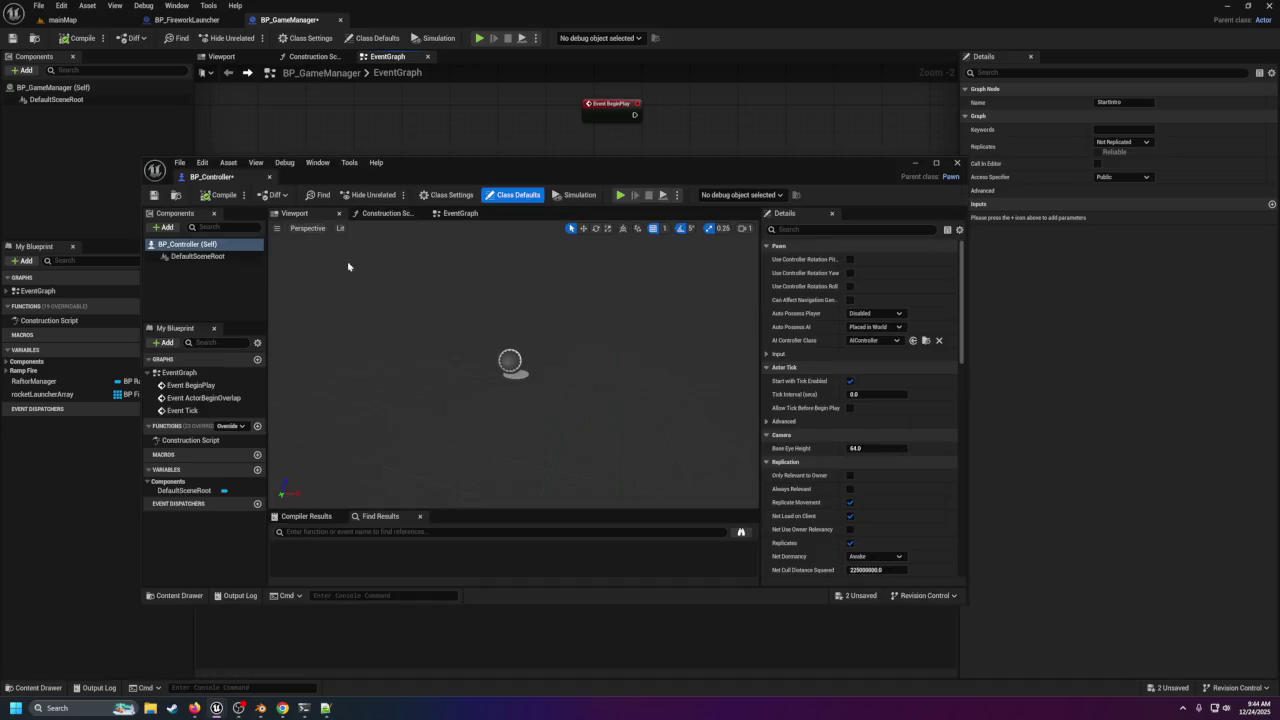
{"action": "left_click_drag", "start_coordinate": [211, 176], "coordinate": [290, 20]}
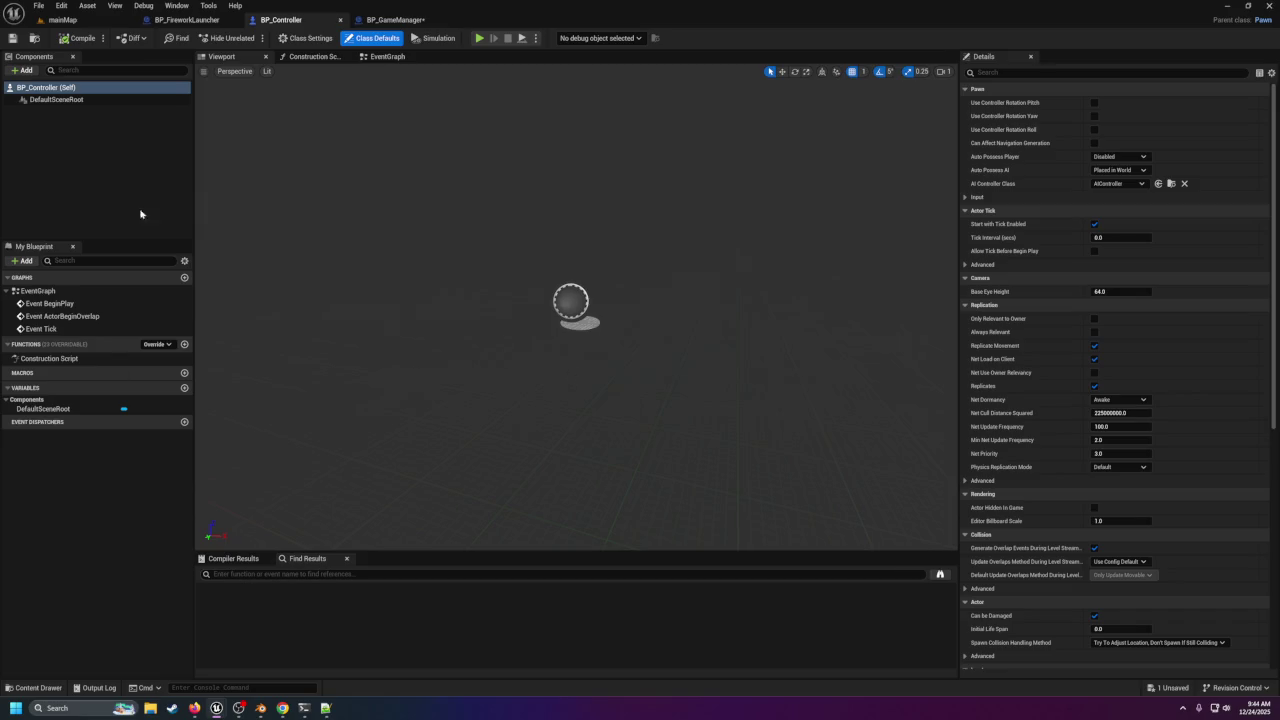
{"action": "left_click", "coordinate": [390, 57]}
Paste the IA_StartIntro event and Print String nodes below Event Tick in BP_Controller.
{"action": "left_click_drag", "start_coordinate": [521, 444], "coordinate": [545, 222]}
{"action": "right_click", "coordinate": [552, 320]}
{"action": "left_click", "coordinate": [520, 294]}
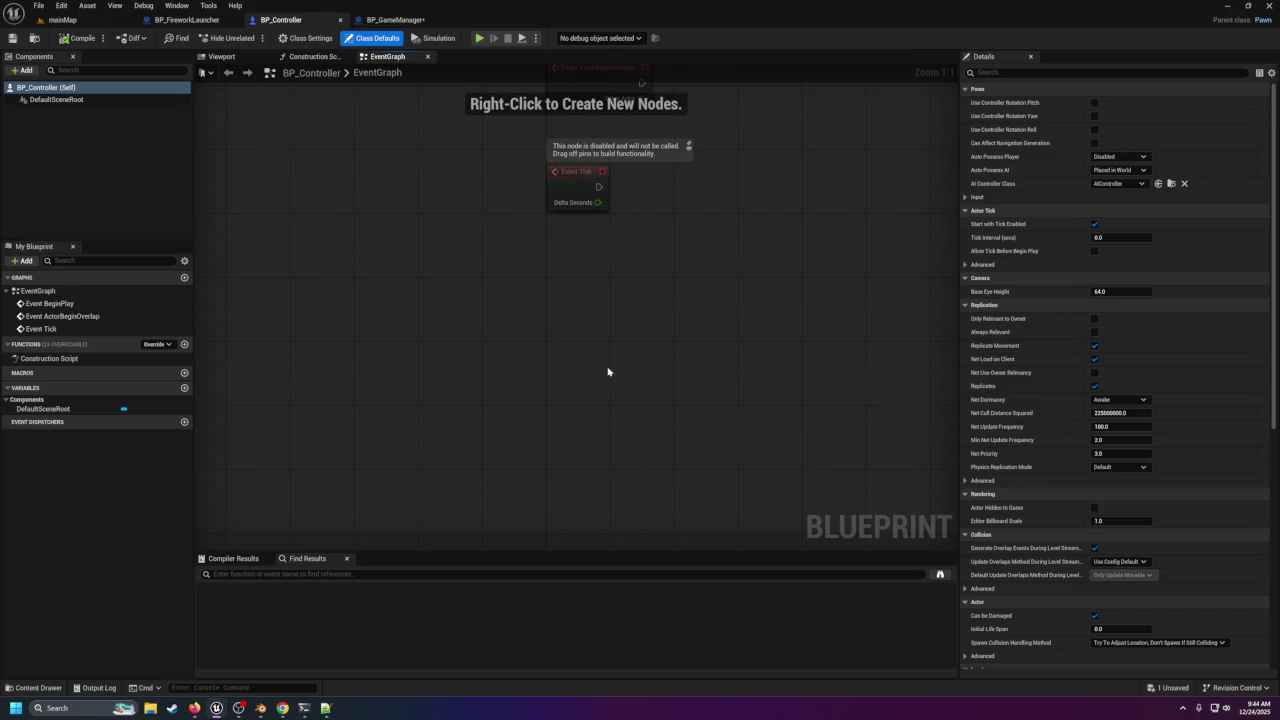
{"action": "key", "text": "ctrl+v"}
{"action": "left_click_drag", "start_coordinate": [607, 371], "coordinate": [638, 362]}
{"action": "left_click", "coordinate": [266, 232]}
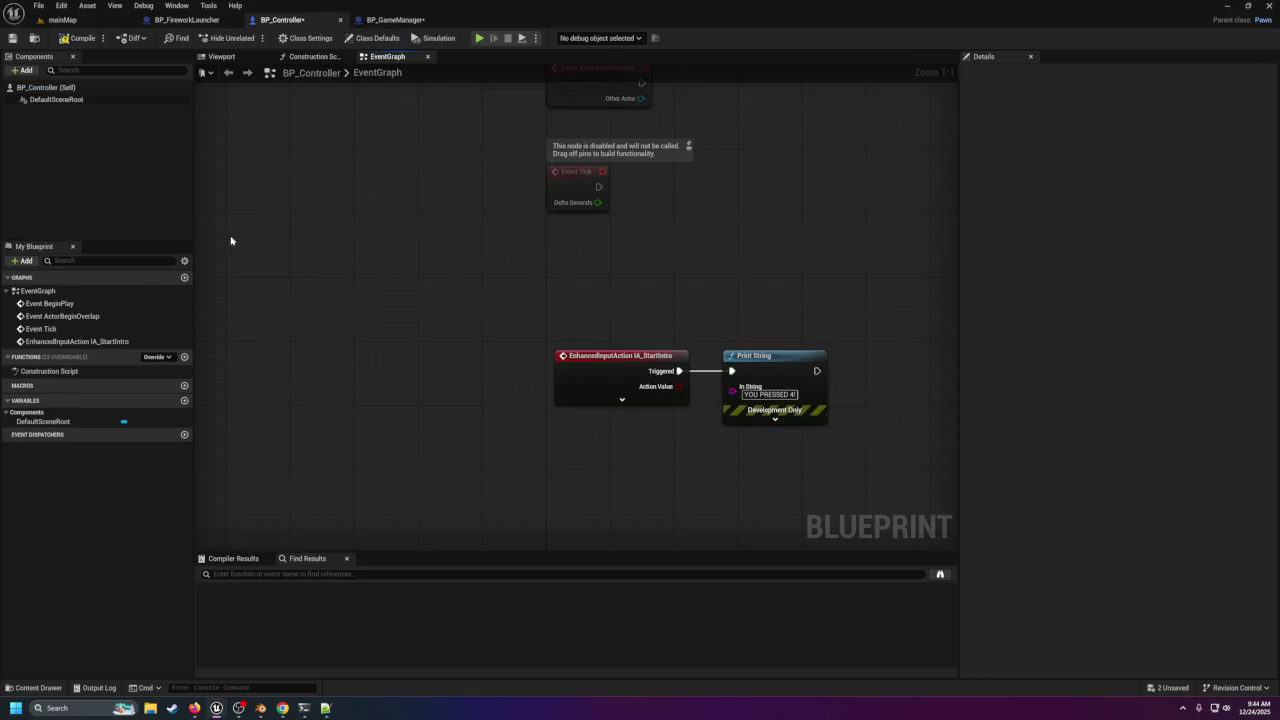
Add a gameManager variable of type BP Game Manager, Instance Editable and Expose on Spawn.
{"action": "left_click", "coordinate": [184, 400]}
{"action": "type", "text": "gameManage"}
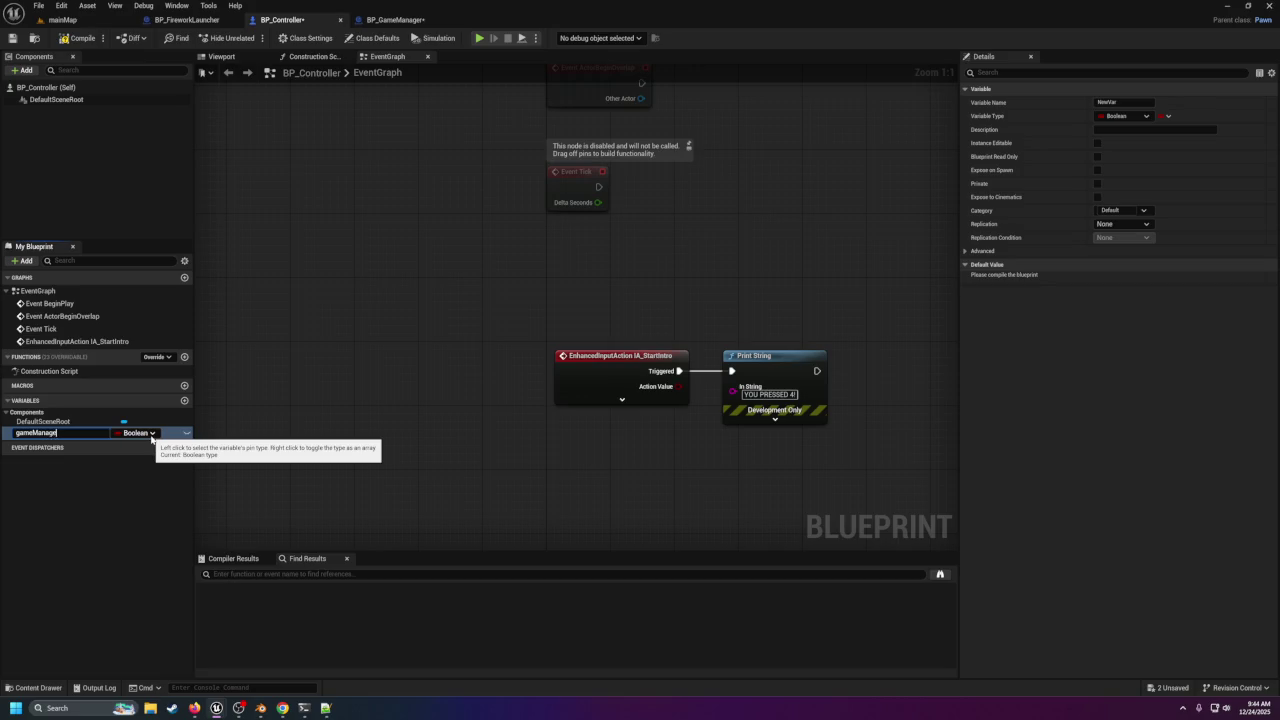
{"action": "type", "text": "r"}
{"action": "key", "text": "Return"}
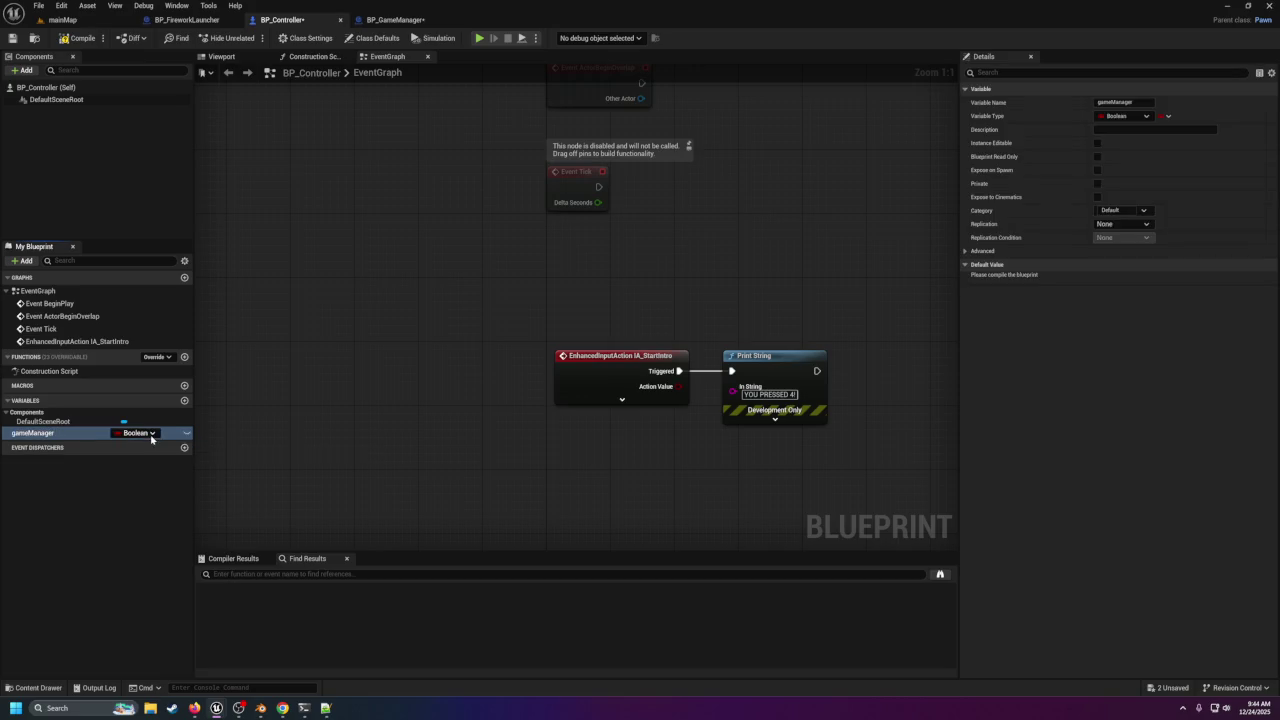
{"action": "left_click", "coordinate": [152, 436]}
{"action": "type", "text": "bp"}
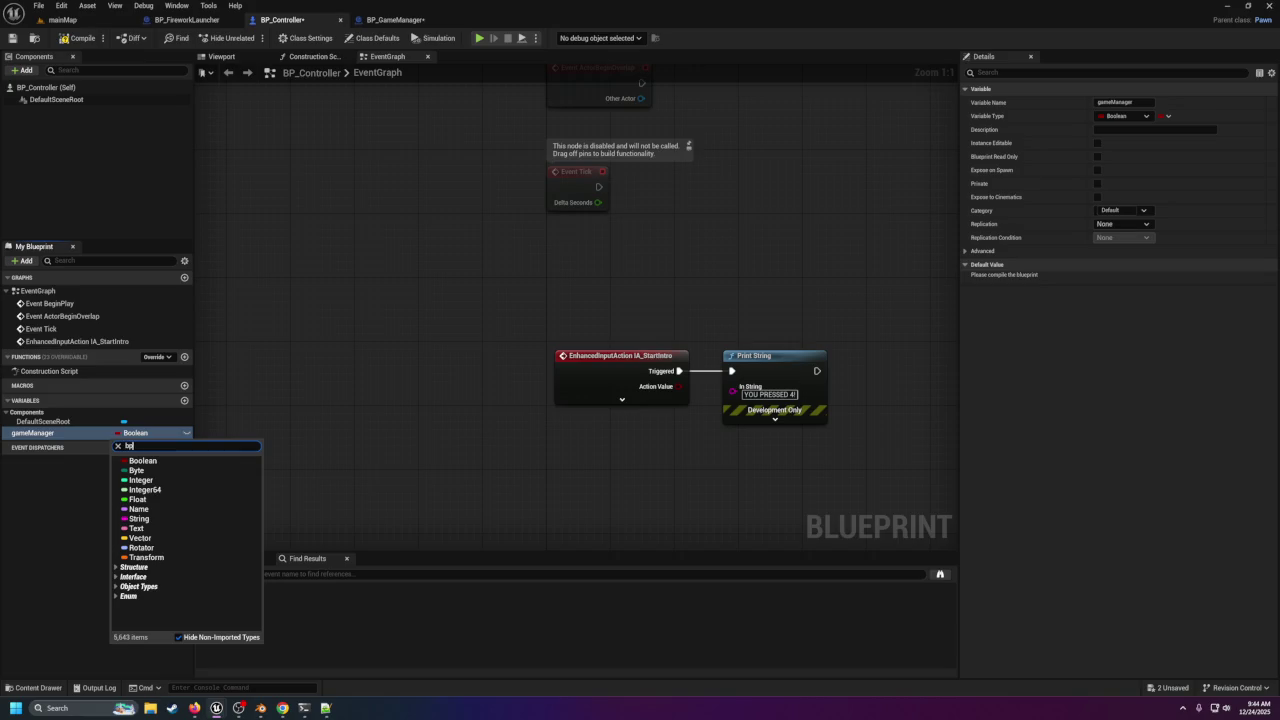
{"action": "type", "text": "_game"}
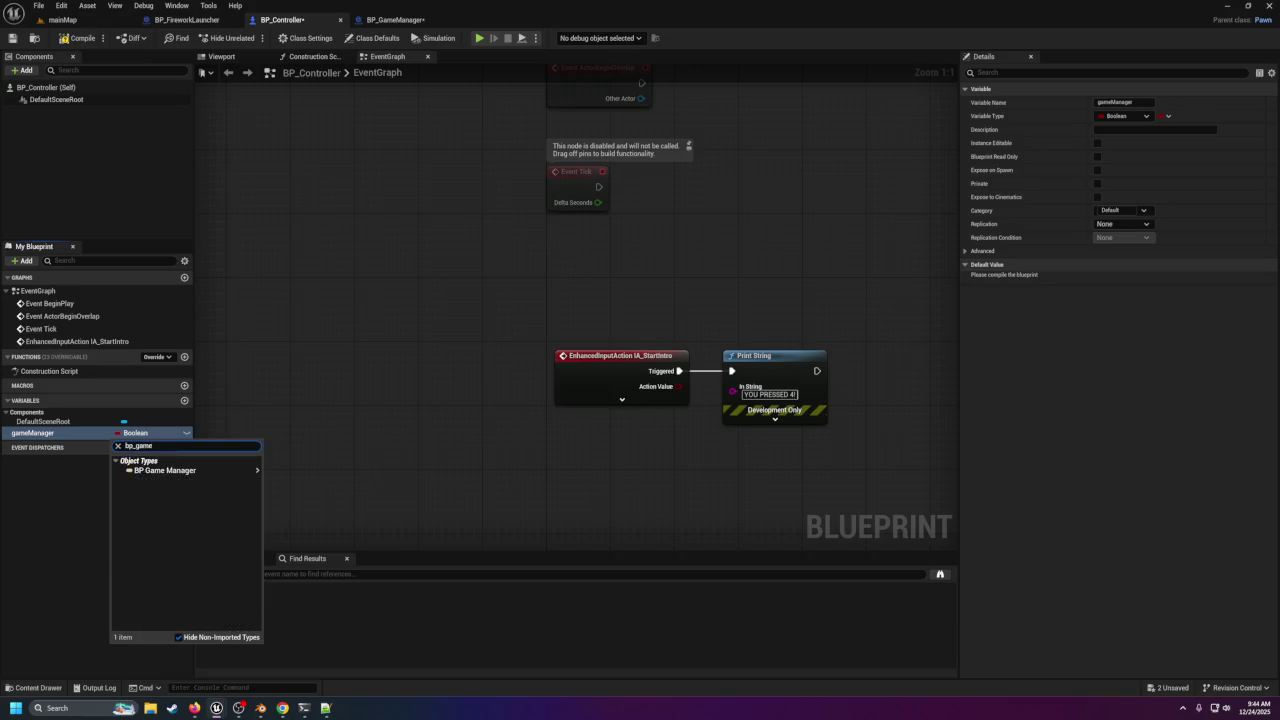
{"action": "mouse_move", "coordinate": [168, 474]}
{"action": "left_click", "coordinate": [314, 476]}
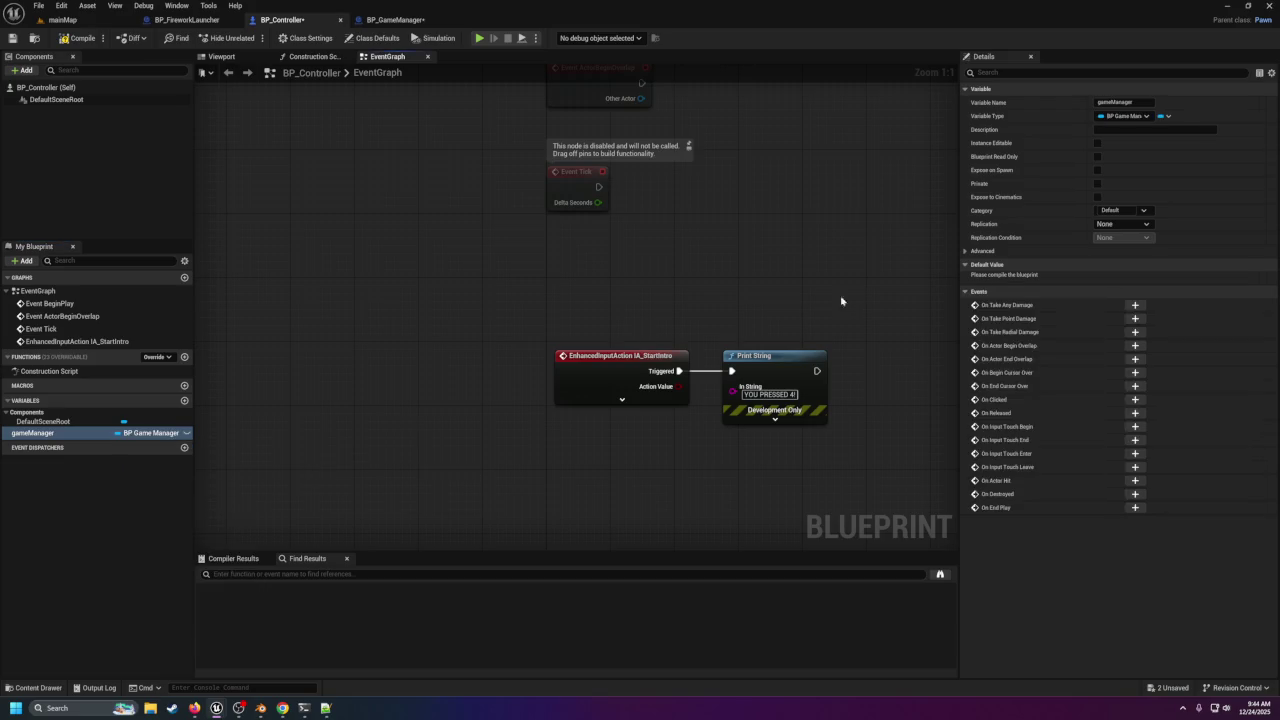
{"action": "left_click", "coordinate": [1097, 143]}
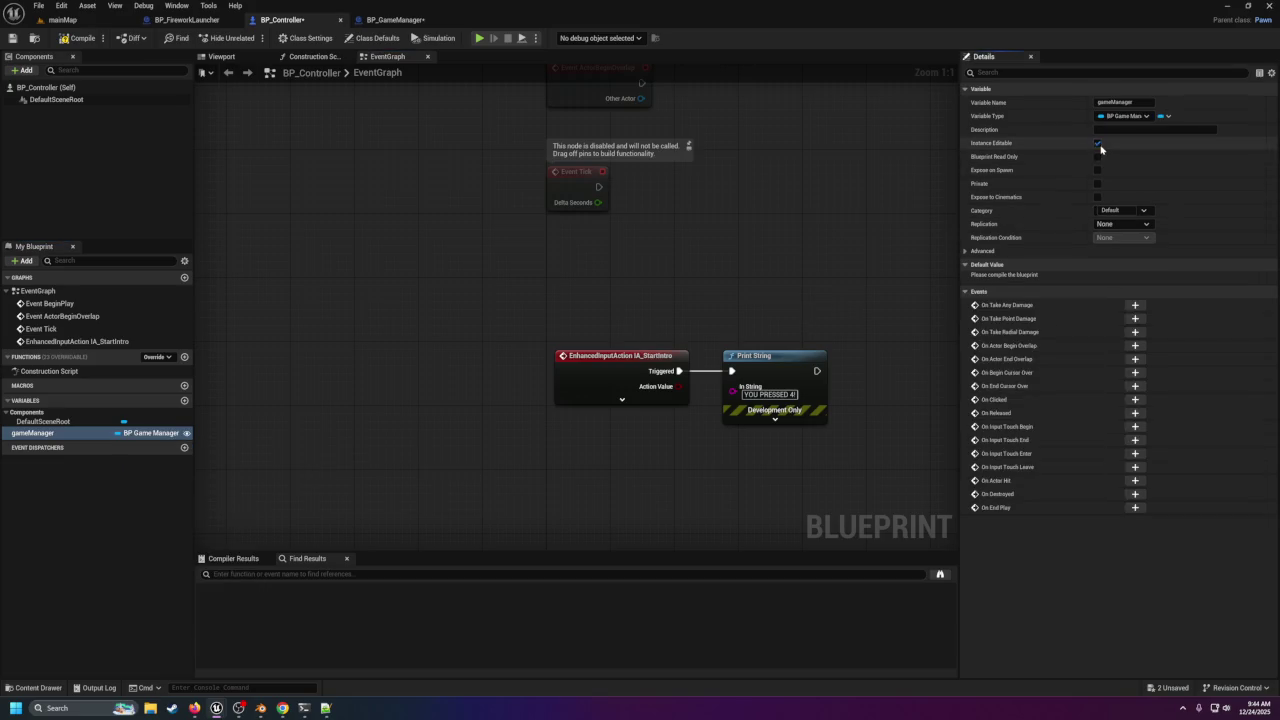
{"action": "left_click", "coordinate": [1097, 170]}
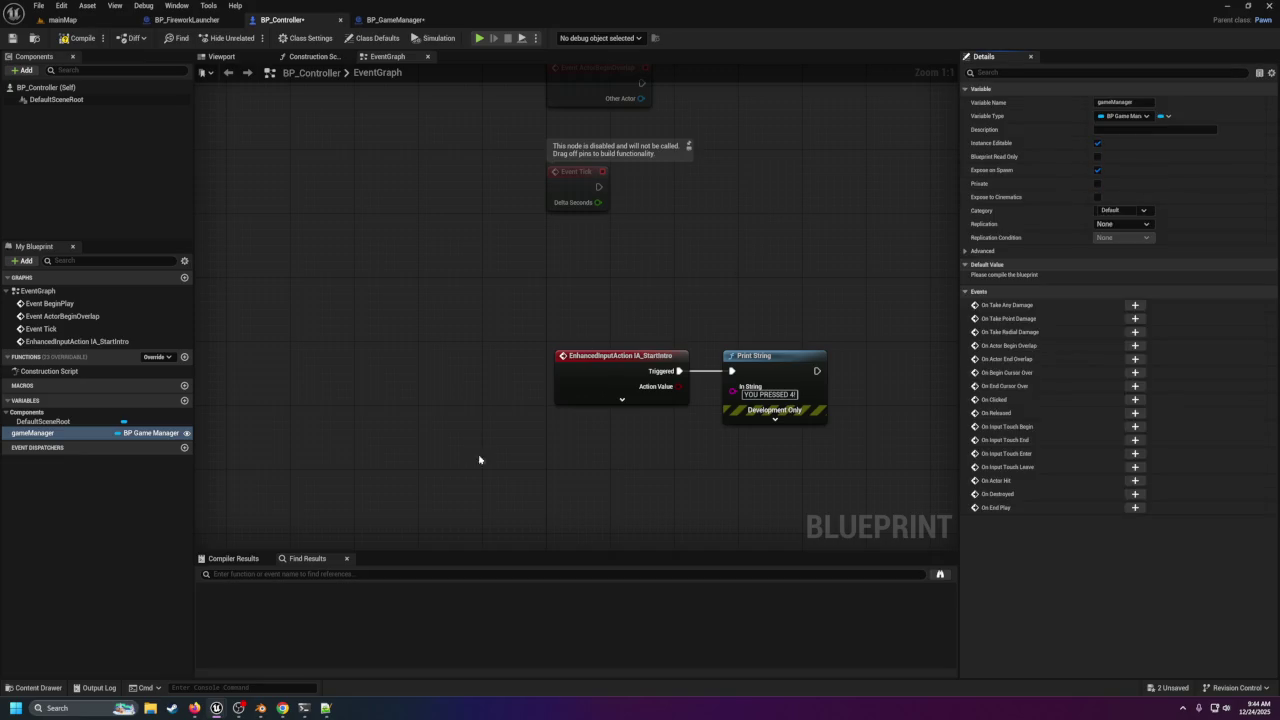
{"action": "left_click", "coordinate": [148, 494]}
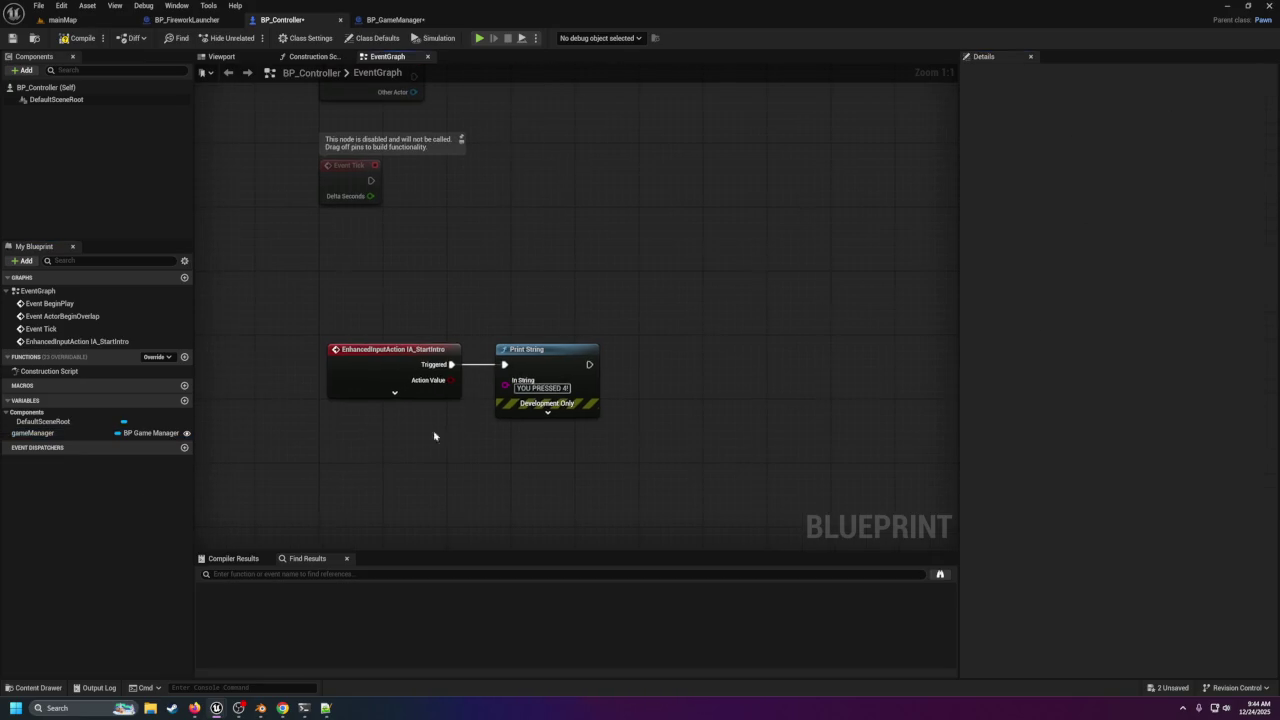
{"action": "left_click_drag", "start_coordinate": [531, 371], "coordinate": [585, 372]}
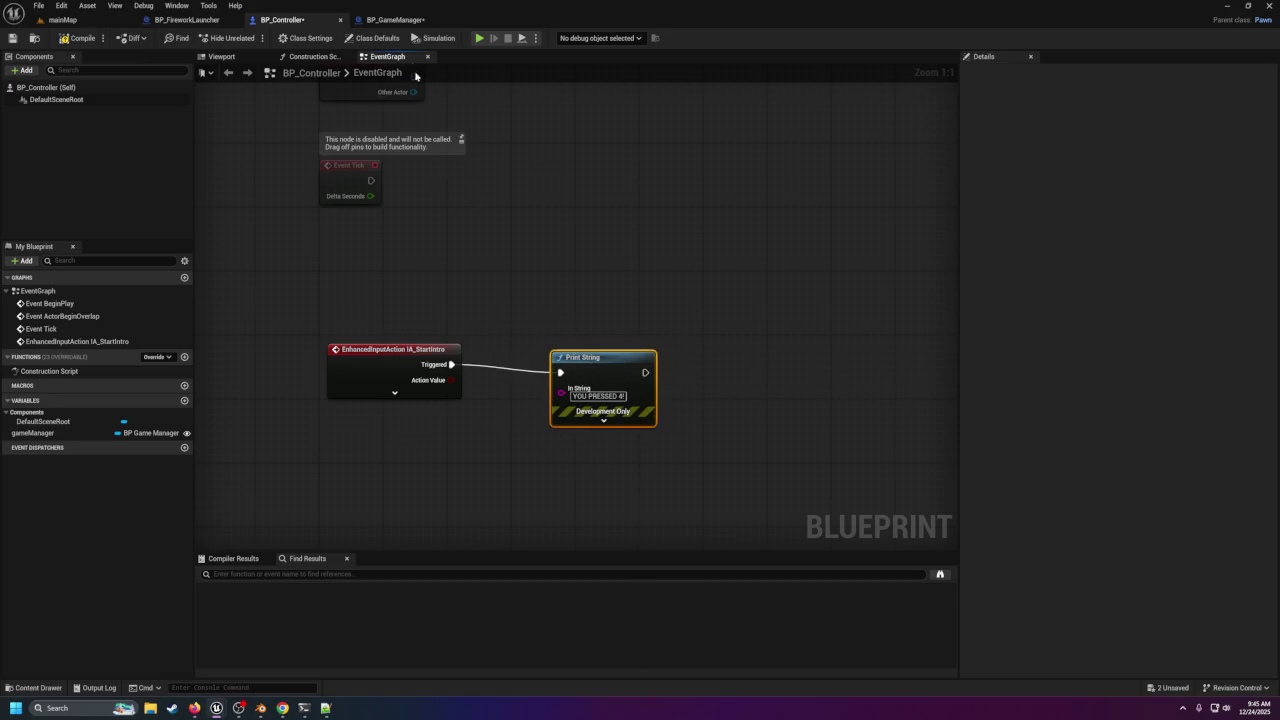
{"action": "left_click", "coordinate": [393, 20]}
{"action": "left_click", "coordinate": [282, 20]}
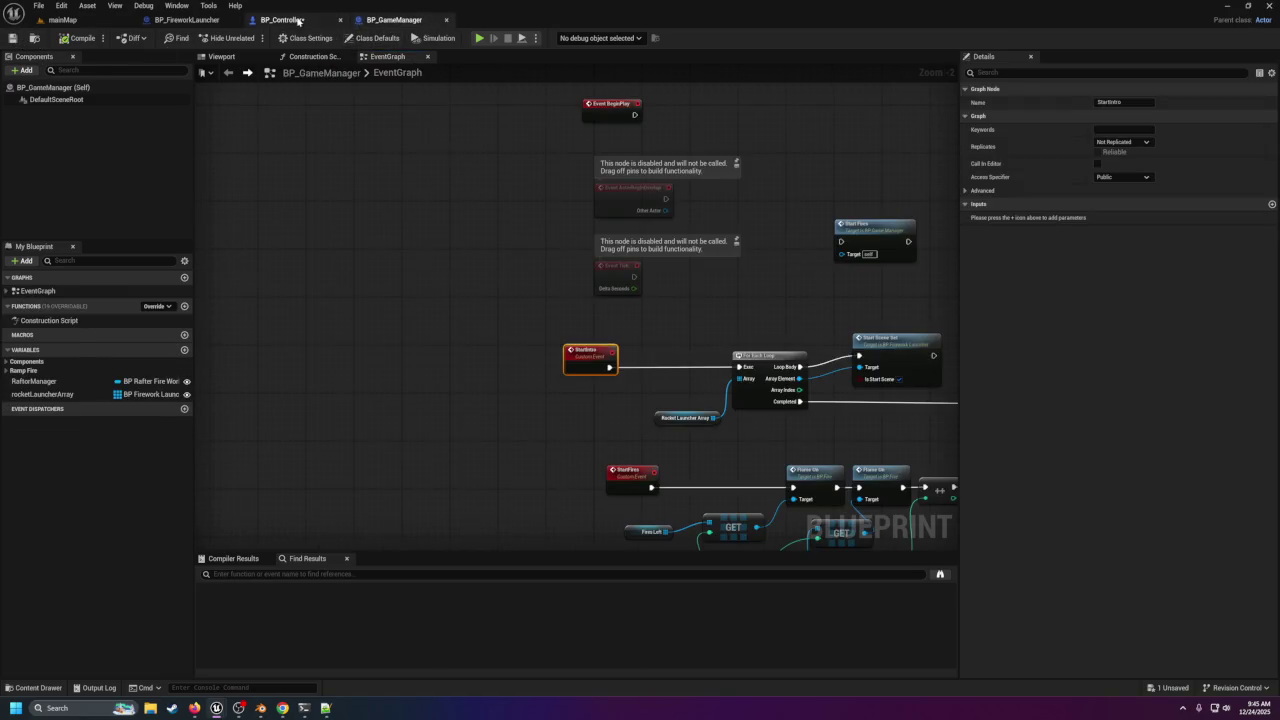
Place a BP_Controller actor at the front of the arena in mainMap.
{"action": "left_click", "coordinate": [60, 20]}
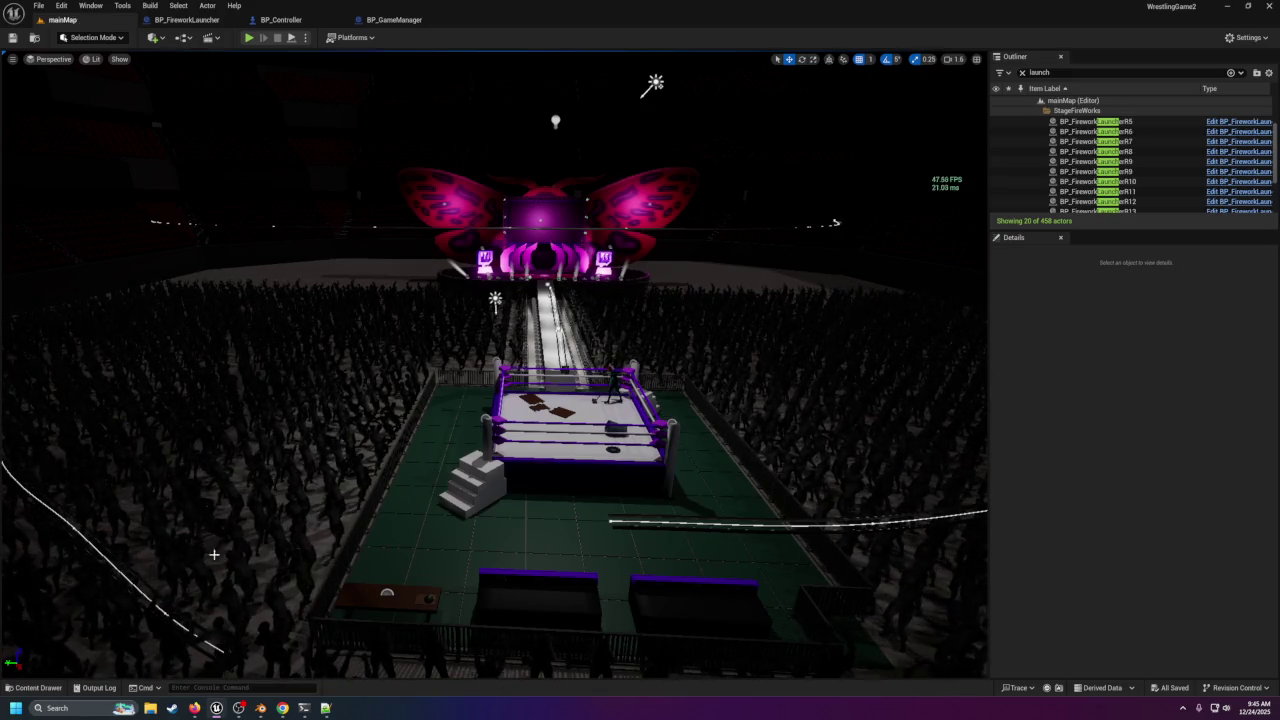
{"action": "left_click", "coordinate": [32, 687]}
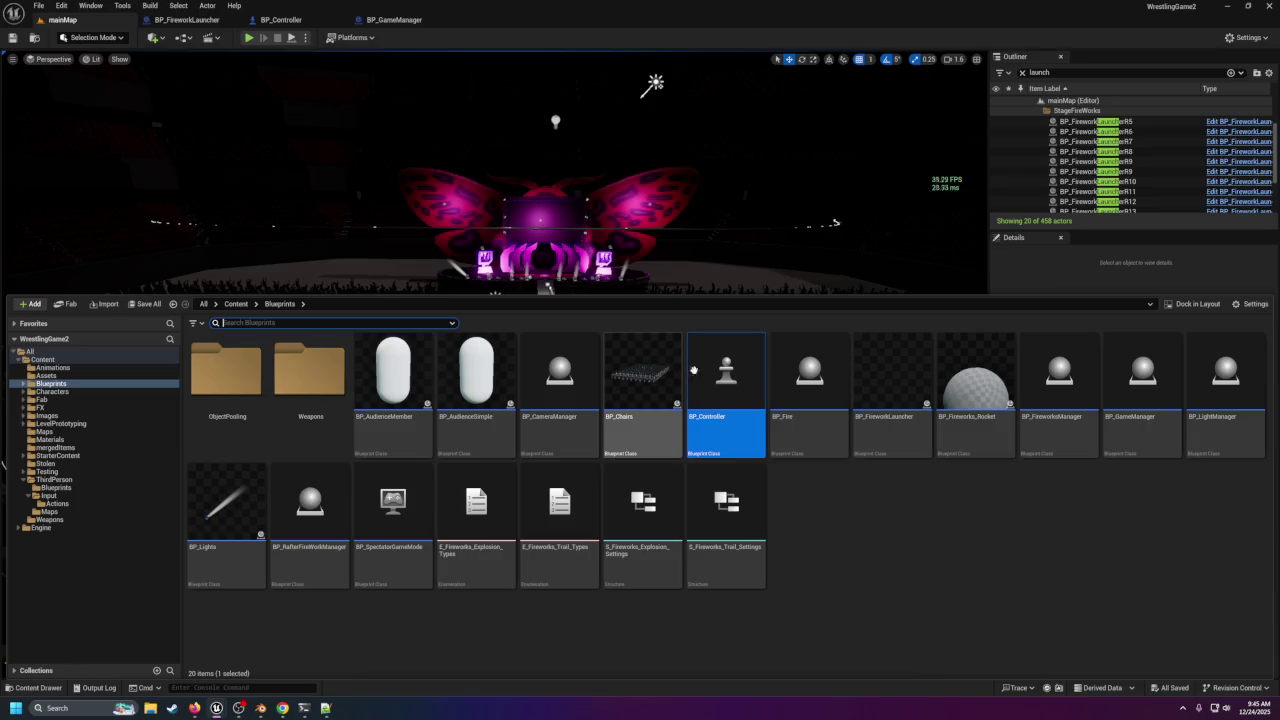
{"action": "left_click", "coordinate": [695, 271]}
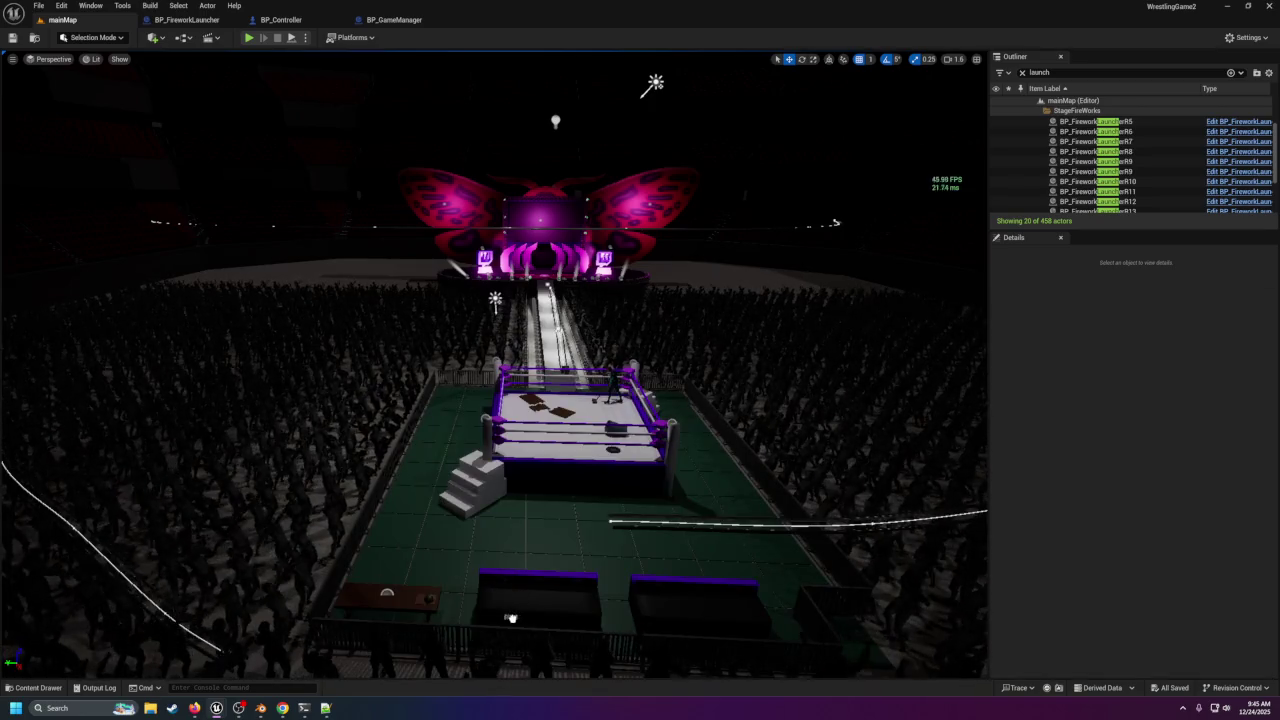
{"action": "left_click_drag", "start_coordinate": [509, 626], "coordinate": [509, 626]}
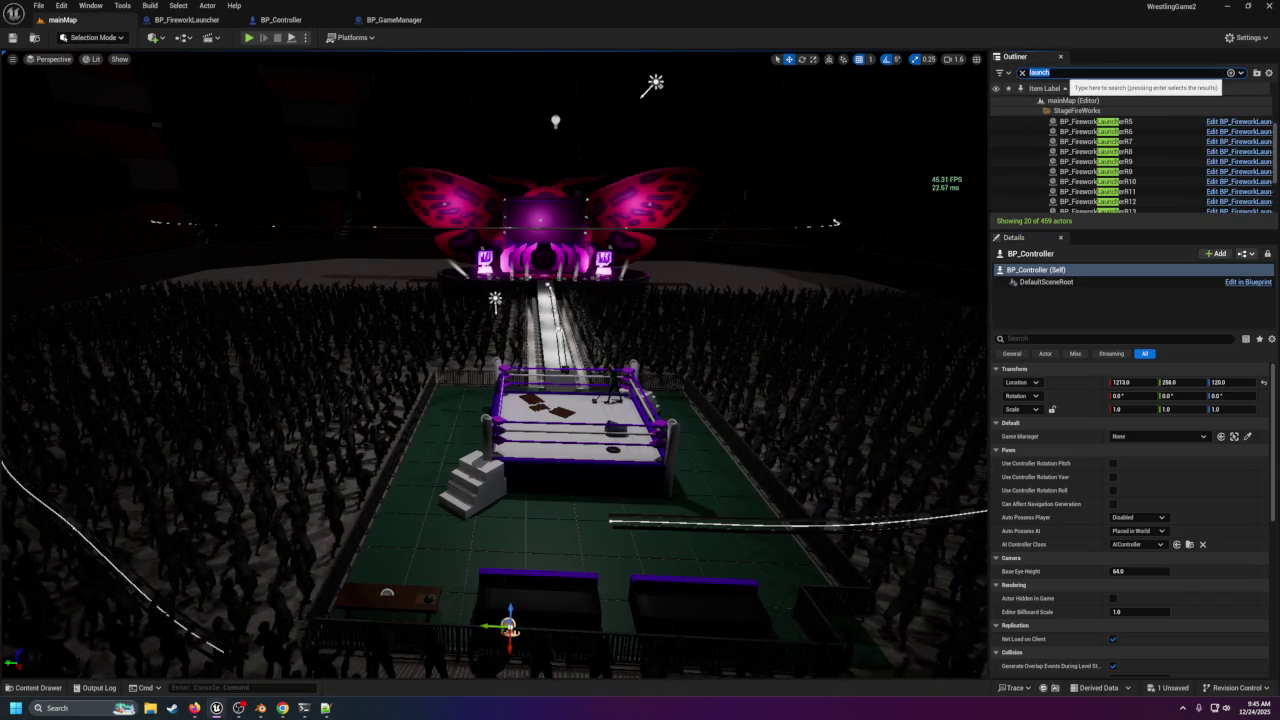
Set the placed BP_Controller's Game Manager property to the BP_GameManager actor.
{"action": "type", "text": "manag"}
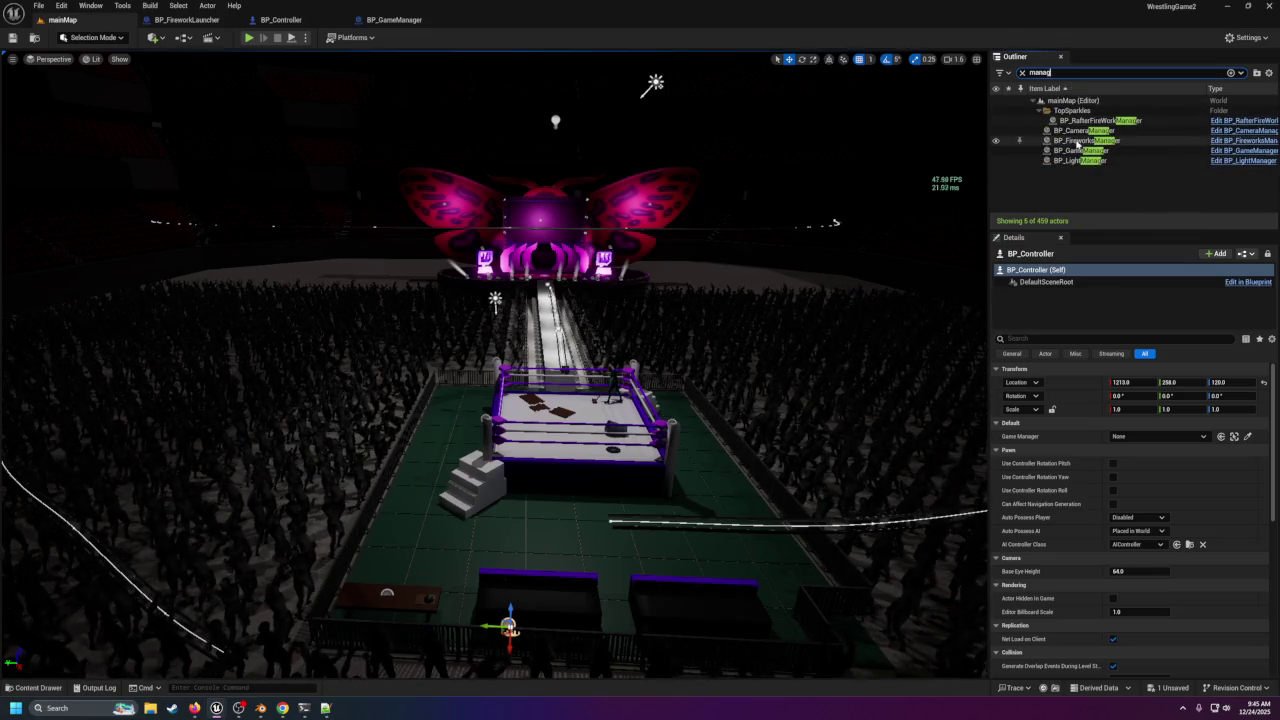
{"action": "left_click", "coordinate": [1077, 152]}
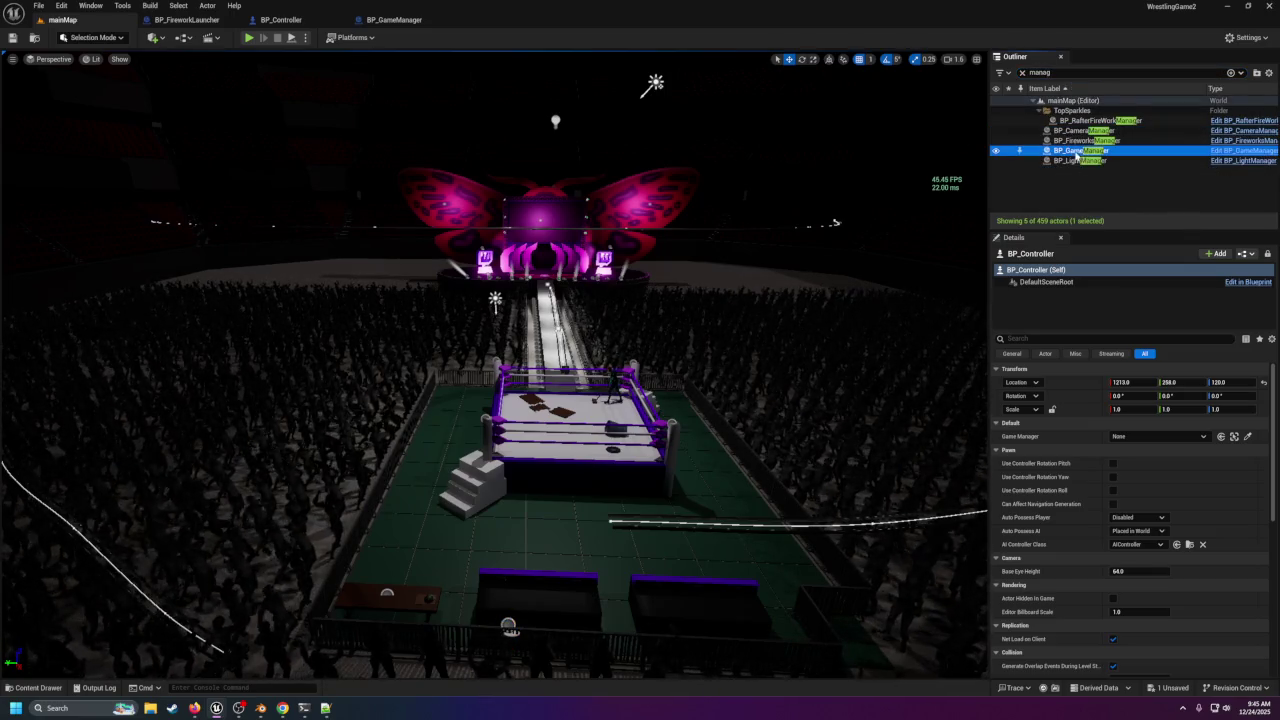
{"action": "left_click", "coordinate": [1220, 436]}
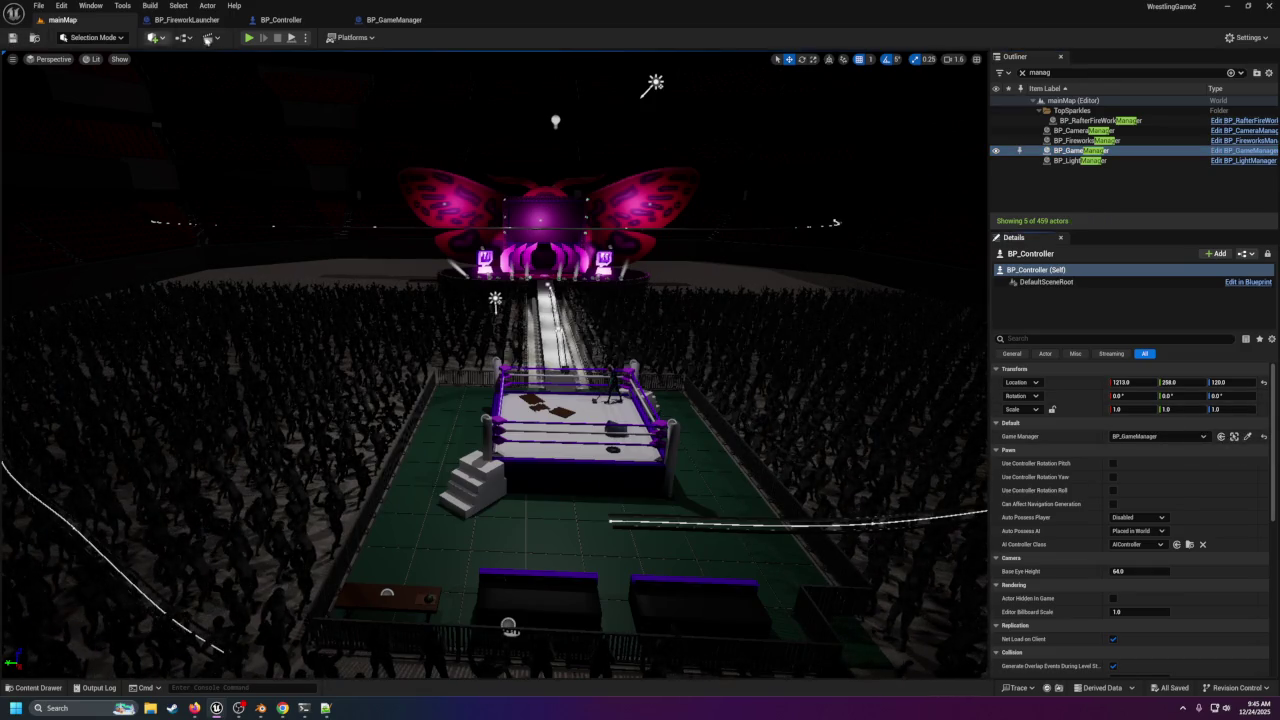
{"action": "left_click", "coordinate": [383, 21]}
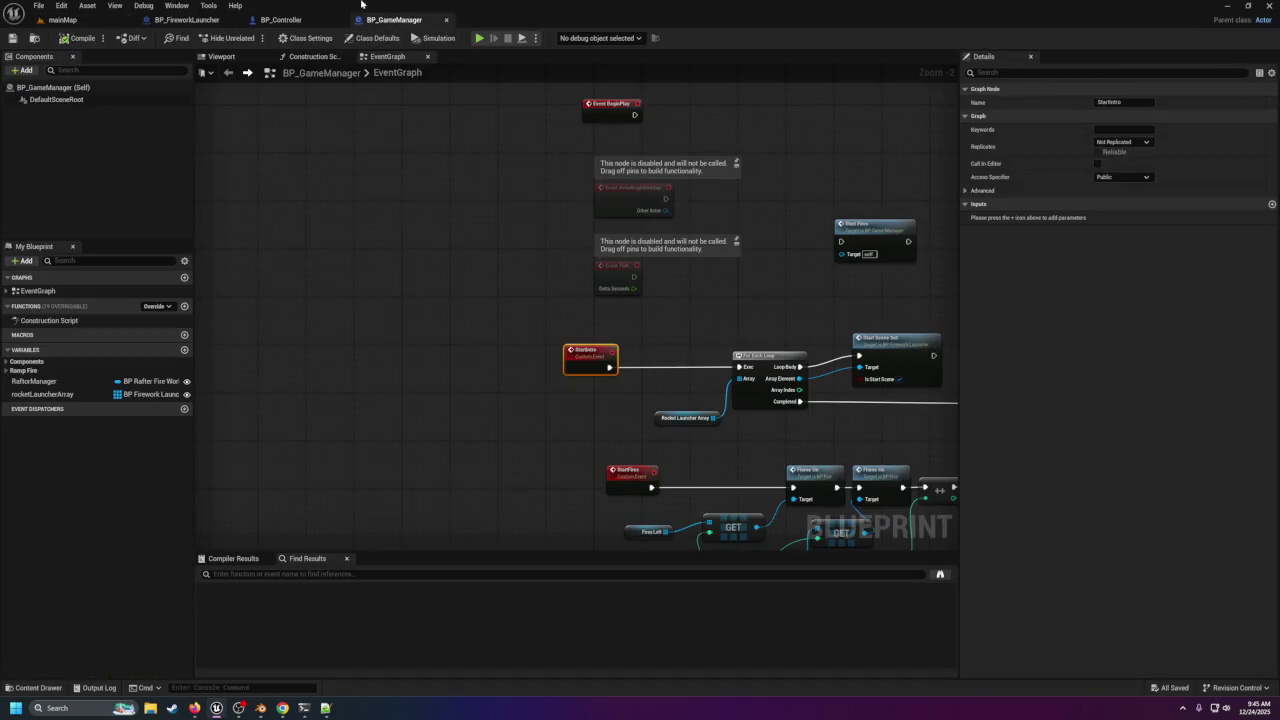
Paste a Start Intro call on gameManager after Print String, compile and save, then play-test mainMap.
{"action": "left_click", "coordinate": [280, 21]}
{"action": "mouse_move", "coordinate": [601, 372]}
{"action": "left_mouse_down"}
{"action": "mouse_move", "coordinate": [637, 356]}
{"action": "mouse_move", "coordinate": [532, 364]}
{"action": "left_mouse_up"}
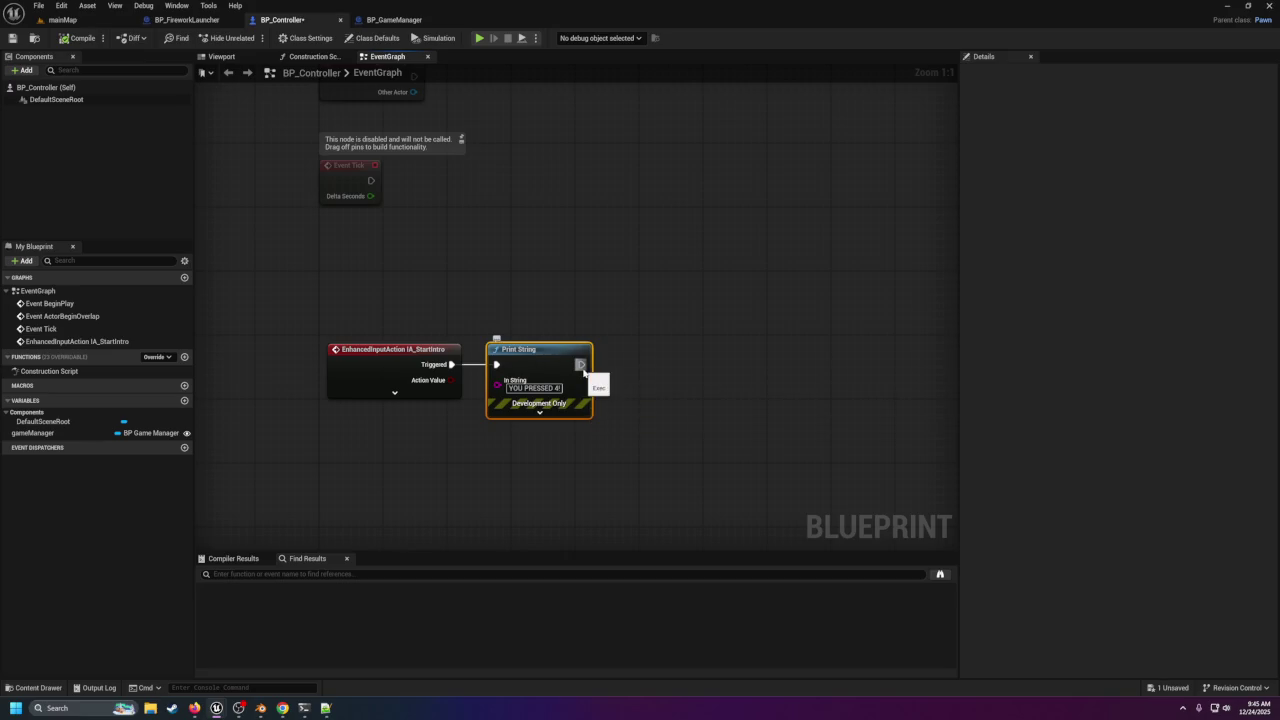
{"action": "key", "text": "ctrl+v"}
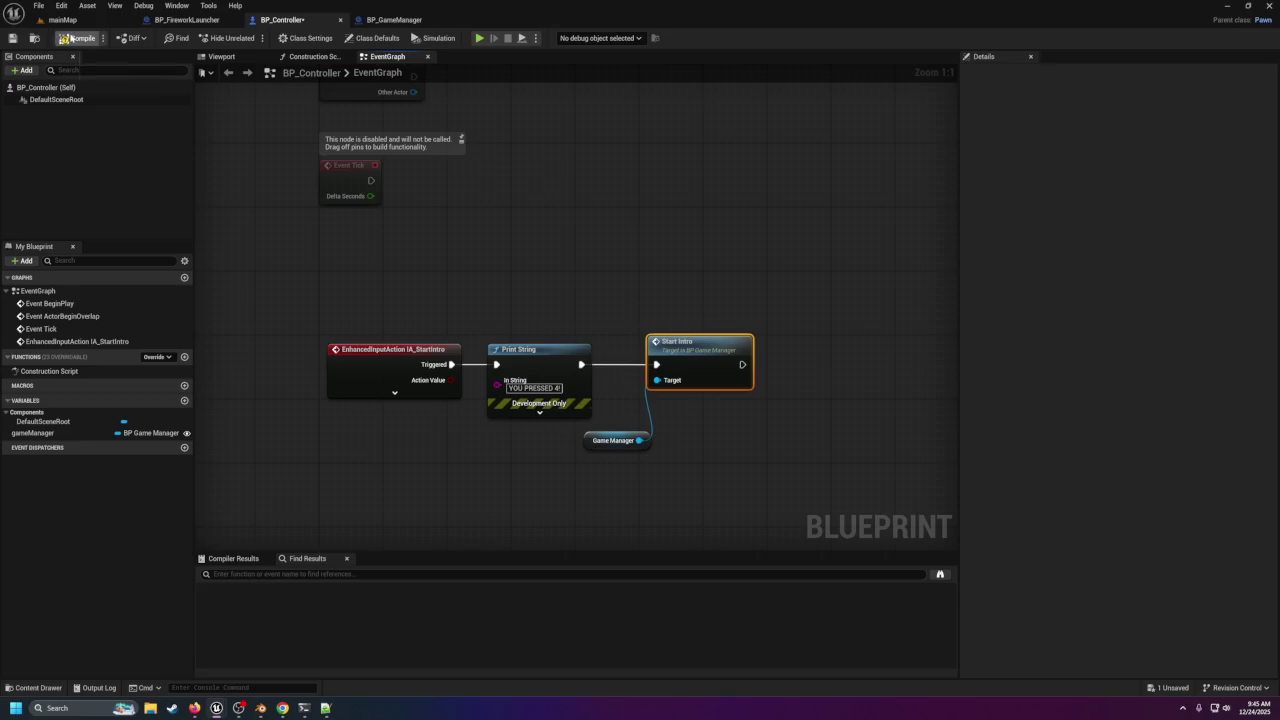
{"action": "left_click", "coordinate": [18, 38]}
{"action": "left_click", "coordinate": [62, 20]}
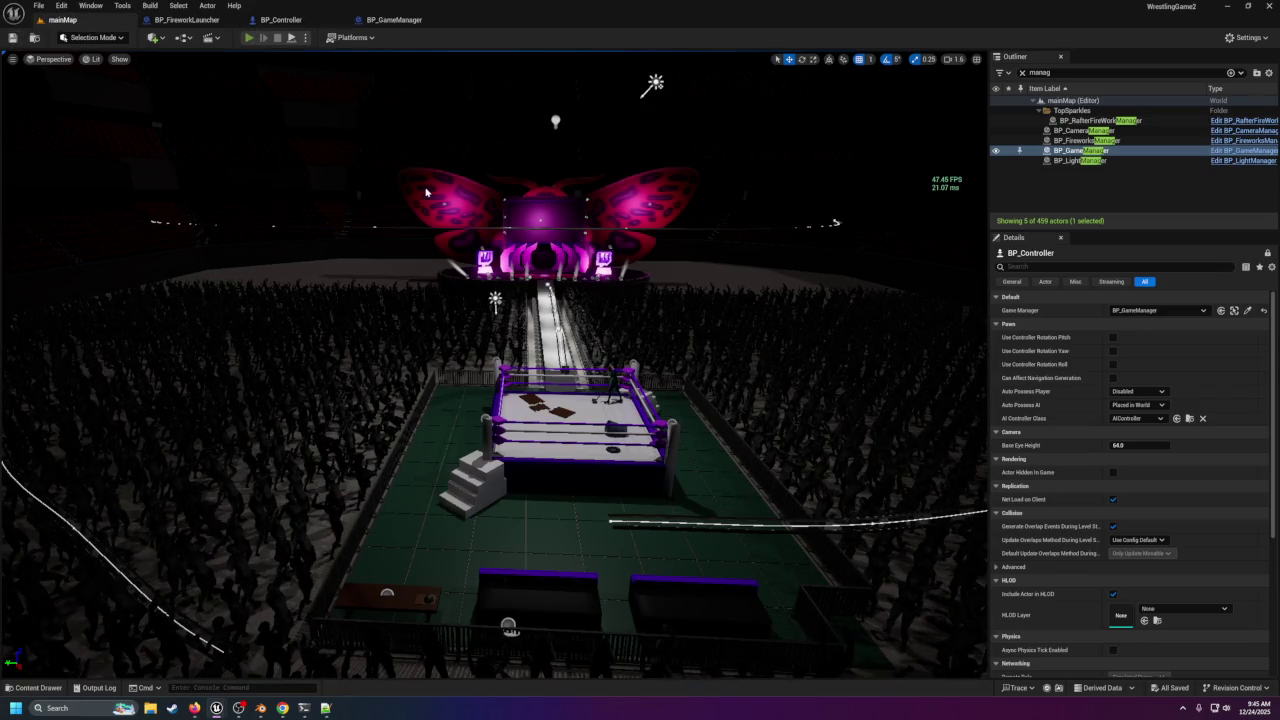
{"action": "key", "text": "alt+p"}
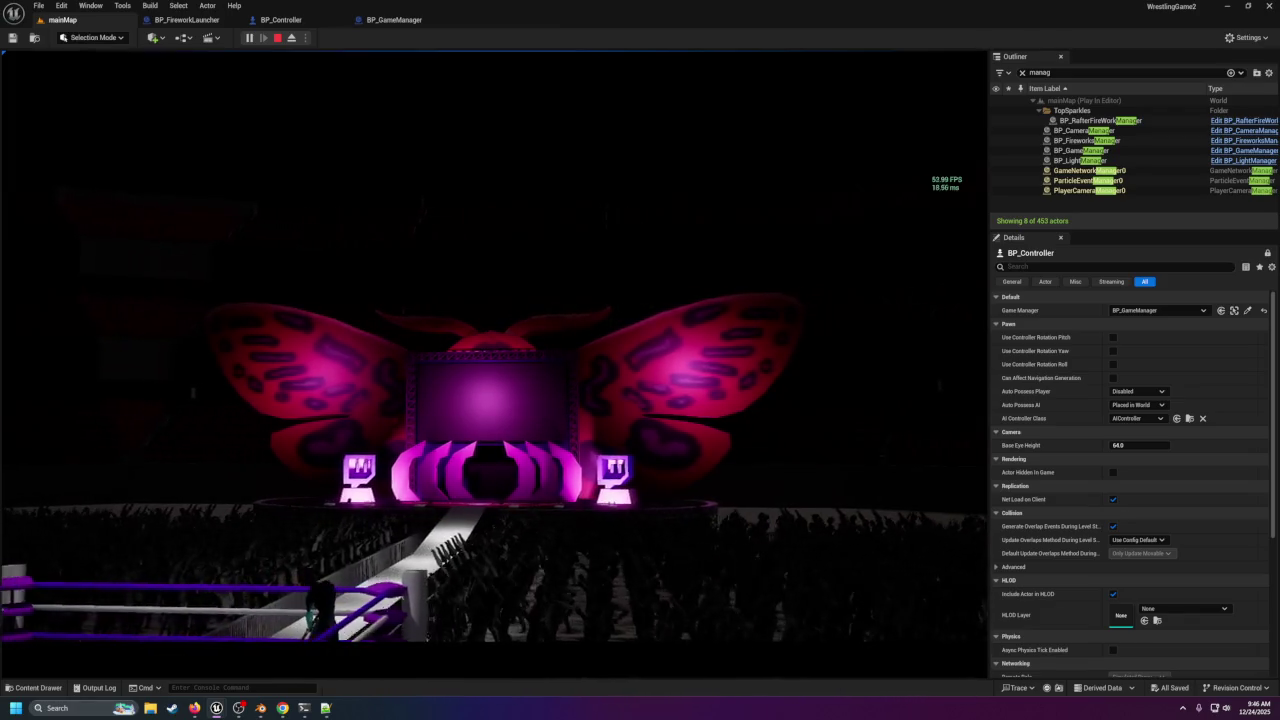
Expand BP_Controller's IA_StartIntro event to show all output pins and save the blueprint.
{"action": "left_click", "coordinate": [281, 19]}
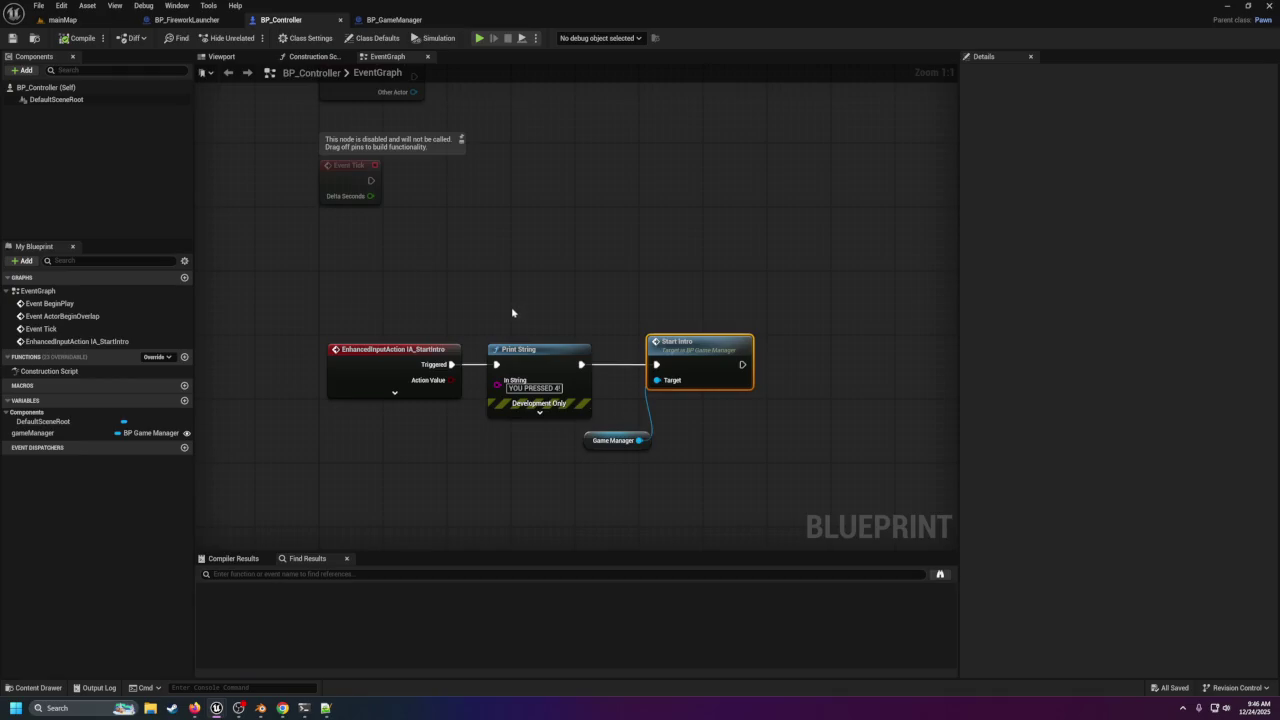
{"action": "left_click", "coordinate": [394, 392]}
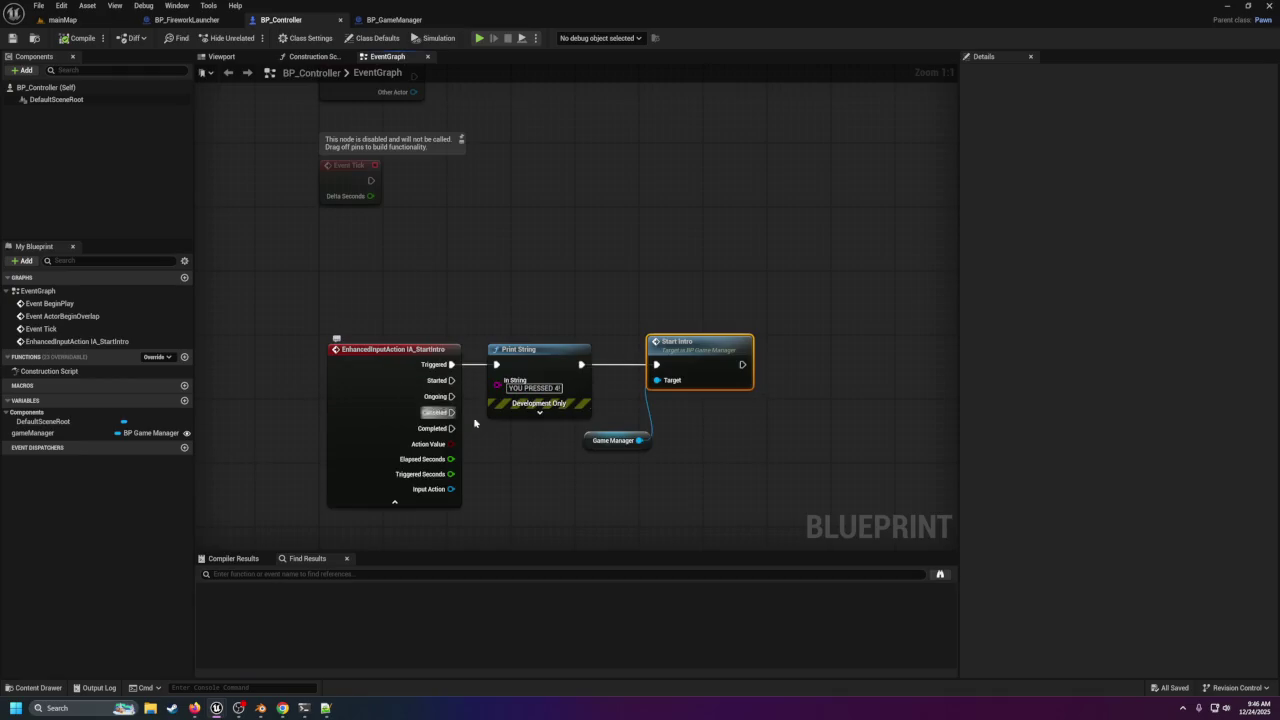
{"action": "left_click_drag", "start_coordinate": [413, 357], "coordinate": [389, 357]}
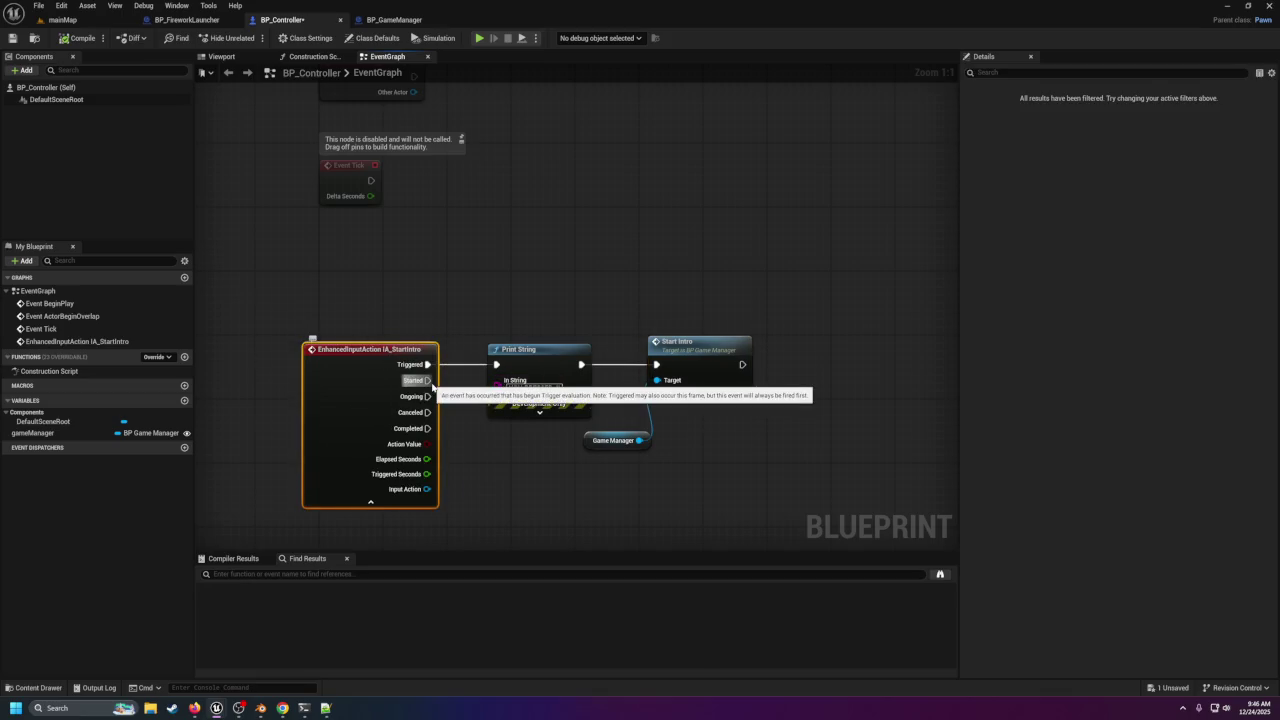
{"action": "left_click", "coordinate": [20, 40]}
{"action": "left_click", "coordinate": [62, 19]}
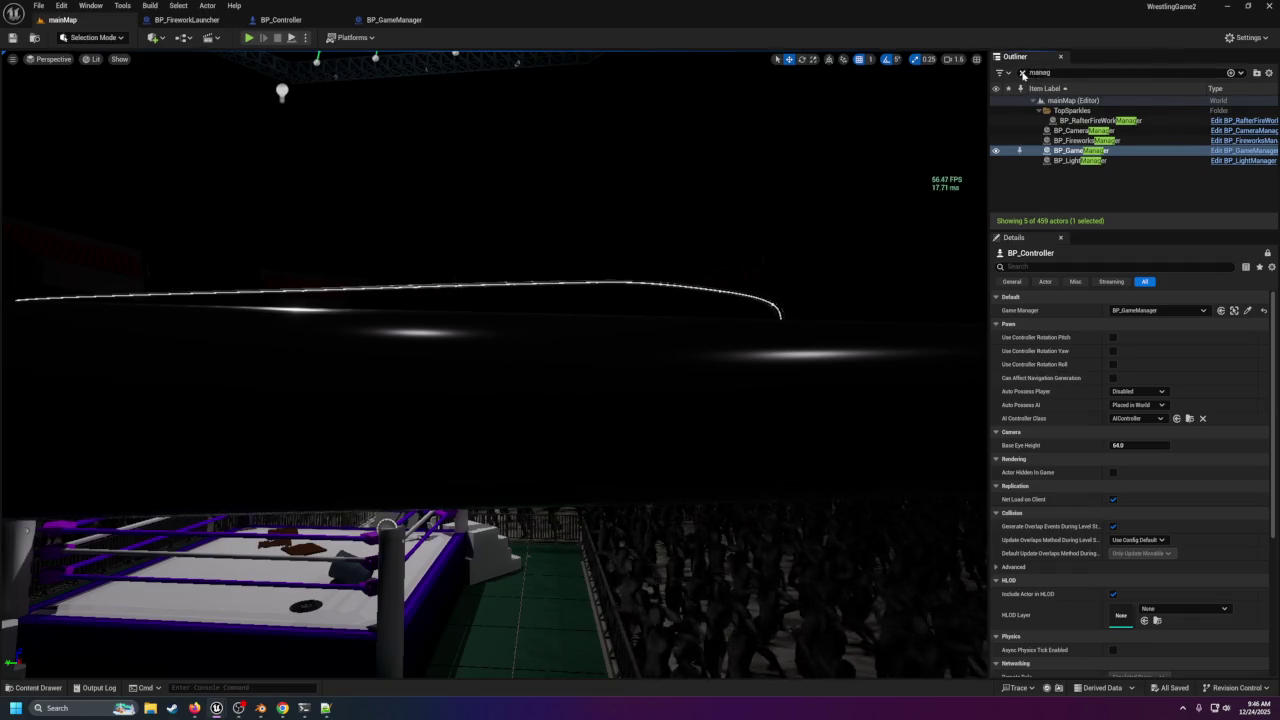
Set the placed BP_Controller's Auto Possess Player to Player 0, save the level, and play-test.
{"action": "left_click", "coordinate": [1022, 72]}
{"action": "mouse_move", "coordinate": [677, 383]}
{"action": "left_mouse_down"}
{"action": "mouse_move", "coordinate": [660, 340]}
{"action": "mouse_move", "coordinate": [480, 393]}
{"action": "left_mouse_up"}
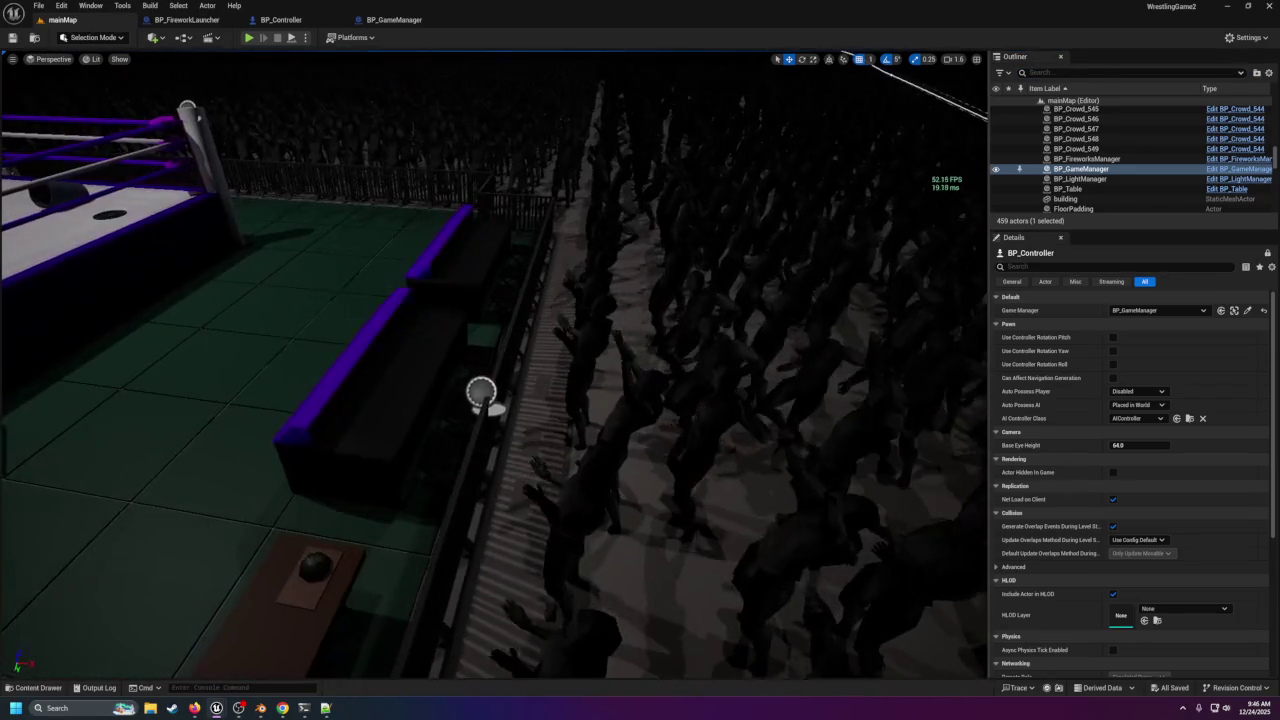
{"action": "left_click", "coordinate": [486, 396]}
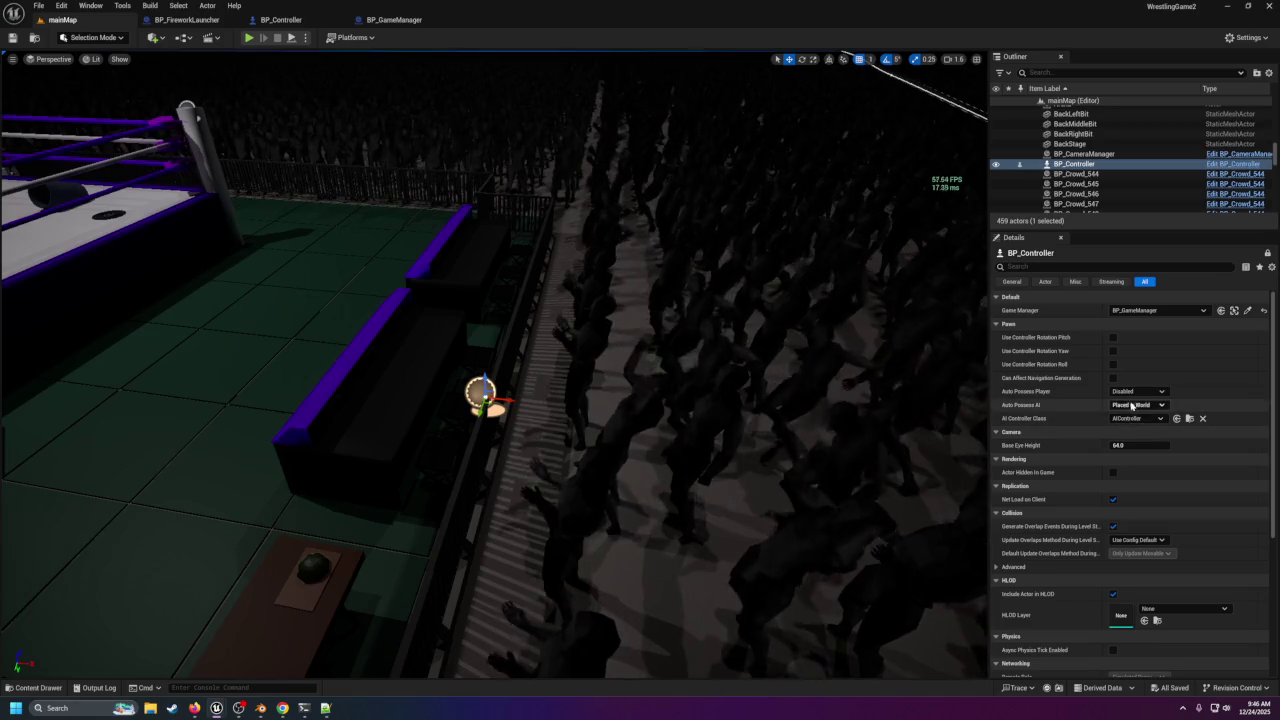
{"action": "left_click", "coordinate": [1132, 418]}
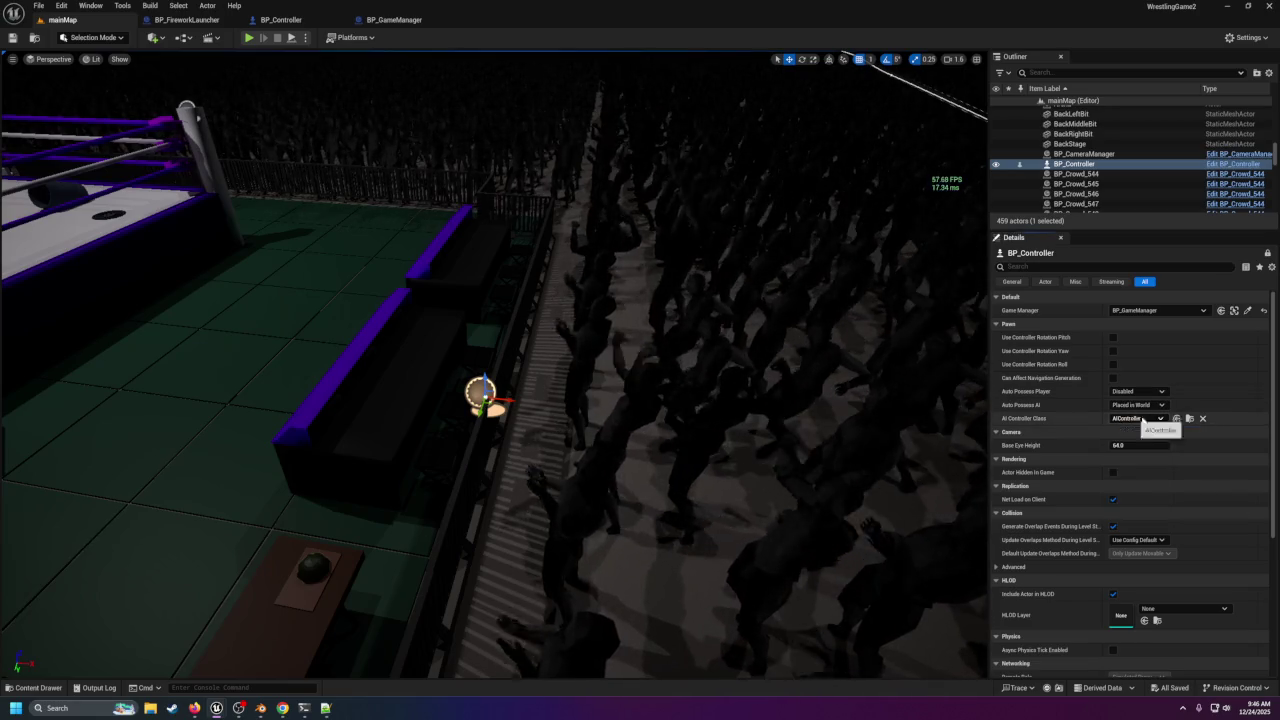
{"action": "left_click", "coordinate": [1137, 391]}
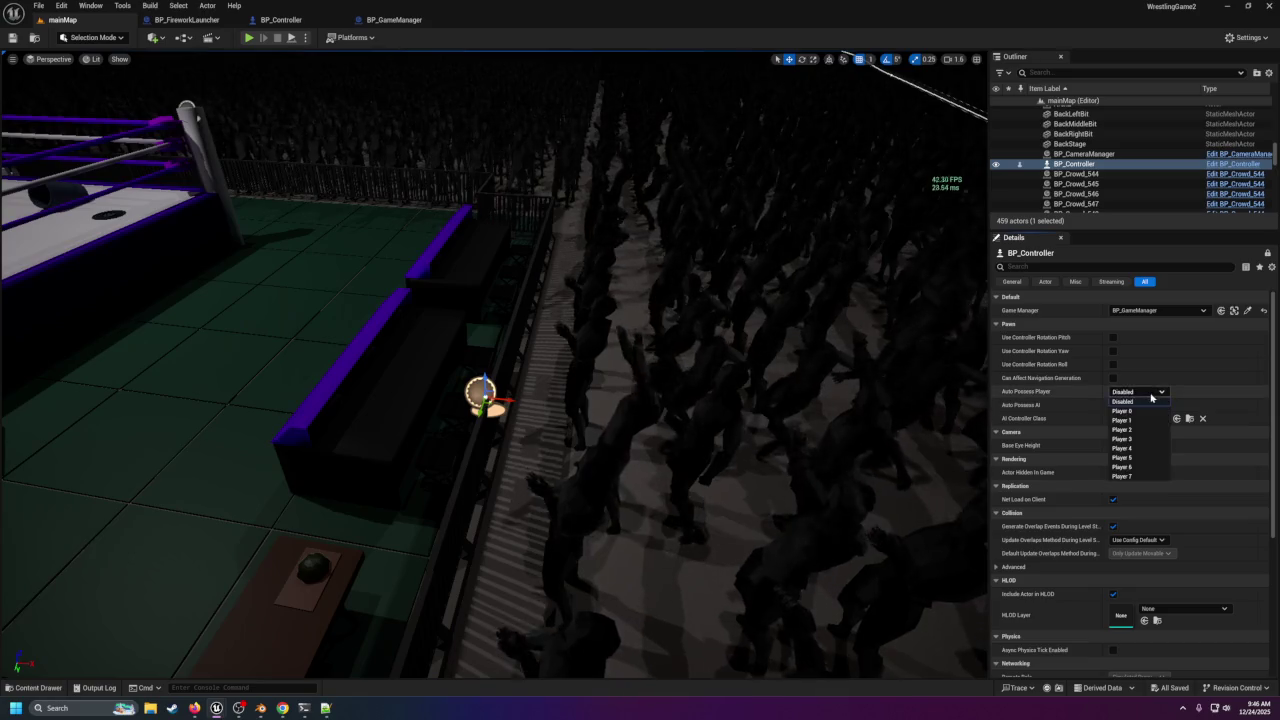
{"action": "left_click", "coordinate": [1129, 411]}
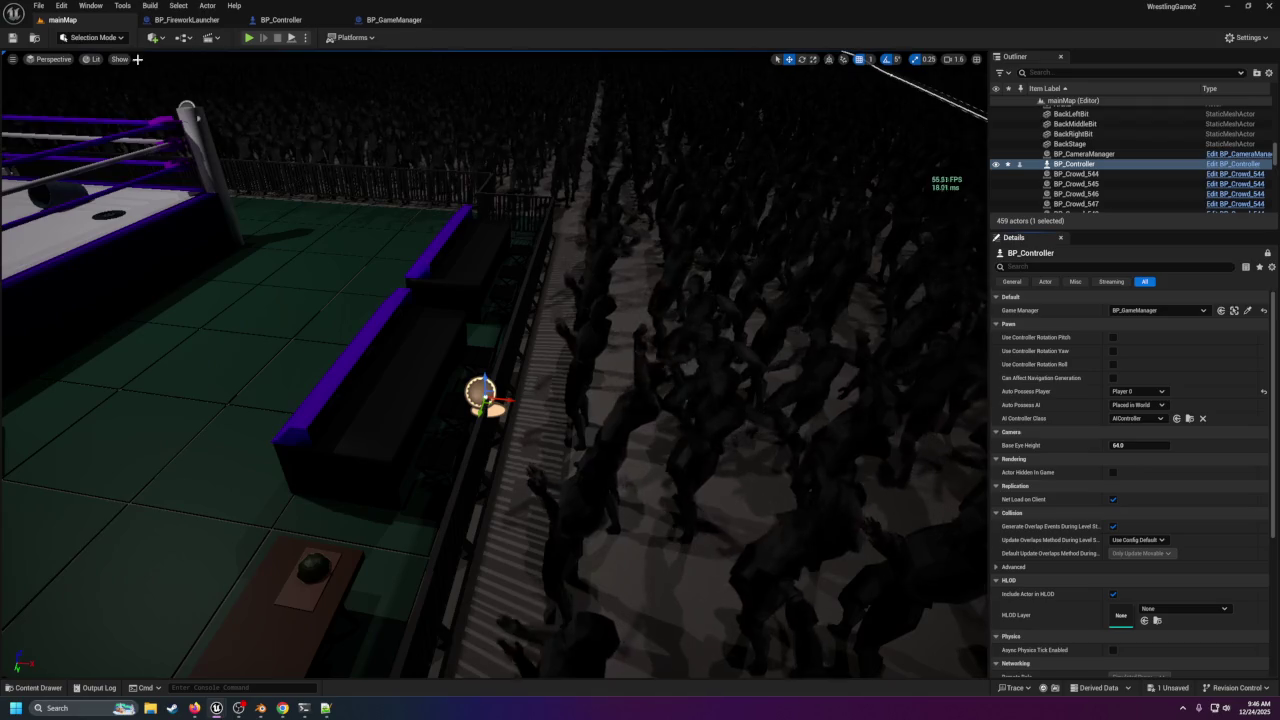
{"action": "left_click", "coordinate": [11, 37]}
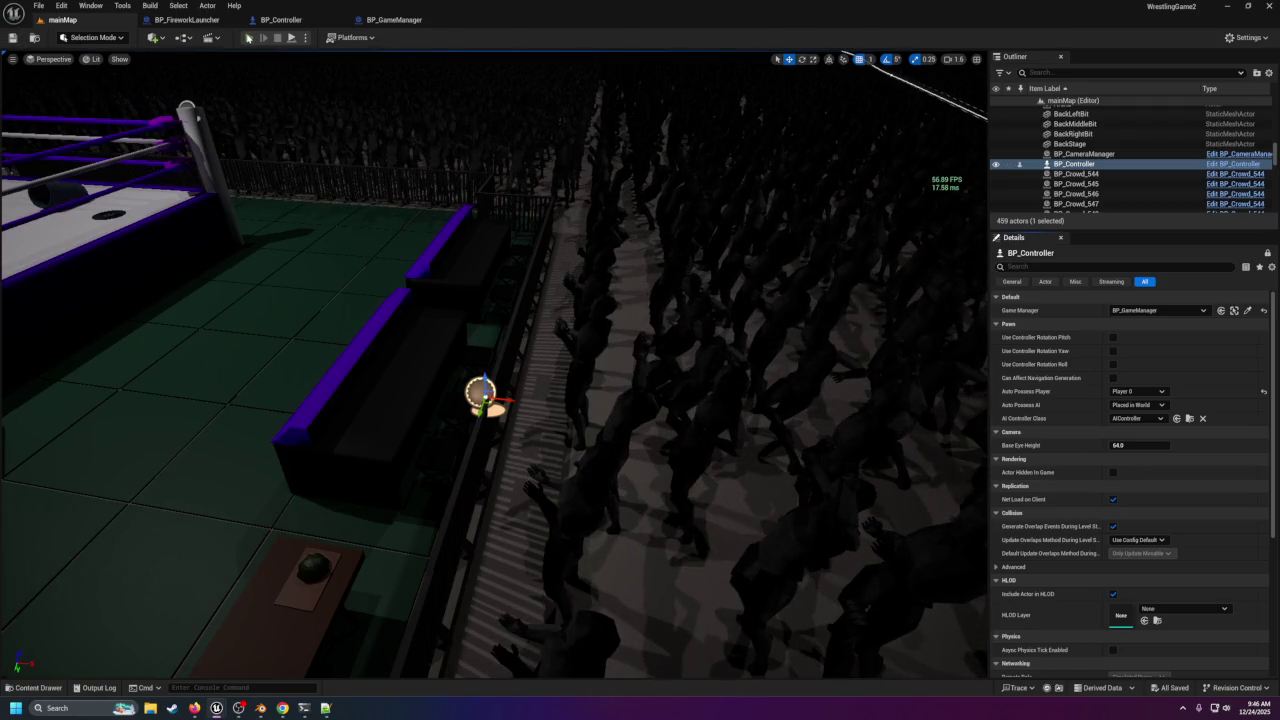
{"action": "left_click", "coordinate": [248, 38]}
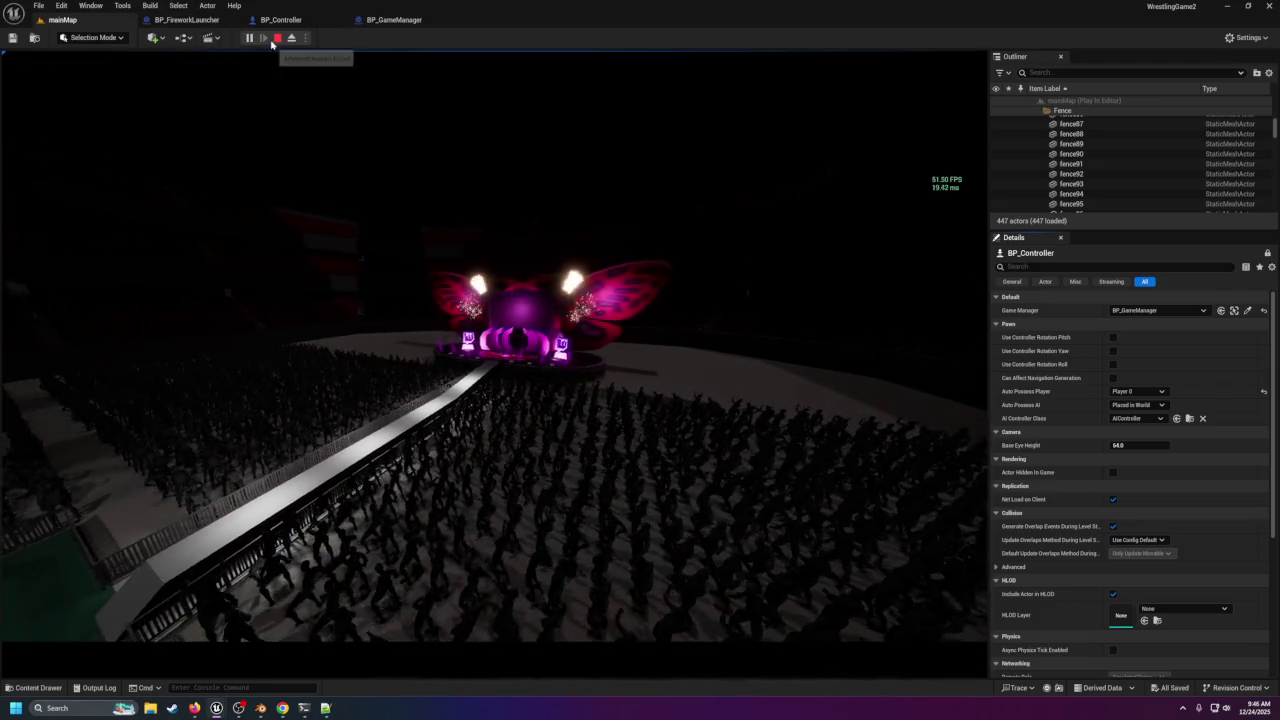
Stop the play test, clear the actor selection, and open the Content/Blueprints browser.
{"action": "left_click", "coordinate": [277, 37]}
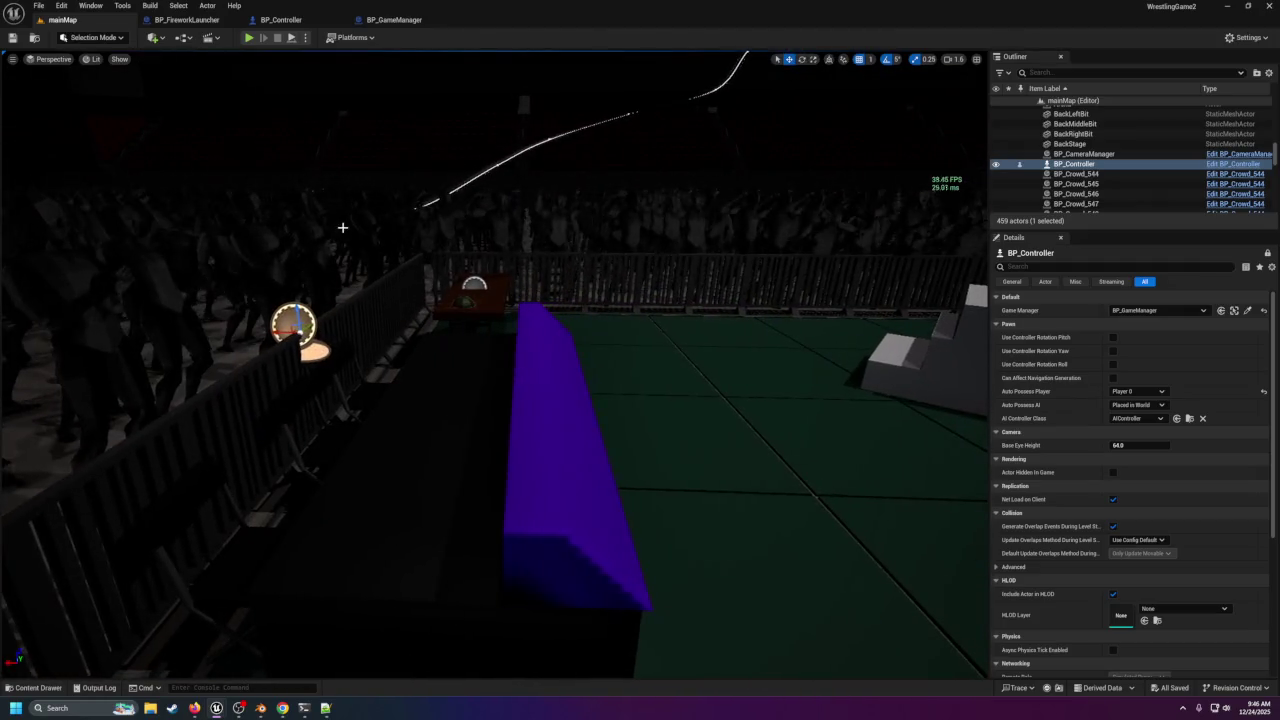
{"action": "key", "text": "Escape"}
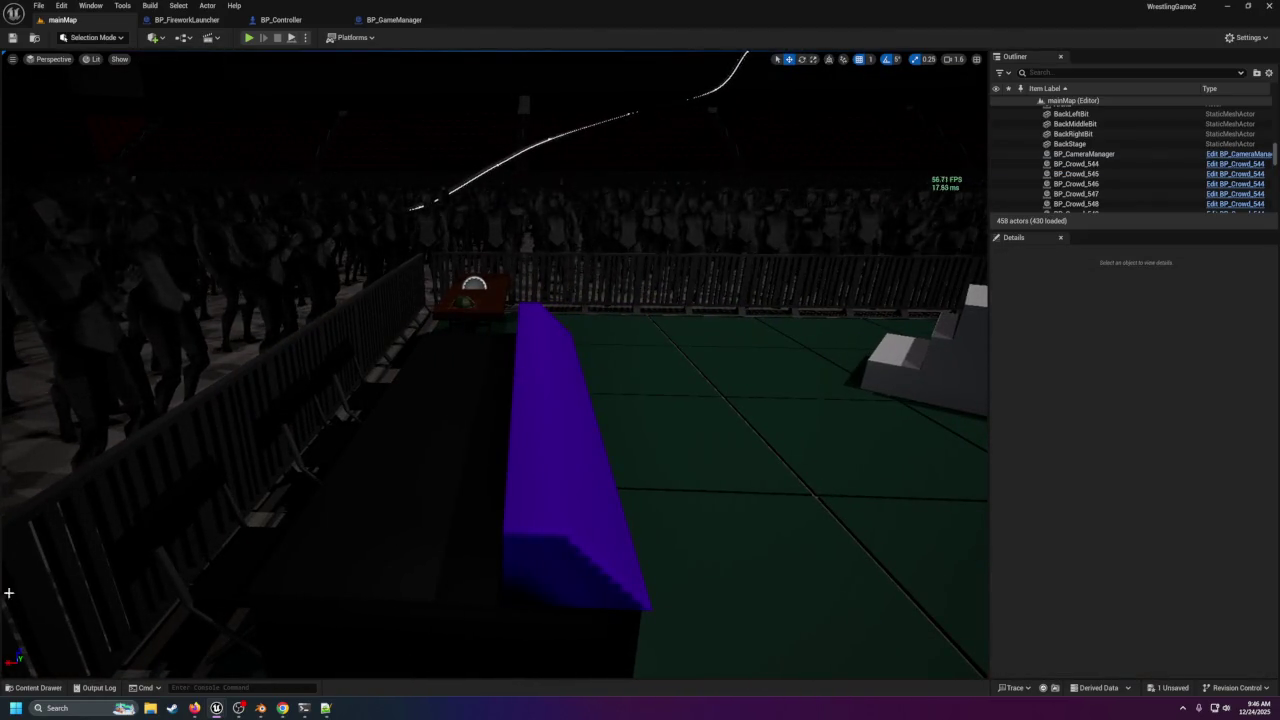
{"action": "left_click", "coordinate": [34, 687]}
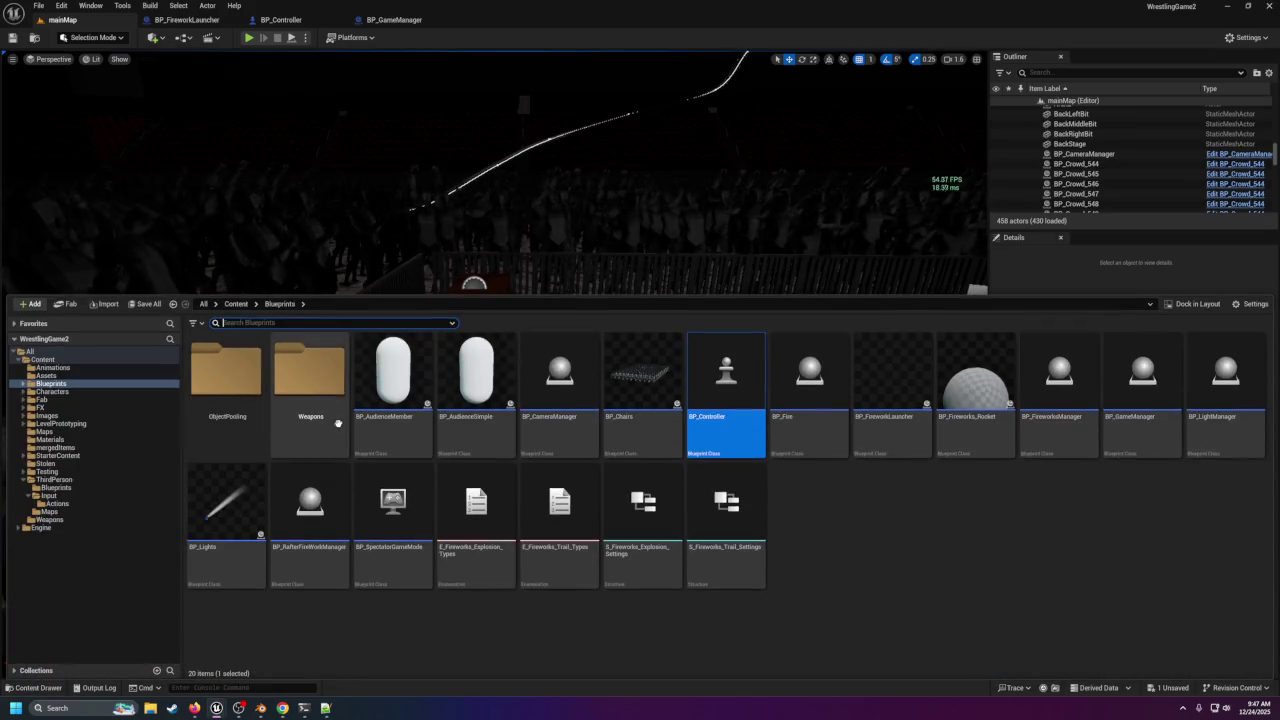
Place BP_ThirdPersonCharacter beside the ringside barrier, rotated to 165 degrees yaw toward the ring.
{"action": "left_click", "coordinate": [85, 480]}
{"action": "double_click", "coordinate": [229, 385]}
{"action": "mouse_move", "coordinate": [257, 400]}
{"action": "left_mouse_down"}
{"action": "mouse_move", "coordinate": [294, 200]}
{"action": "mouse_move", "coordinate": [346, 386]}
{"action": "mouse_move", "coordinate": [365, 360]}
{"action": "mouse_move", "coordinate": [340, 398]}
{"action": "mouse_move", "coordinate": [353, 330]}
{"action": "left_mouse_up"}
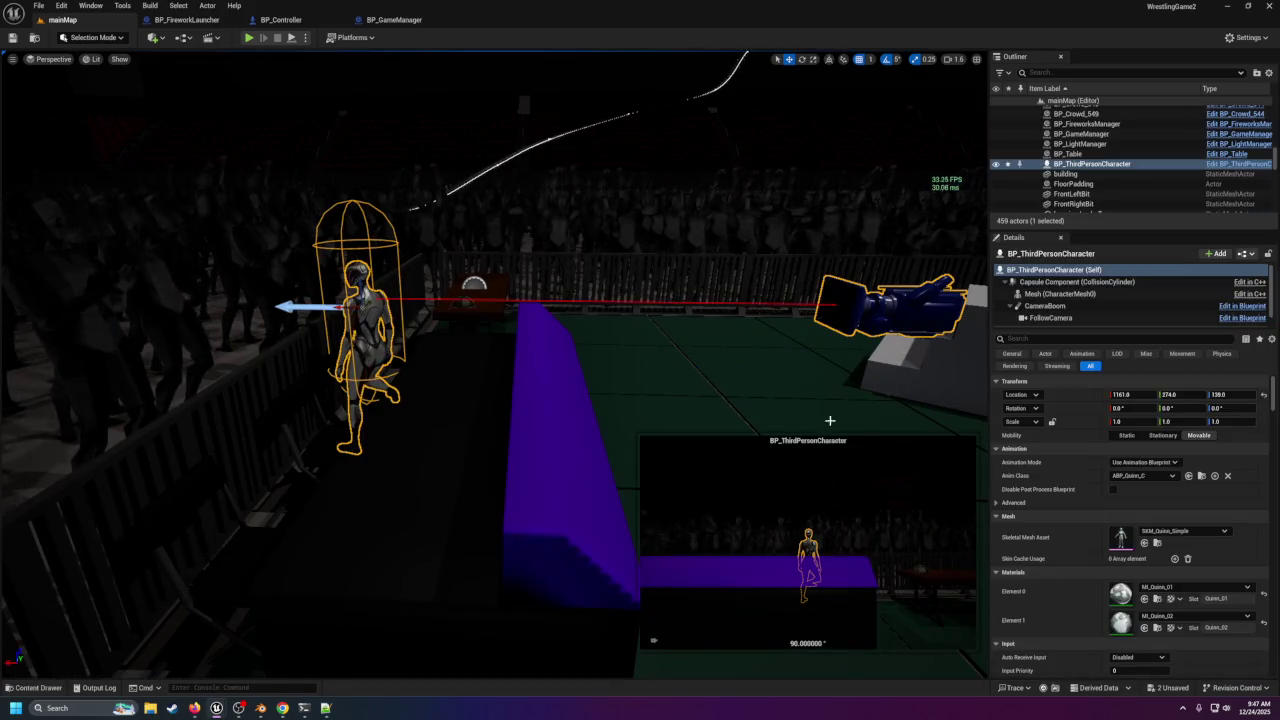
{"action": "left_click", "coordinate": [801, 60]}
{"action": "left_click_drag", "start_coordinate": [366, 318], "coordinate": [372, 311]}
{"action": "left_click_drag", "start_coordinate": [420, 310], "coordinate": [505, 340]}
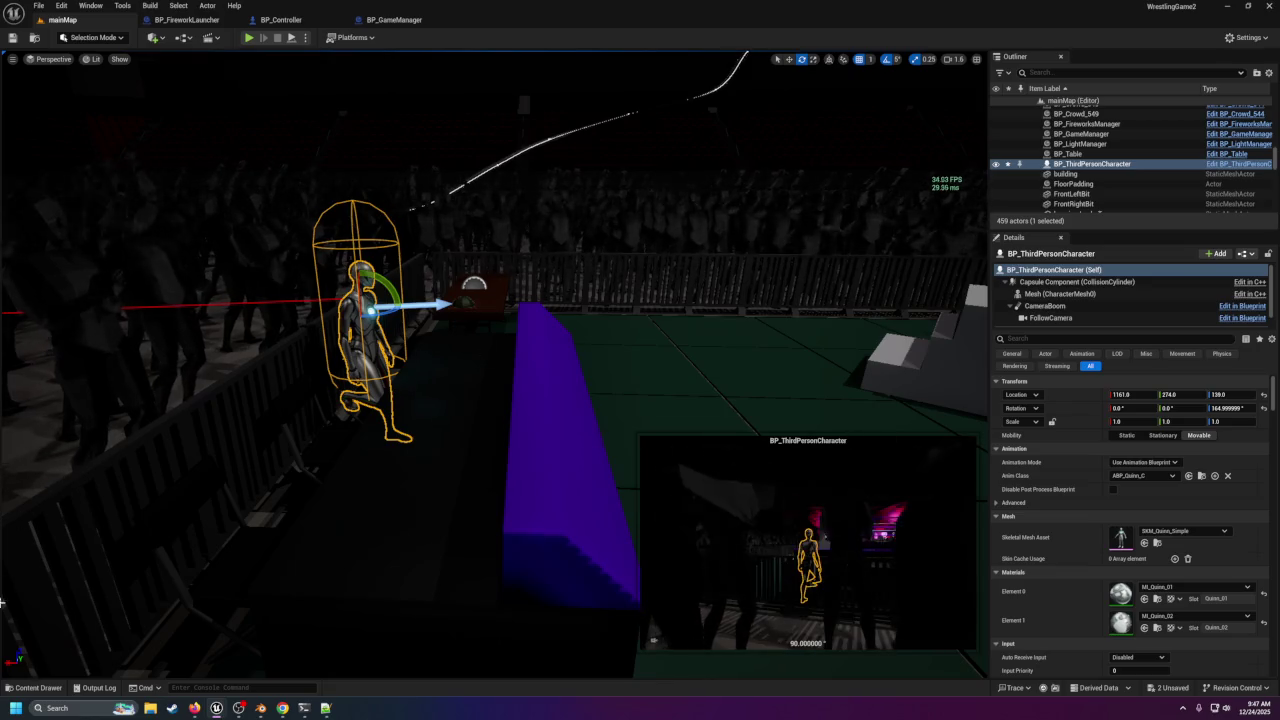
{"action": "key", "text": "ctrl+b"}
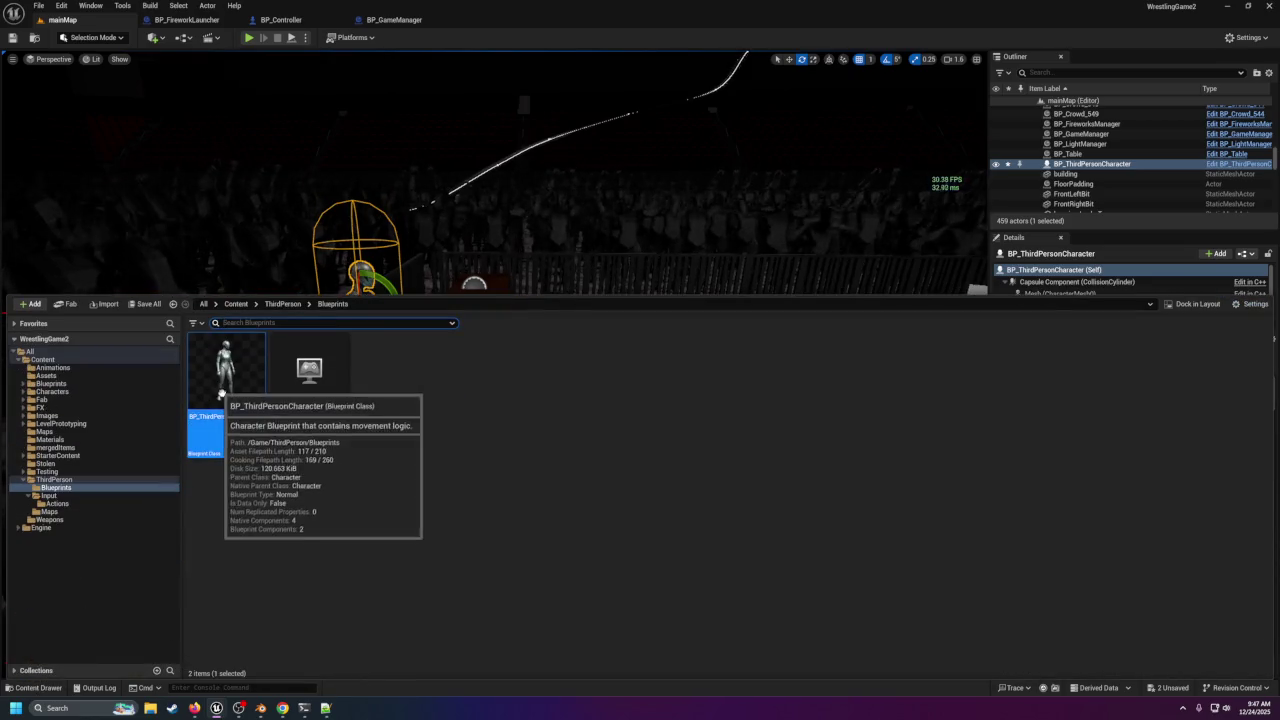
Paste the IA_StartIntro event and Print String nodes into BP_ThirdPersonCharacter's EventGraph and save it.
{"action": "left_click", "coordinate": [214, 418]}
{"action": "double_click", "coordinate": [214, 418]}
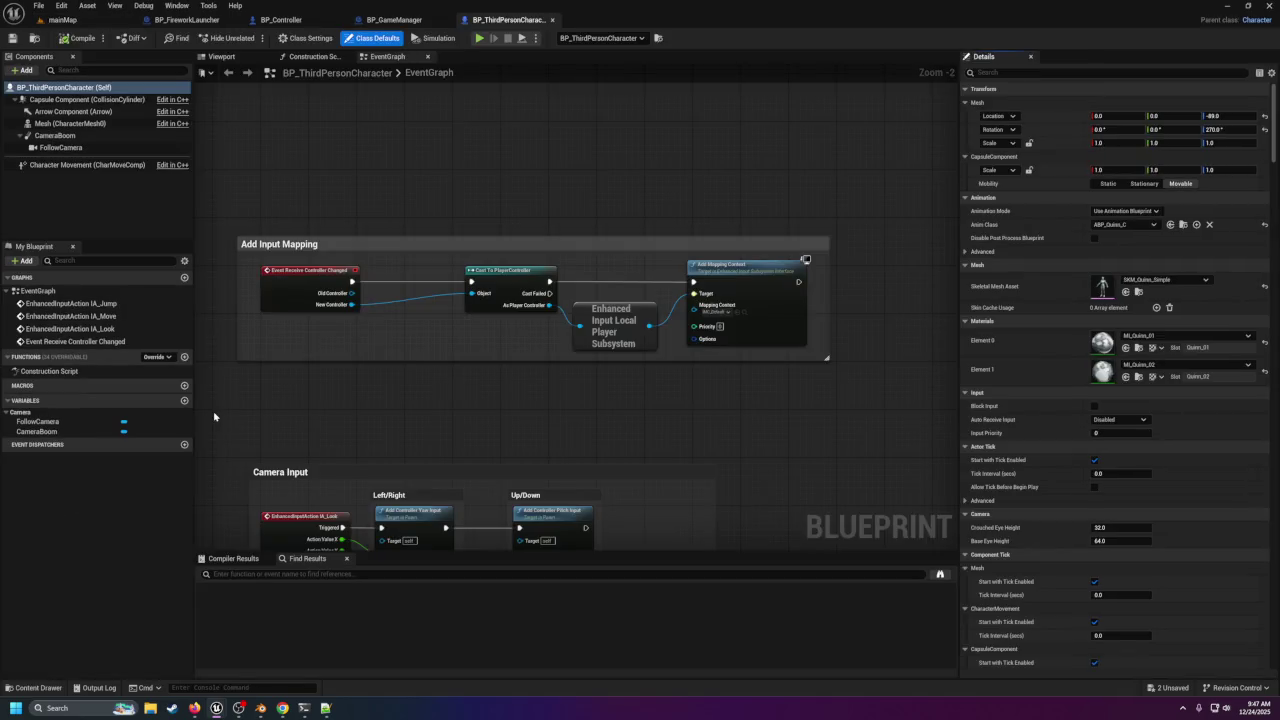
{"action": "scroll", "coordinate": [516, 134], "scroll_direction": "down", "scroll_amount": 7}
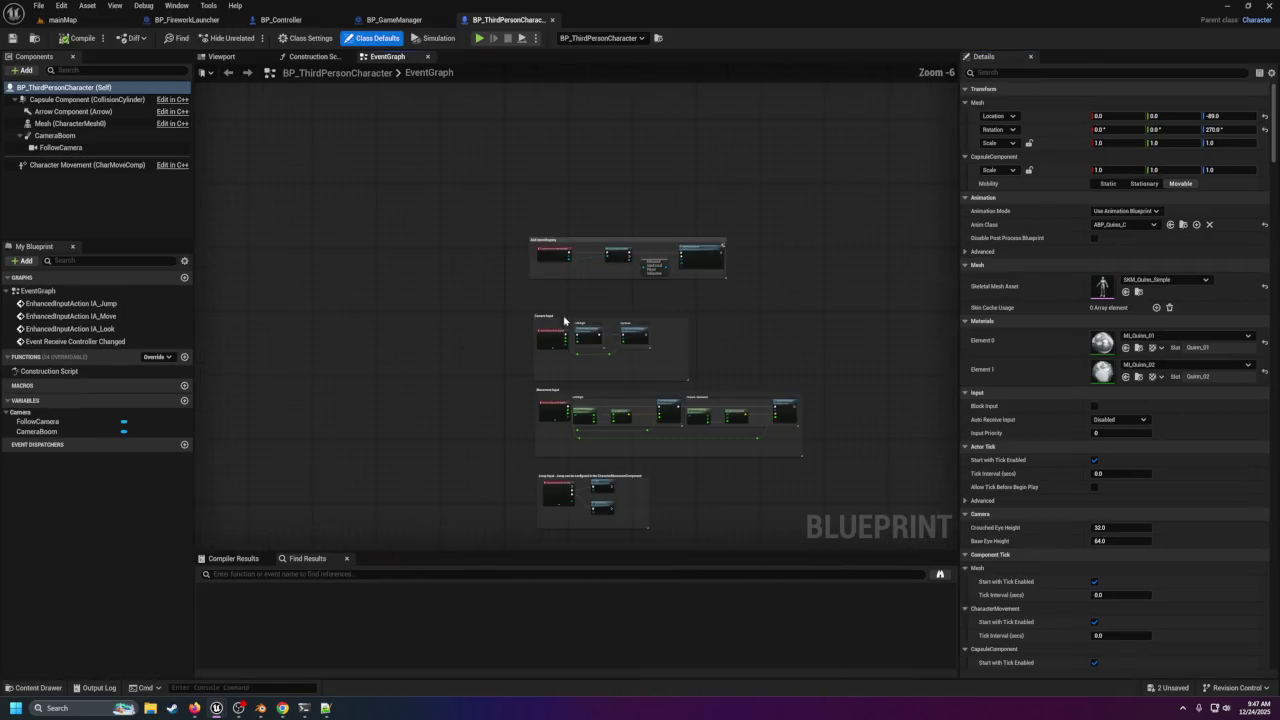
{"action": "right_click", "coordinate": [502, 206]}
{"action": "left_click", "coordinate": [462, 277]}
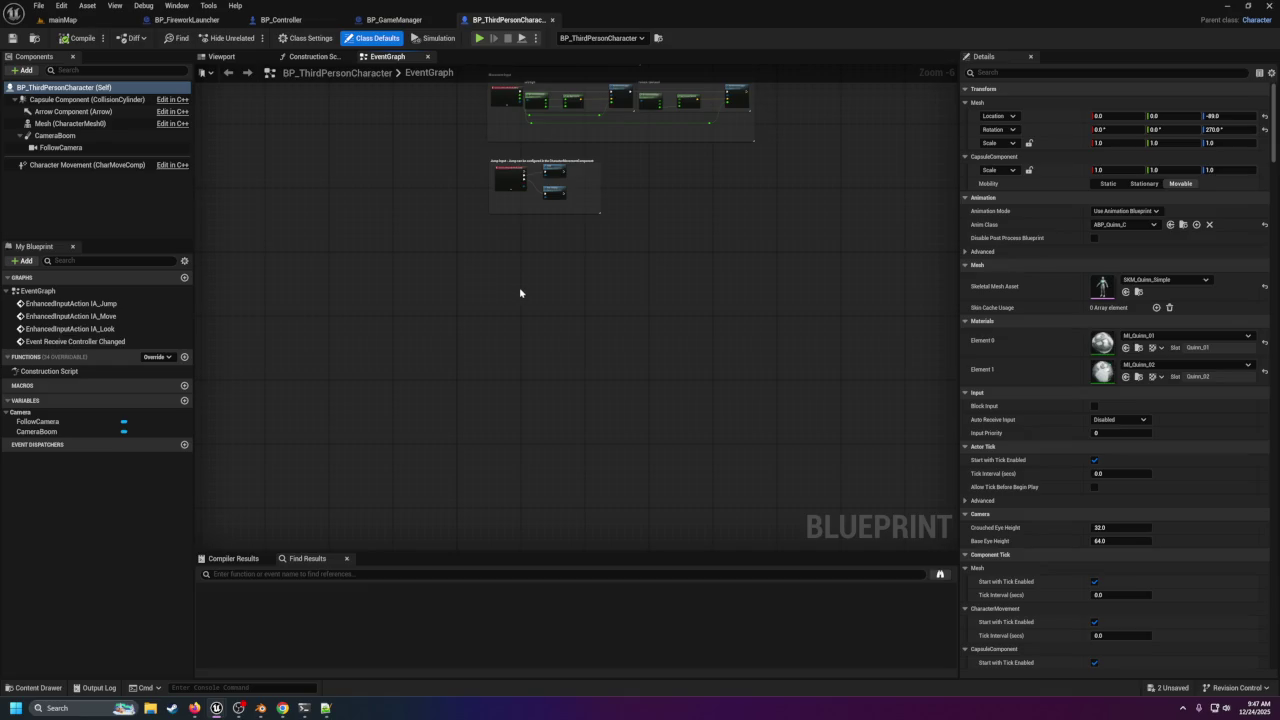
{"action": "key", "text": "ctrl+v"}
{"action": "scroll", "coordinate": [520, 291], "scroll_direction": "up", "scroll_amount": 6}
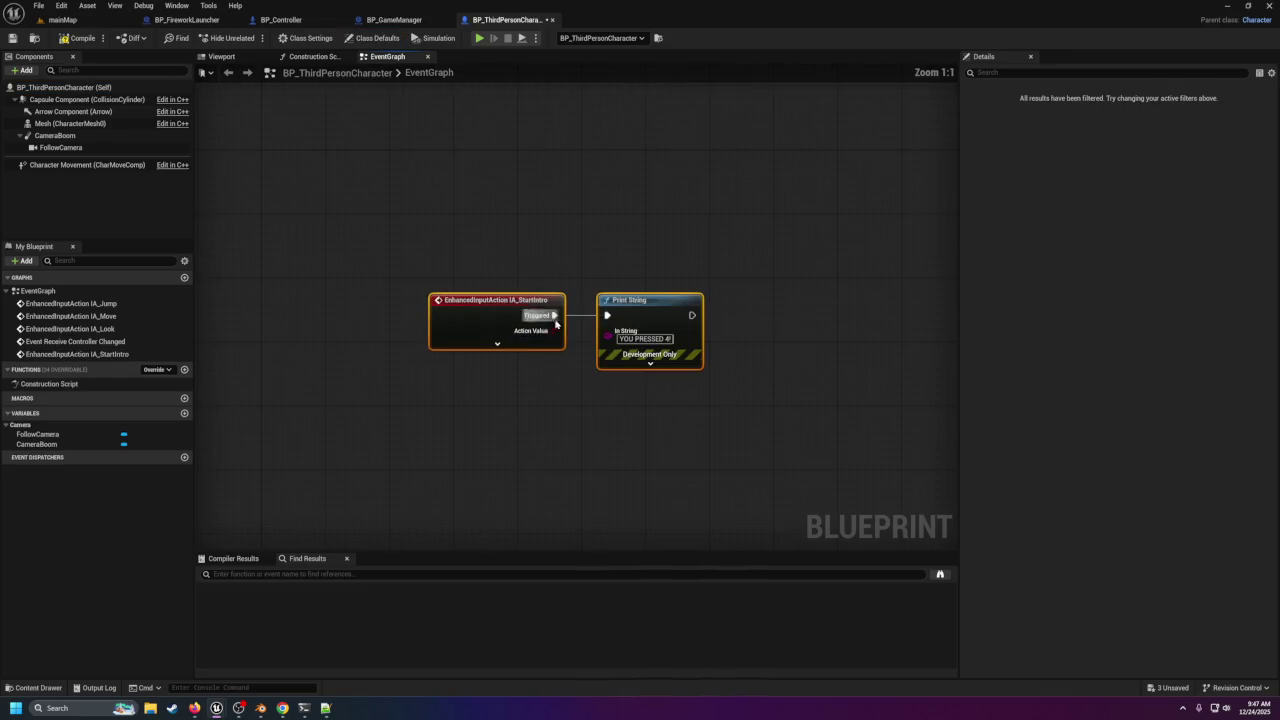
{"action": "left_click_drag", "start_coordinate": [540, 303], "coordinate": [500, 167]}
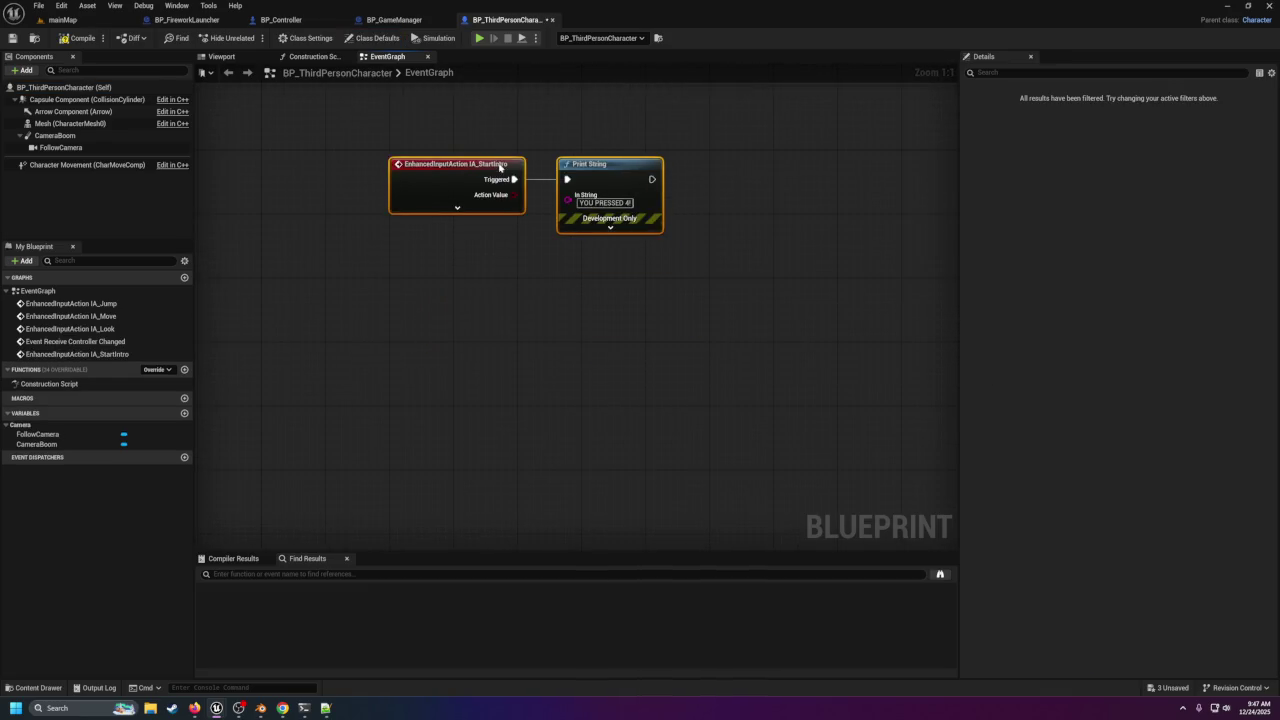
{"action": "left_click", "coordinate": [12, 38]}
{"action": "left_click", "coordinate": [60, 19]}
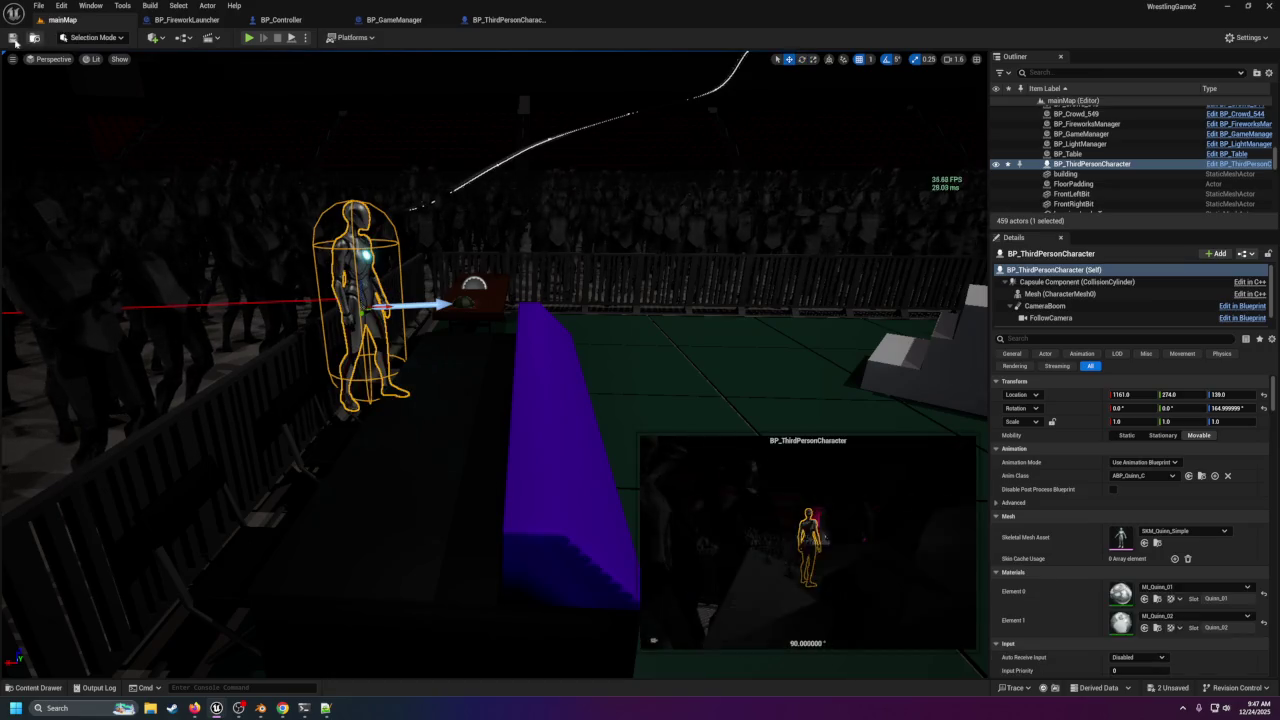
Save all changes, run and stop a play test, then frame the selected character.
{"action": "left_click", "coordinate": [14, 40]}
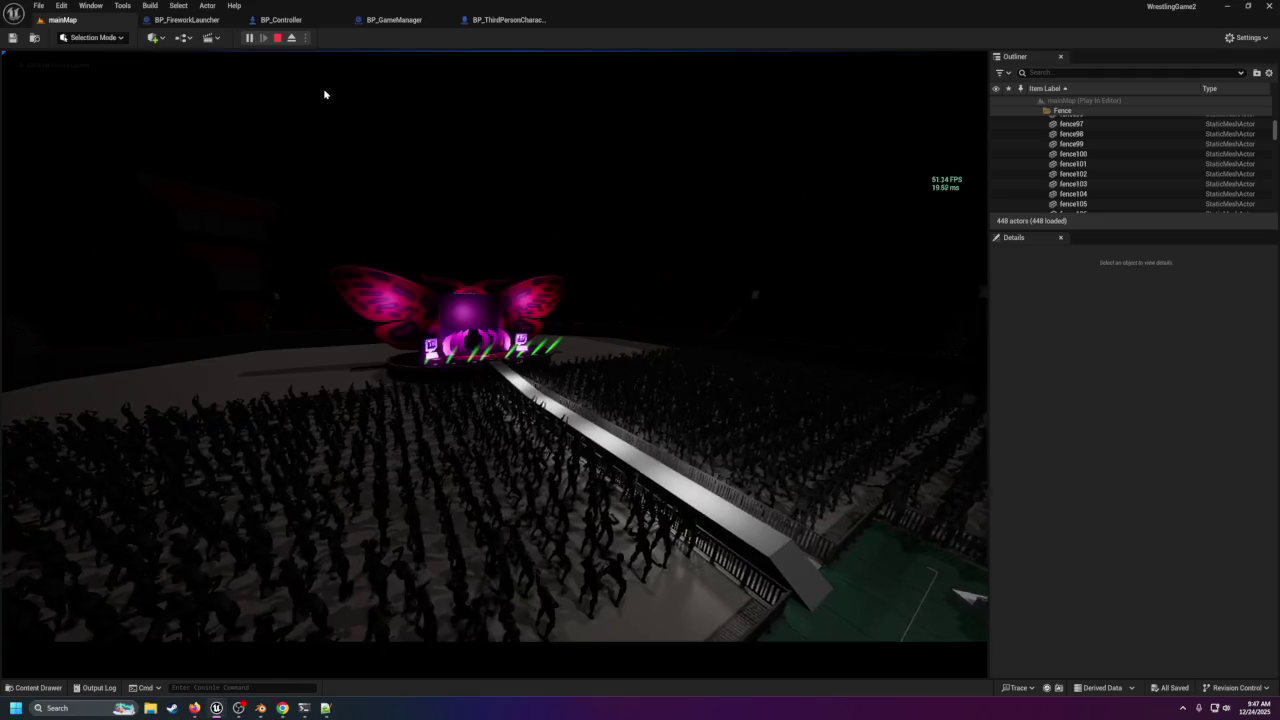
{"action": "left_click", "coordinate": [278, 38]}
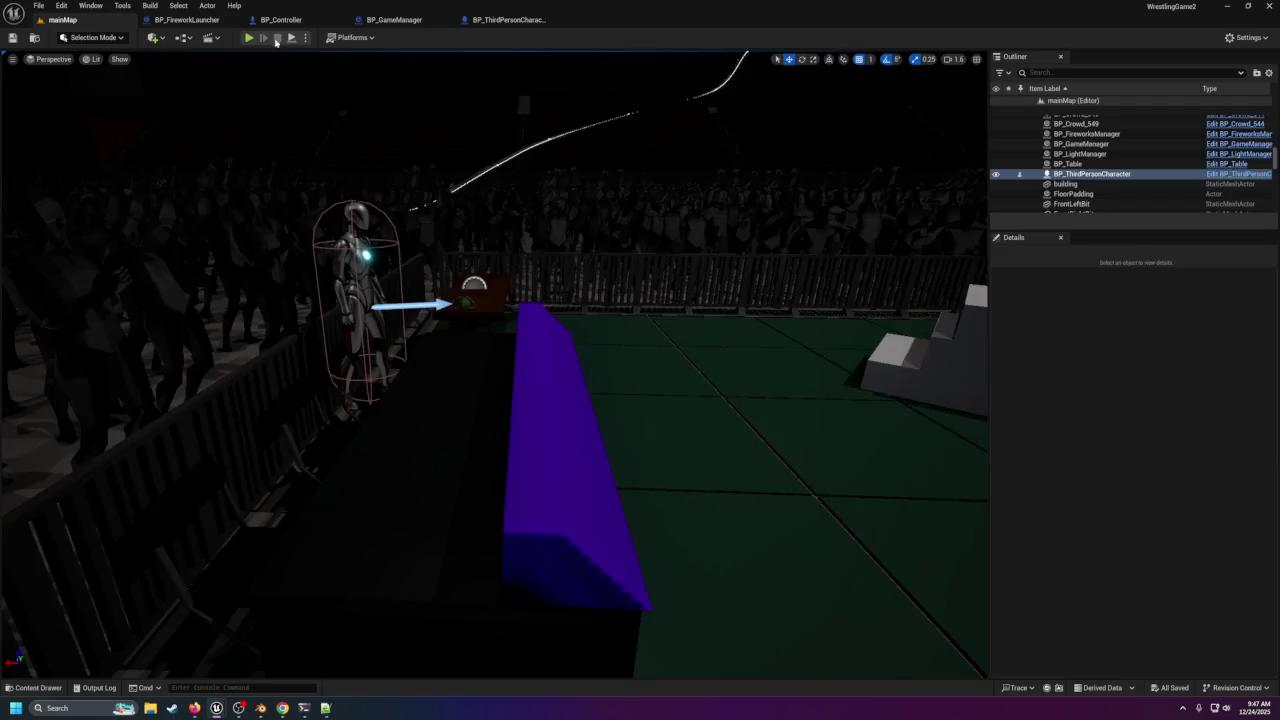
{"action": "key", "text": "f"}
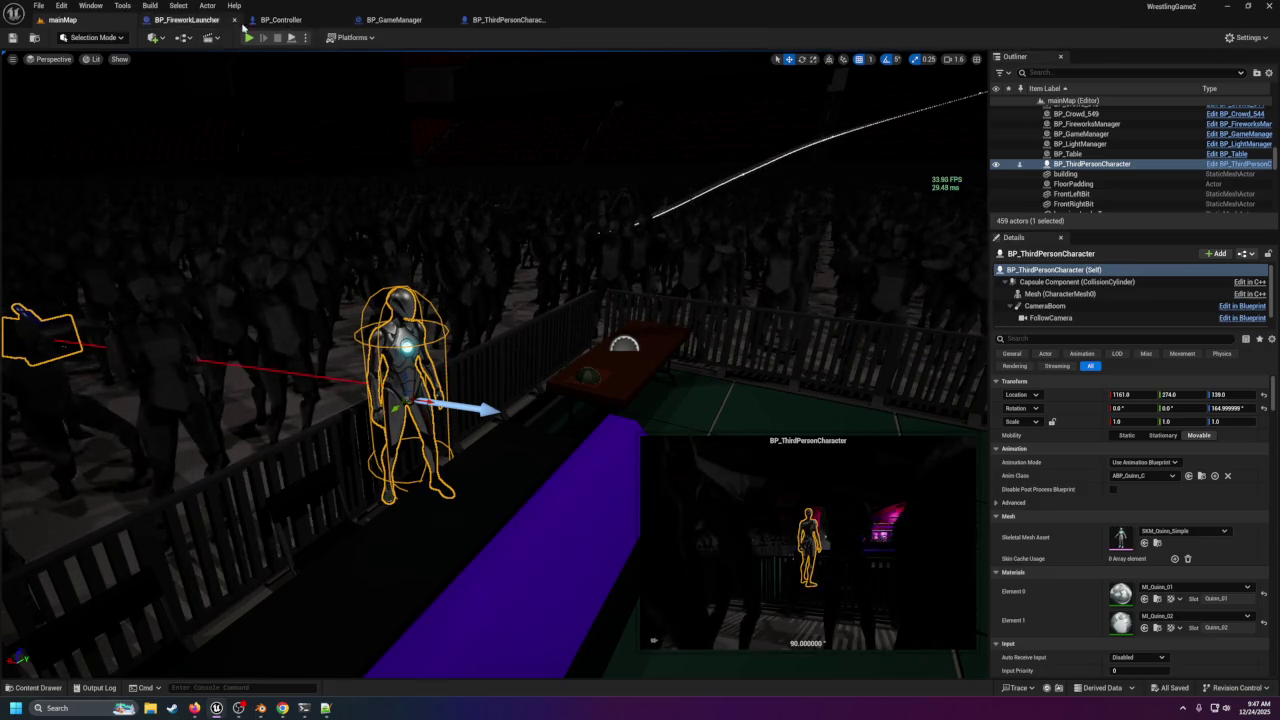
Expand the character's IA_StartIntro event to show all output pins, then return to mainMap.
{"action": "left_click", "coordinate": [508, 19]}
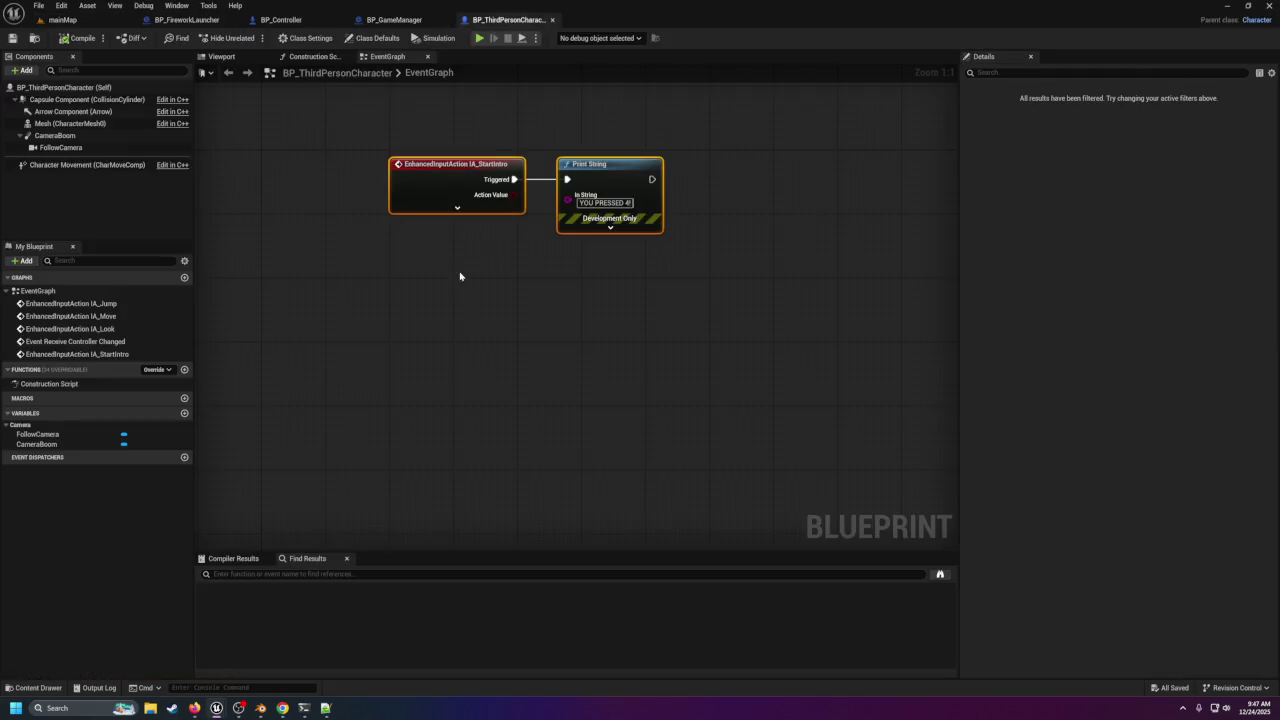
{"action": "left_click", "coordinate": [457, 207]}
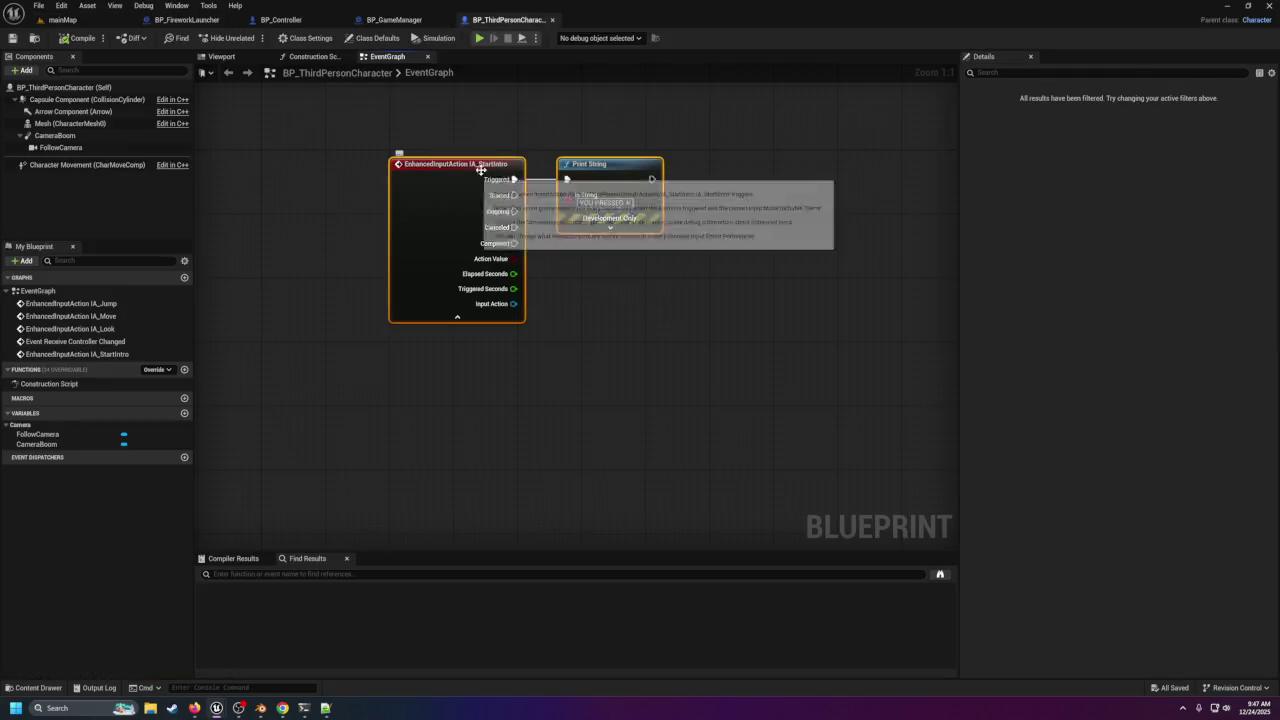
{"action": "left_click", "coordinate": [60, 19]}
{"action": "key", "text": "ctrl+space"}
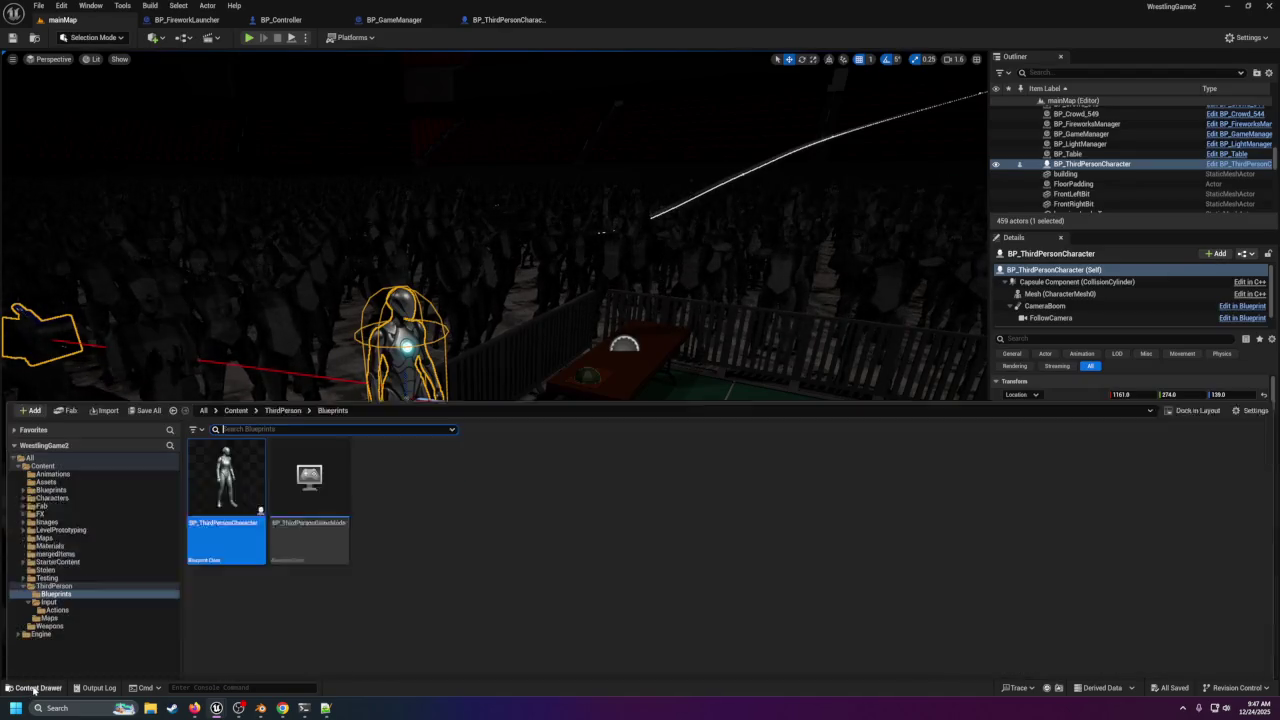
Add a Pressed trigger to the Num 4 mapping of IA_StartIntro in IMC_Default.
{"action": "left_click", "coordinate": [56, 496]}
{"action": "double_click", "coordinate": [310, 408]}
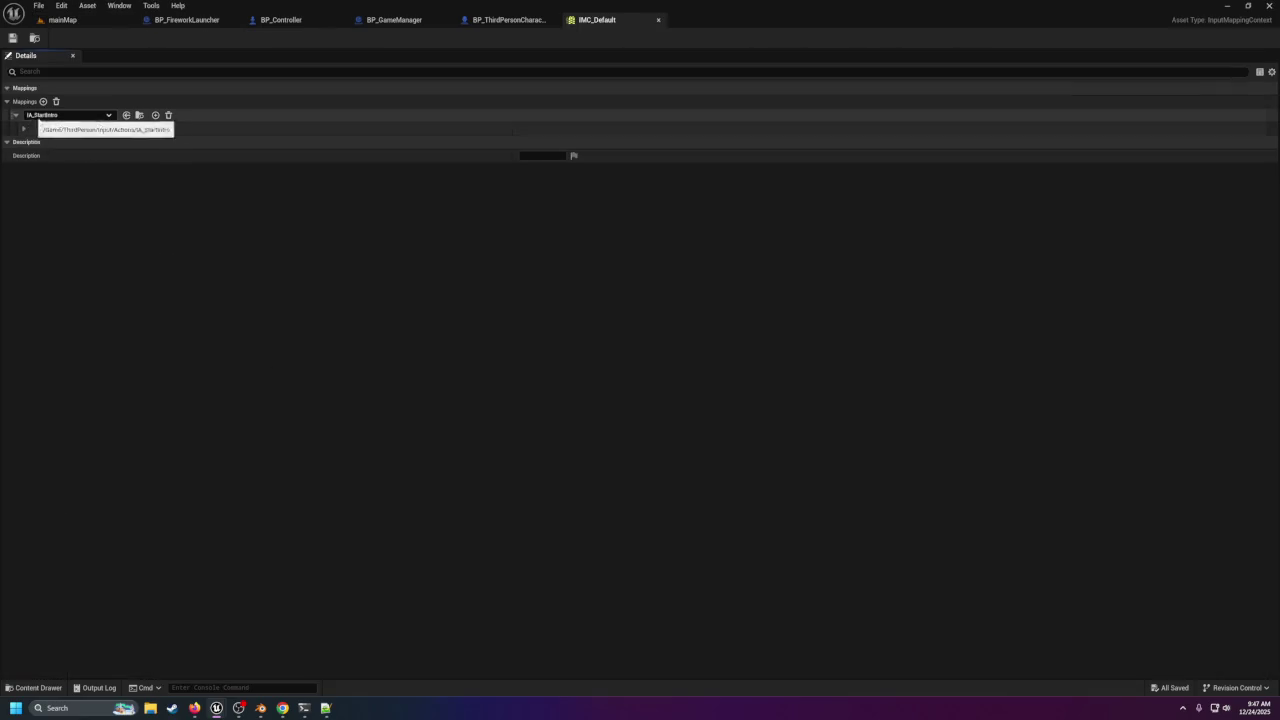
{"action": "left_click", "coordinate": [23, 129]}
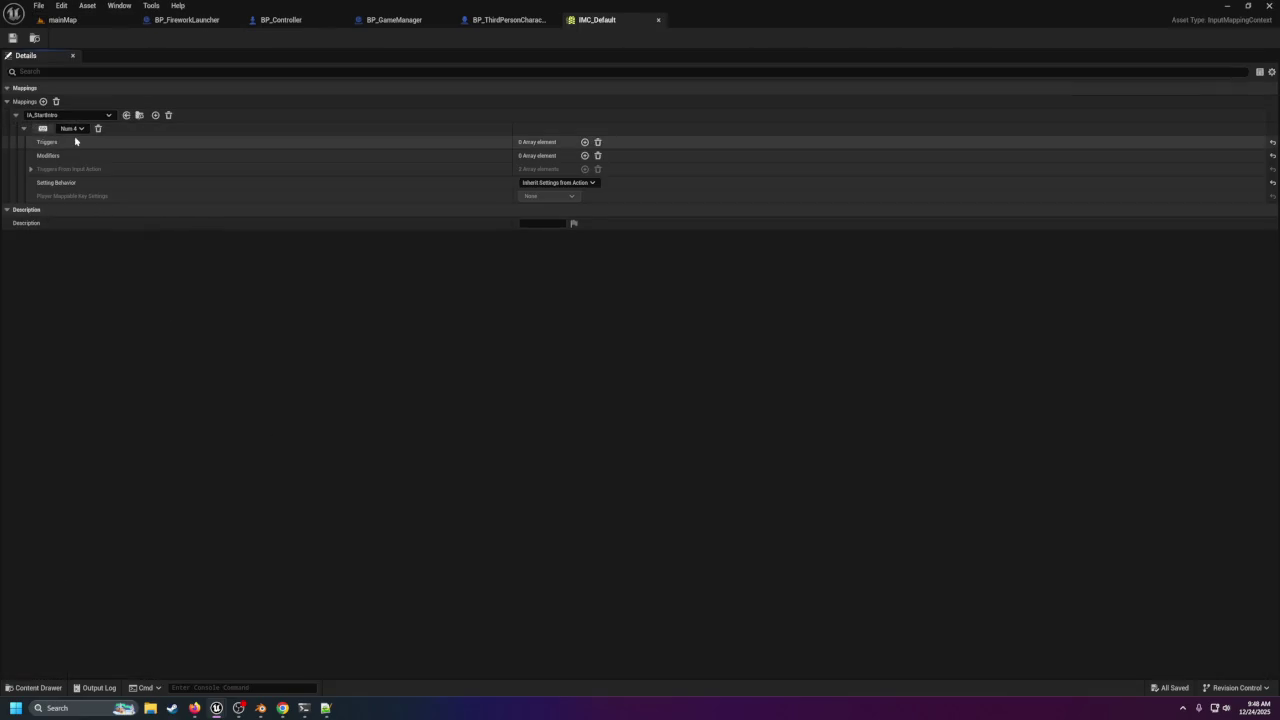
{"action": "left_click", "coordinate": [586, 142]}
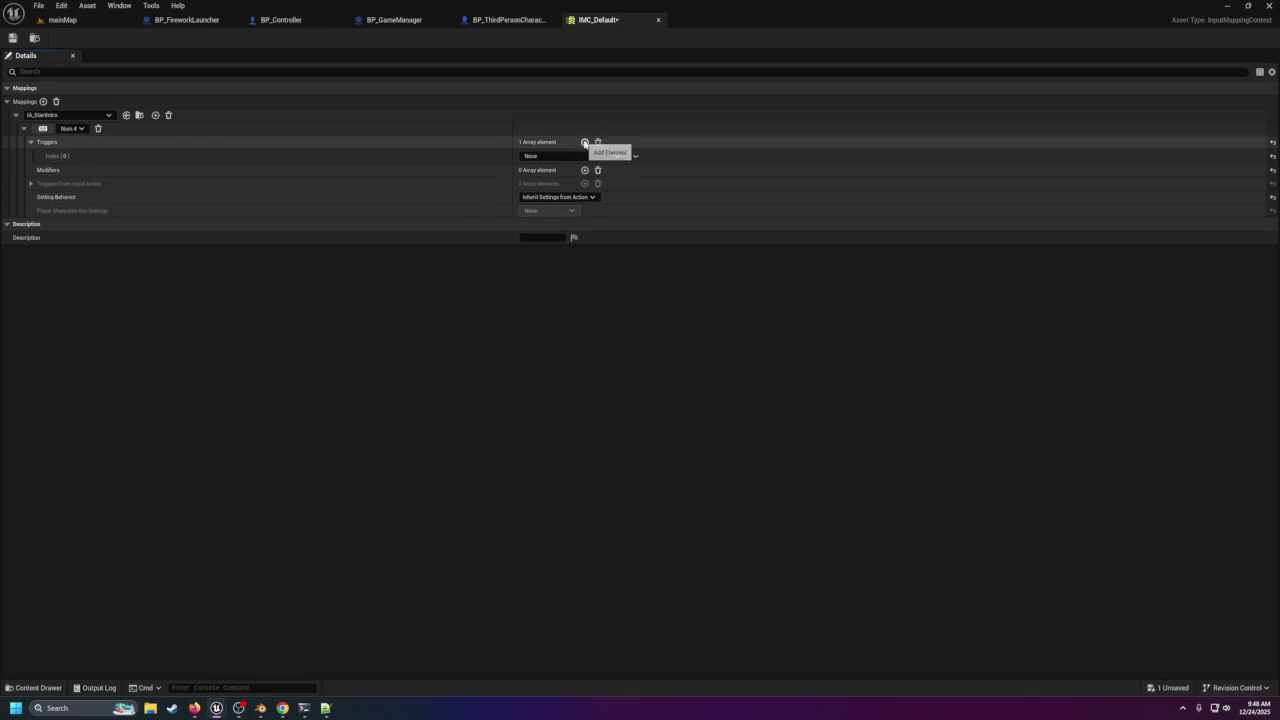
{"action": "left_click", "coordinate": [556, 157]}
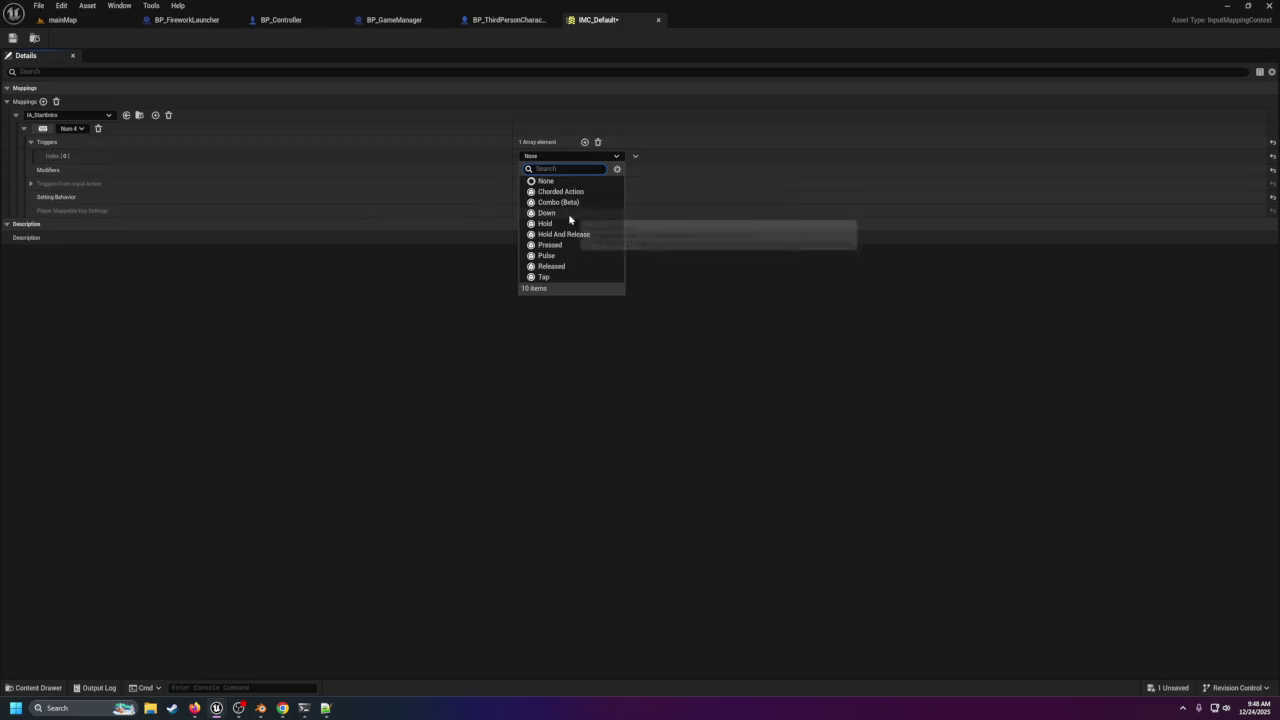
{"action": "left_click", "coordinate": [571, 246]}
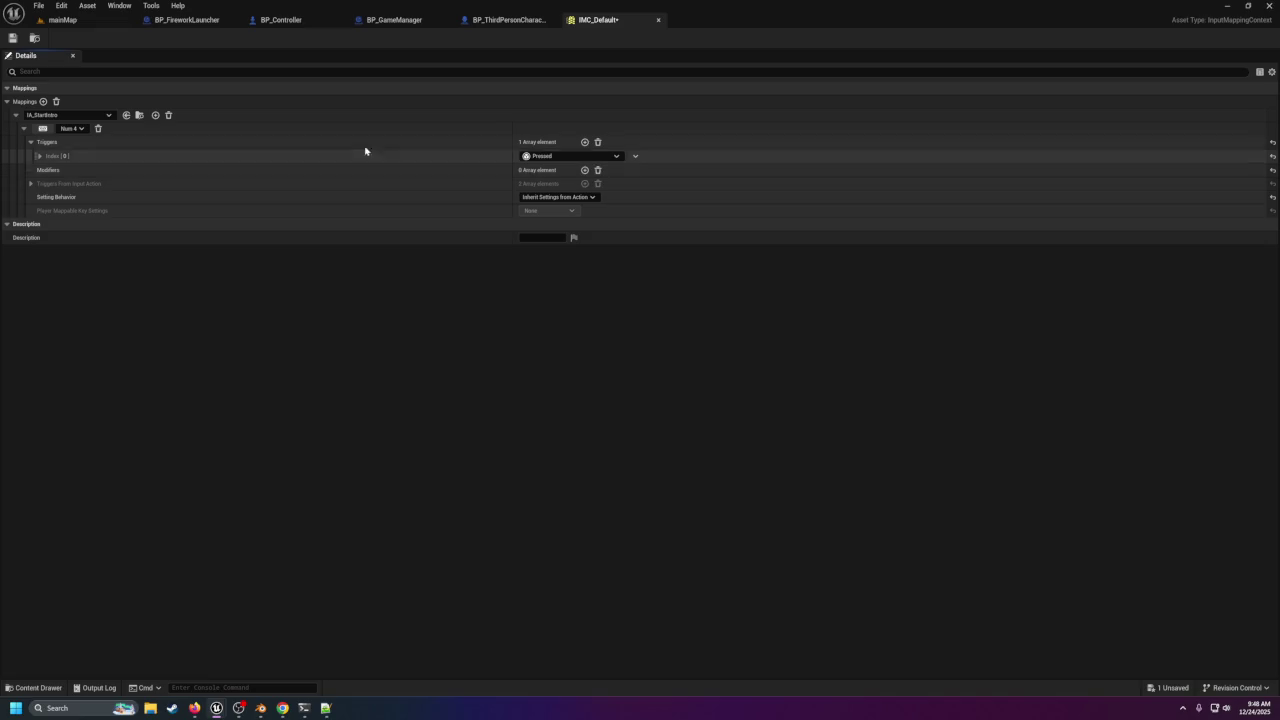
{"action": "left_click", "coordinate": [60, 20]}
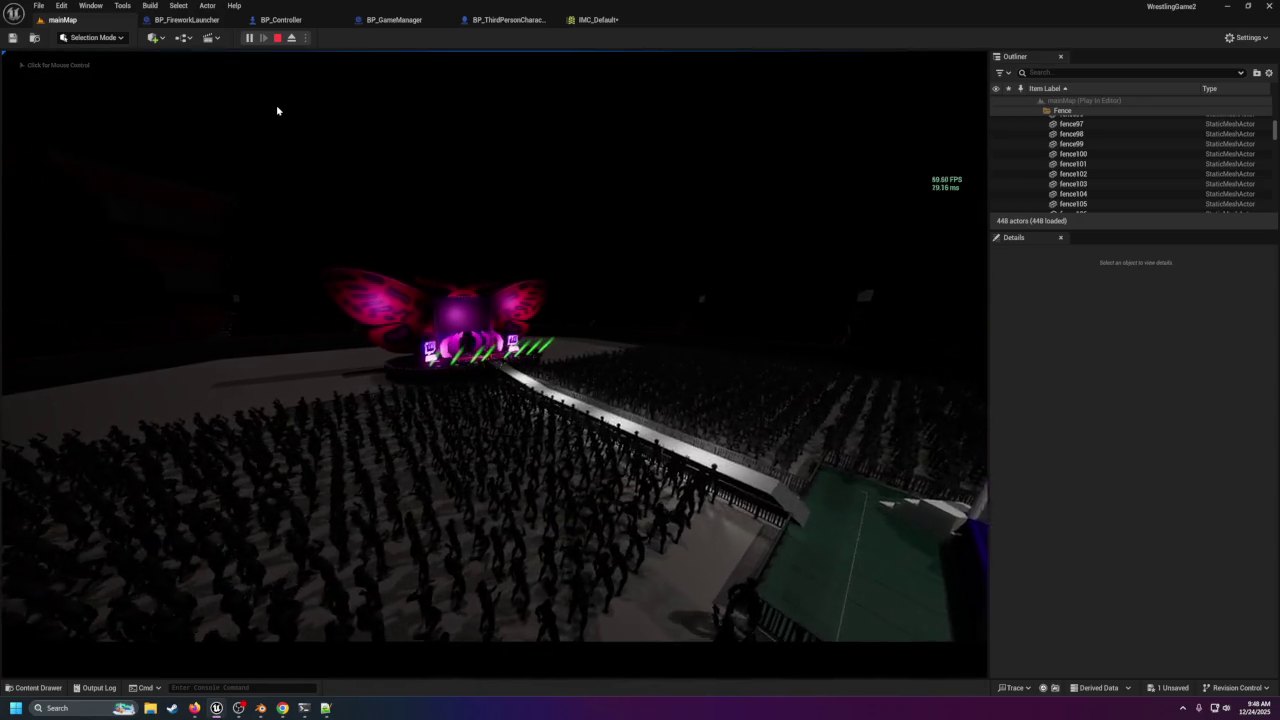
Stop the running play session, save IMC_Default, and return to mainMap.
{"action": "left_click", "coordinate": [277, 37]}
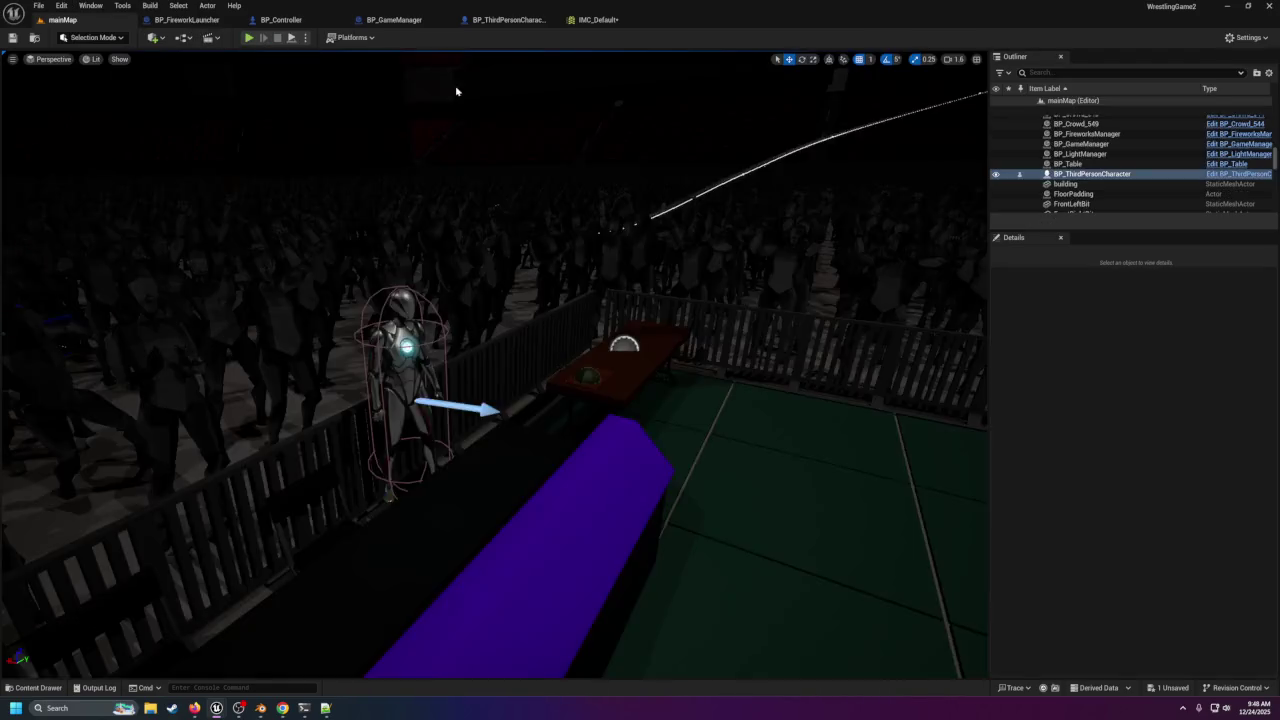
{"action": "left_click", "coordinate": [585, 19]}
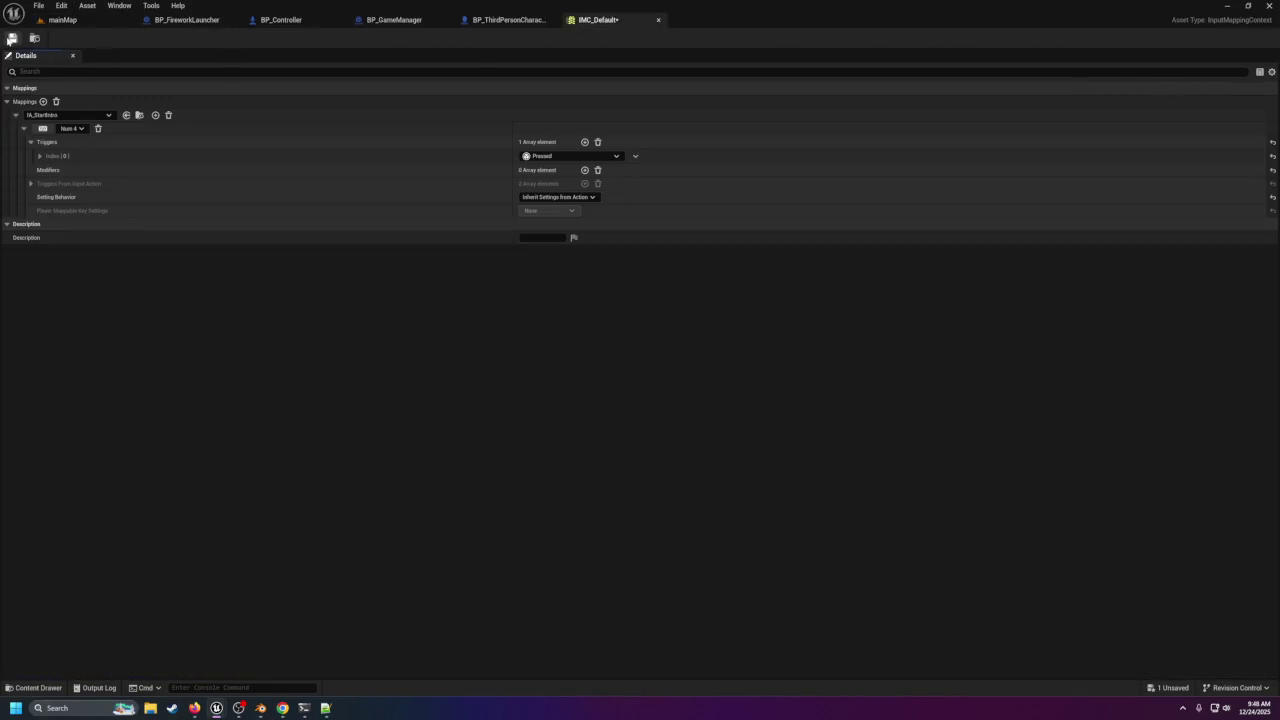
{"action": "left_click", "coordinate": [72, 20]}
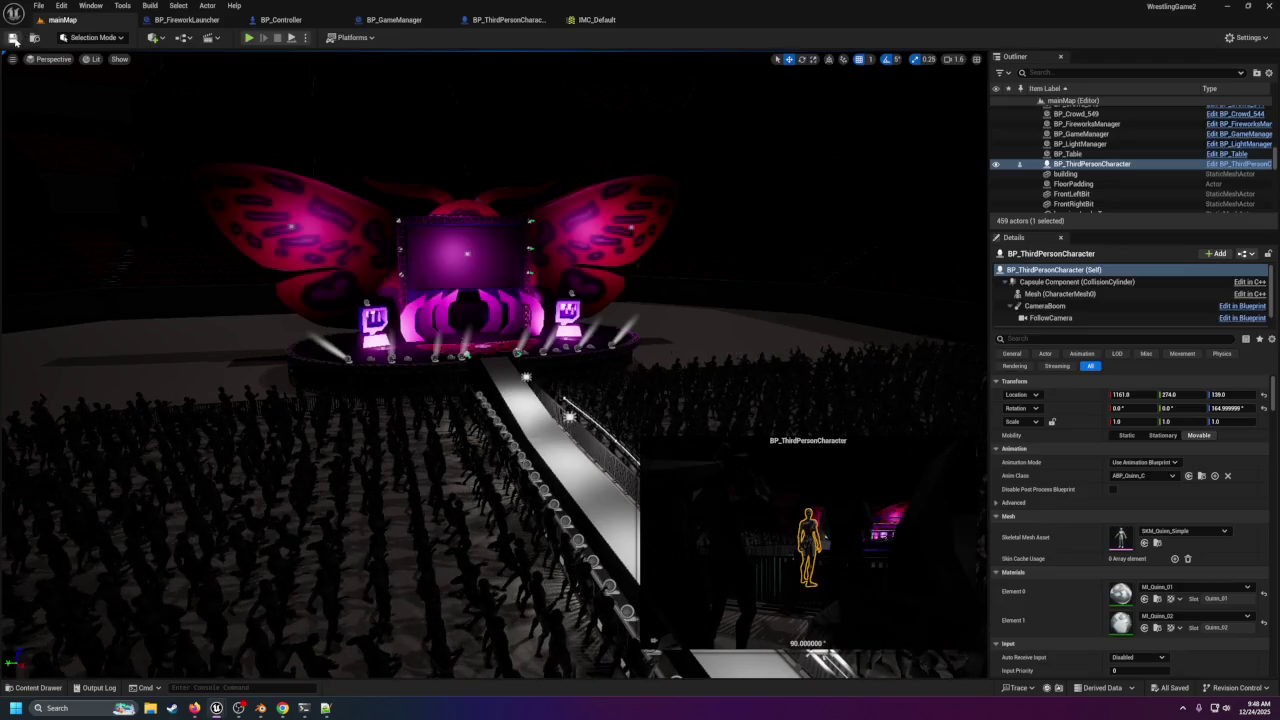
Replay the level briefly, then focus on and pick out BP_ThirdPersonCharacter beside the ring.
{"action": "left_click", "coordinate": [253, 45]}
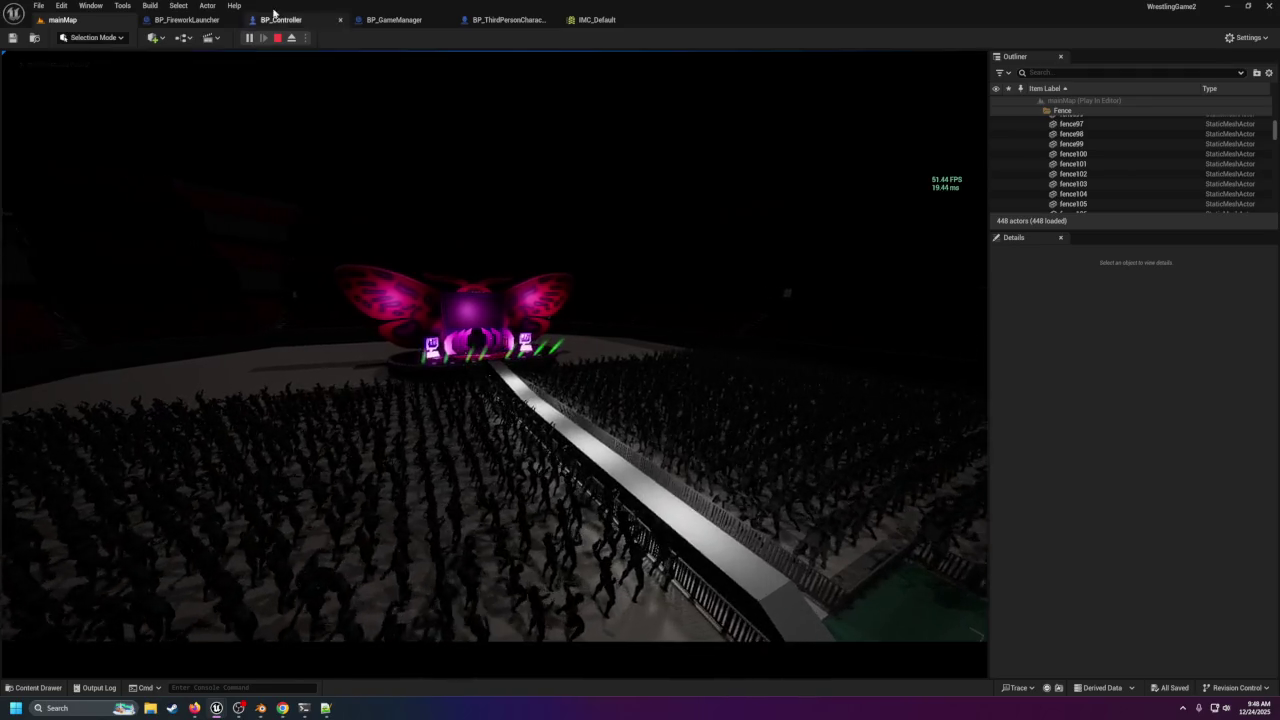
{"action": "left_click", "coordinate": [278, 38]}
{"action": "double_click", "coordinate": [1092, 174]}
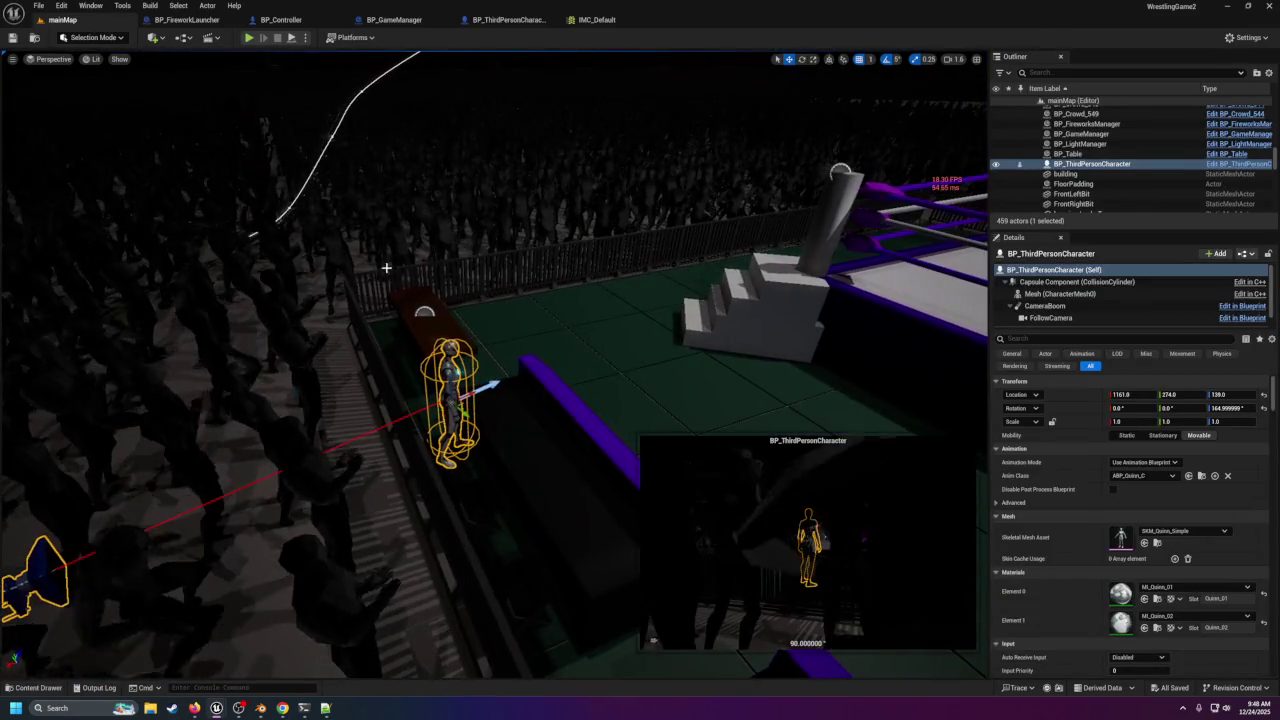
{"action": "left_click", "coordinate": [456, 363]}
Select BP_ThirdPersonCharacter by the ring and delete it from the level.
{"action": "left_click", "coordinate": [452, 370]}
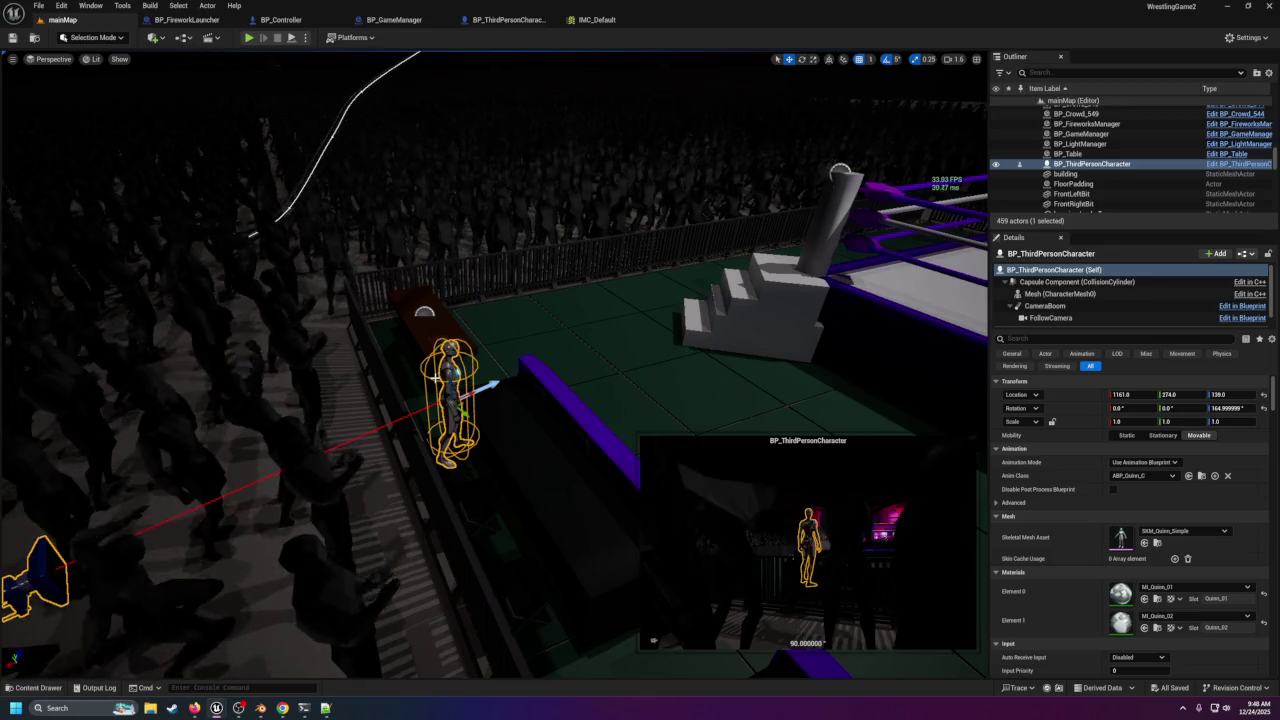
{"action": "key", "text": "Delete"}
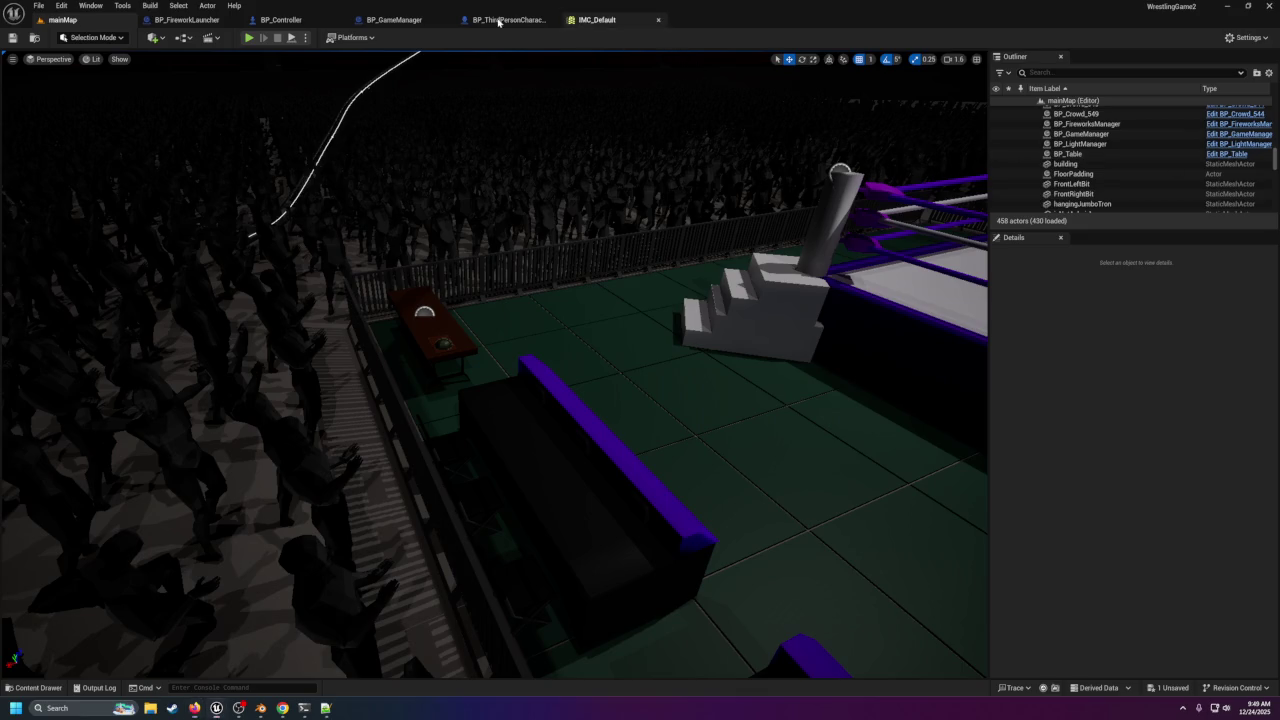
Drag BP_Controller from Content/Blueprints into the arena beside the ring.
{"action": "left_click", "coordinate": [400, 20]}
{"action": "left_click", "coordinate": [281, 20]}
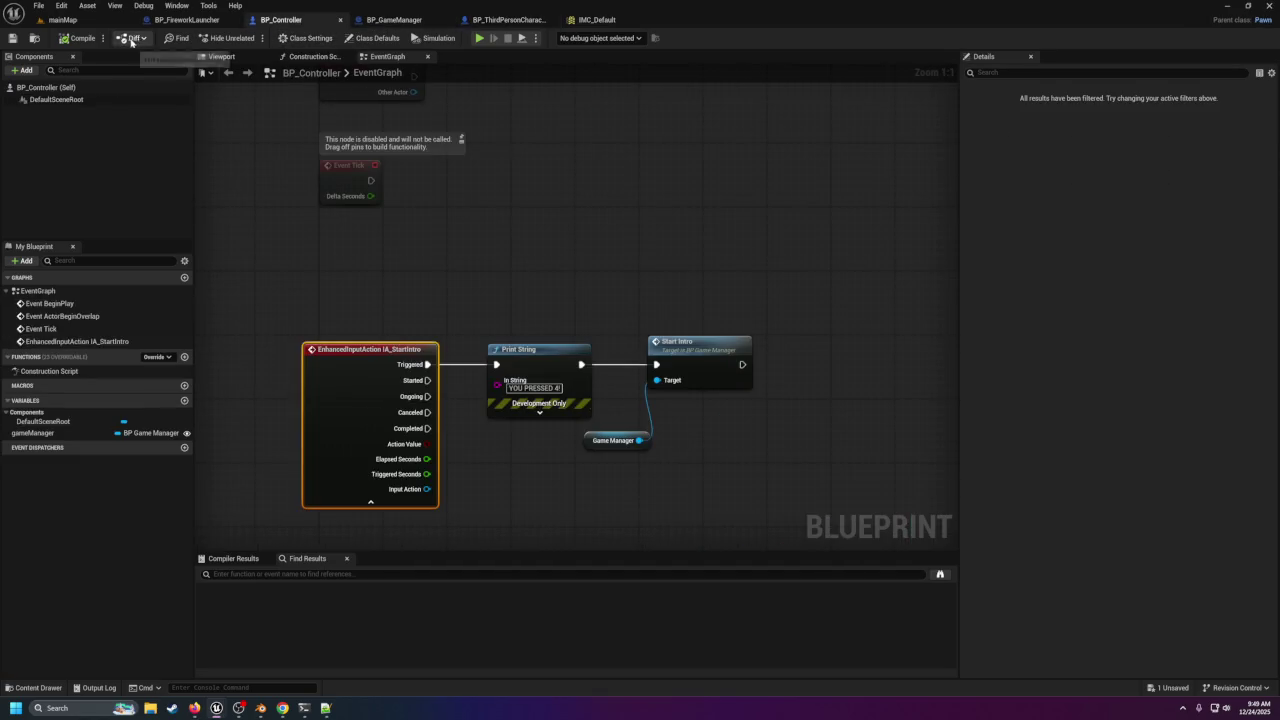
{"action": "left_click", "coordinate": [62, 20]}
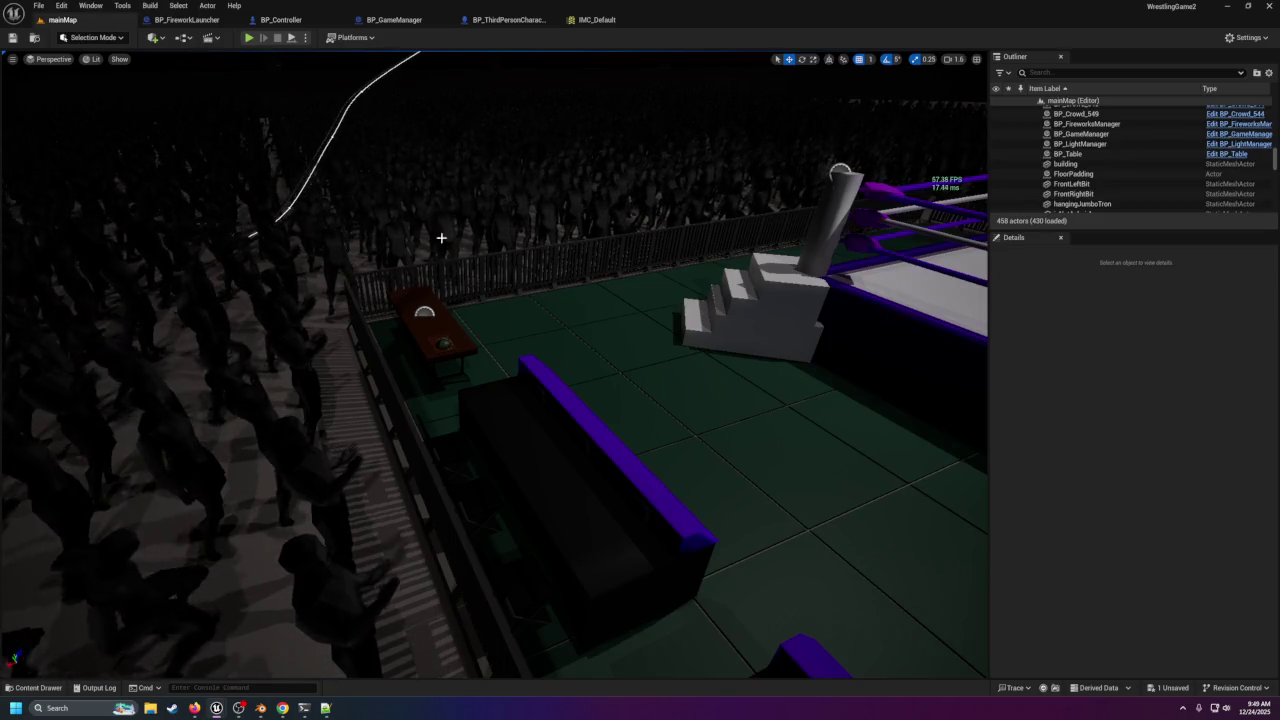
{"action": "left_click", "coordinate": [35, 687]}
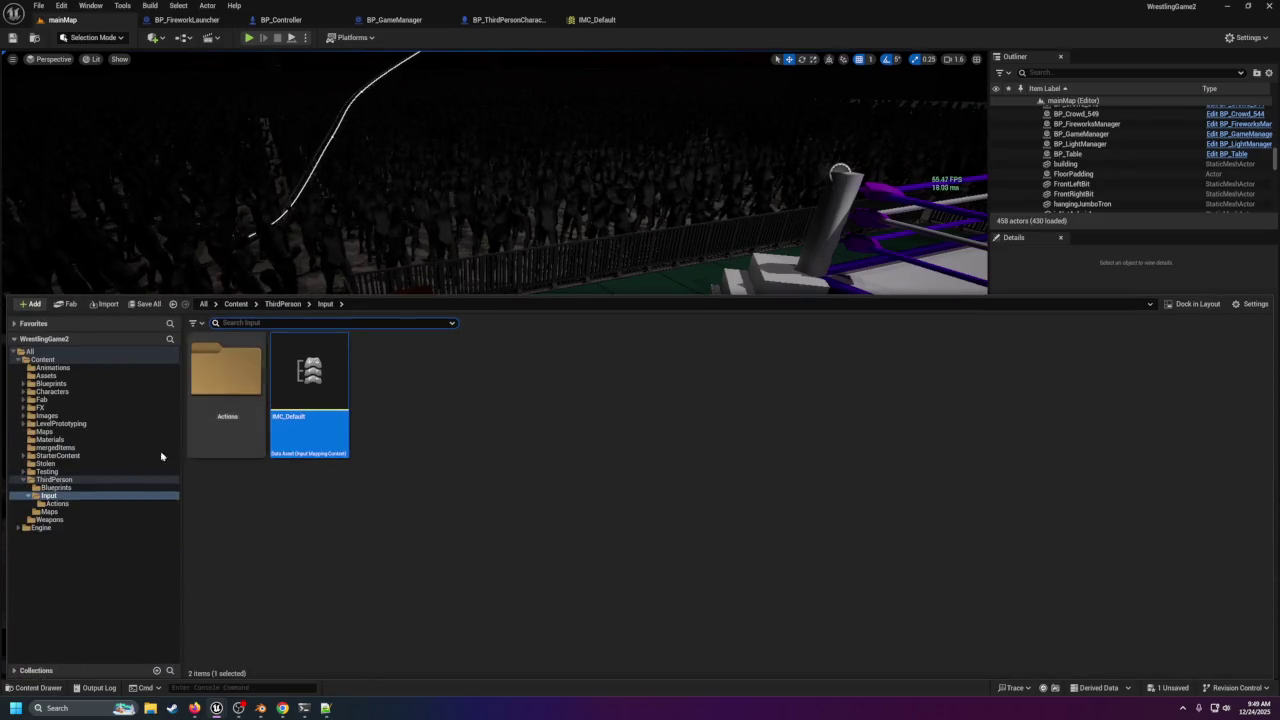
{"action": "left_click", "coordinate": [60, 383]}
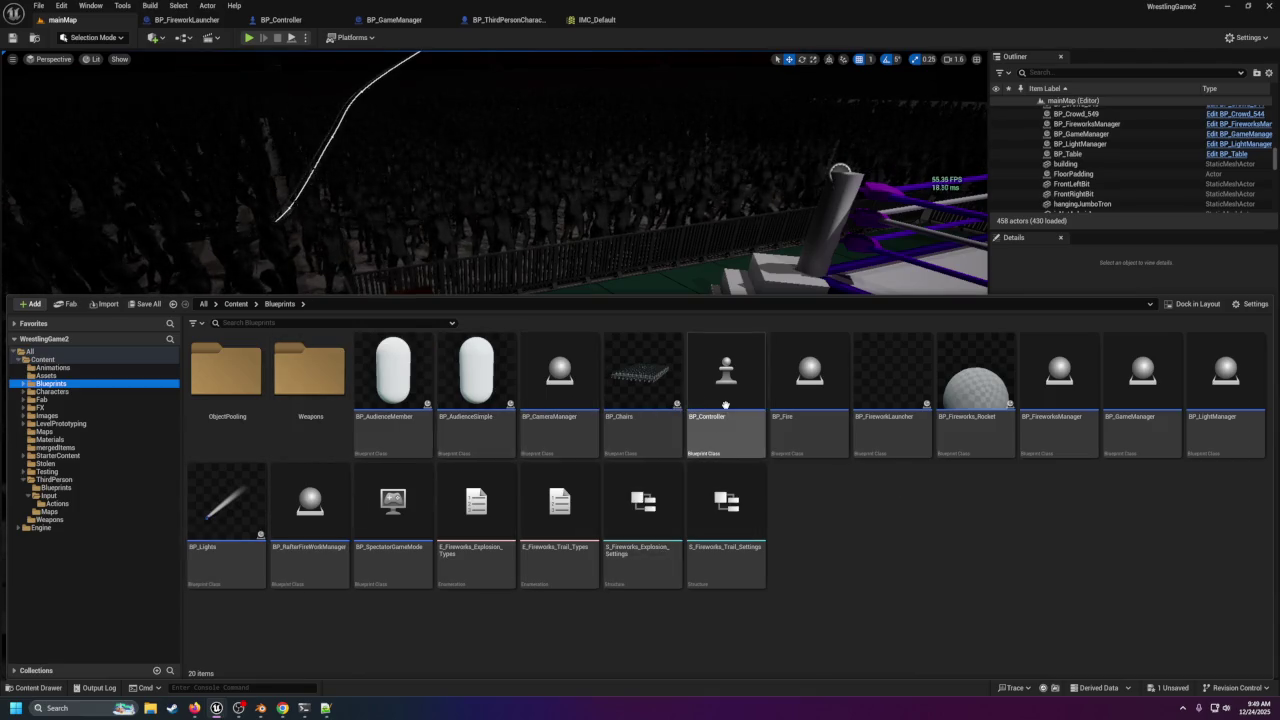
{"action": "key", "text": "ctrl+space"}
{"action": "mouse_move", "coordinate": [471, 341]}
{"action": "left_mouse_down"}
{"action": "mouse_move", "coordinate": [451, 509]}
{"action": "mouse_move", "coordinate": [474, 491]}
{"action": "left_mouse_up"}
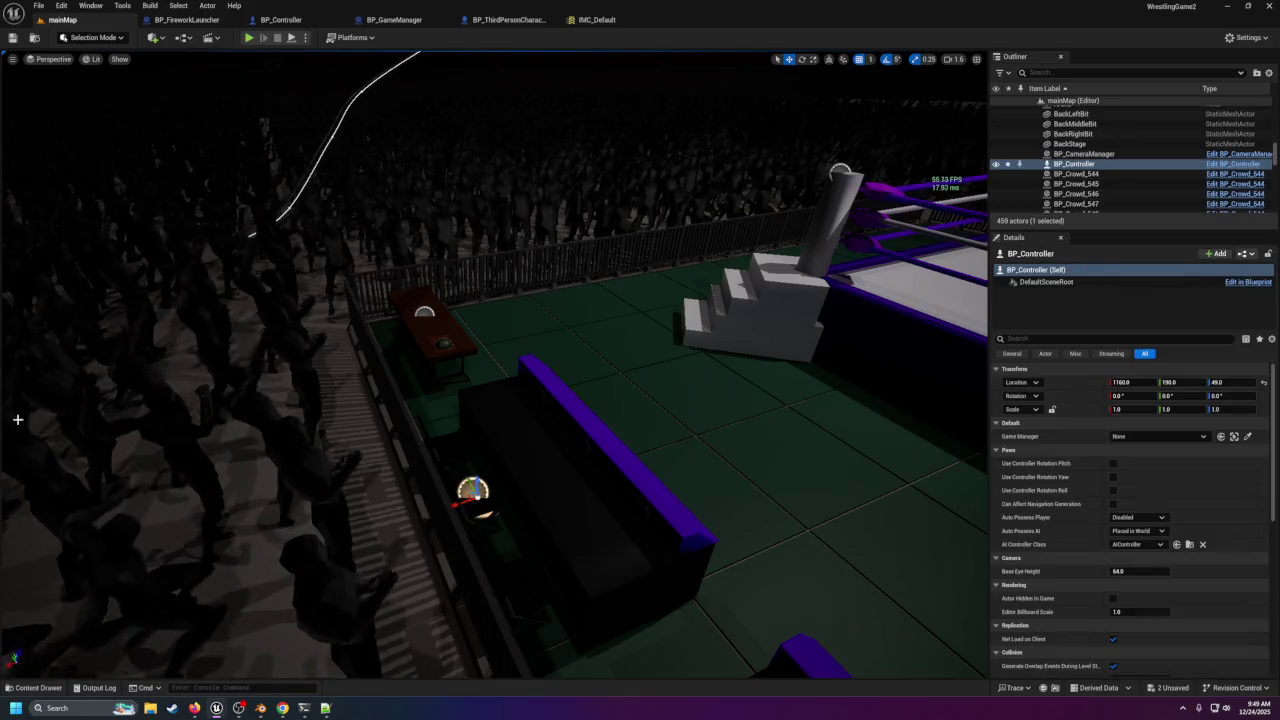
Review BP_ThirdPersonGameMode's class defaults from ThirdPerson/Blueprints, then close it and return to mainMap.
{"action": "left_click", "coordinate": [35, 688]}
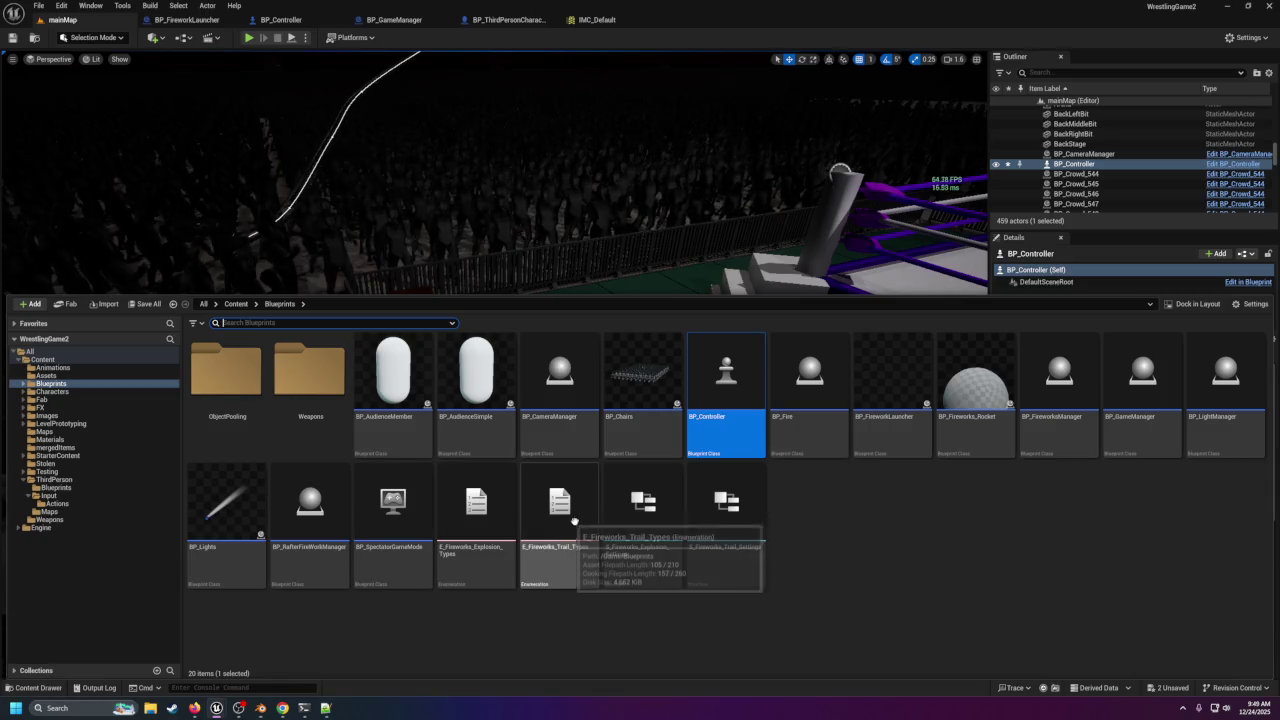
{"action": "left_click", "coordinate": [70, 480]}
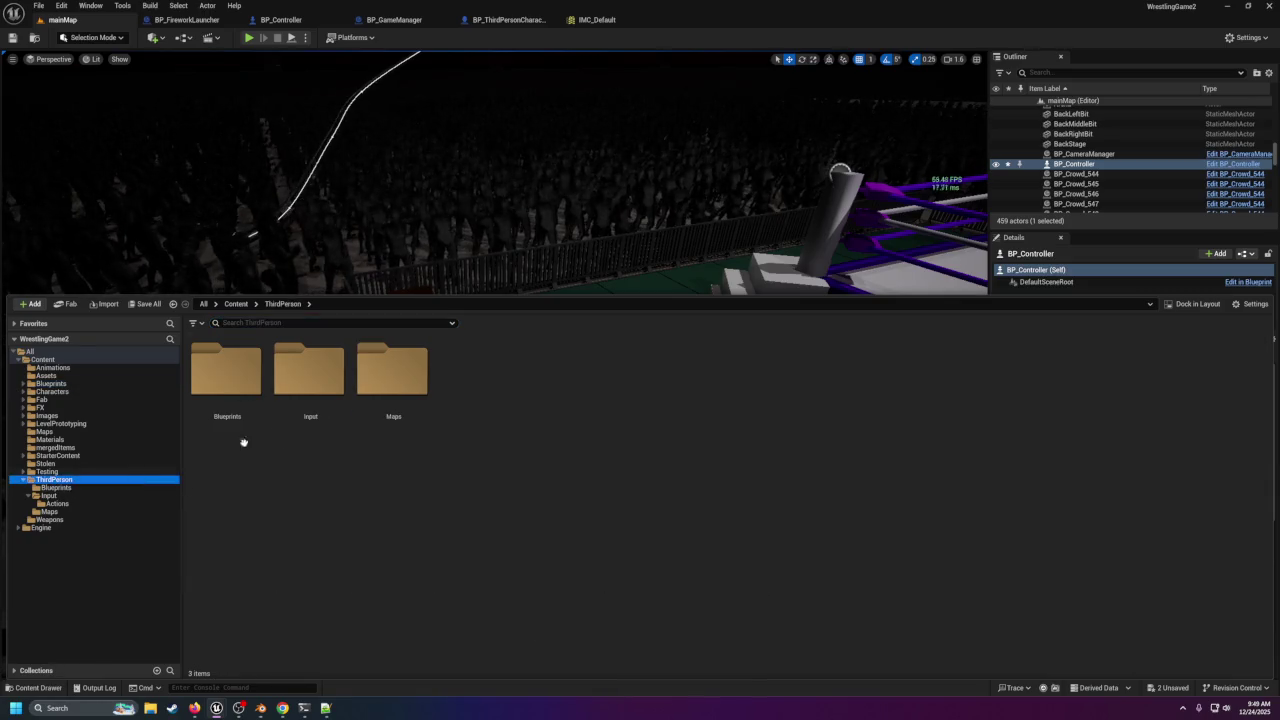
{"action": "left_click", "coordinate": [56, 488]}
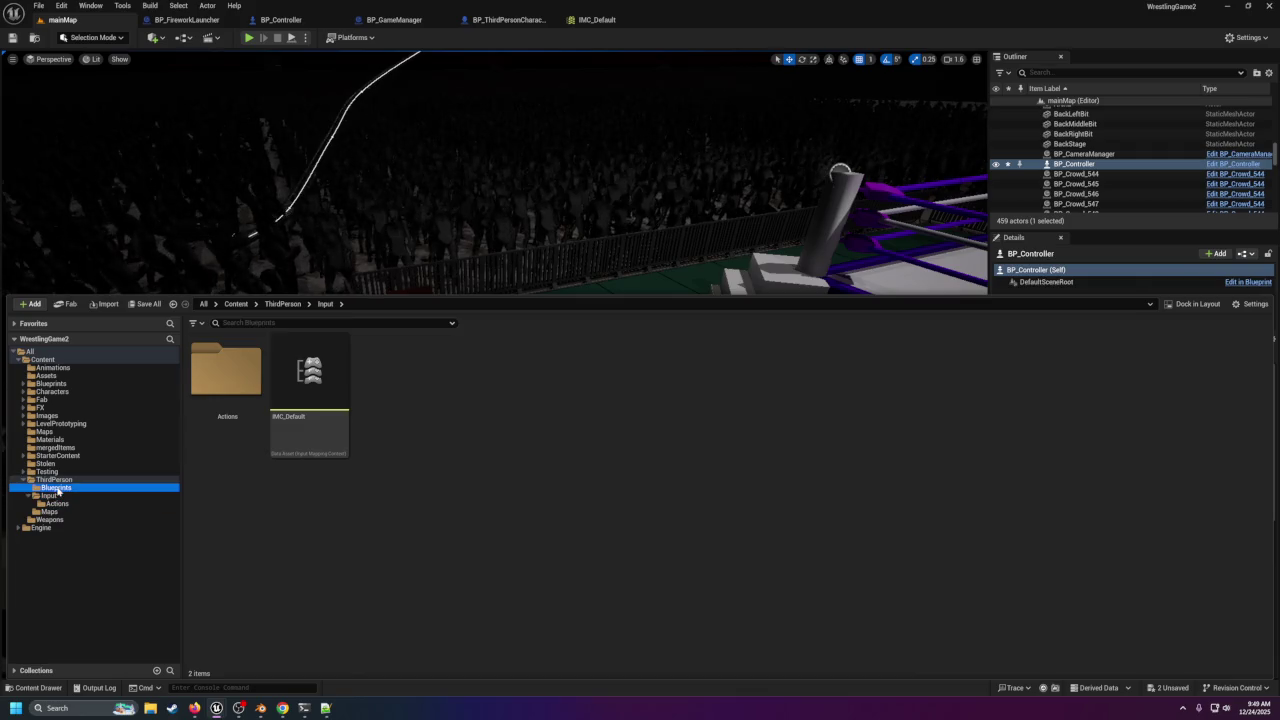
{"action": "double_click", "coordinate": [306, 396]}
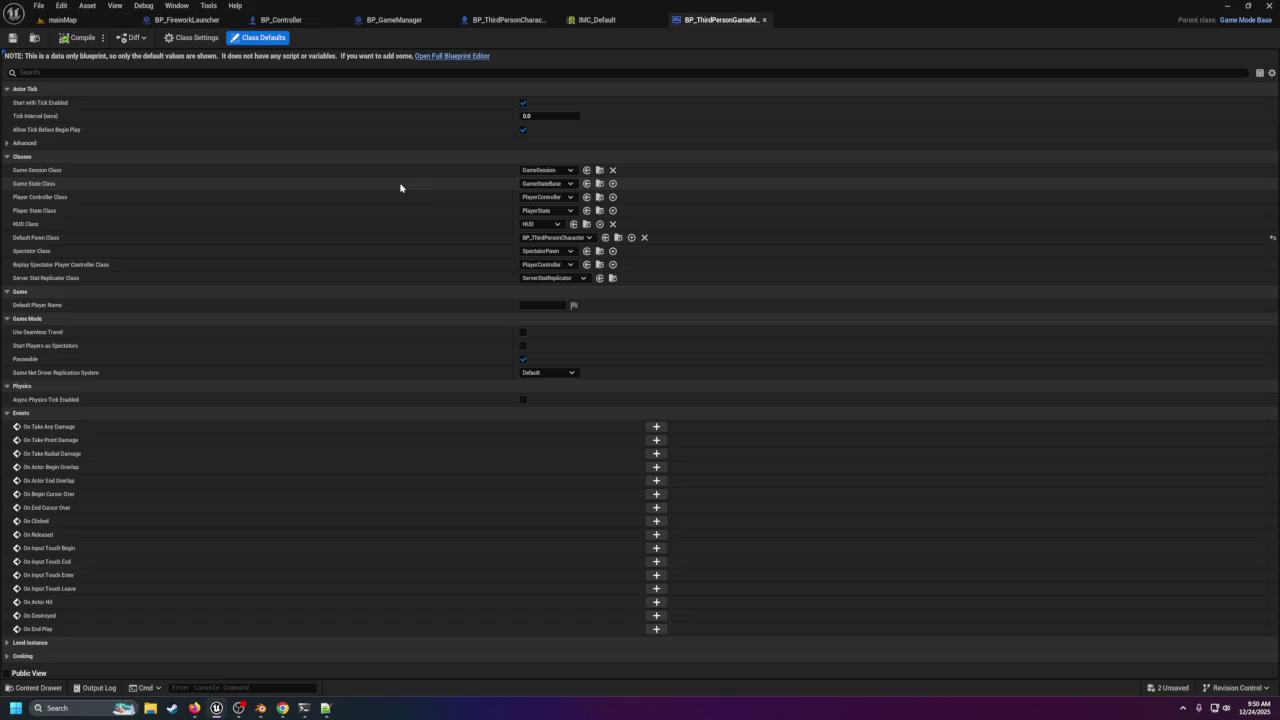
{"action": "left_click", "coordinate": [765, 21]}
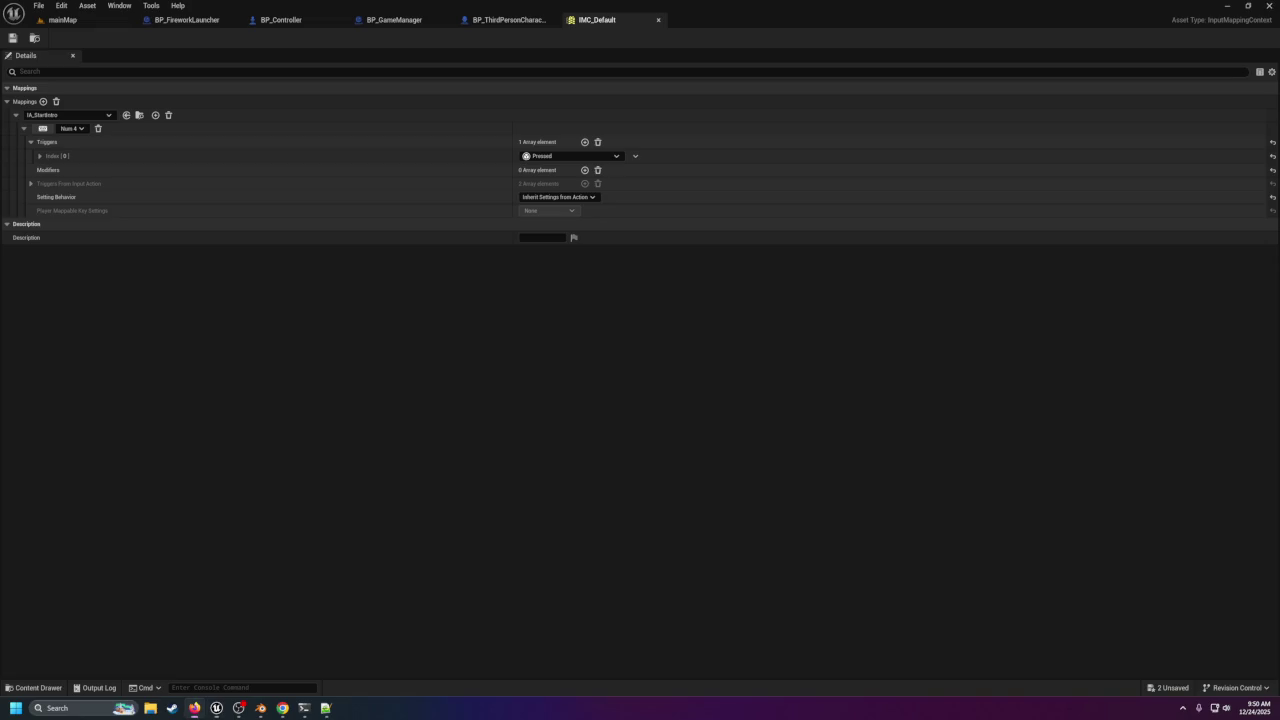
{"action": "left_click", "coordinate": [62, 19]}
Reopen the Content Drawer at Content/Blueprints and bring up the new-asset menu.
{"action": "left_click", "coordinate": [38, 687]}
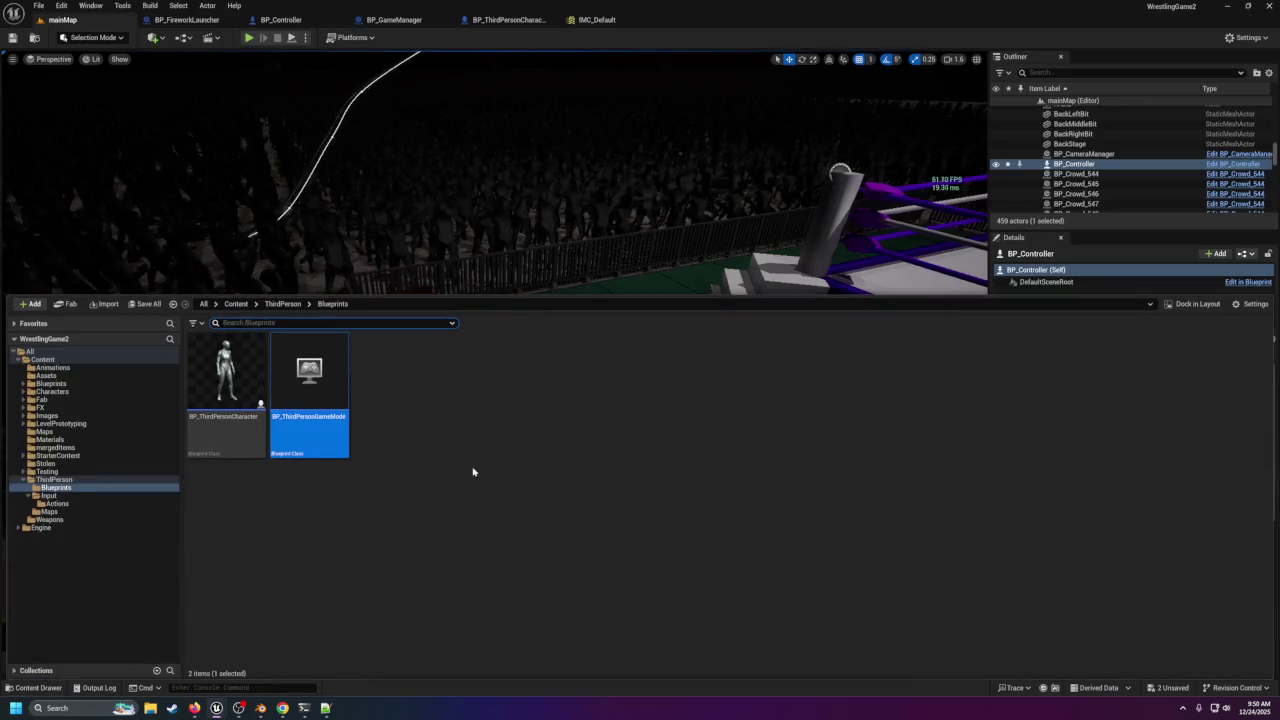
{"action": "left_click", "coordinate": [52, 384]}
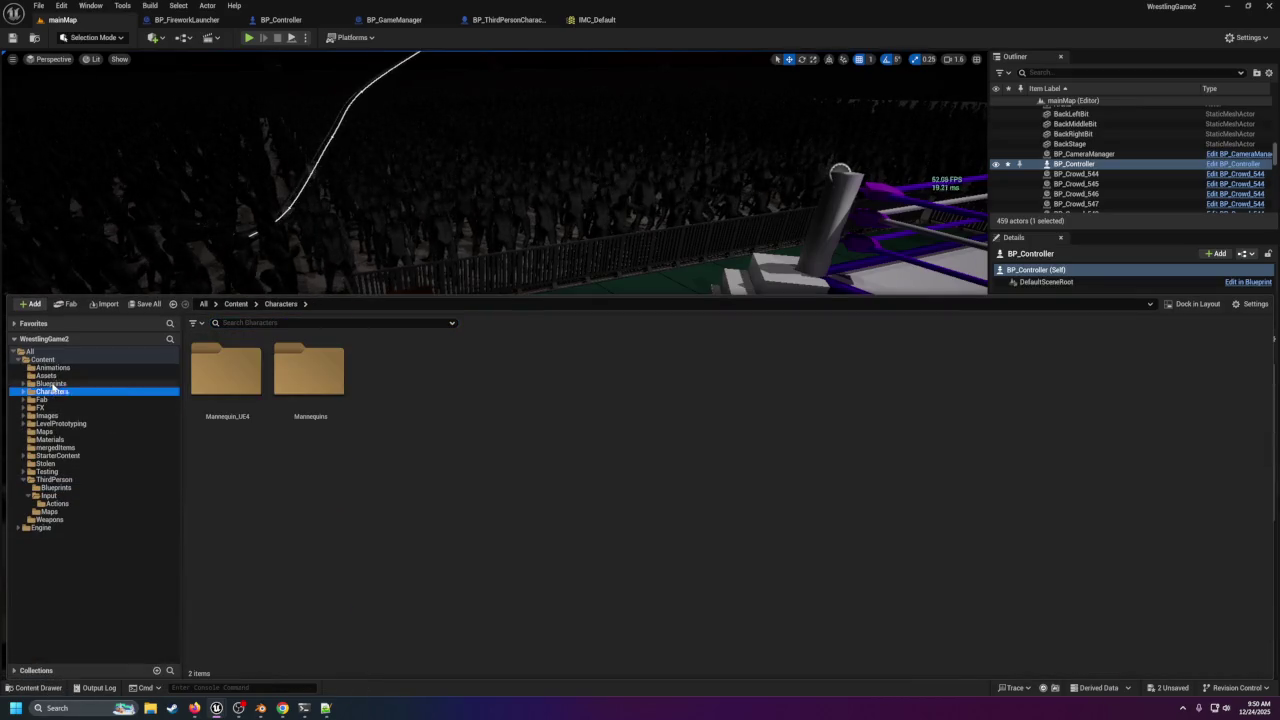
{"action": "right_click", "coordinate": [834, 531]}
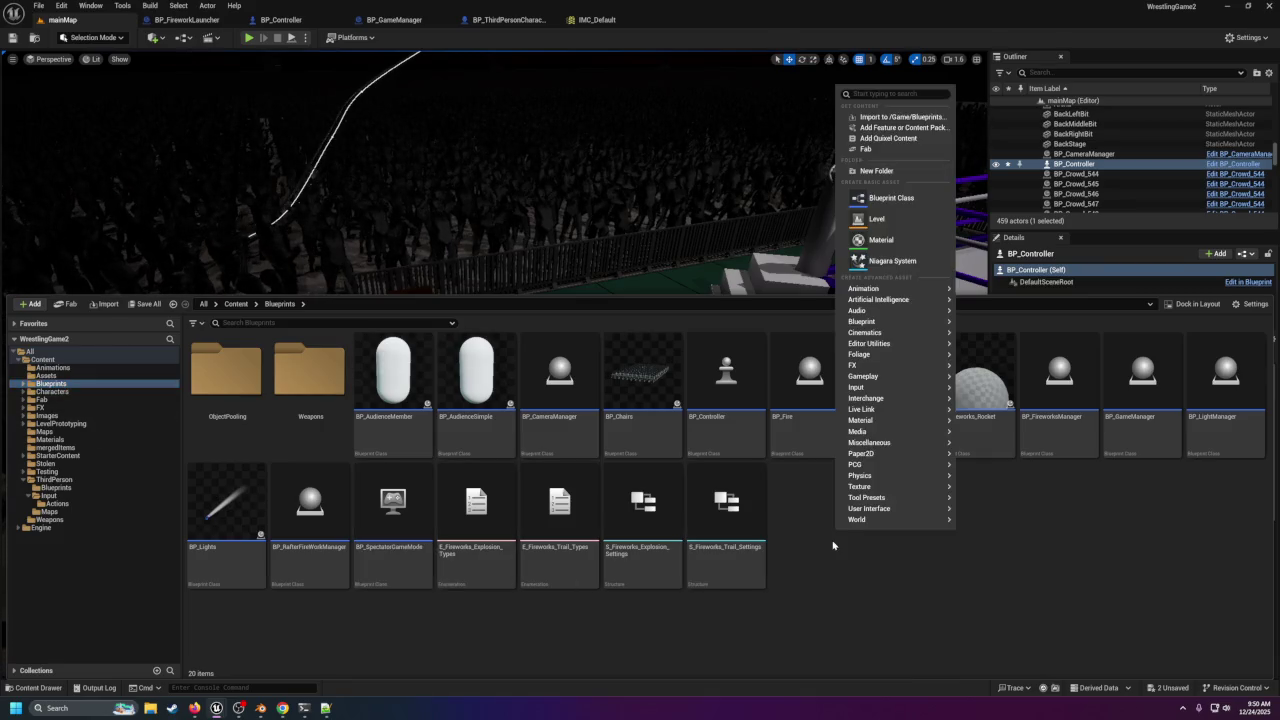
Create a Player Controller-based Blueprint named BP_PlayerController and open it.
{"action": "left_click", "coordinate": [890, 198]}
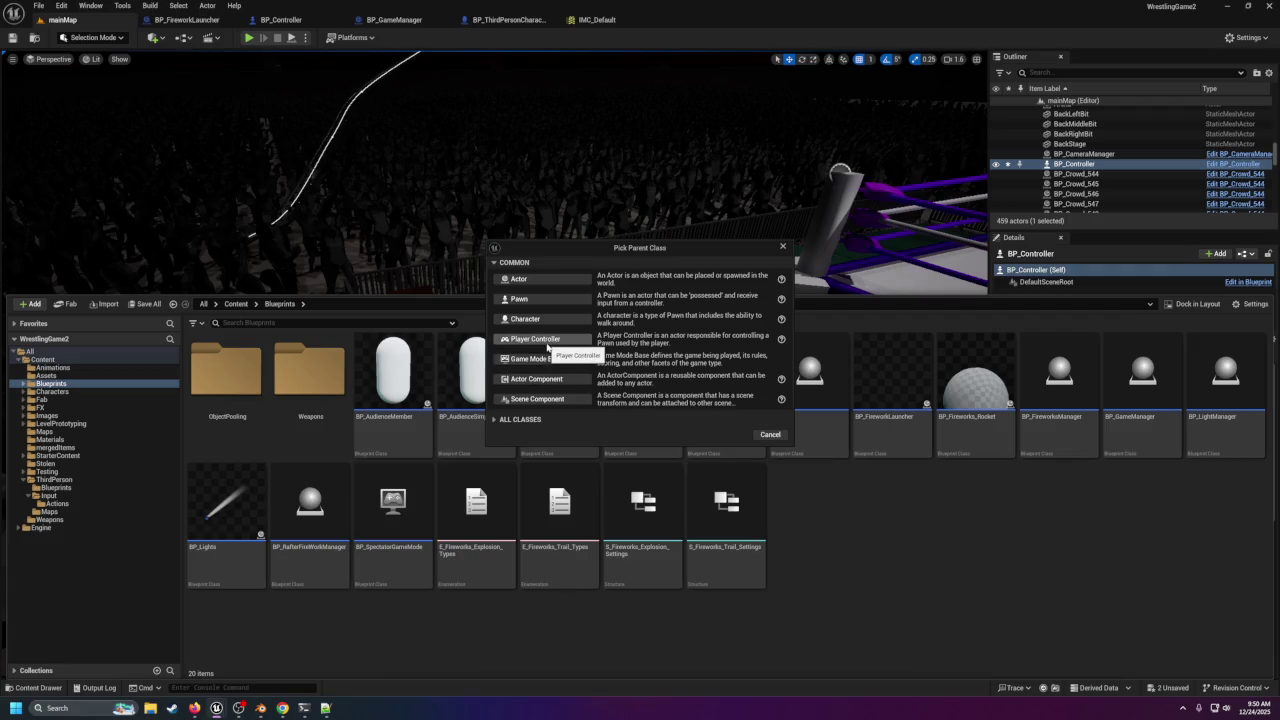
{"action": "left_click", "coordinate": [536, 339]}
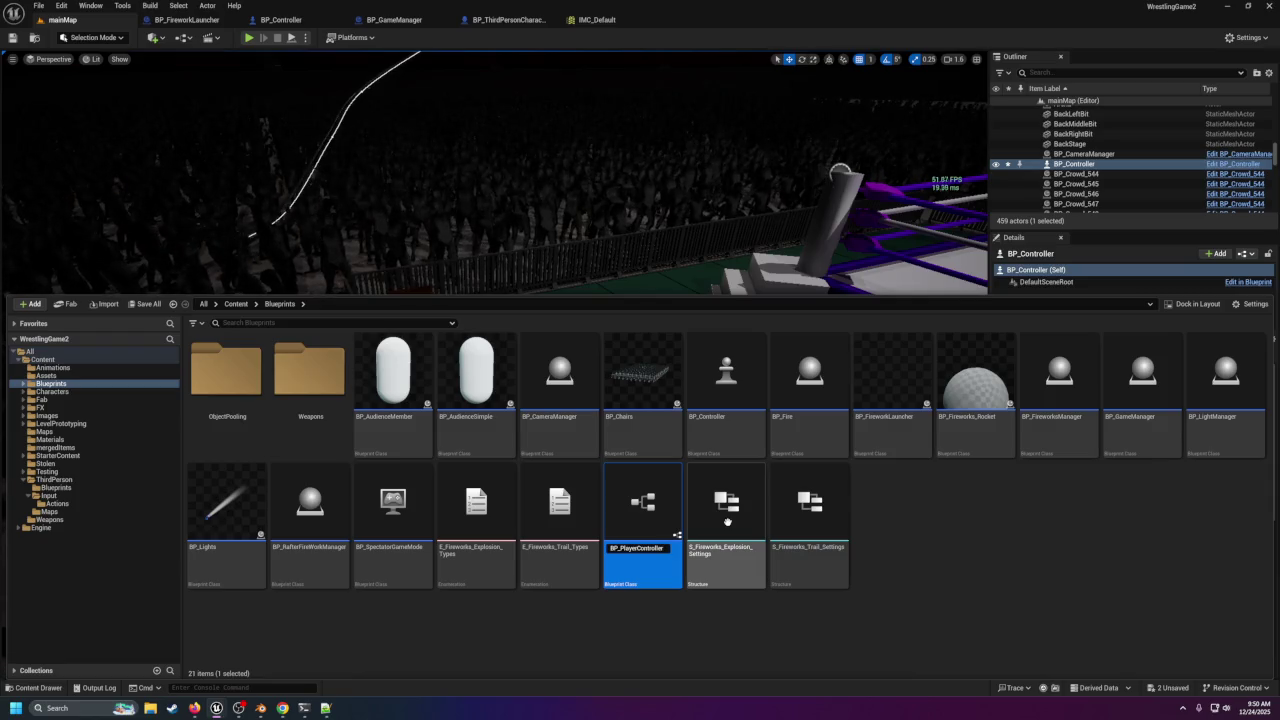
{"action": "key", "text": "Return"}
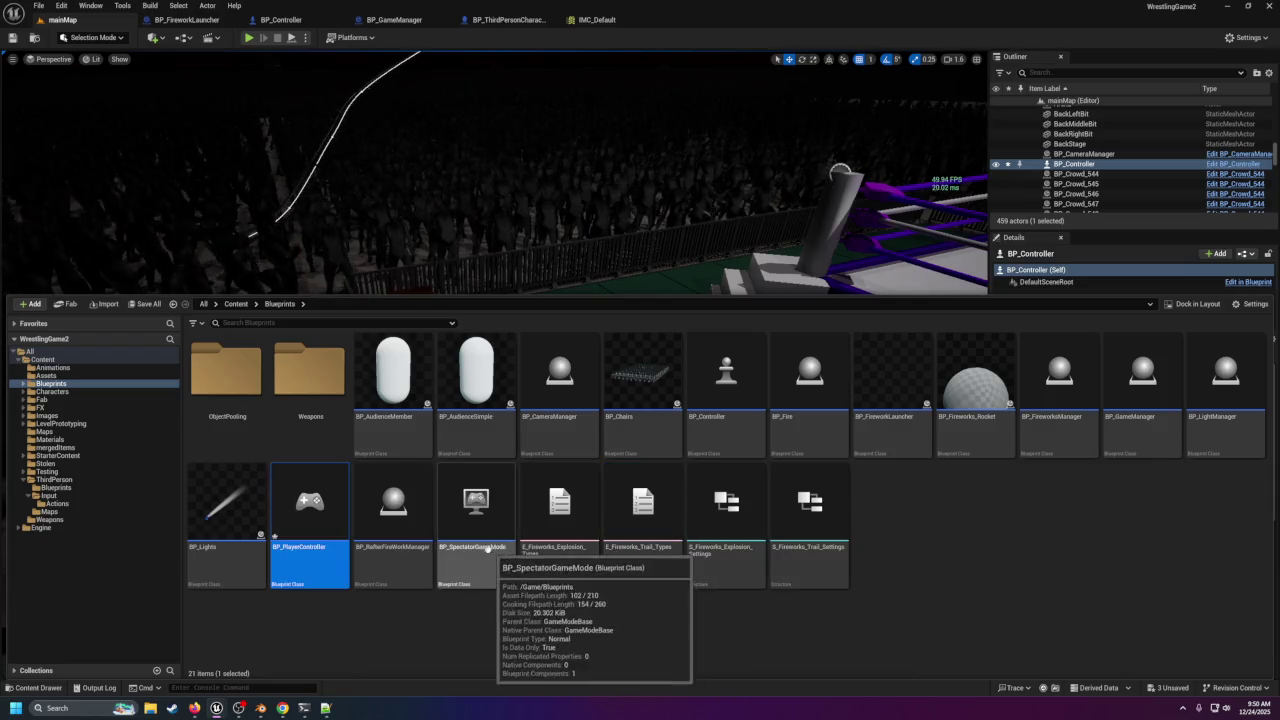
{"action": "double_click", "coordinate": [305, 545]}
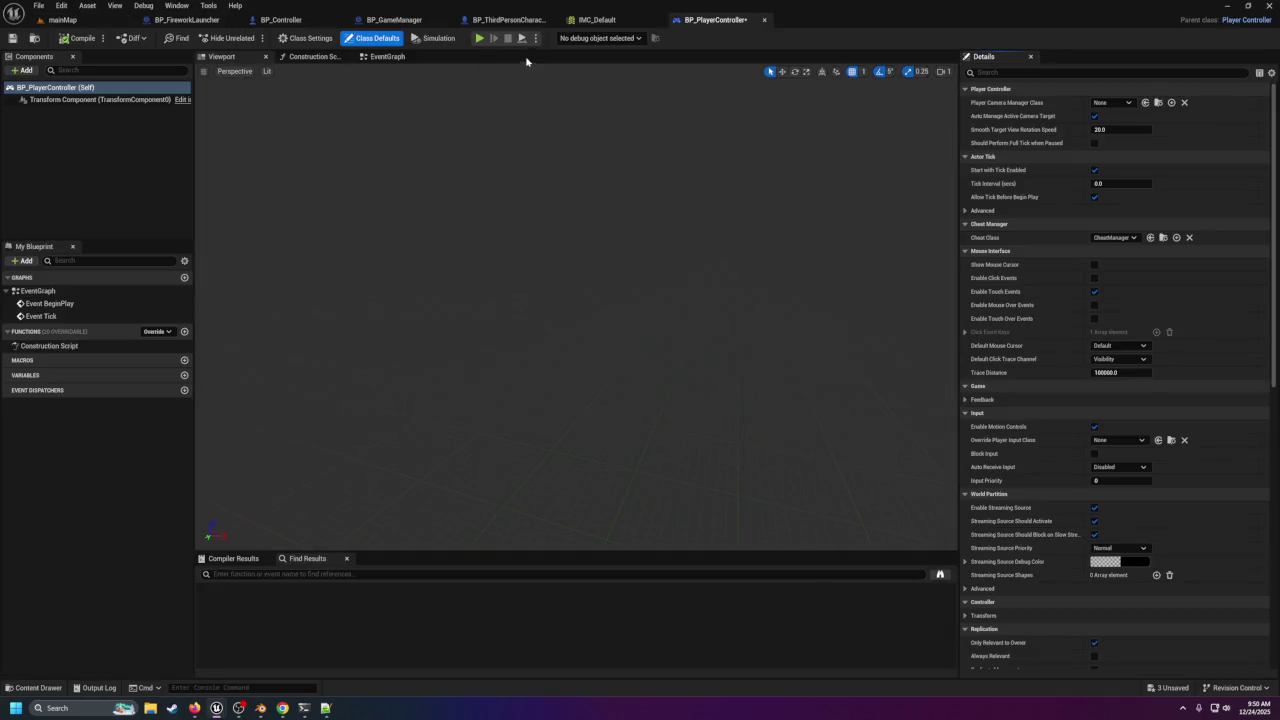
Paste the IA_StartIntro event and Print String nodes into the EventGraph, save, and return to mainMap.
{"action": "left_click", "coordinate": [392, 56]}
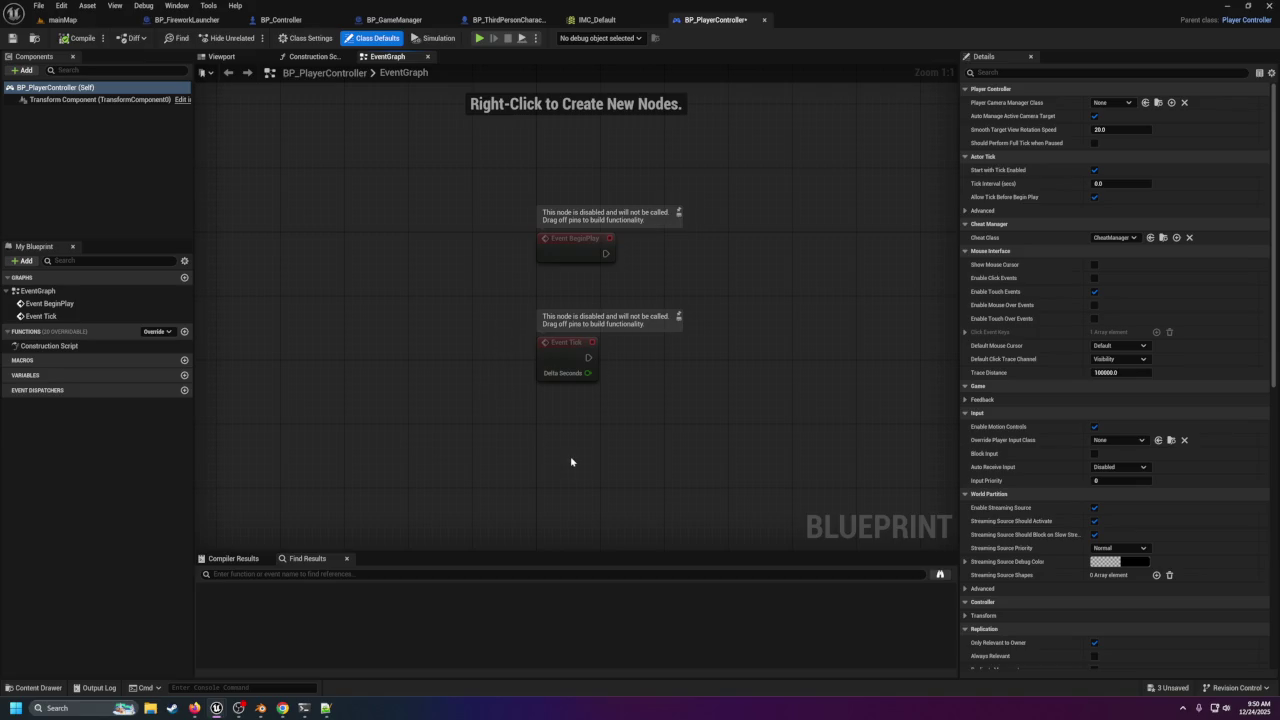
{"action": "key", "text": "ctrl+v"}
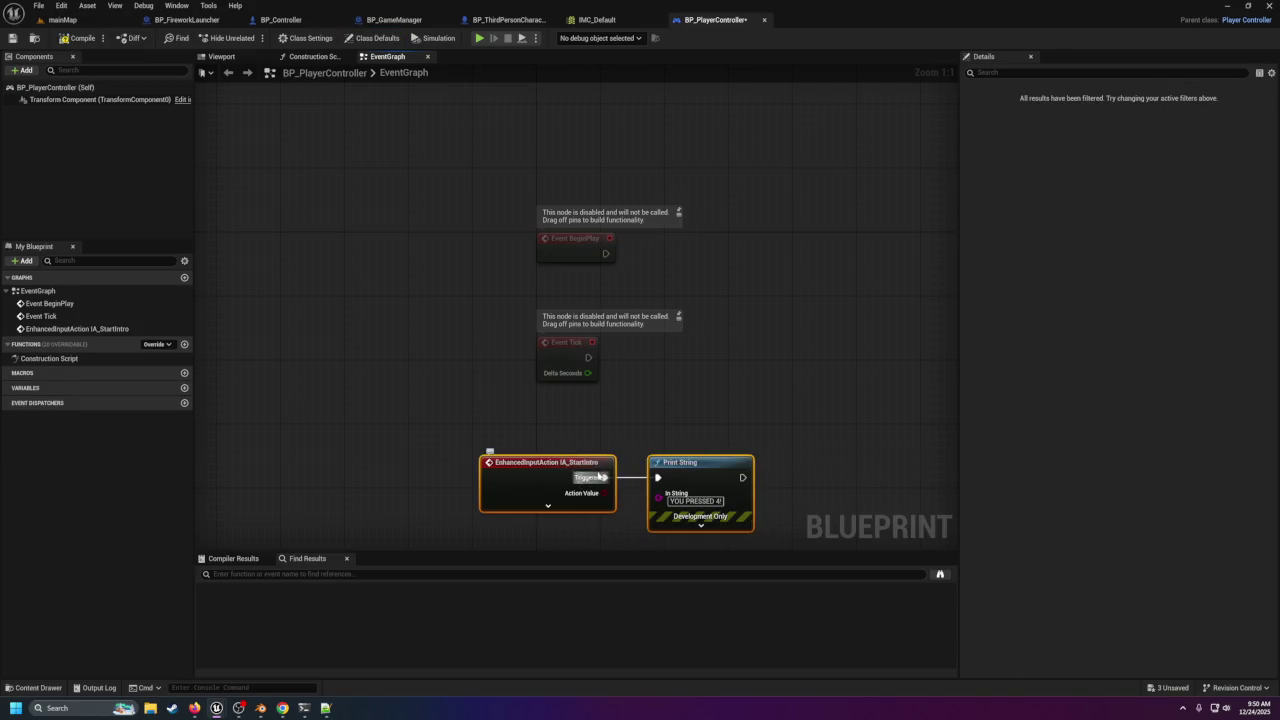
{"action": "left_click_drag", "start_coordinate": [581, 464], "coordinate": [631, 469]}
{"action": "left_click", "coordinate": [12, 38]}
{"action": "left_click", "coordinate": [55, 19]}
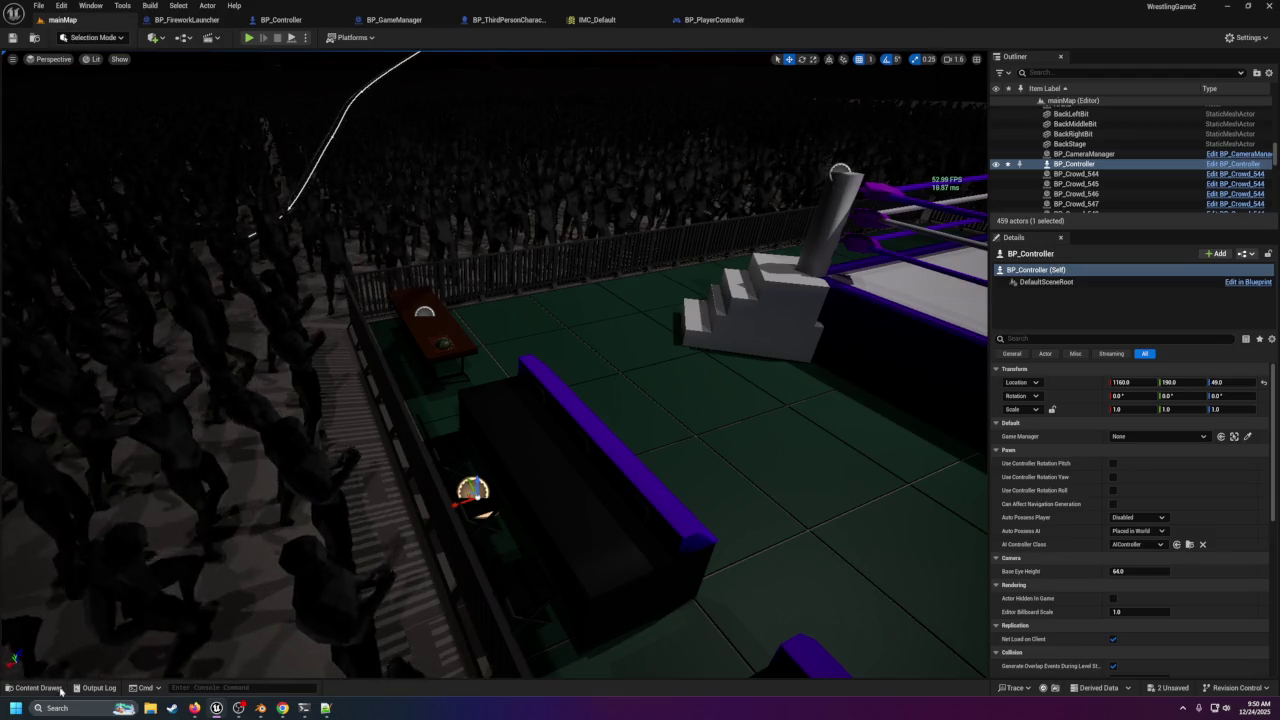
{"action": "left_click", "coordinate": [38, 687]}
{"action": "mouse_move", "coordinate": [309, 505]}
{"action": "left_mouse_down"}
{"action": "mouse_move", "coordinate": [458, 255]}
{"action": "mouse_move", "coordinate": [545, 463]}
{"action": "mouse_move", "coordinate": [553, 207]}
{"action": "left_mouse_up"}
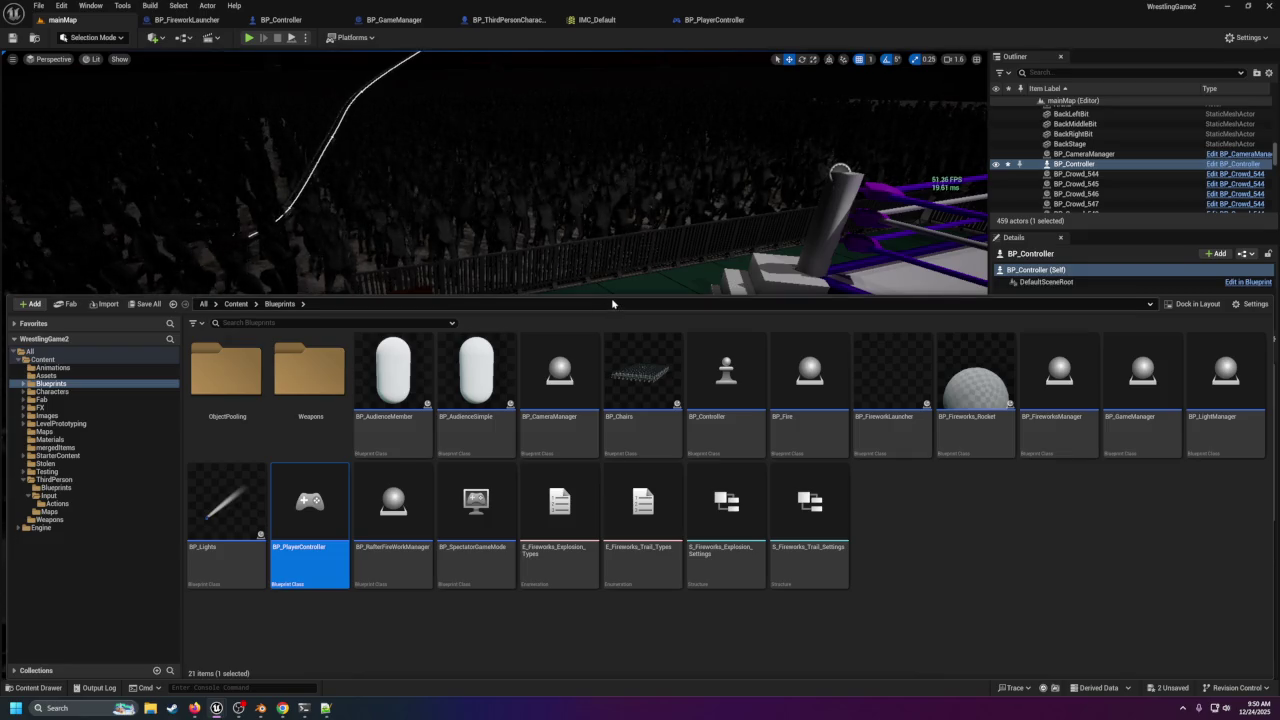
{"action": "left_click_drag", "start_coordinate": [614, 297], "coordinate": [587, 543]}
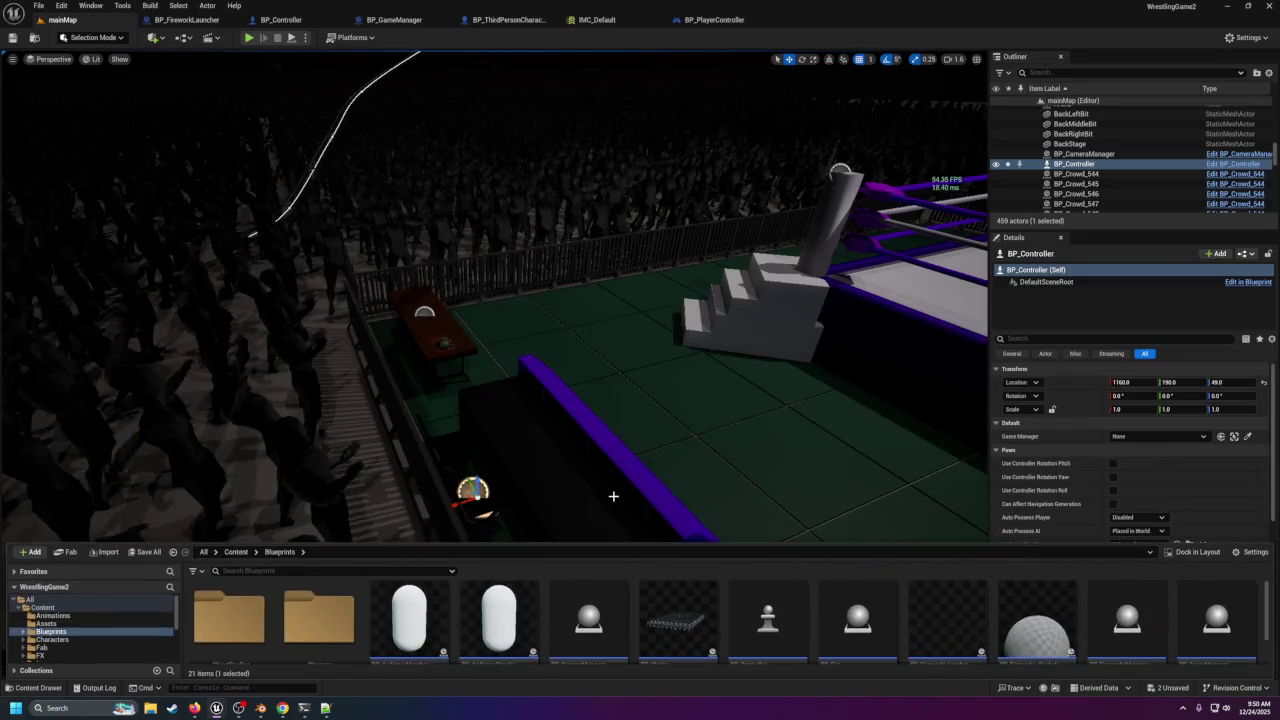
{"action": "scroll", "coordinate": [419, 631], "scroll_direction": "down", "scroll_amount": 5}
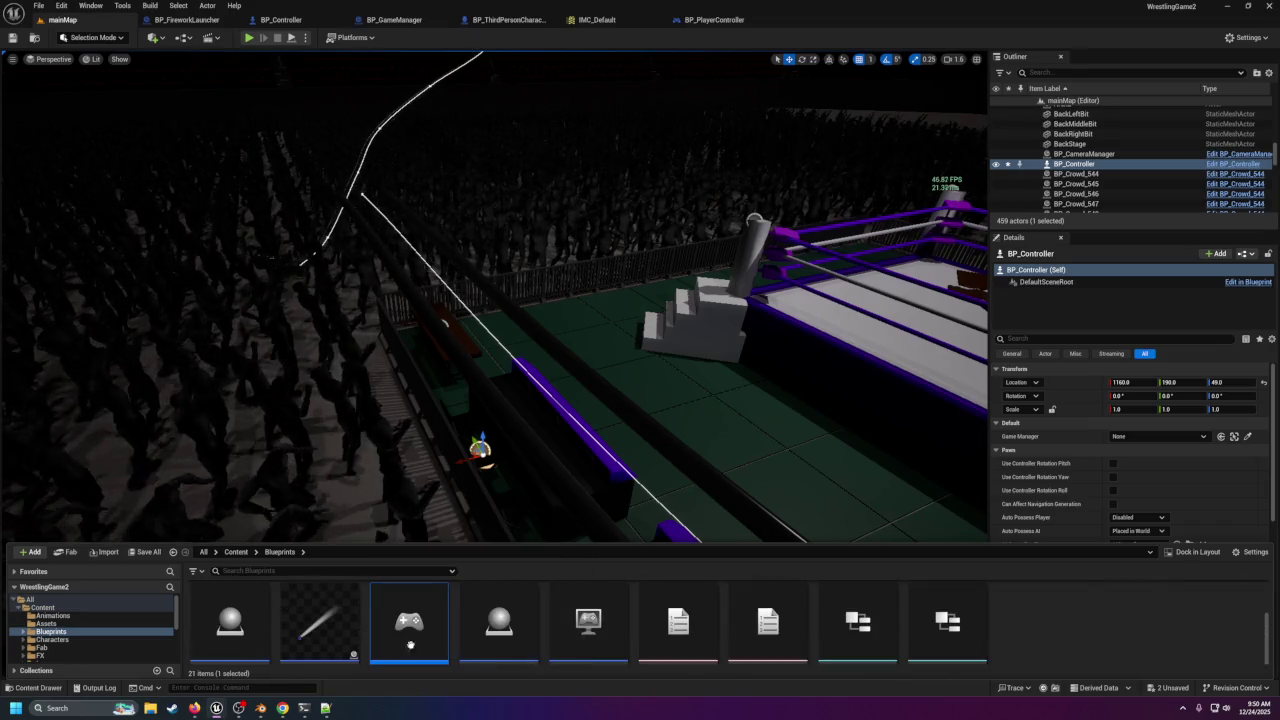
{"action": "mouse_move", "coordinate": [419, 631]}
{"action": "left_mouse_down"}
{"action": "mouse_move", "coordinate": [397, 606]}
{"action": "mouse_move", "coordinate": [533, 483]}
{"action": "mouse_move", "coordinate": [529, 497]}
{"action": "left_mouse_up"}
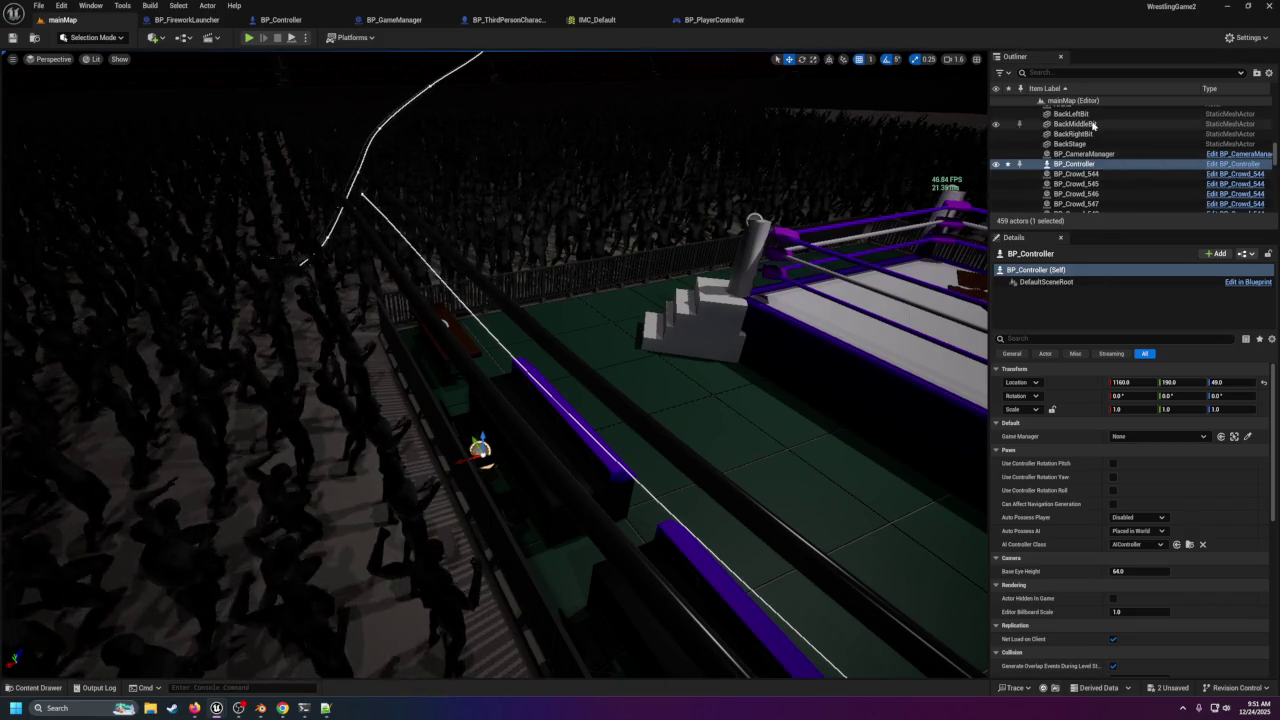
{"action": "scroll", "coordinate": [1090, 150], "scroll_direction": "up", "scroll_amount": 5}
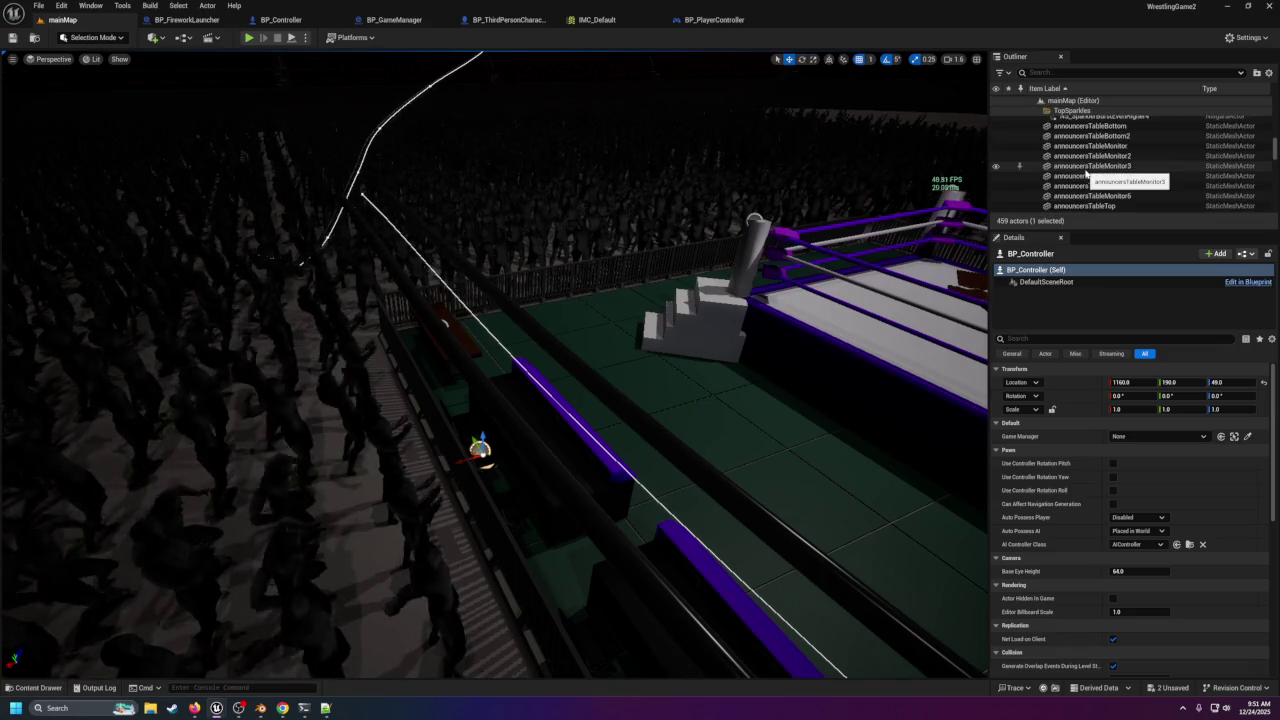
Find BP_GameManager by searching 'manag' in the Outliner and assign it as BP_Controller's Game Manager.
{"action": "left_click", "coordinate": [1085, 72]}
{"action": "type", "text": "manafg"}
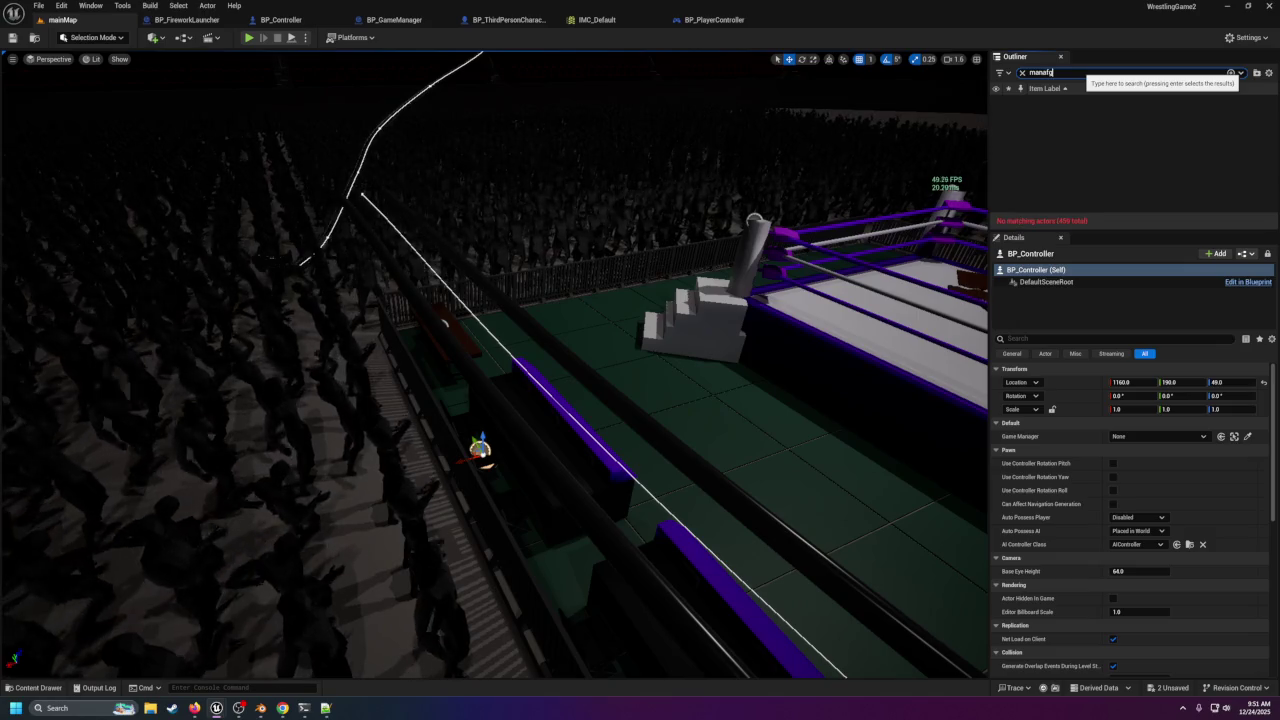
{"action": "key", "text": "BackSpace"}
{"action": "key", "text": "BackSpace"}
{"action": "type", "text": "g"}
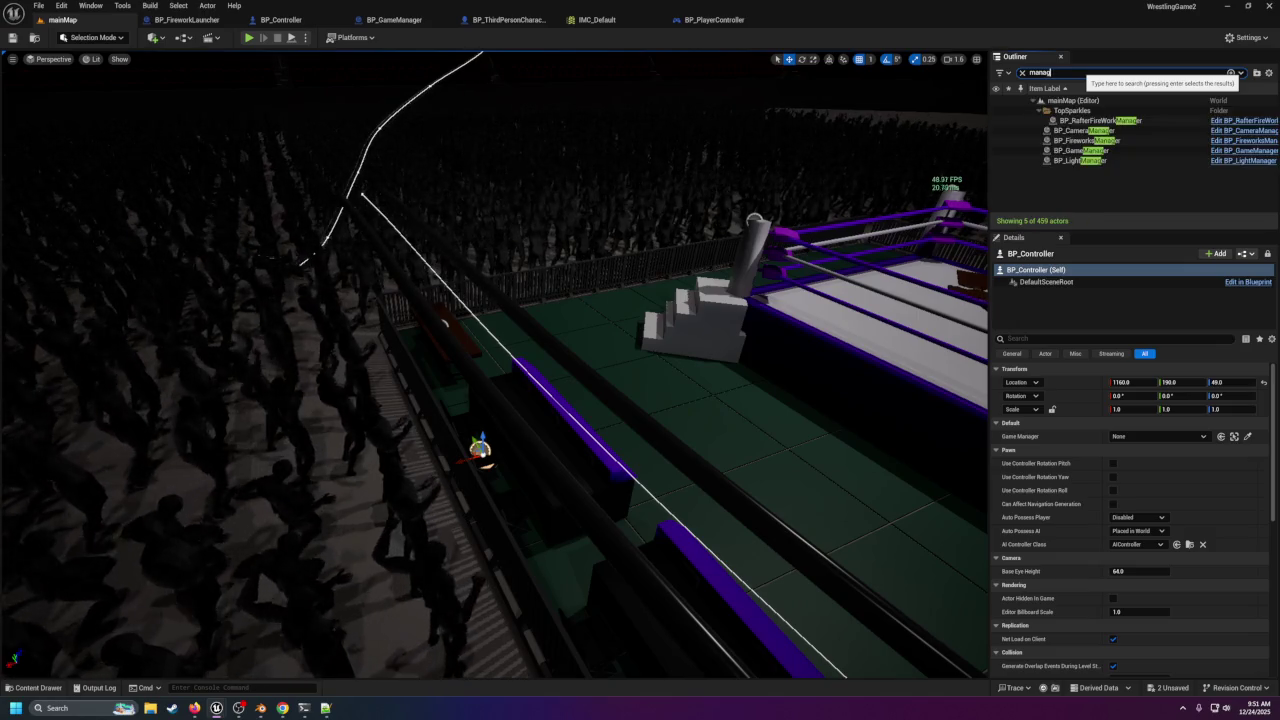
{"action": "left_click", "coordinate": [1077, 151]}
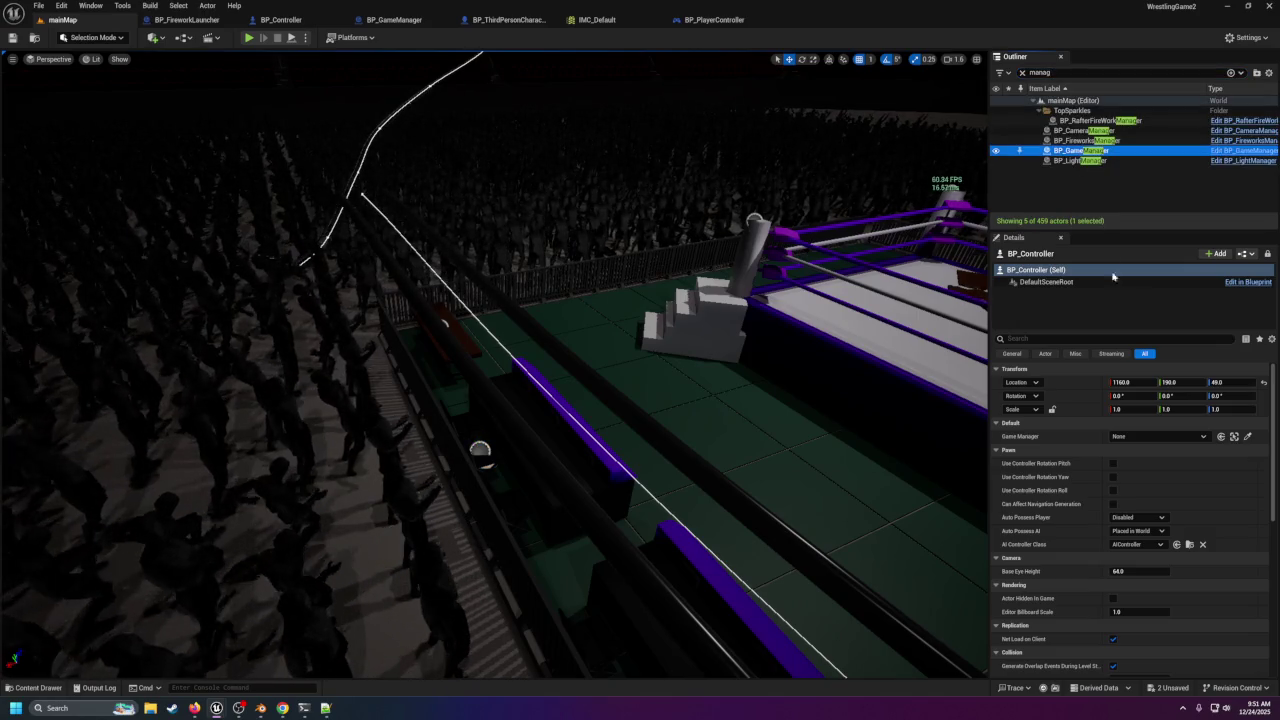
{"action": "left_click", "coordinate": [1220, 436]}
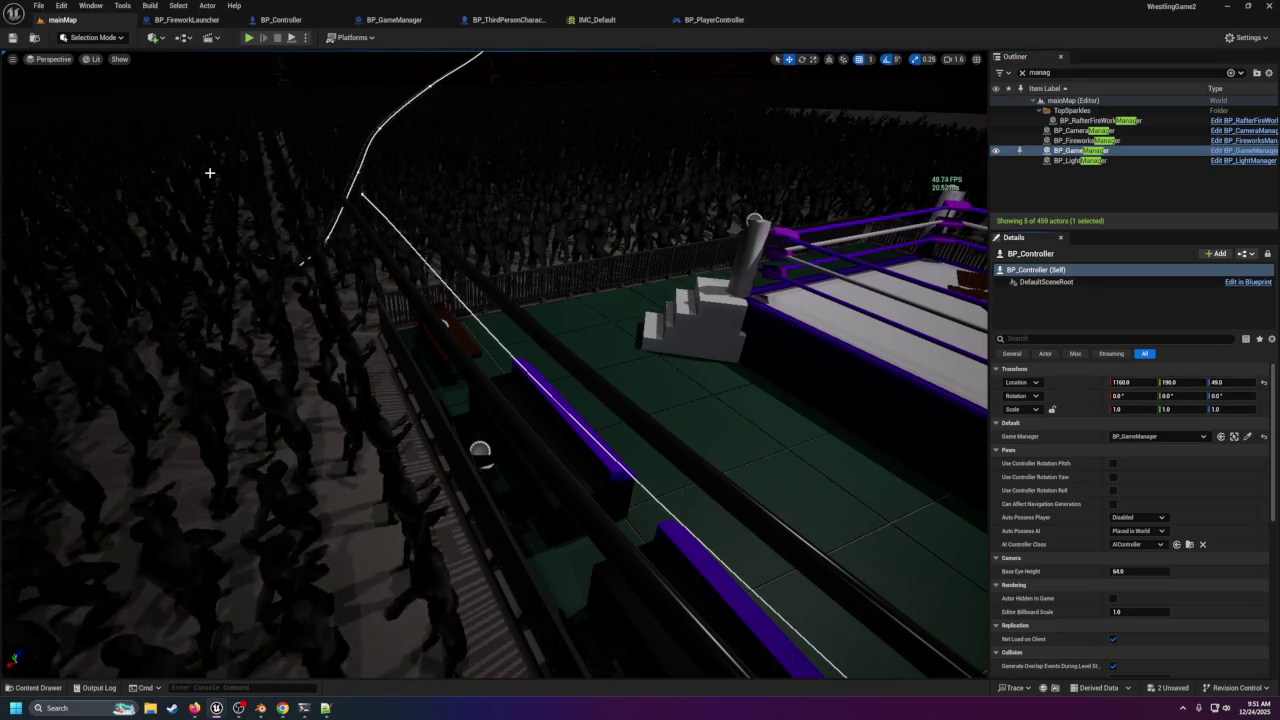
Run a quick play test of the level and stop it with Esc.
{"action": "left_click", "coordinate": [11, 40]}
{"action": "key", "text": "alt+p"}
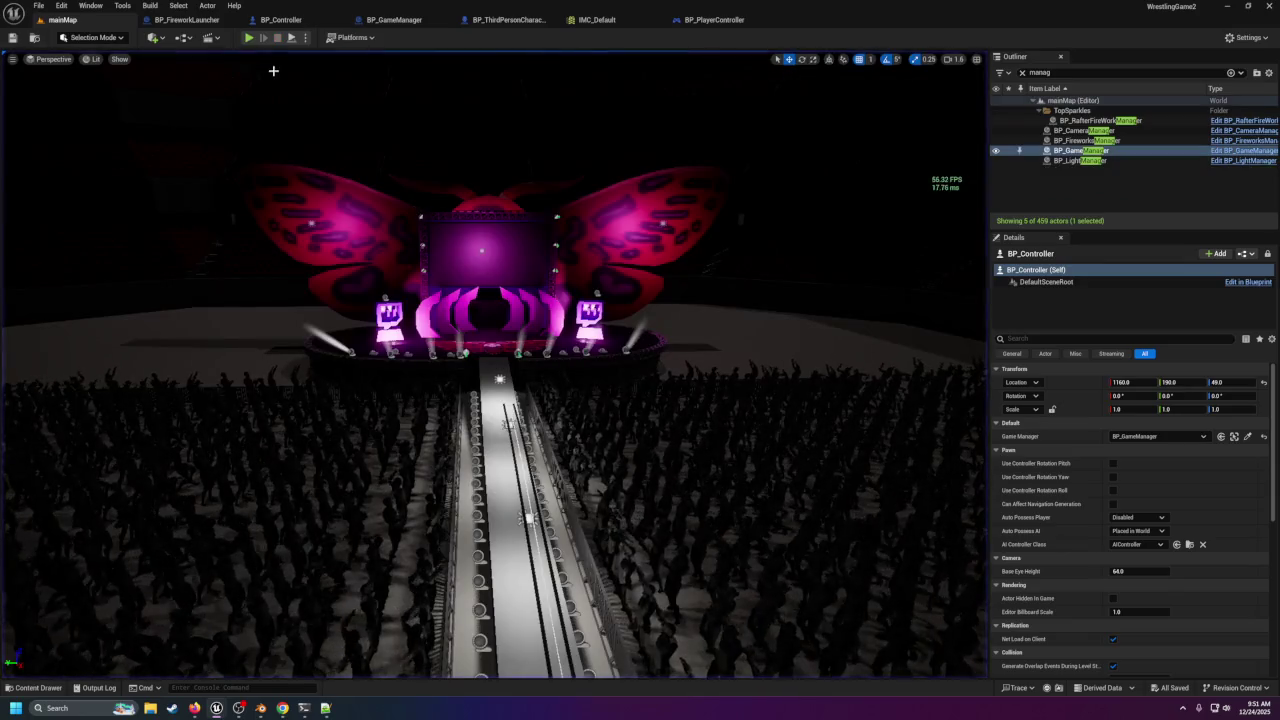
{"action": "key", "text": "Escape"}
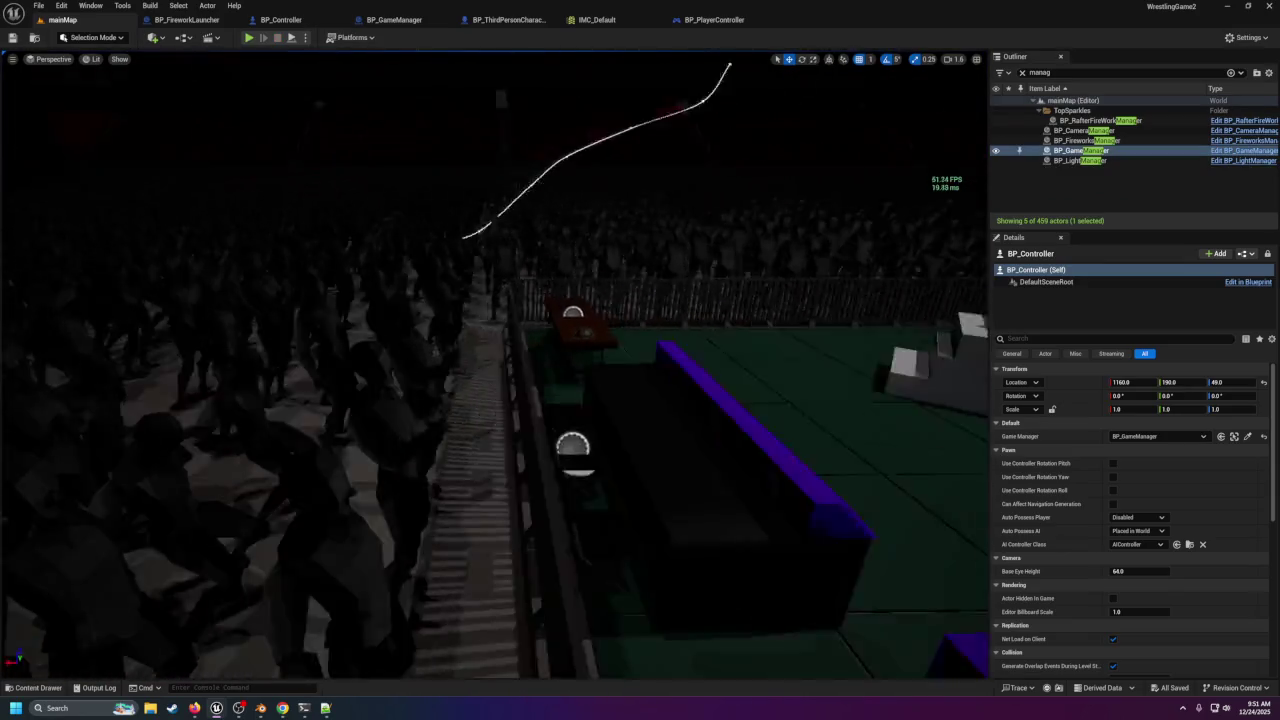
Set the placed BP_Controller's Auto Possess Player to Player 0.
{"action": "left_click", "coordinate": [497, 455]}
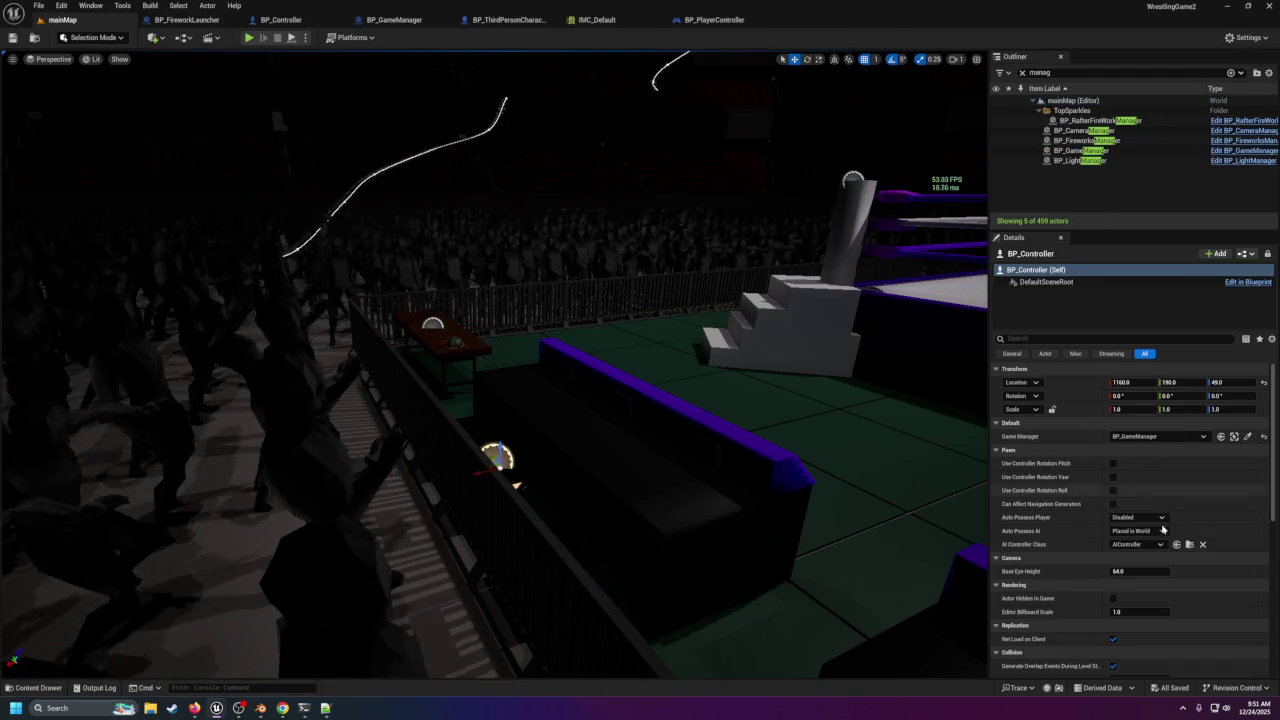
{"action": "left_click", "coordinate": [1140, 517]}
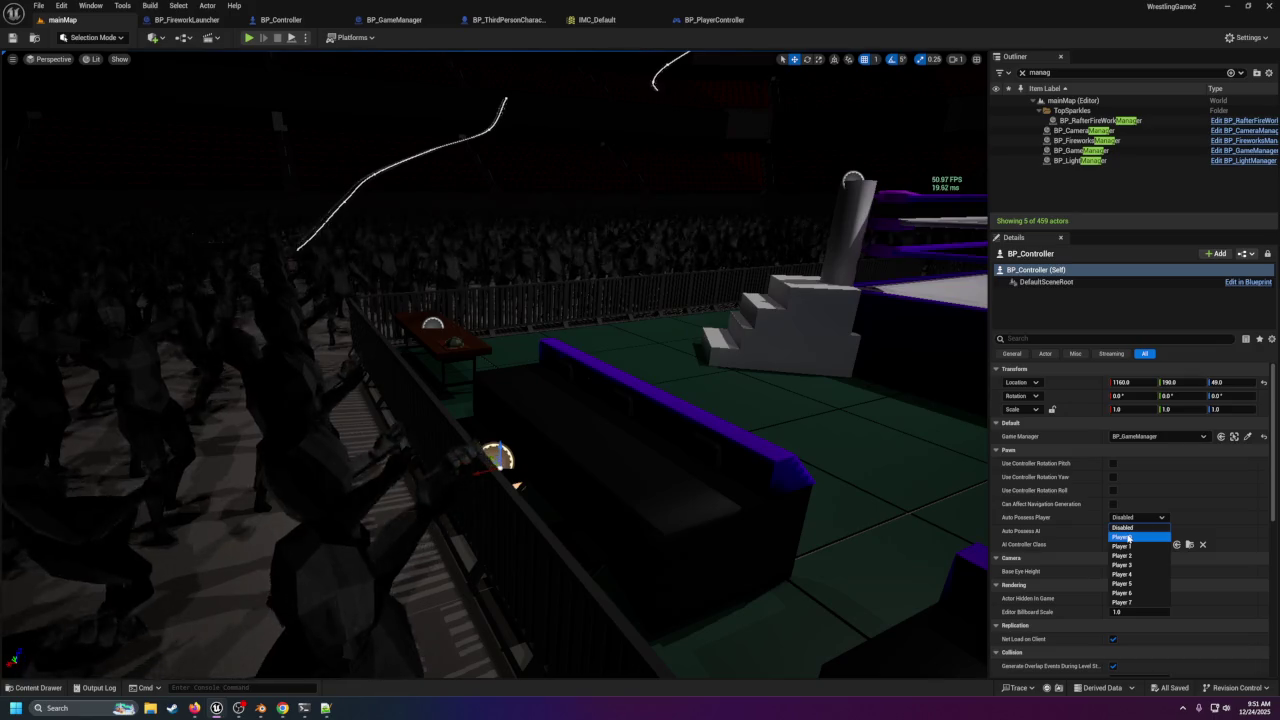
{"action": "left_click", "coordinate": [1128, 538]}
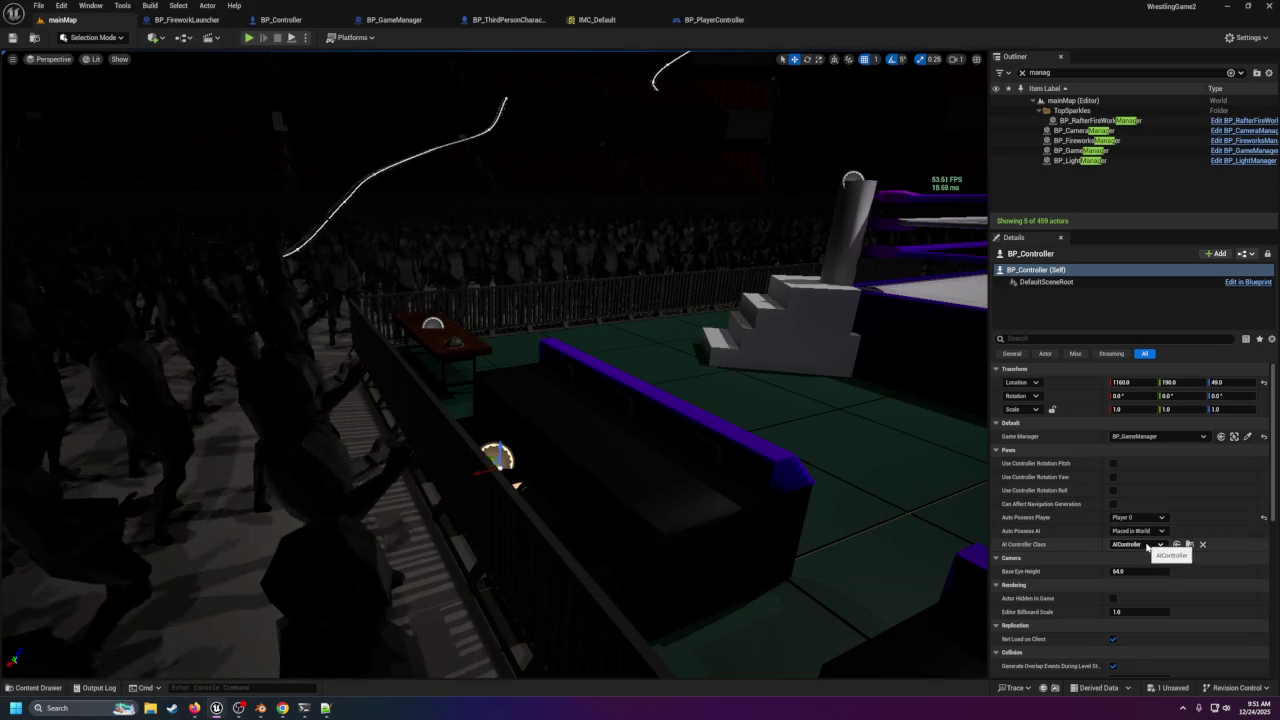
Set Auto Receive Input to Player 0, then start a play test.
{"action": "scroll", "coordinate": [1160, 579], "scroll_direction": "down", "scroll_amount": 1}
{"action": "scroll", "coordinate": [1150, 576], "scroll_direction": "down", "scroll_amount": 14}
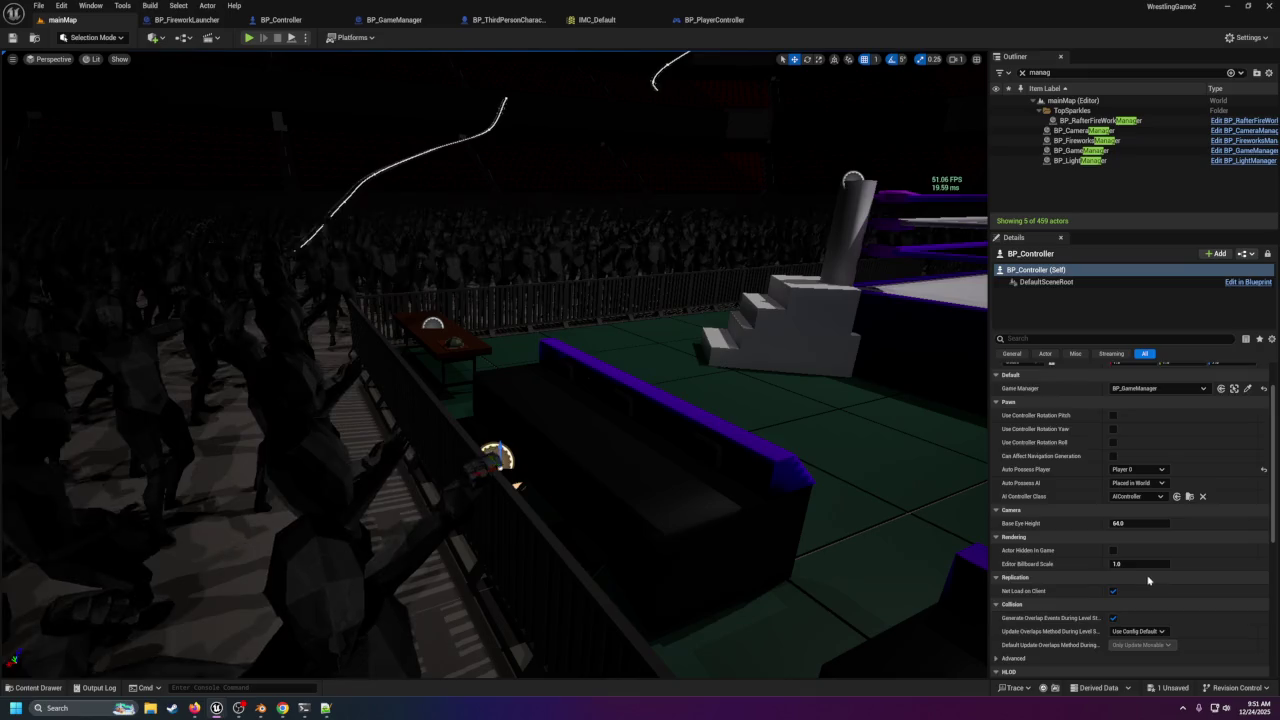
{"action": "scroll", "coordinate": [1143, 580], "scroll_direction": "down", "scroll_amount": 5}
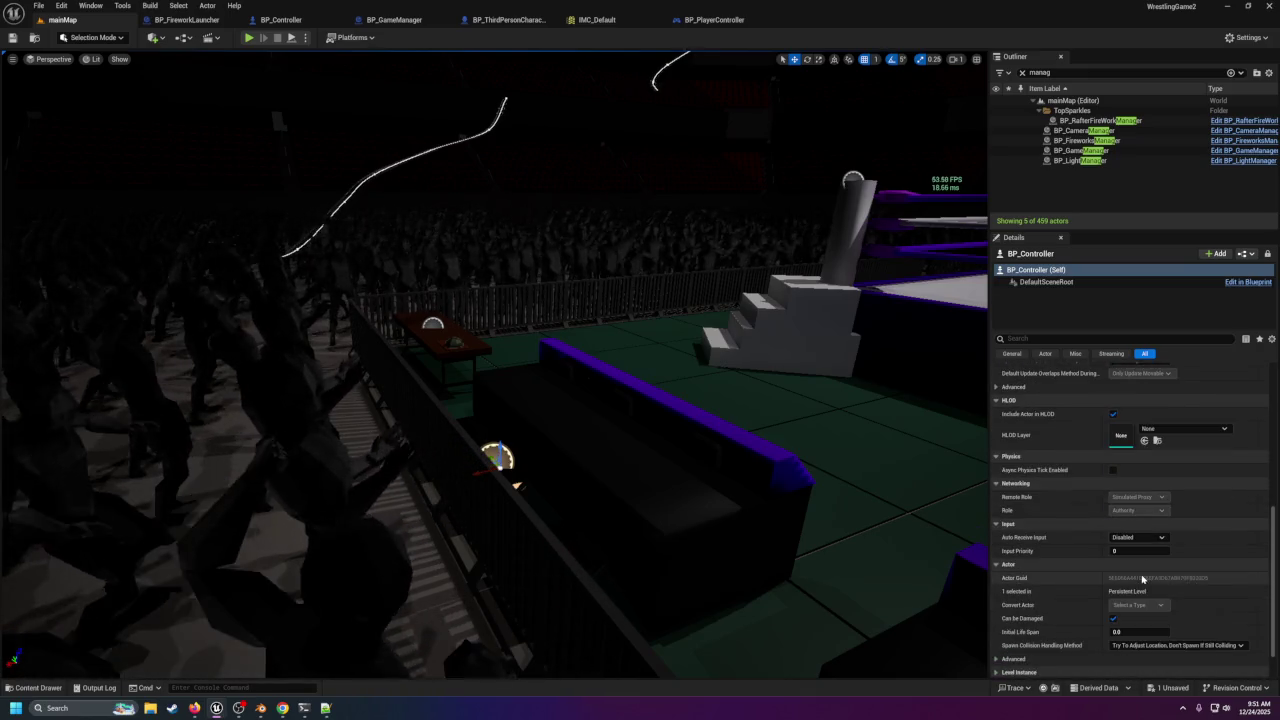
{"action": "left_click", "coordinate": [1137, 537]}
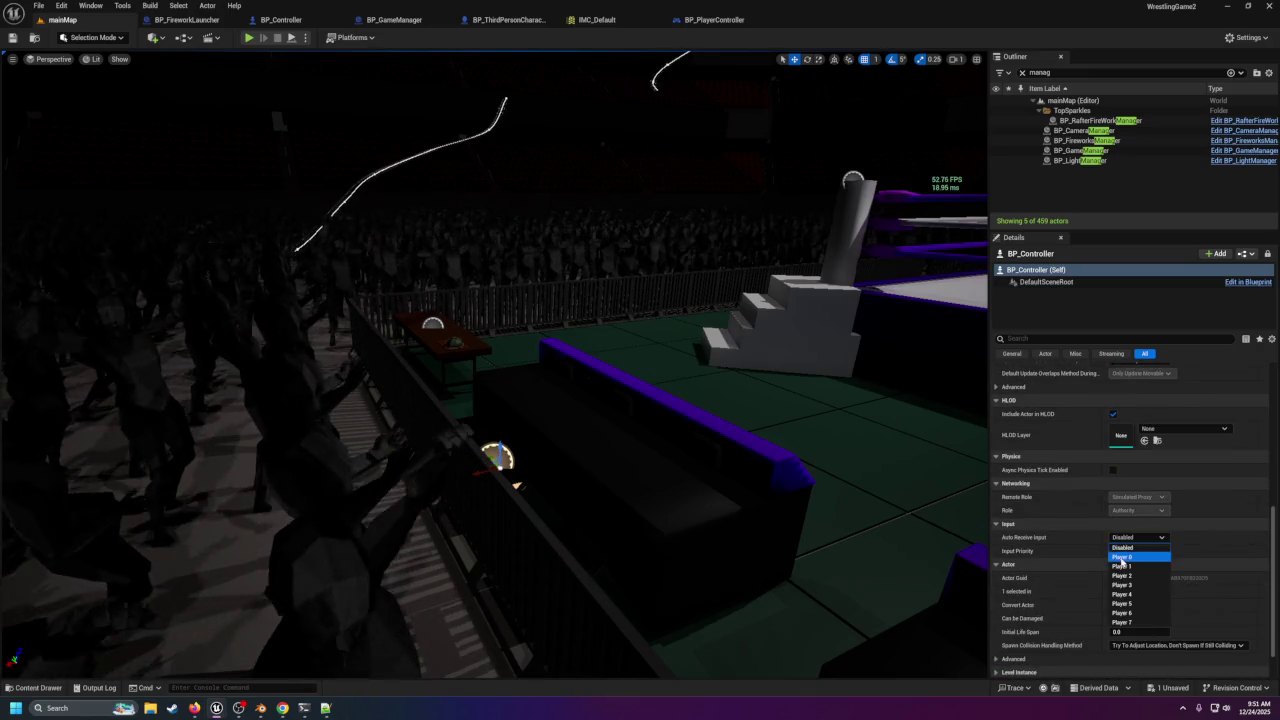
{"action": "left_click", "coordinate": [1122, 557]}
{"action": "scroll", "coordinate": [1150, 560], "scroll_direction": "down", "scroll_amount": 3}
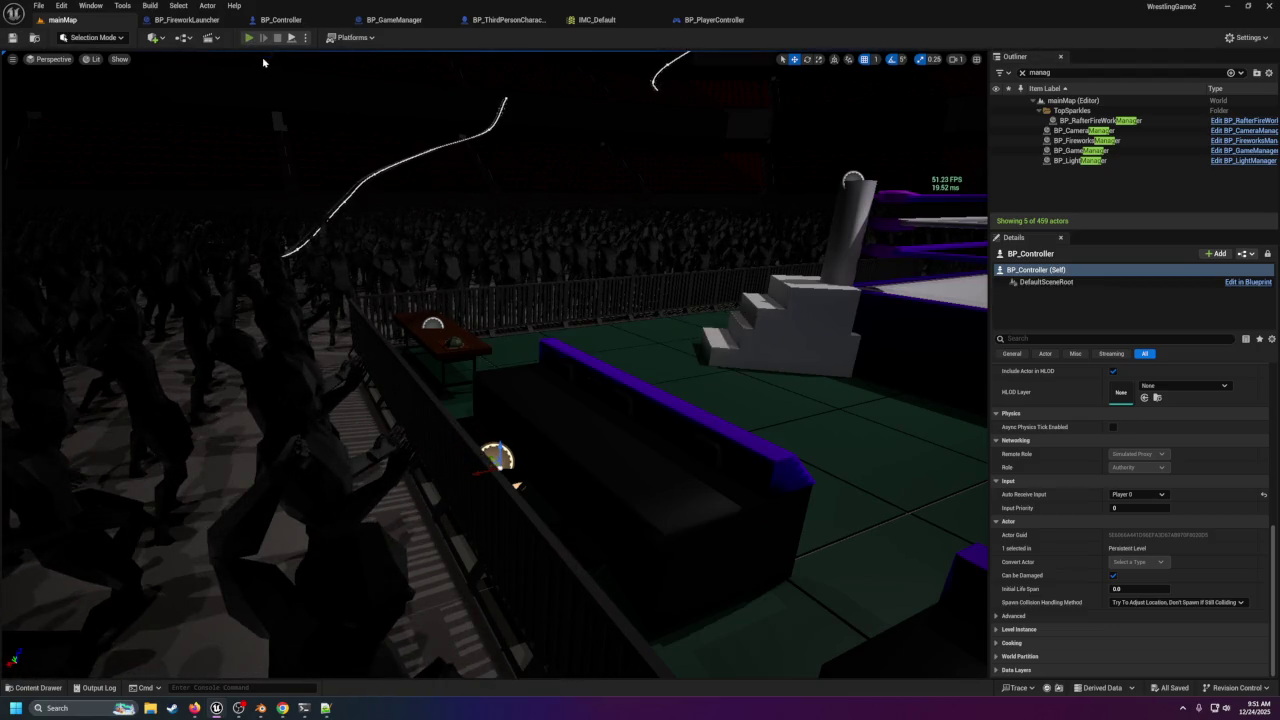
{"action": "key", "text": "alt+p"}
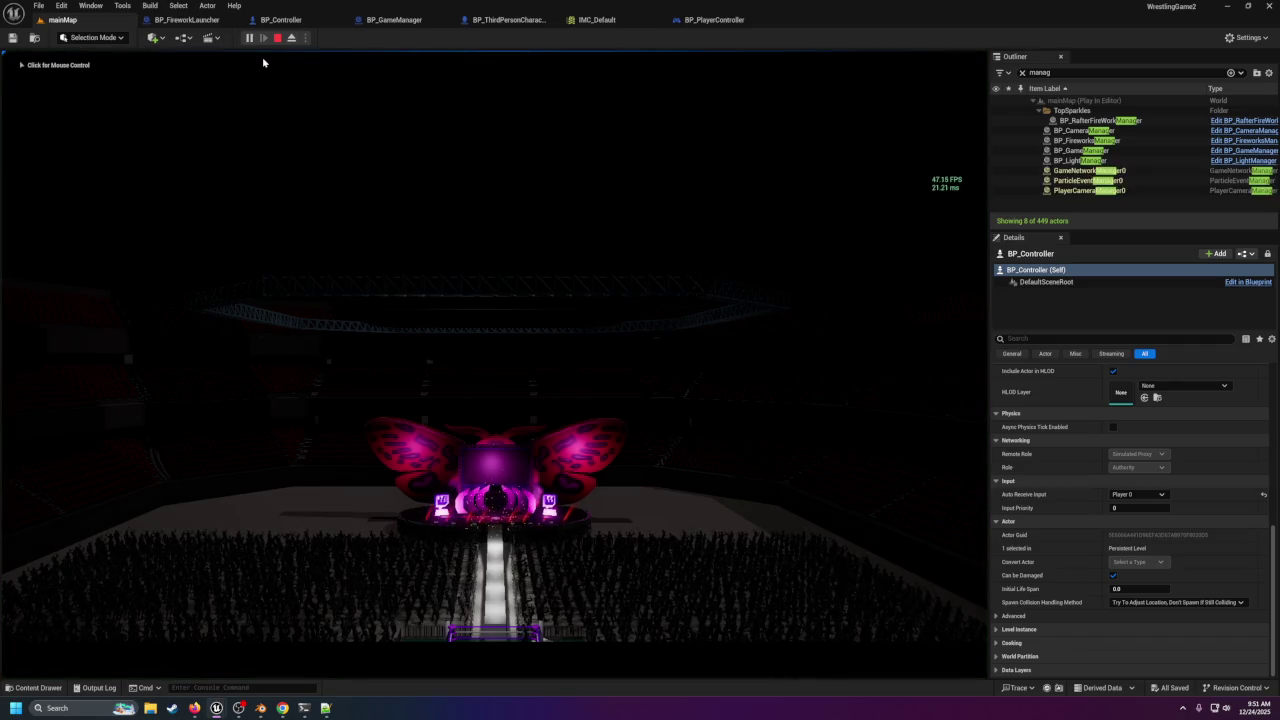
Stop the play test and bring the view close to BP_Controller by the ringside bench.
{"action": "left_click", "coordinate": [277, 37]}
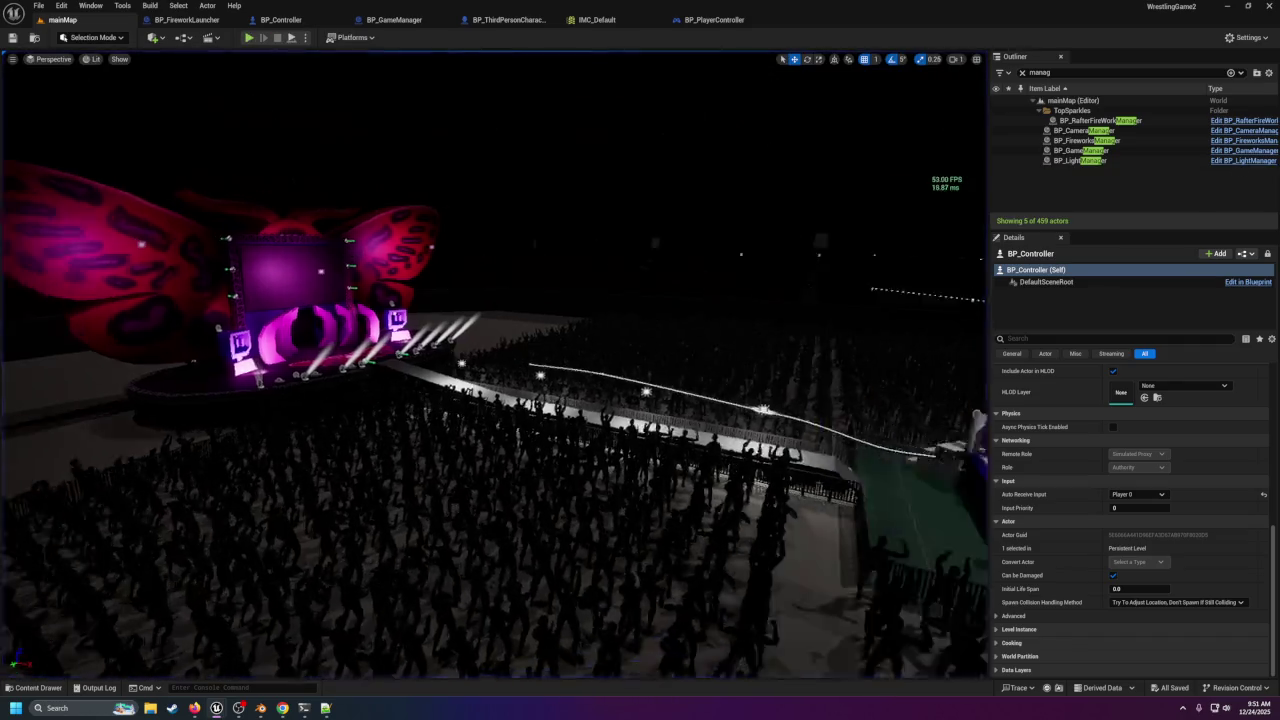
{"action": "scroll", "coordinate": [494, 365], "scroll_direction": "up", "scroll_amount": 10}
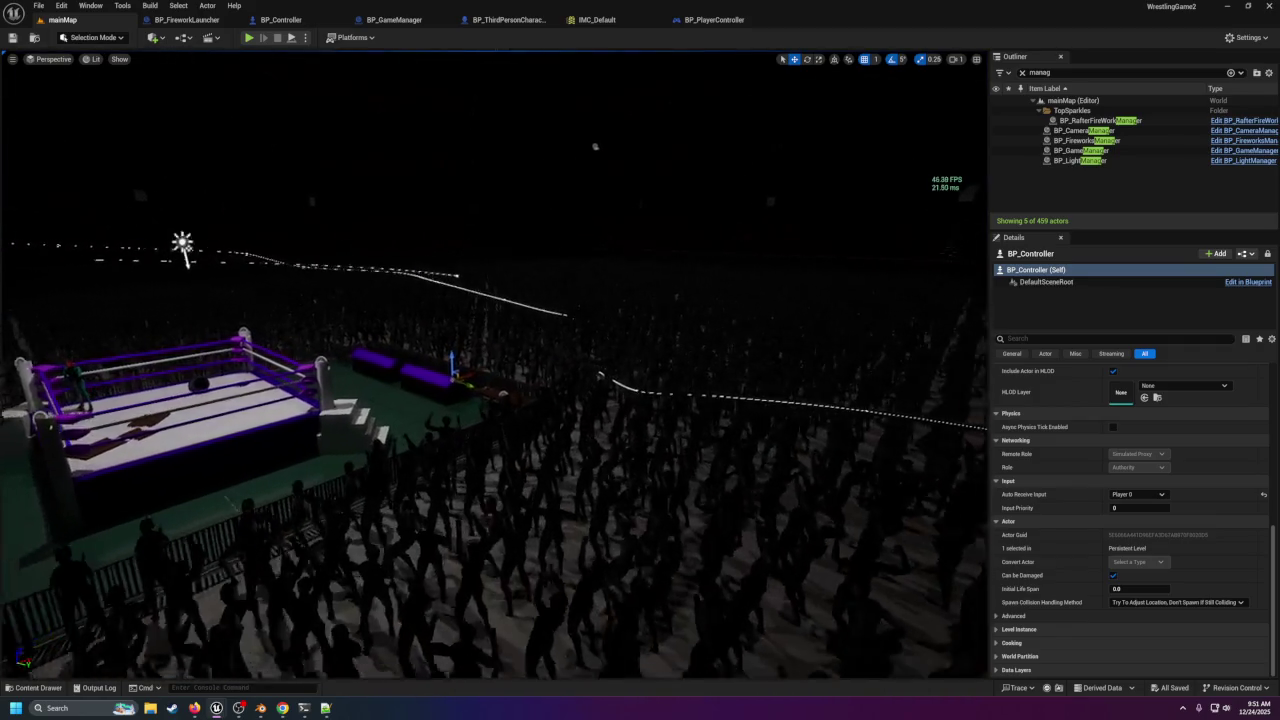
{"action": "mouse_move", "coordinate": [600, 450]}
{"action": "left_mouse_down"}
{"action": "mouse_move", "coordinate": [630, 375]}
{"action": "mouse_move", "coordinate": [608, 380]}
{"action": "left_mouse_up"}
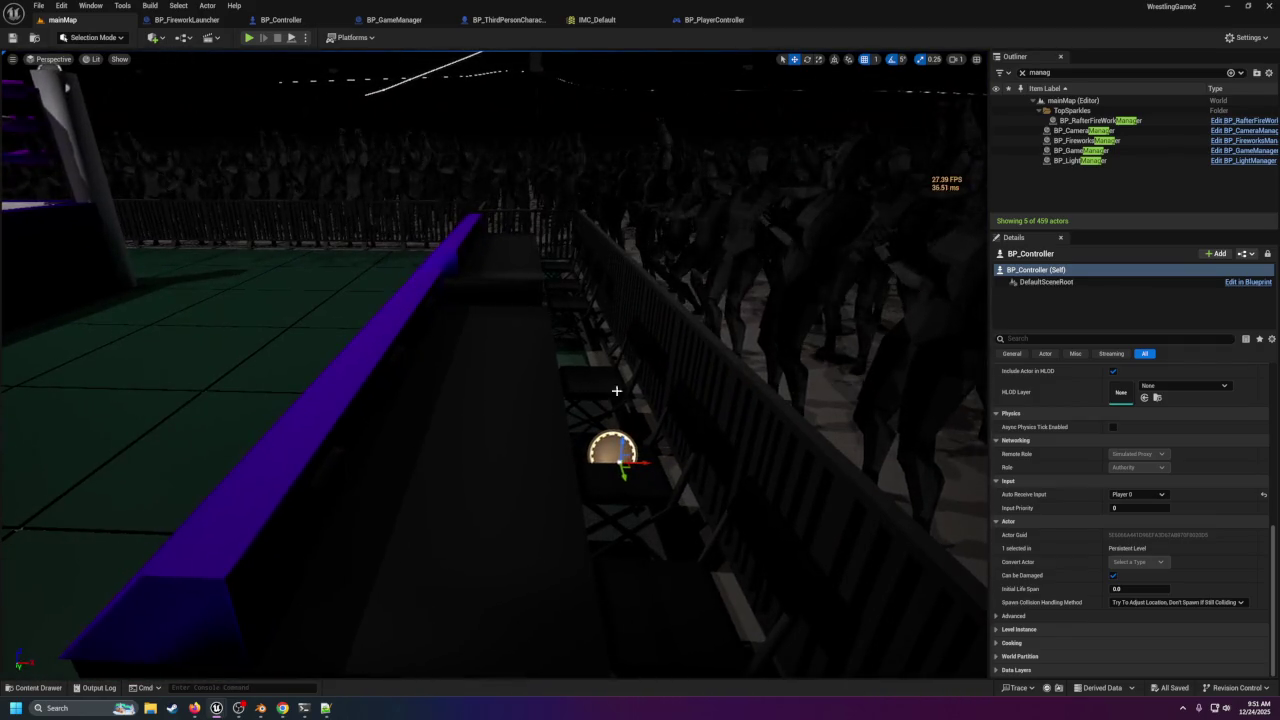
{"action": "scroll", "coordinate": [494, 365], "scroll_direction": "down", "scroll_amount": 5}
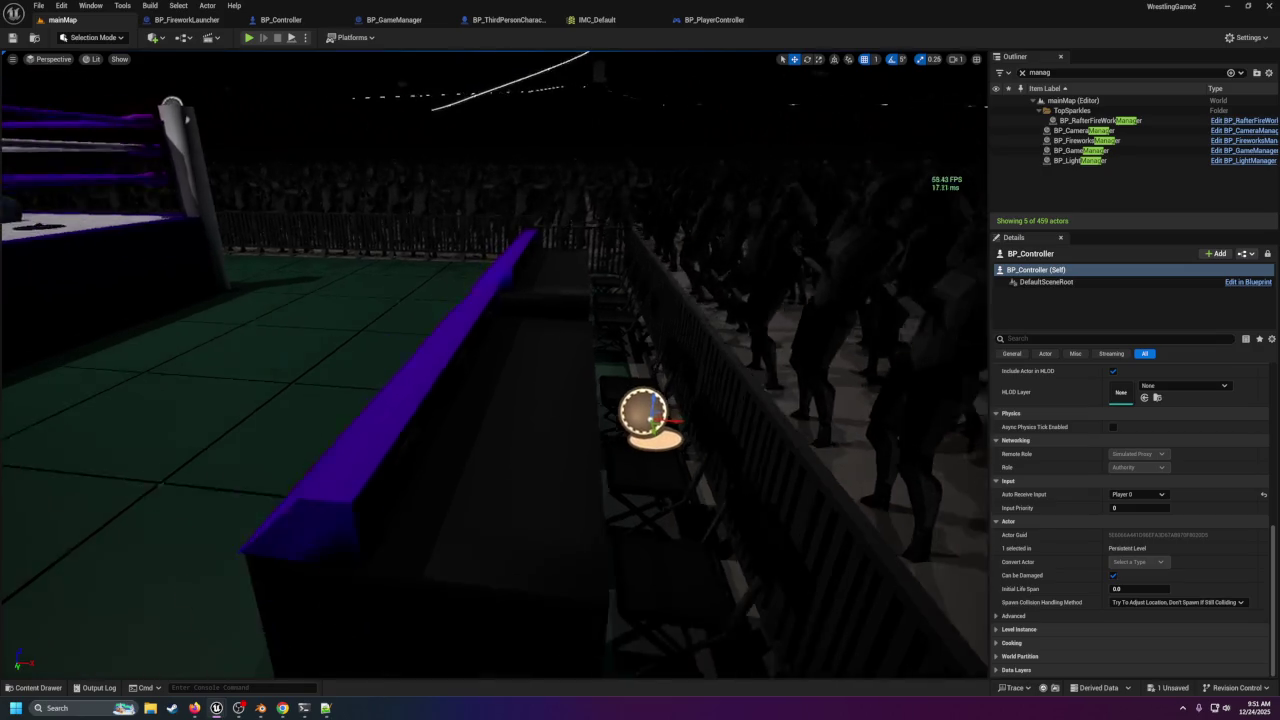
{"action": "left_click_drag", "start_coordinate": [940, 370], "coordinate": [951, 363]}
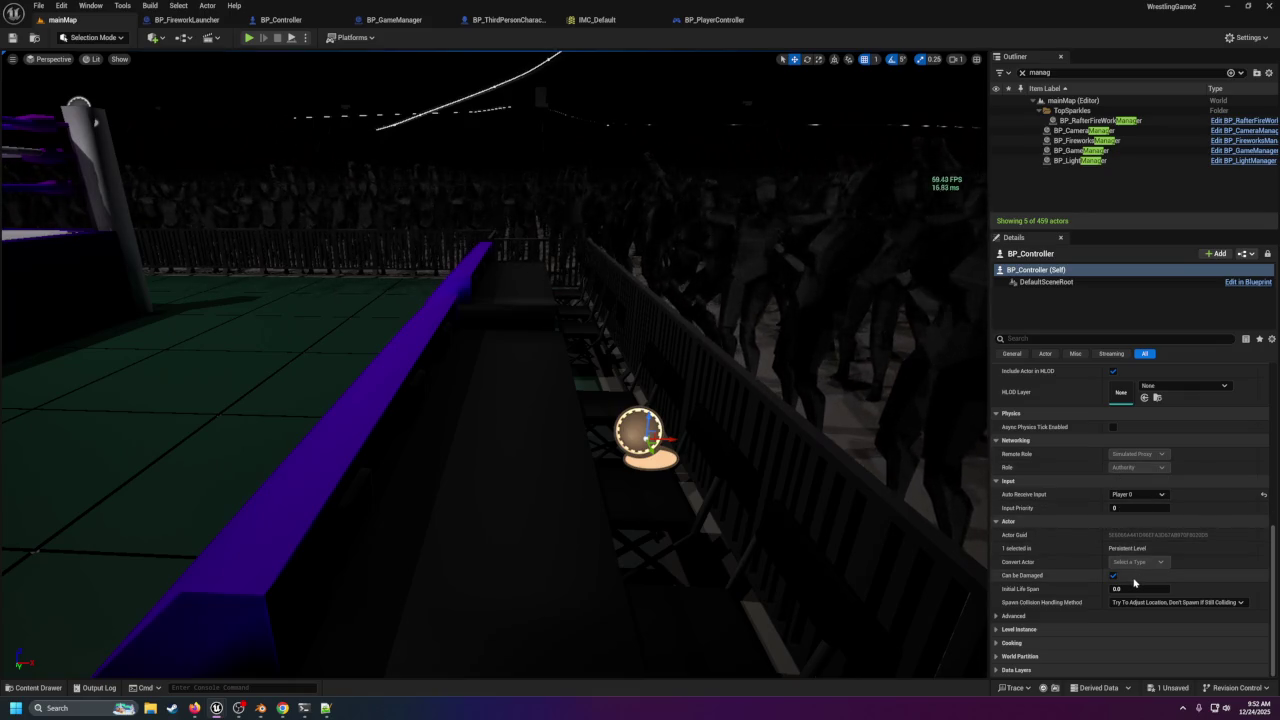
{"action": "scroll", "coordinate": [1118, 586], "scroll_direction": "up", "scroll_amount": 10}
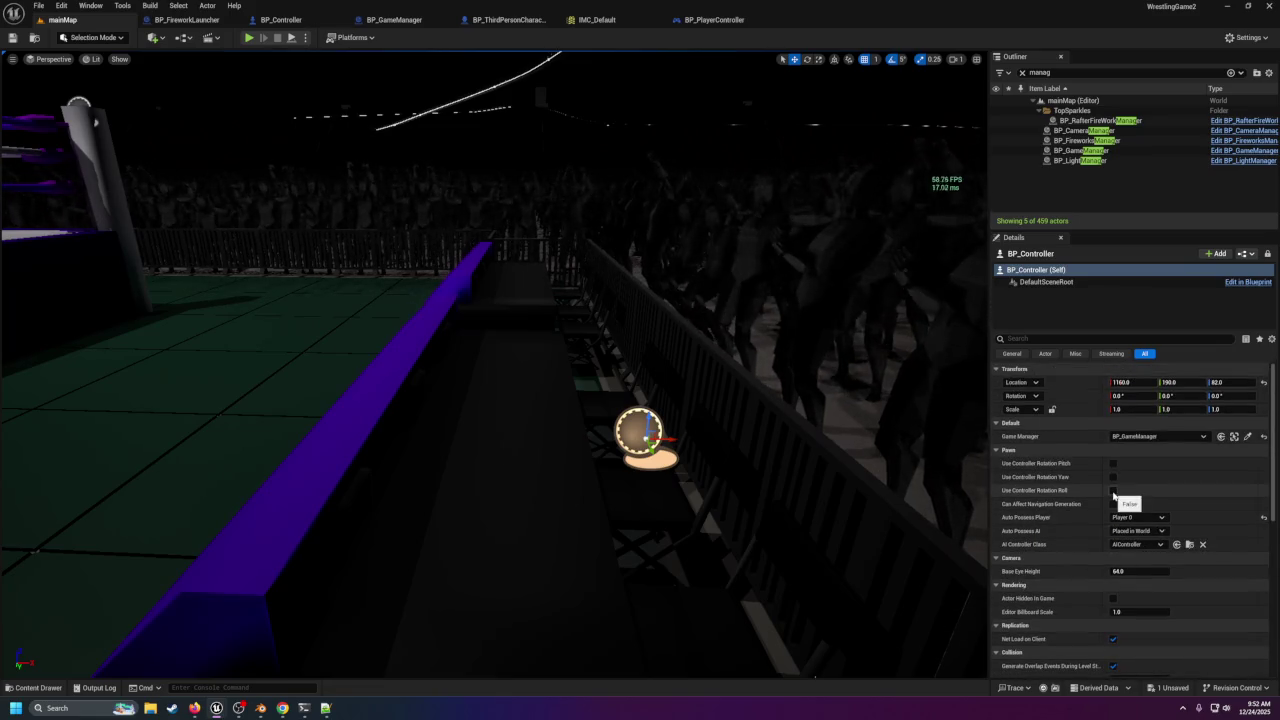
{"action": "left_click", "coordinate": [1138, 517]}
Keep Player 0 auto-possession, set AI Controller Class to PlayerController, and save with Ctrl+S.
{"action": "left_click", "coordinate": [1125, 530]}
{"action": "scroll", "coordinate": [1133, 461], "scroll_direction": "down", "scroll_amount": 2}
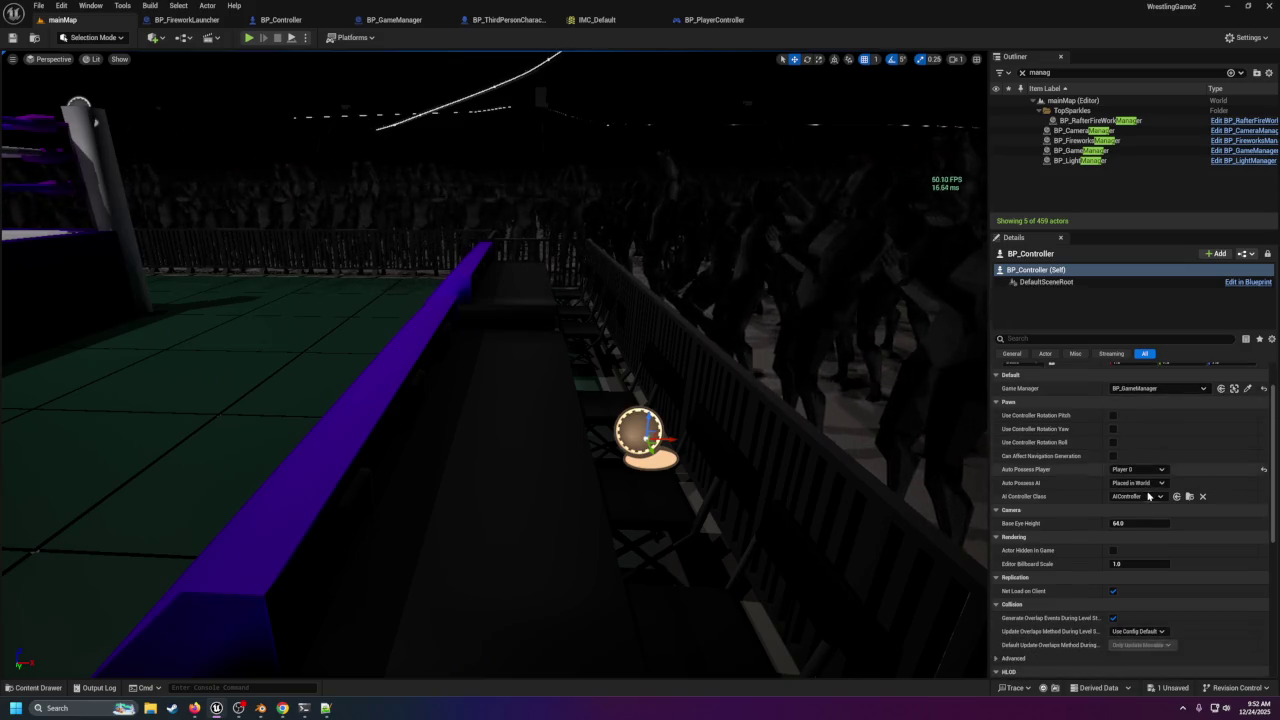
{"action": "left_click", "coordinate": [1145, 497]}
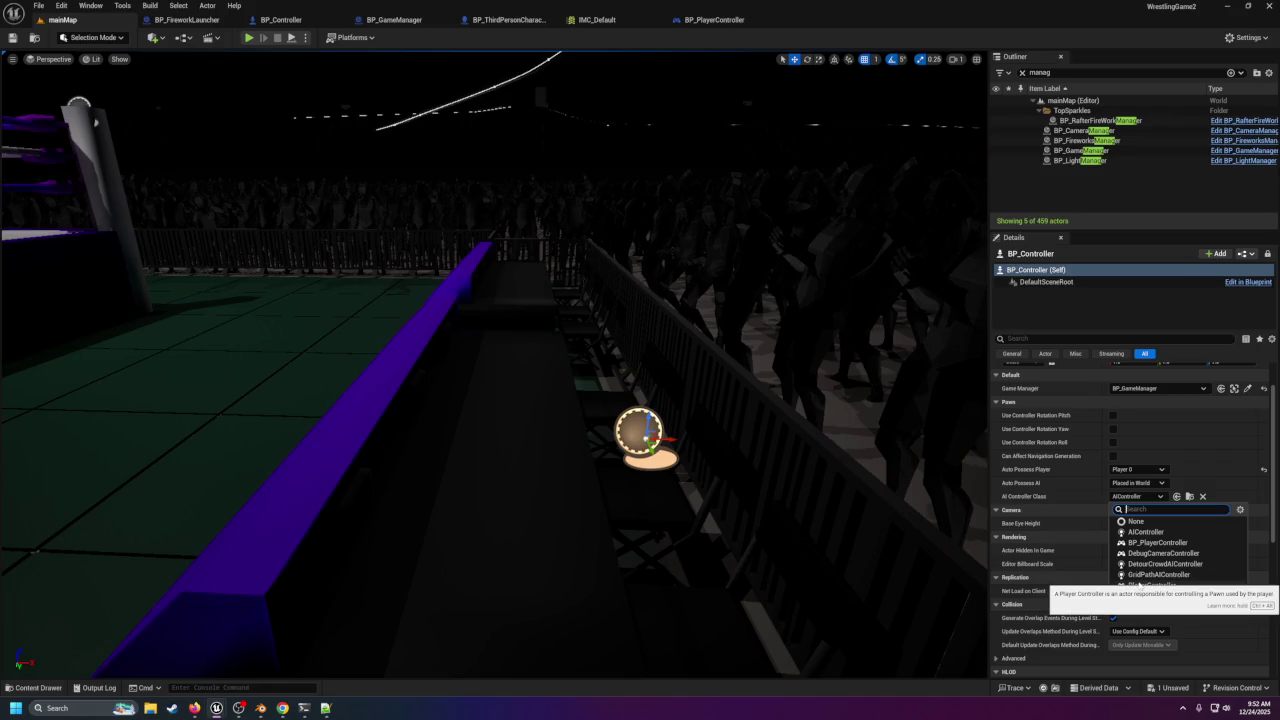
{"action": "left_click", "coordinate": [1140, 585]}
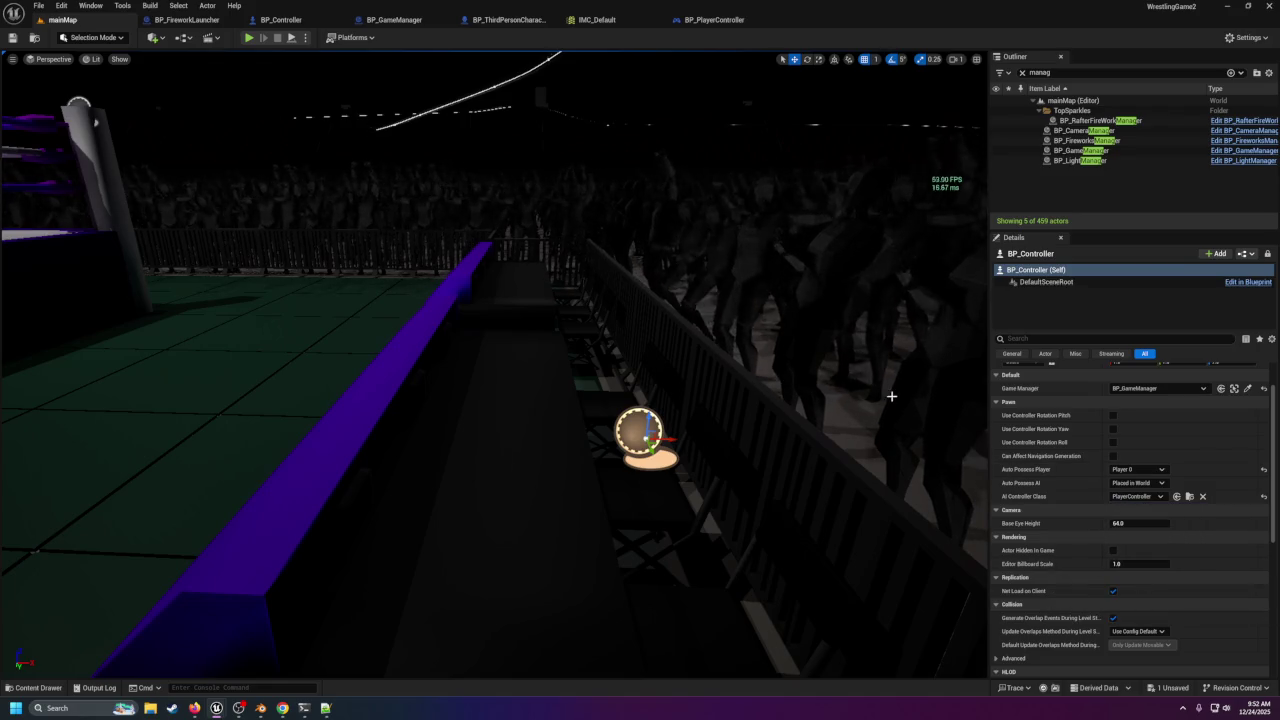
{"action": "key", "text": "ctrl+s"}
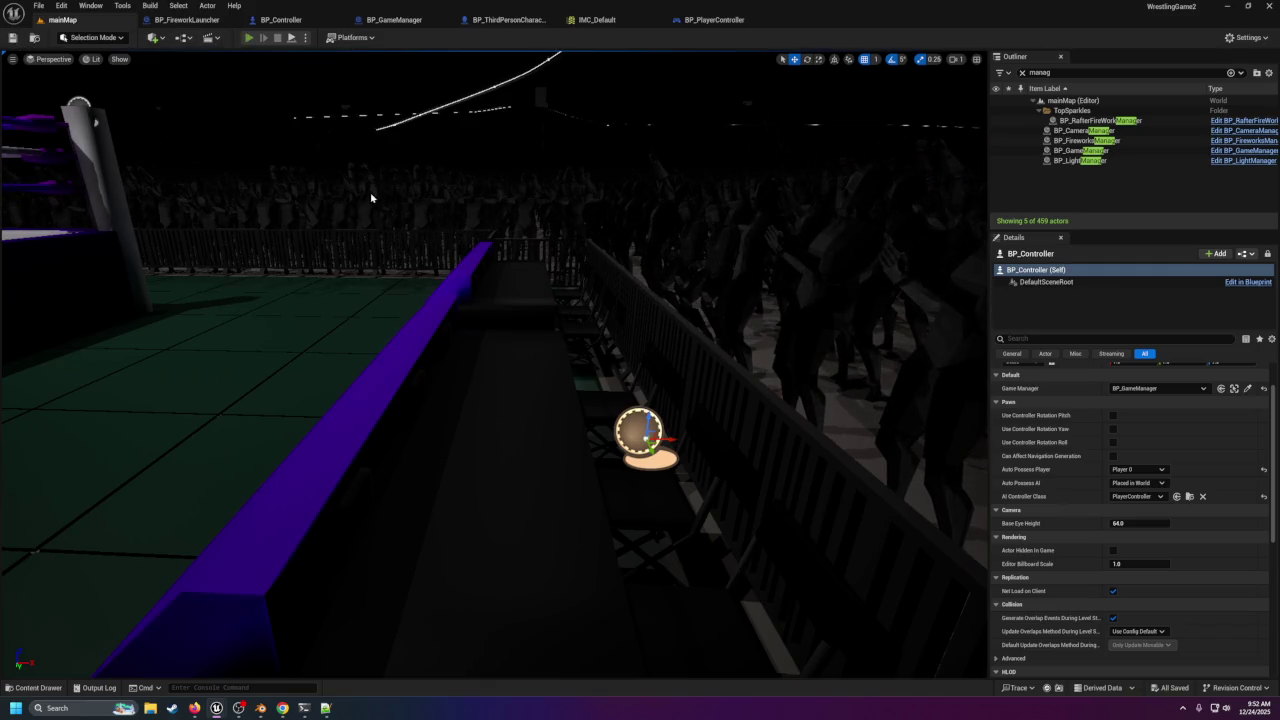
Run a brief play test of the arena, then show BP_ThirdPersonCharacter's event graph.
{"action": "key", "text": "alt+p"}
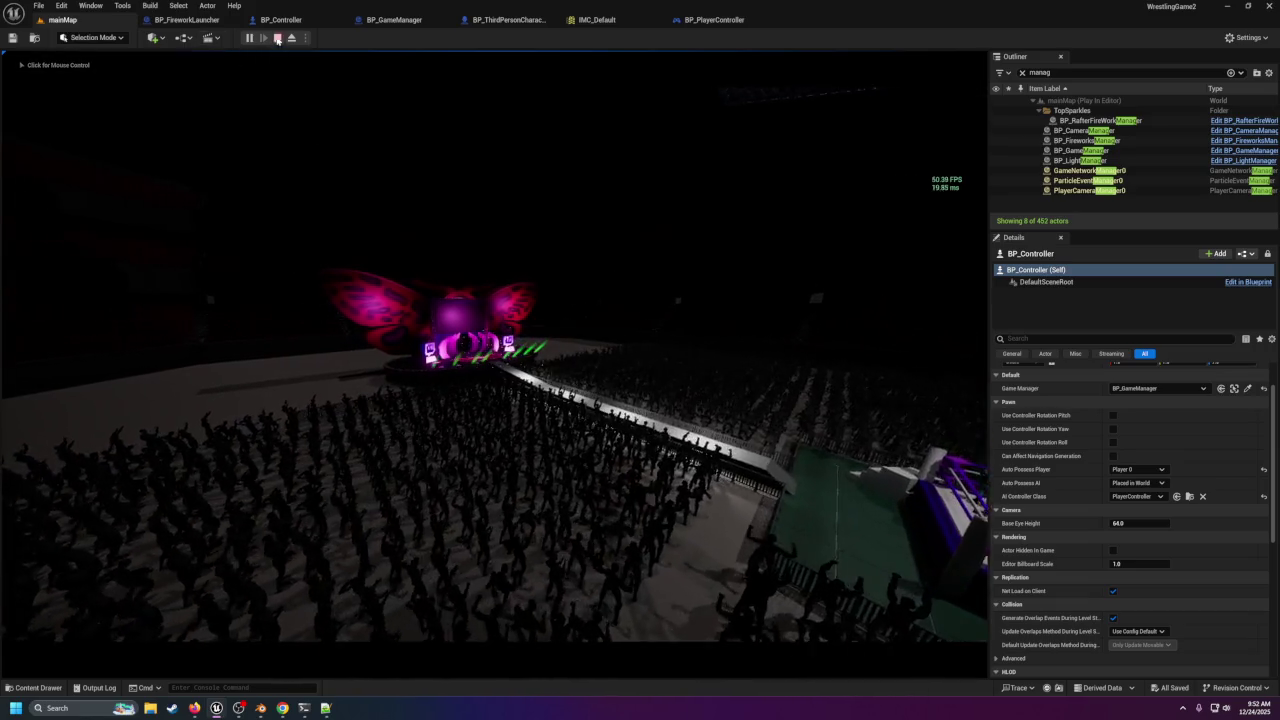
{"action": "left_click", "coordinate": [280, 38]}
{"action": "left_click", "coordinate": [505, 22]}
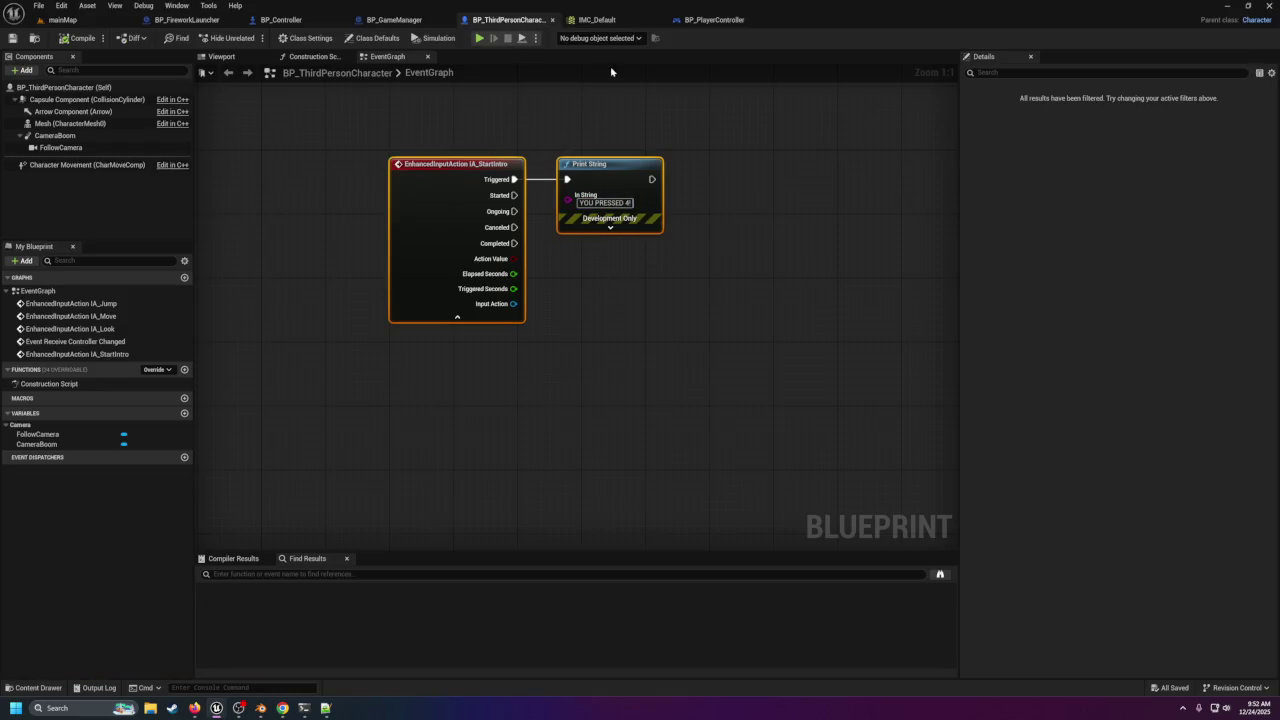
Close BP_ThirdPersonCharacter and bring up the IMC_Default input mapping.
{"action": "left_click", "coordinate": [549, 20]}
{"action": "left_click", "coordinate": [608, 20]}
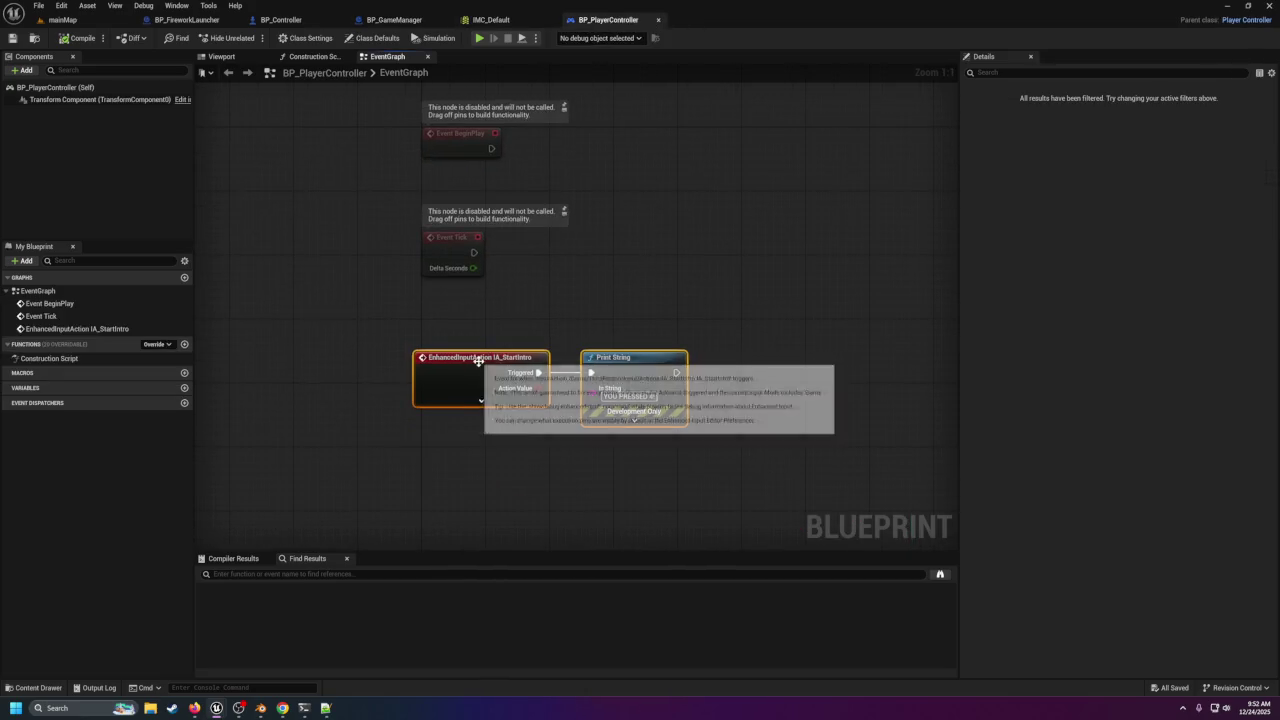
{"action": "left_click", "coordinate": [416, 22]}
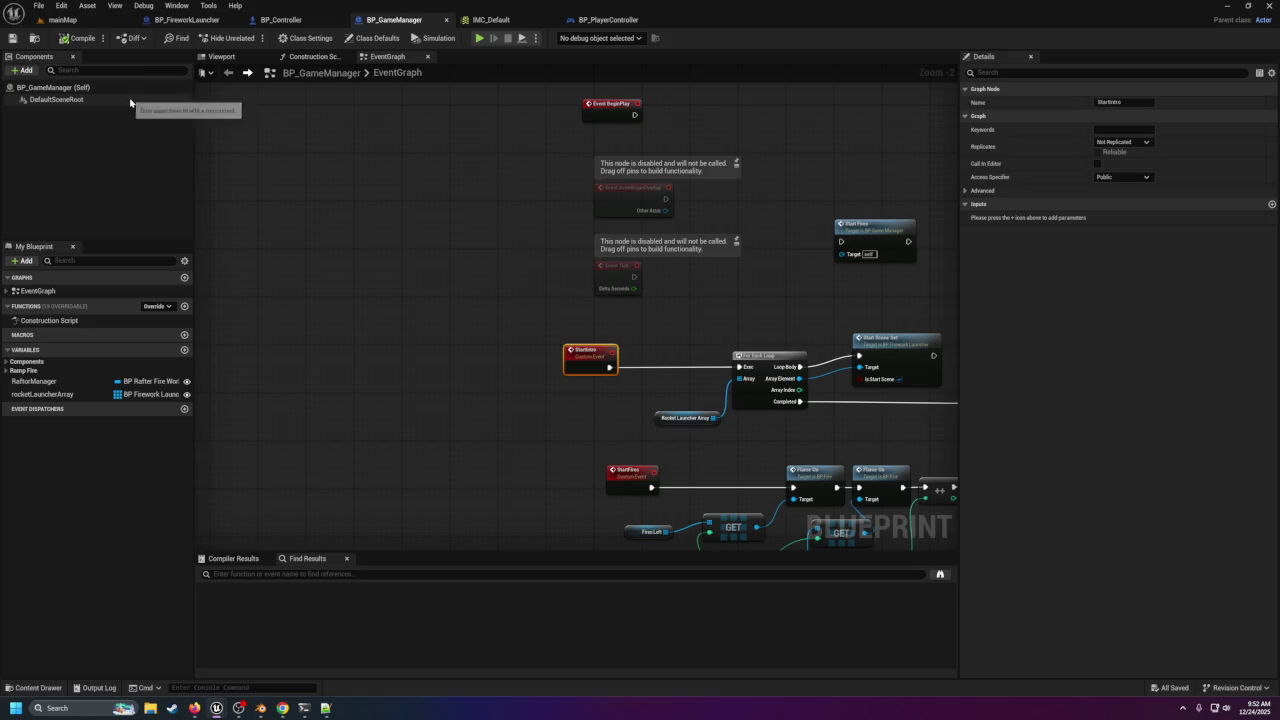
{"action": "left_click", "coordinate": [488, 20]}
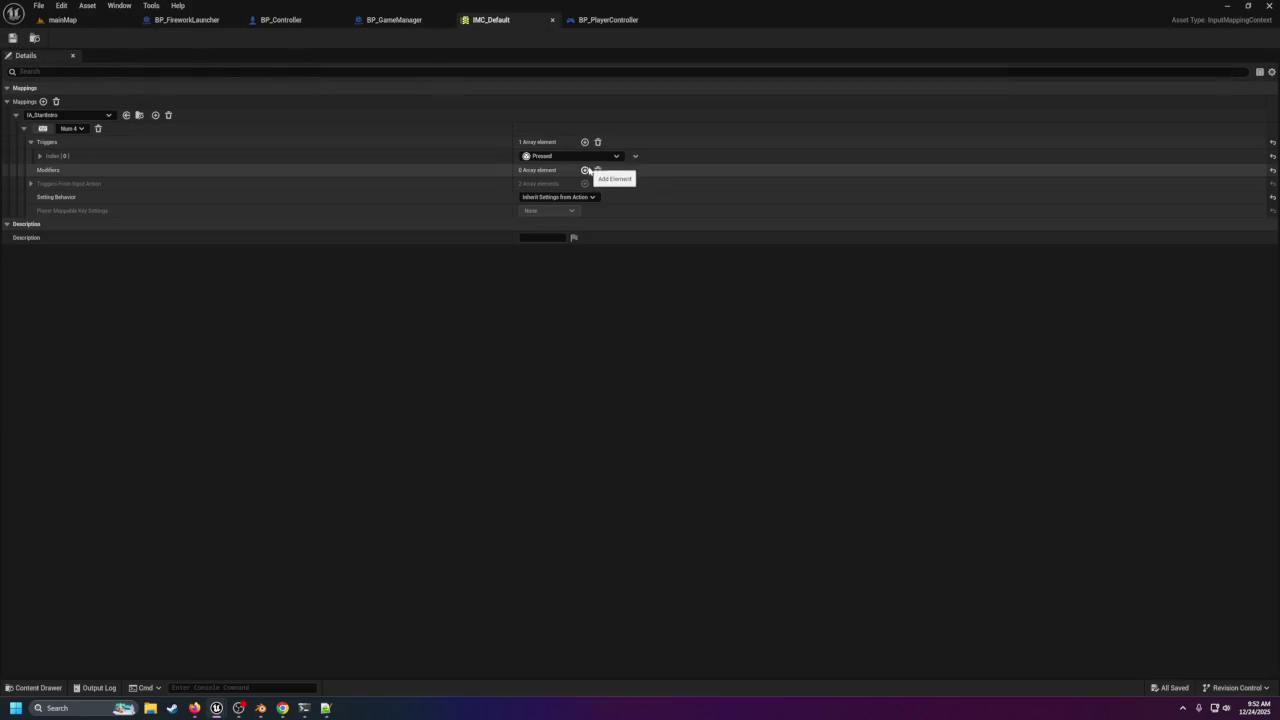
Add then clear all modifiers on the IA_StartIntro Num 4 mapping, and collapse its row.
{"action": "left_click", "coordinate": [585, 170]}
{"action": "left_click", "coordinate": [590, 183]}
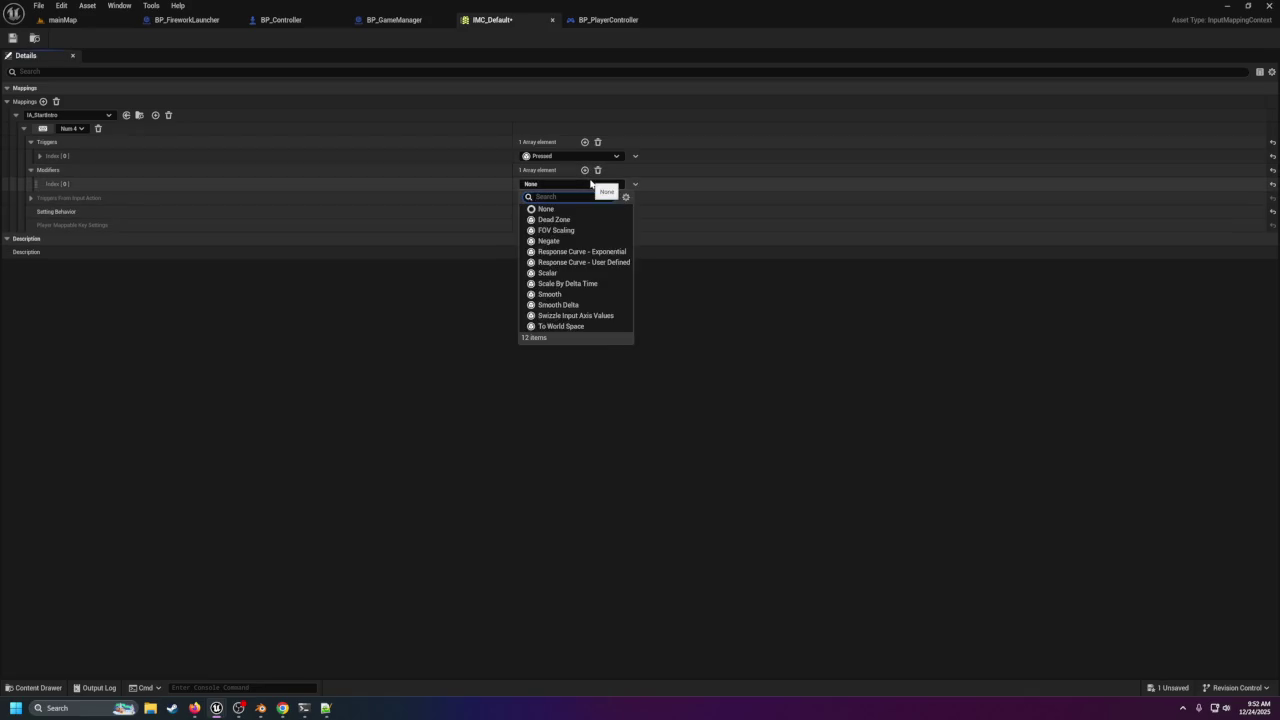
{"action": "left_click", "coordinate": [598, 170]}
{"action": "left_click", "coordinate": [598, 170]}
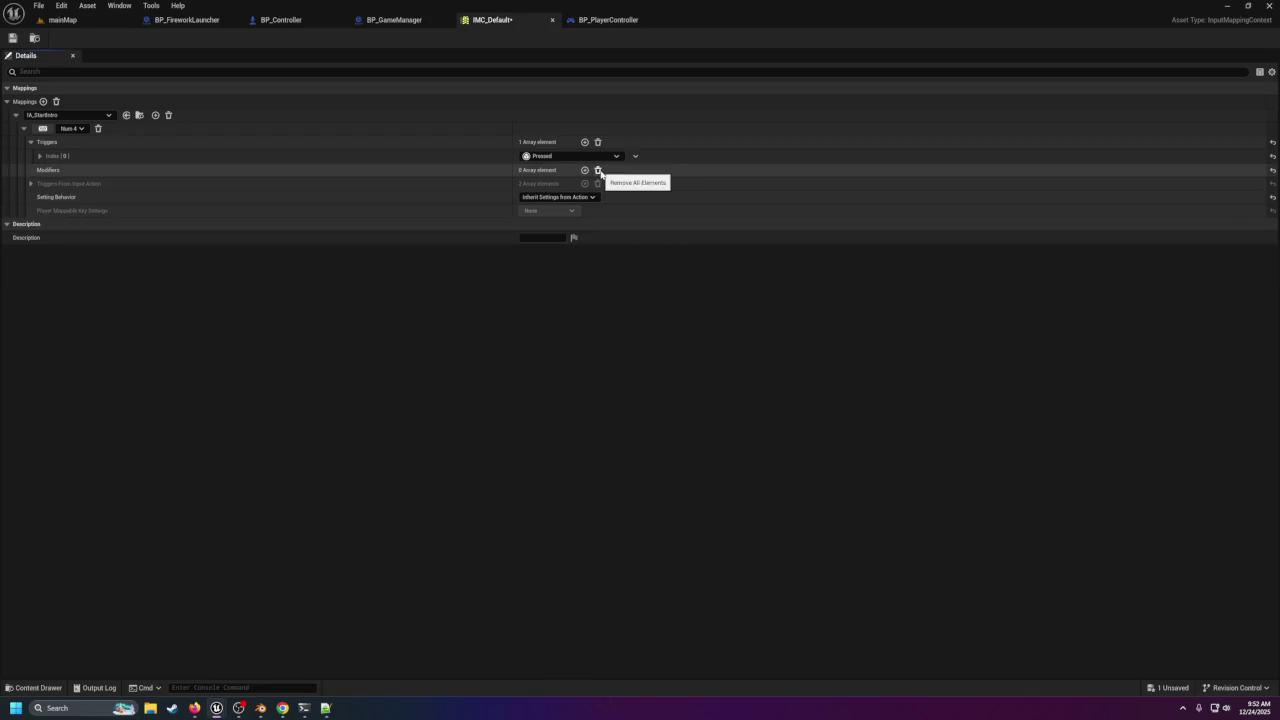
{"action": "left_click", "coordinate": [23, 129]}
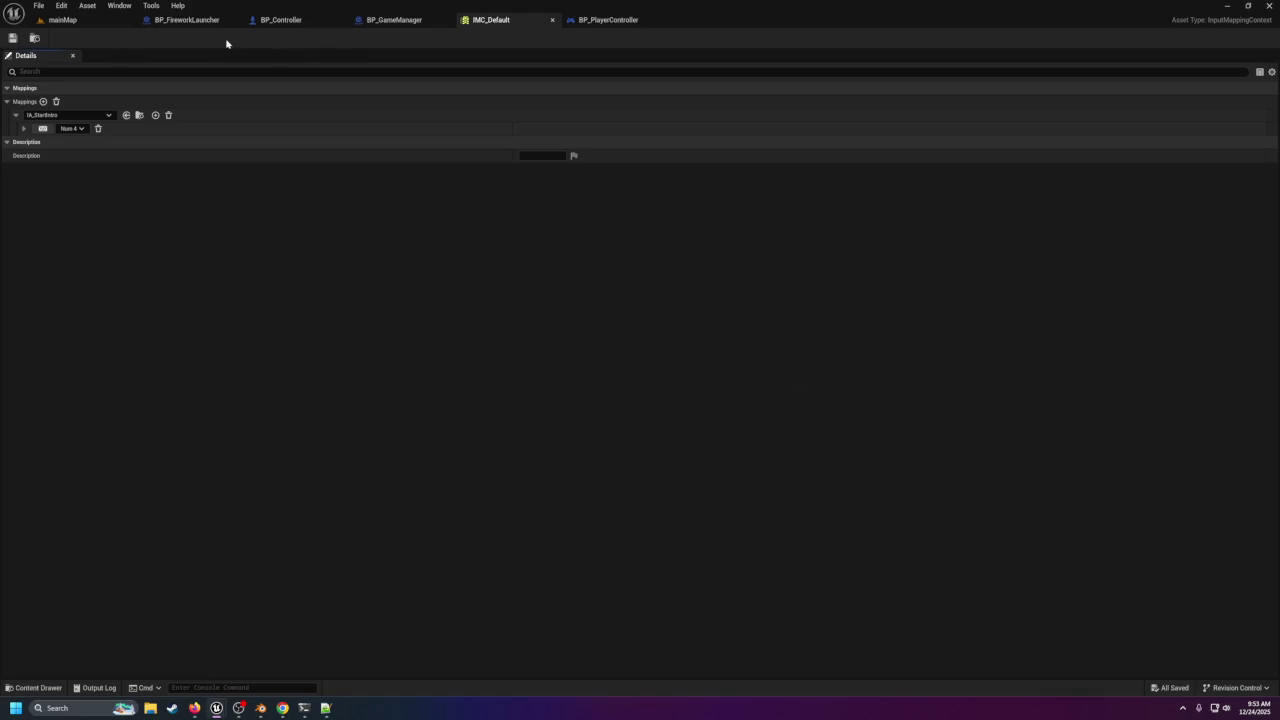
Review the BP_PlayerController graph and the EventGraph's own settings.
{"action": "left_click", "coordinate": [390, 20]}
{"action": "left_click", "coordinate": [600, 20]}
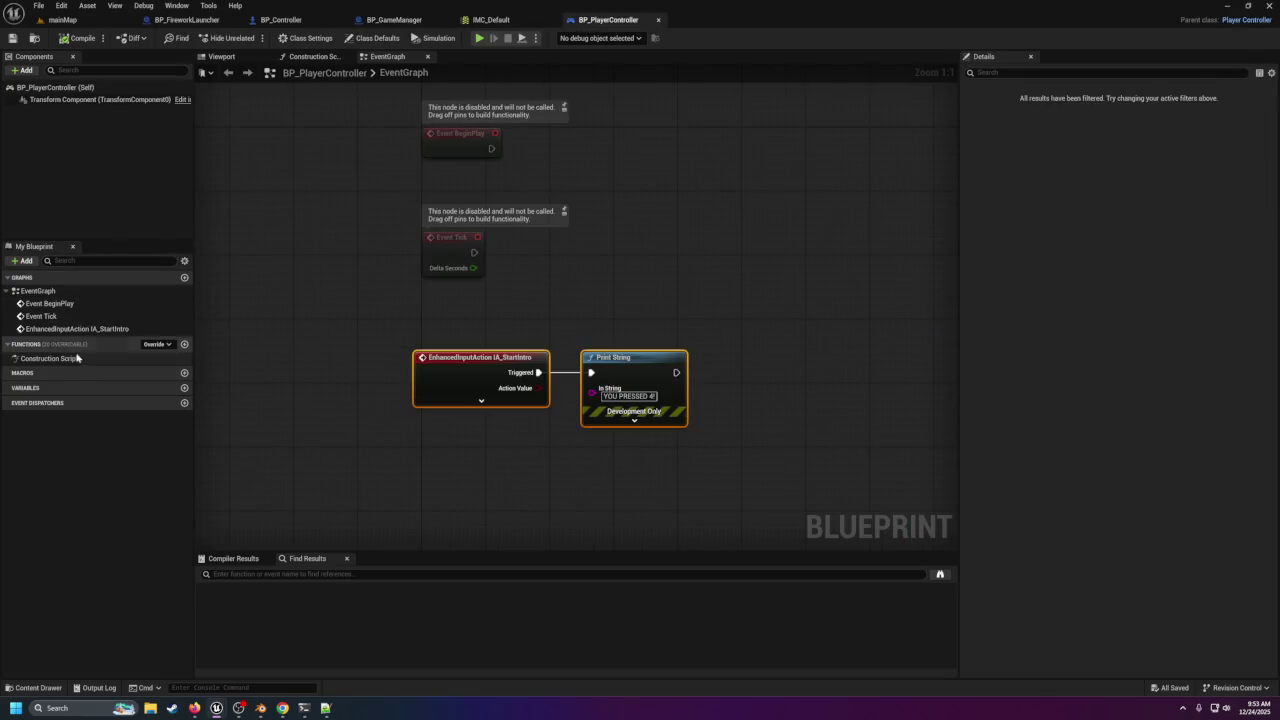
{"action": "left_click", "coordinate": [475, 362]}
{"action": "scroll", "coordinate": [478, 364], "scroll_direction": "down", "scroll_amount": 1}
{"action": "left_click", "coordinate": [55, 291]}
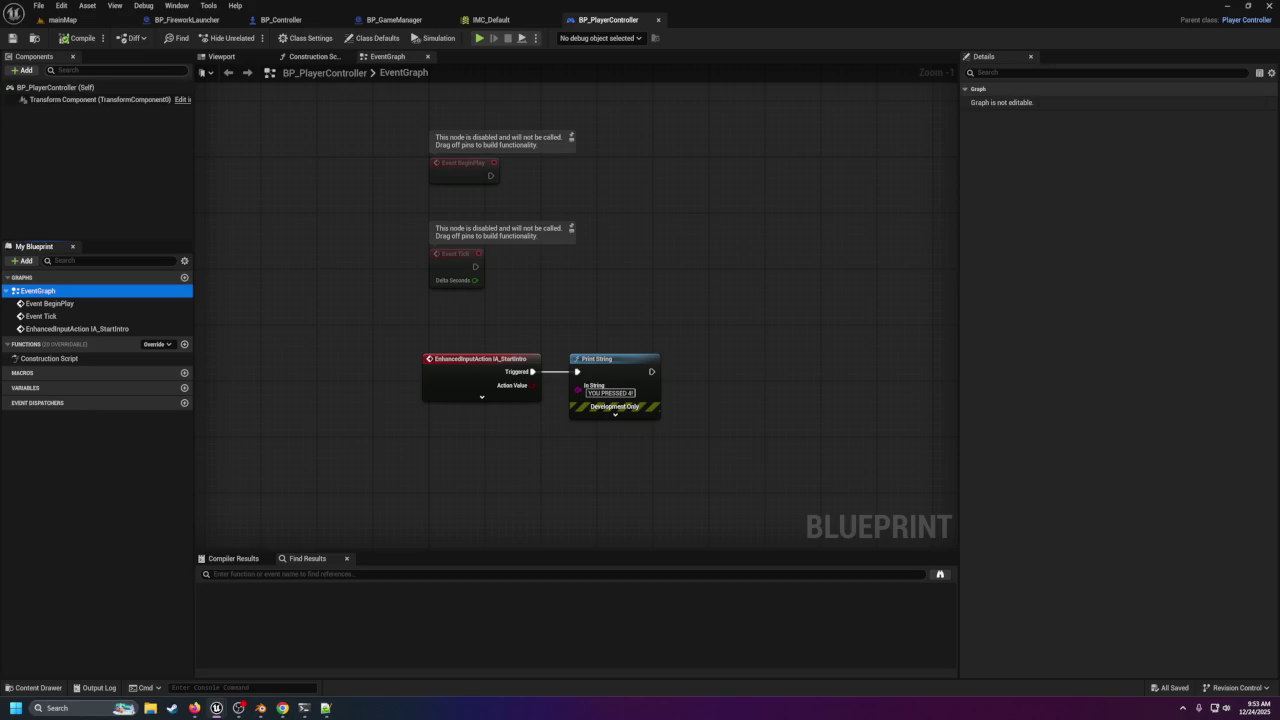
Look over the BP_Controller and BP_GameManager graphs, ending on BP_FireworkLauncher.
{"action": "left_click", "coordinate": [330, 20]}
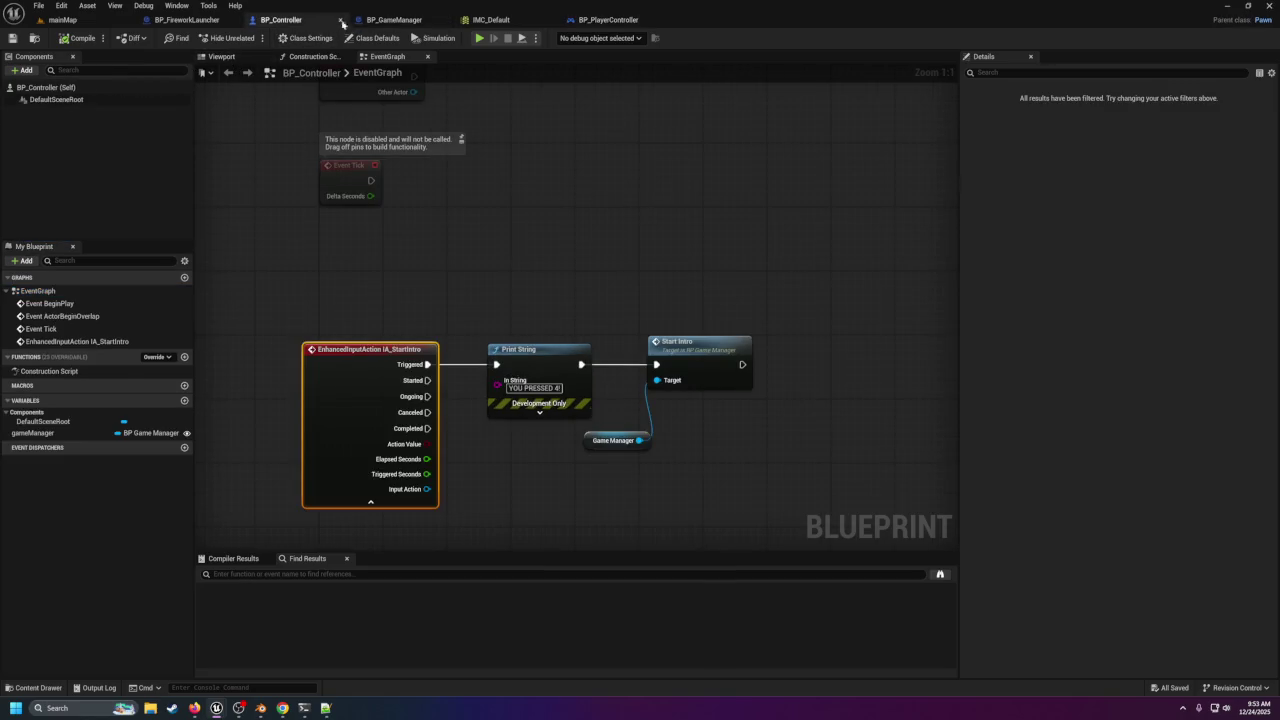
{"action": "scroll", "coordinate": [405, 320], "scroll_direction": "down", "scroll_amount": 5}
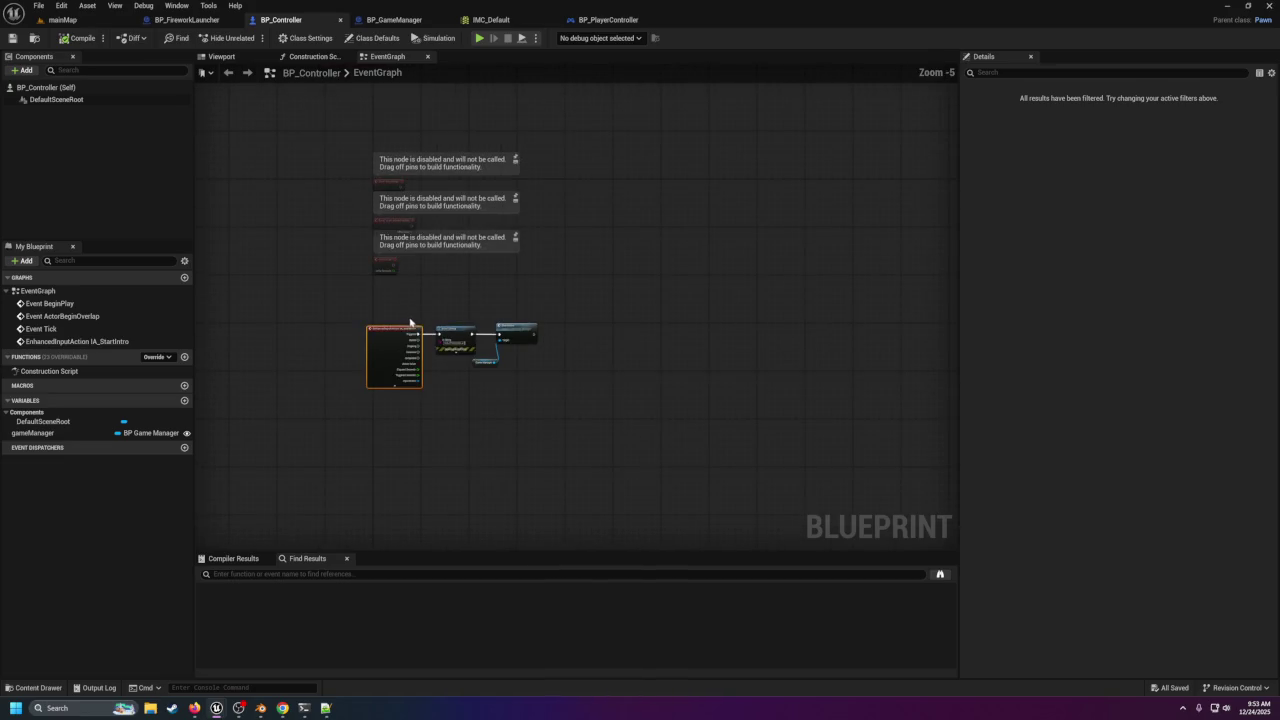
{"action": "left_click", "coordinate": [392, 20]}
{"action": "left_click_drag", "start_coordinate": [652, 352], "coordinate": [540, 335]}
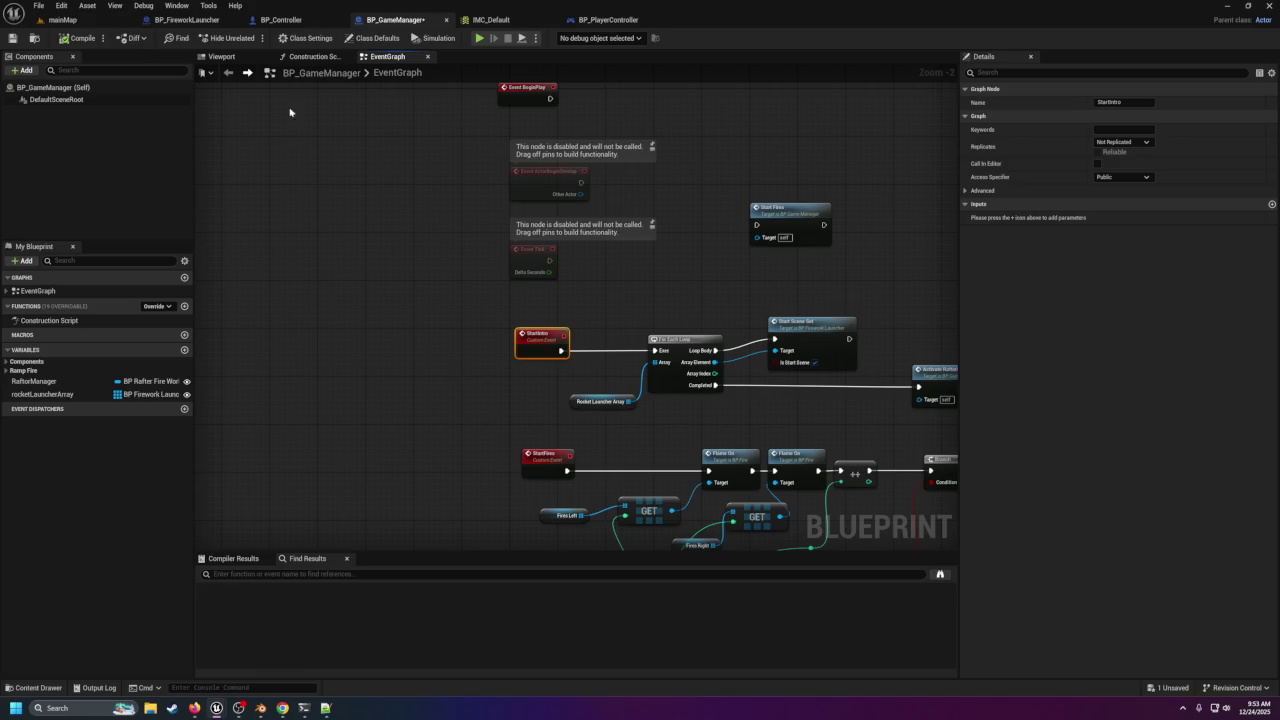
{"action": "left_click", "coordinate": [187, 20]}
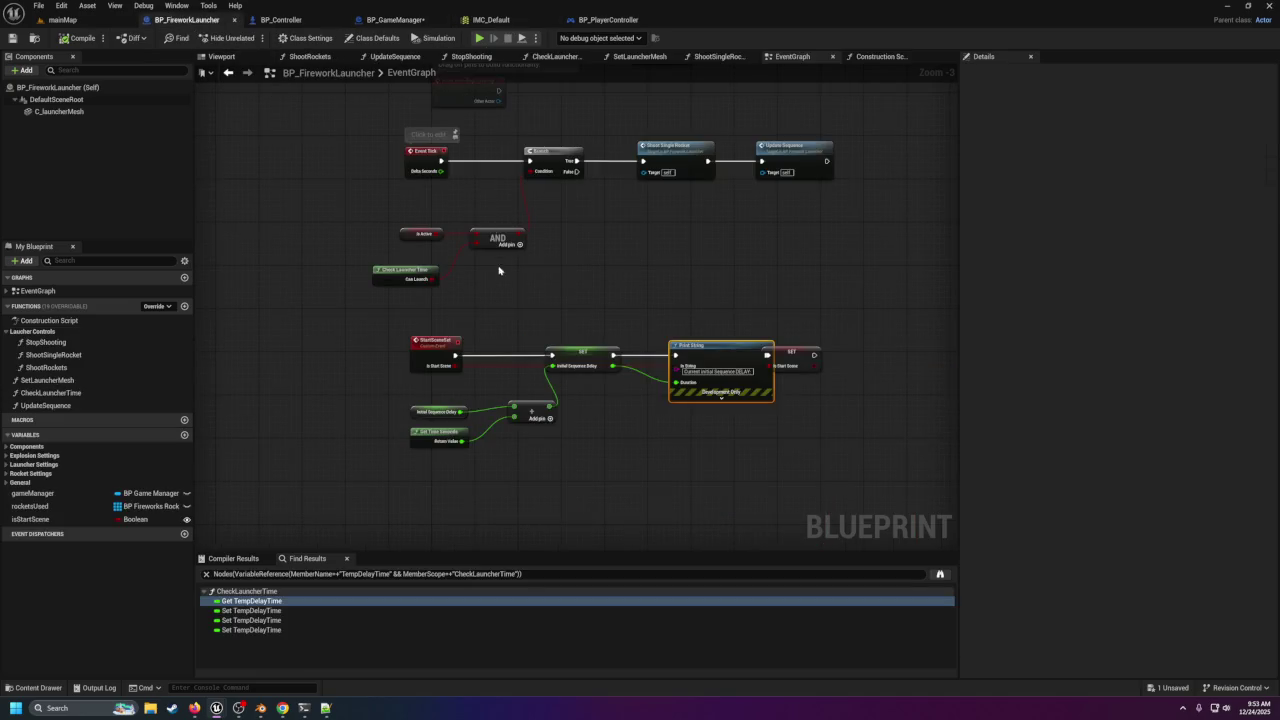
Delete the debug Print String so the two StartScene SET nodes link directly, then return to mainMap.
{"action": "left_click_drag", "start_coordinate": [800, 356], "coordinate": [855, 364]}
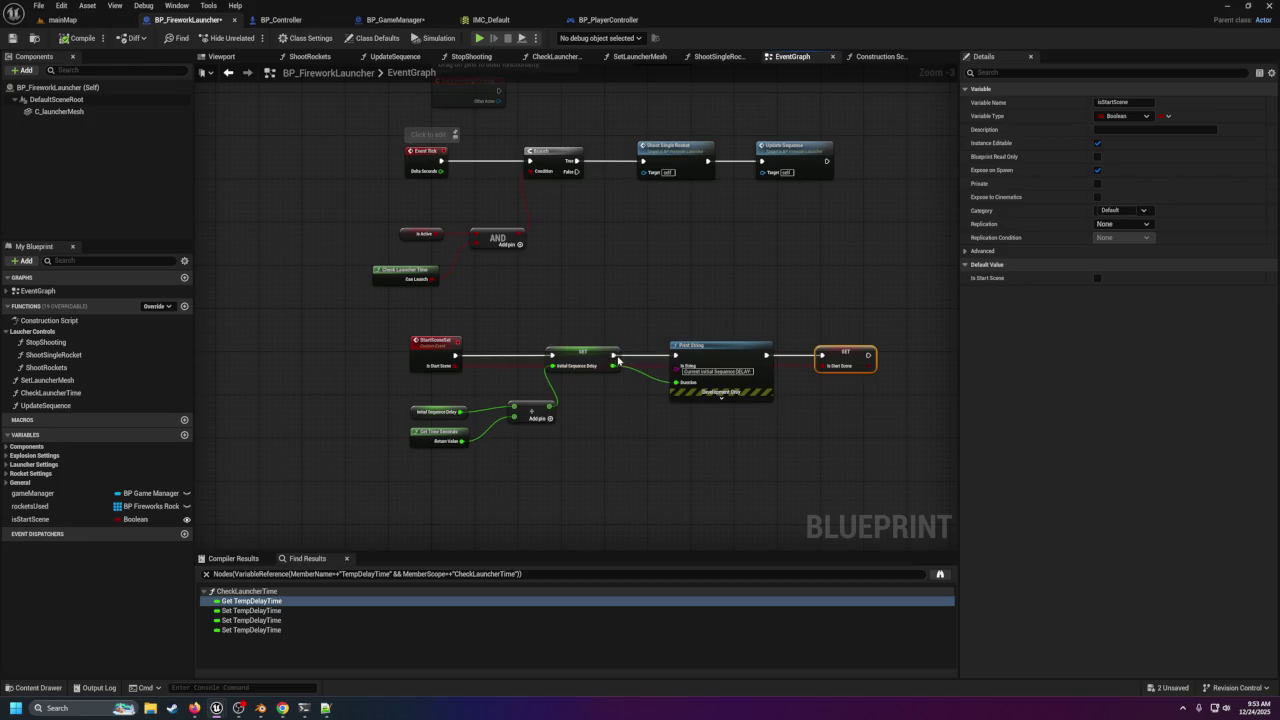
{"action": "left_click", "coordinate": [618, 360]}
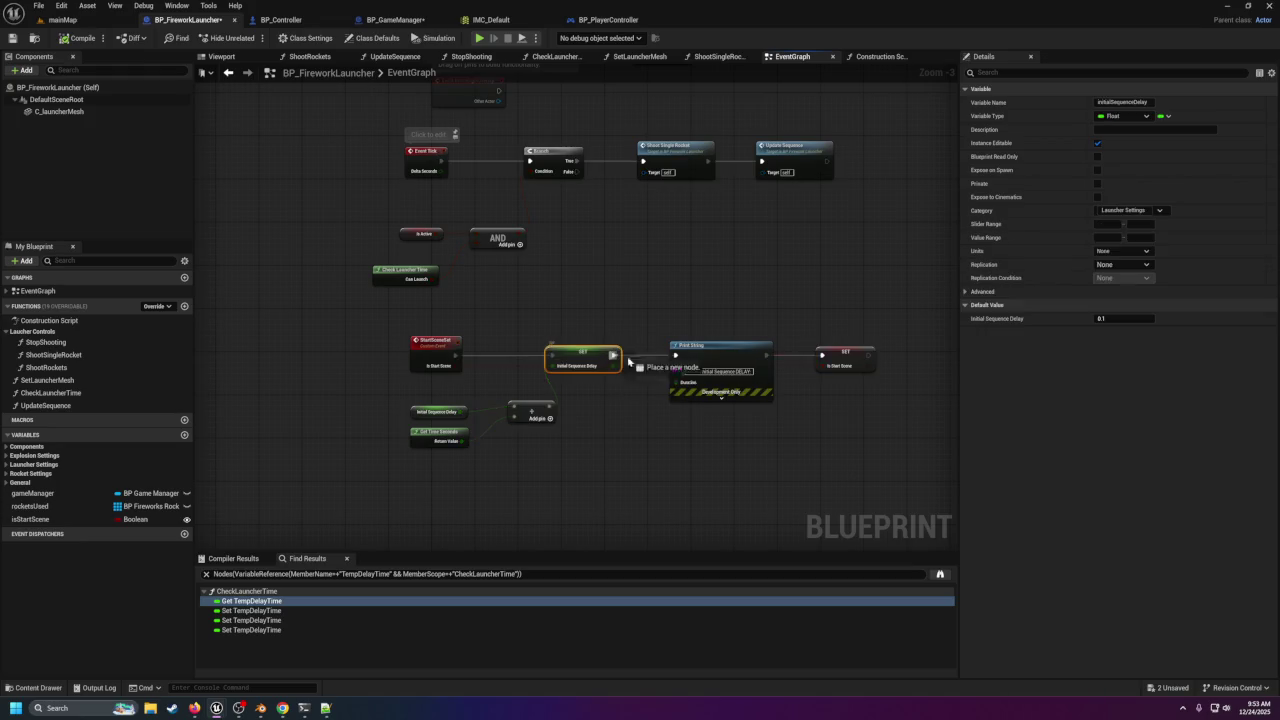
{"action": "left_click", "coordinate": [735, 347]}
{"action": "key", "text": "Delete"}
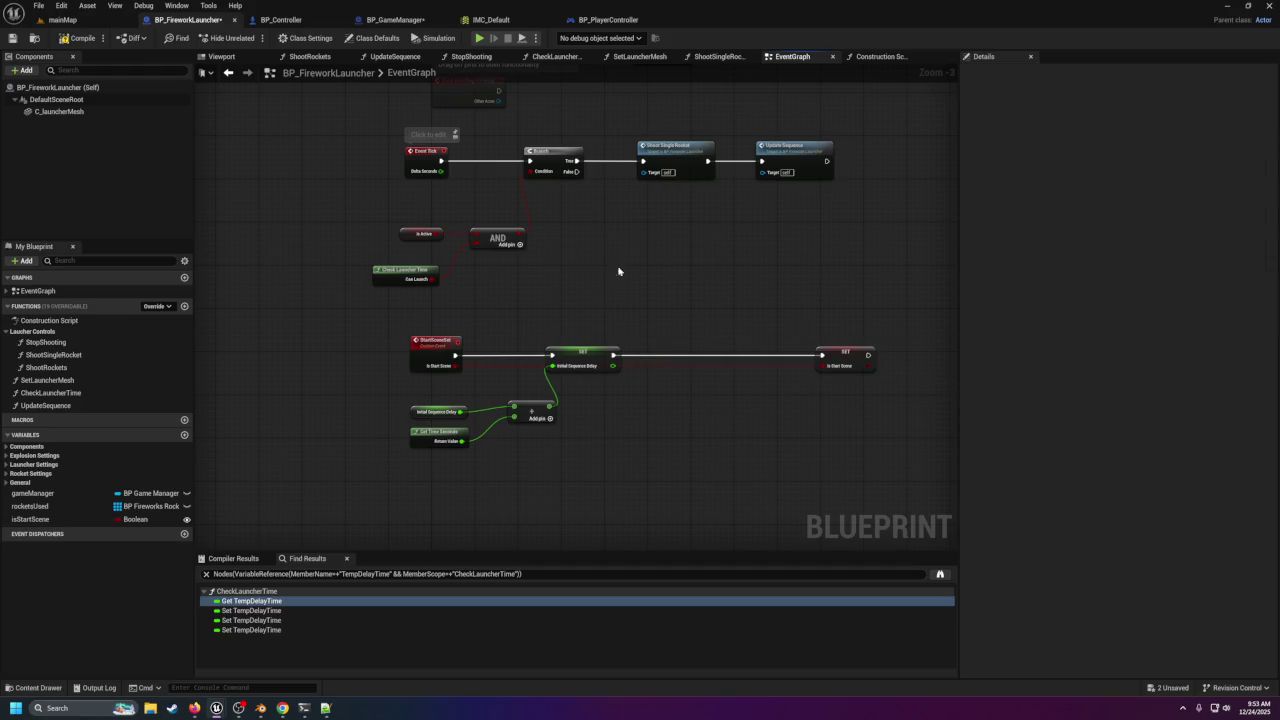
{"action": "left_click", "coordinate": [55, 19]}
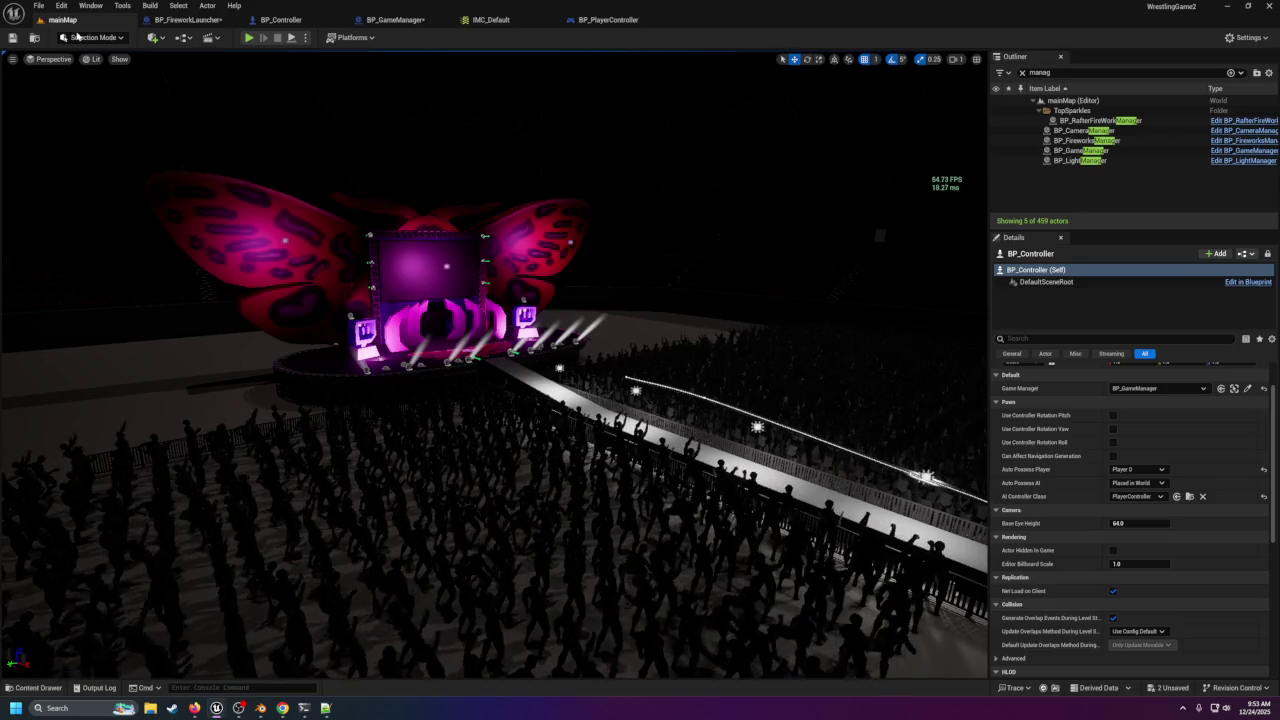
Recheck the BP_Controller, BP_GameManager and BP_PlayerController graphs, ending on IMC_Default.
{"action": "left_click", "coordinate": [290, 22]}
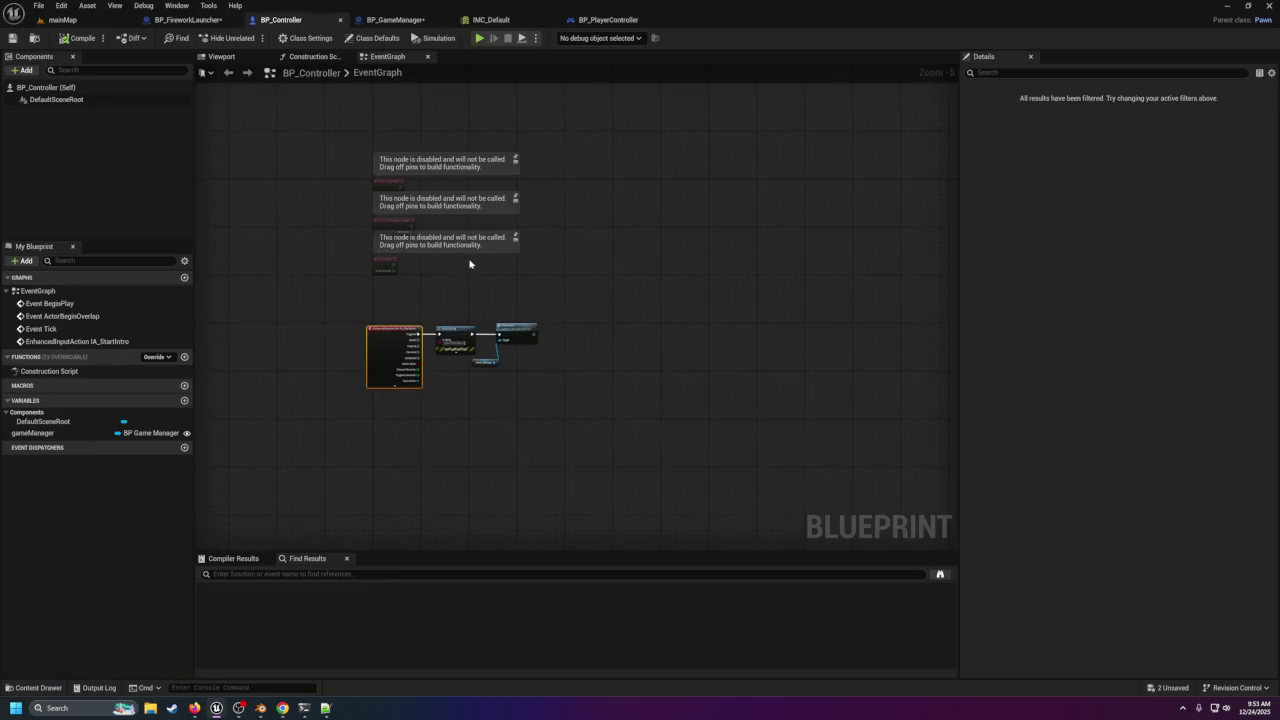
{"action": "scroll", "coordinate": [471, 264], "scroll_direction": "up", "scroll_amount": 5}
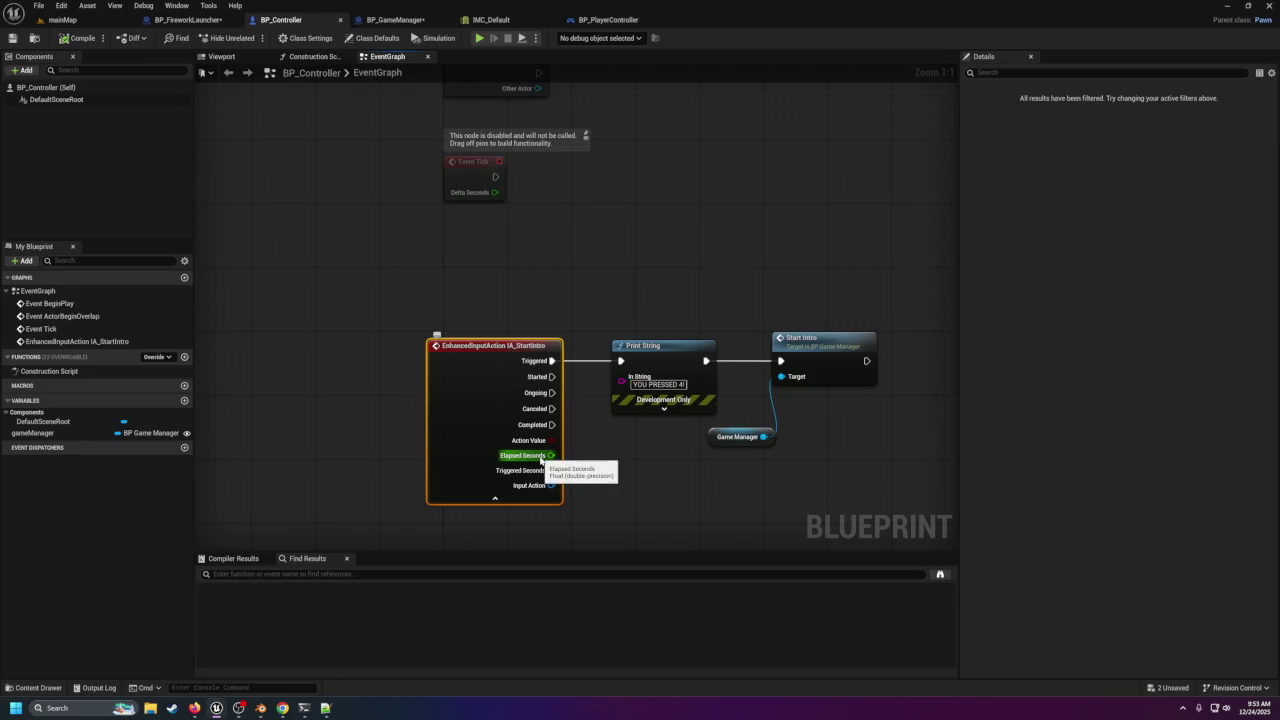
{"action": "left_click", "coordinate": [385, 20]}
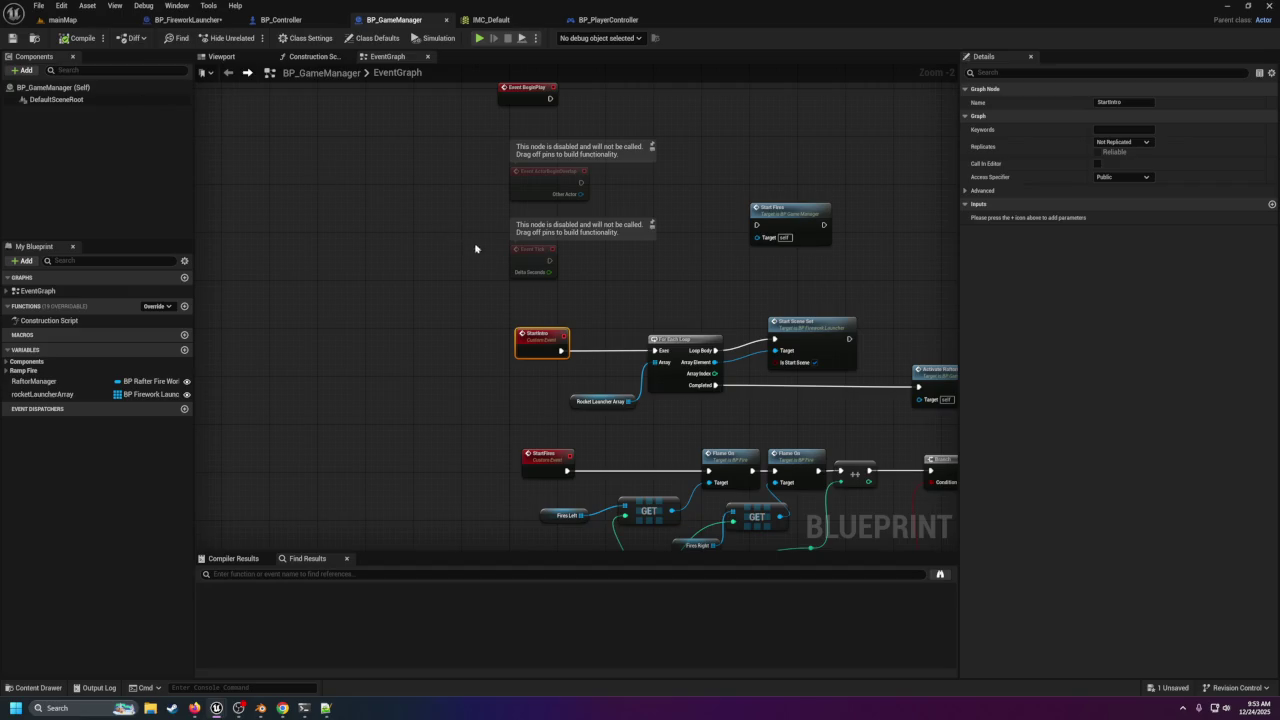
{"action": "left_click", "coordinate": [590, 20]}
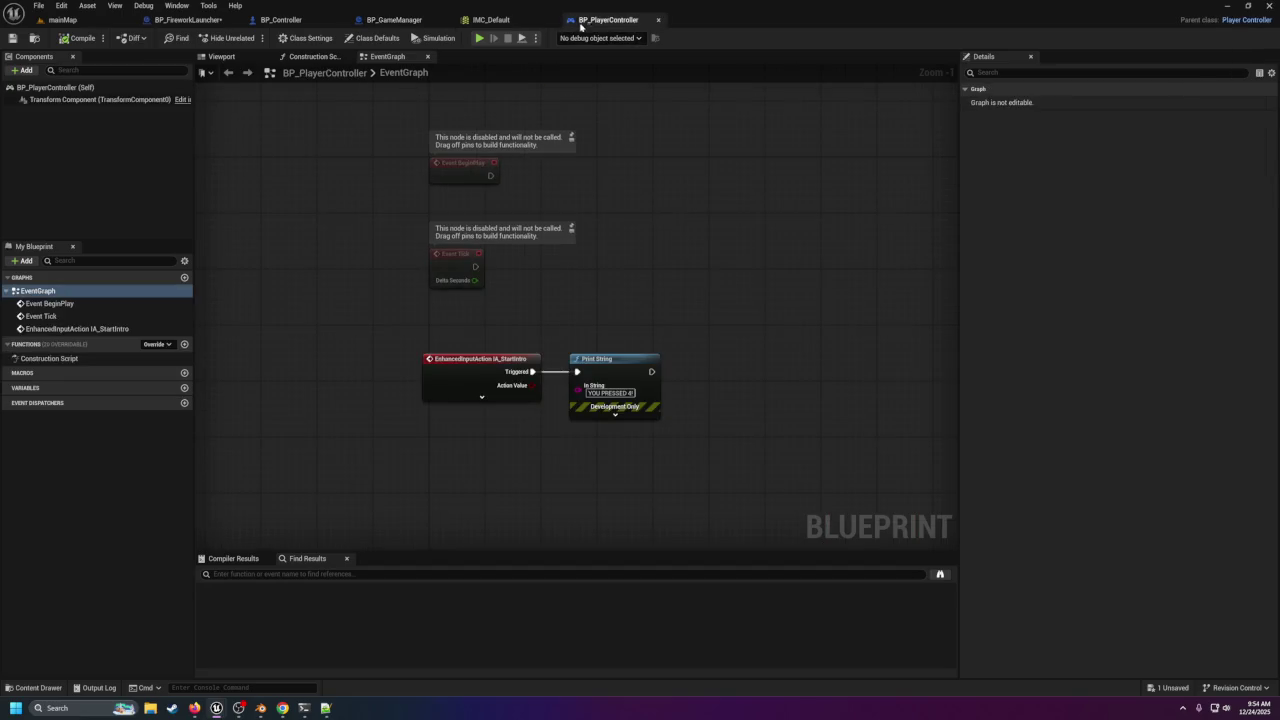
{"action": "left_click", "coordinate": [392, 20]}
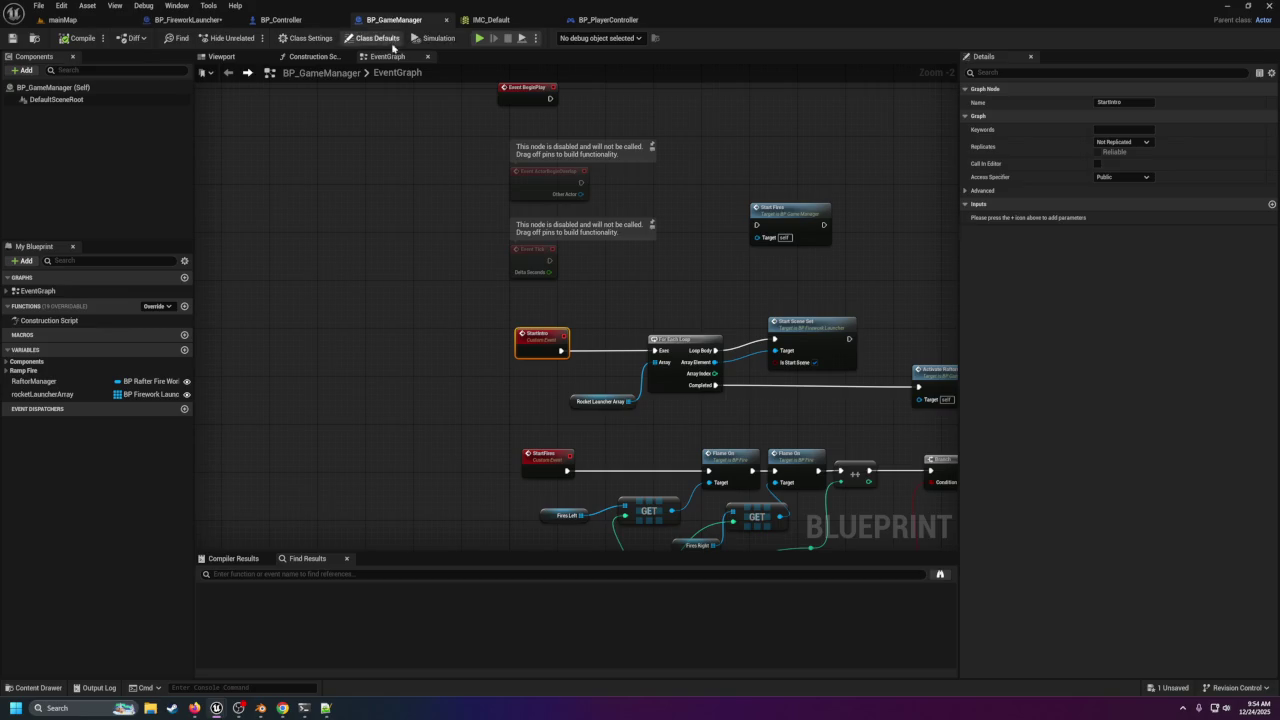
{"action": "left_click", "coordinate": [489, 20]}
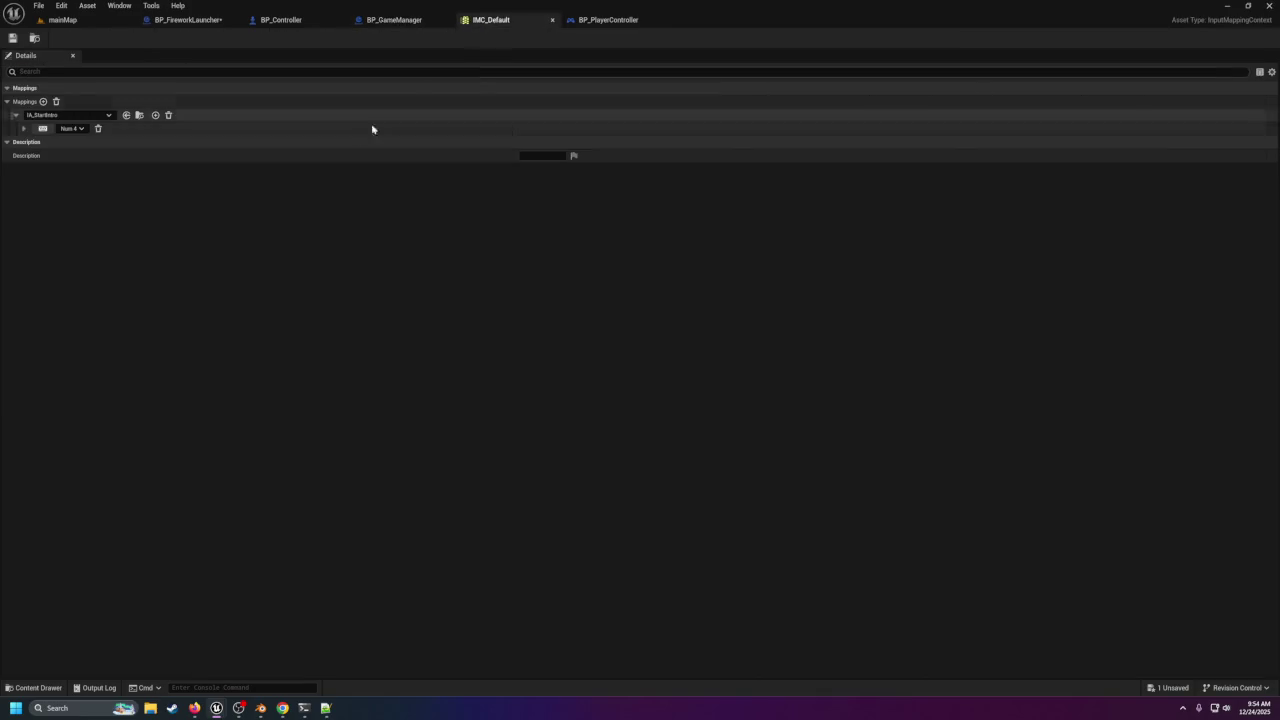
Rebind IA_StartIntro from Num 4 to the F key, then go back to mainMap.
{"action": "left_click", "coordinate": [63, 130]}
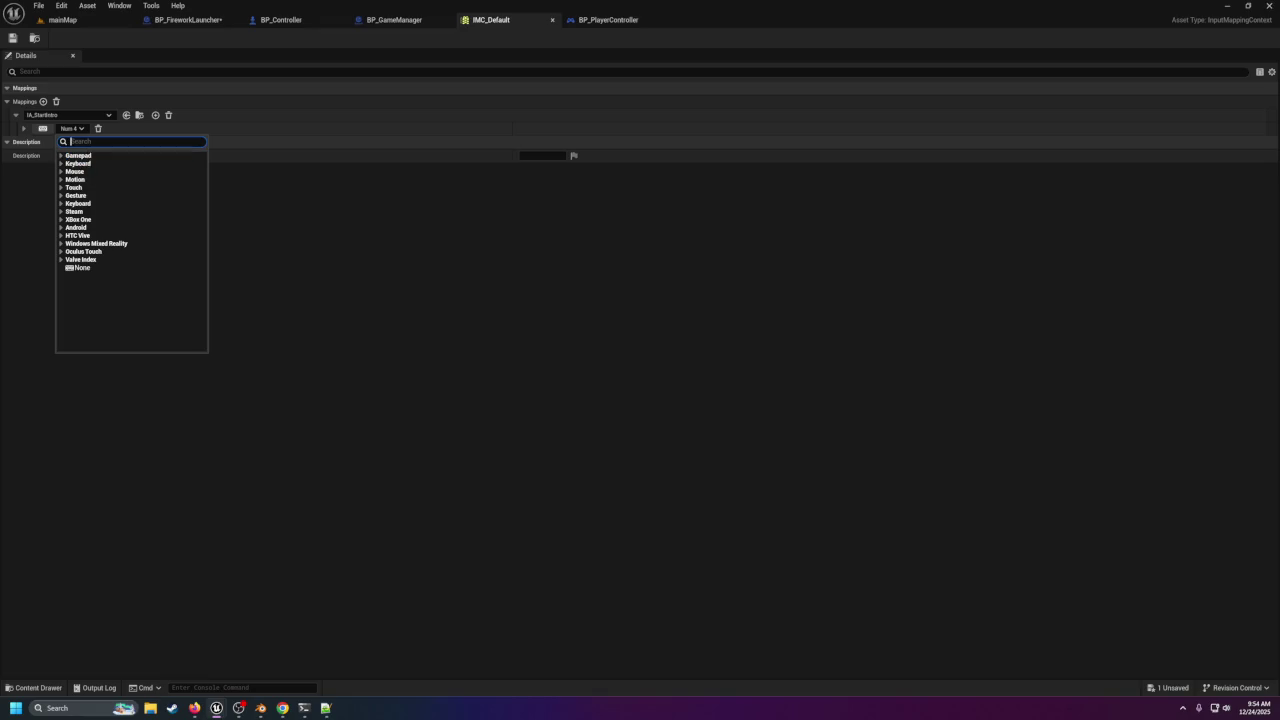
{"action": "type", "text": "f"}
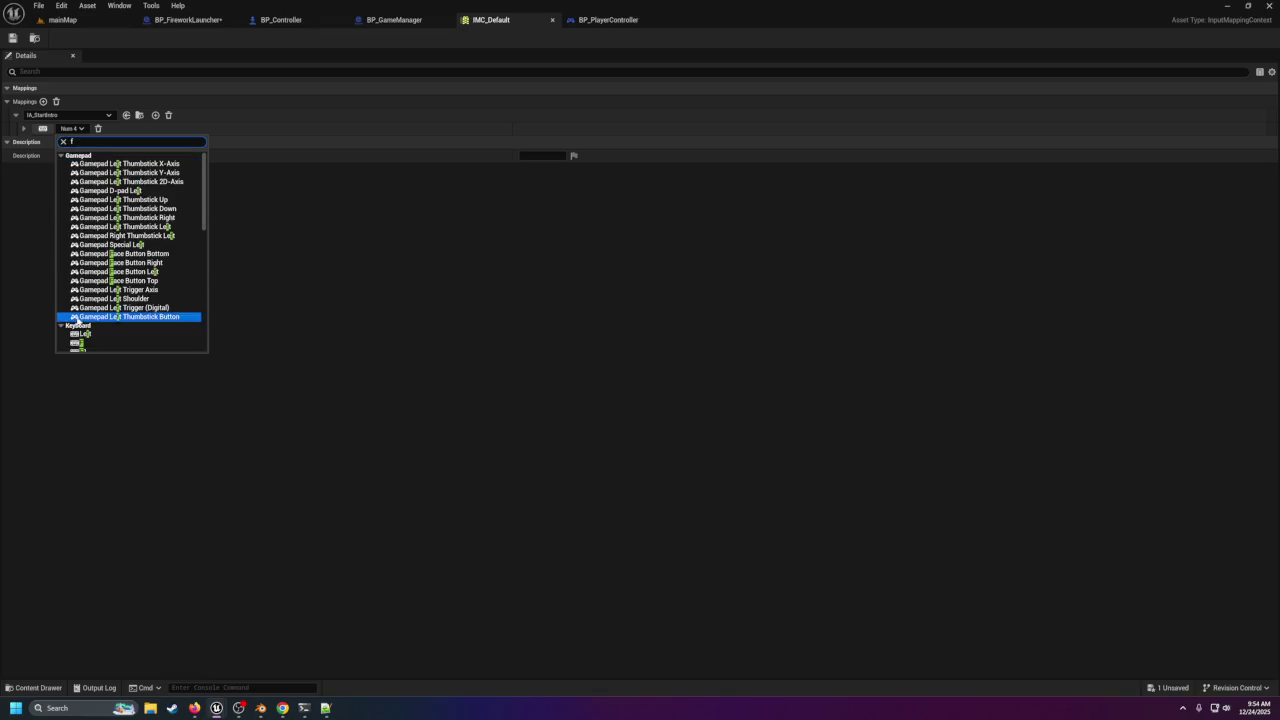
{"action": "left_click", "coordinate": [95, 336]}
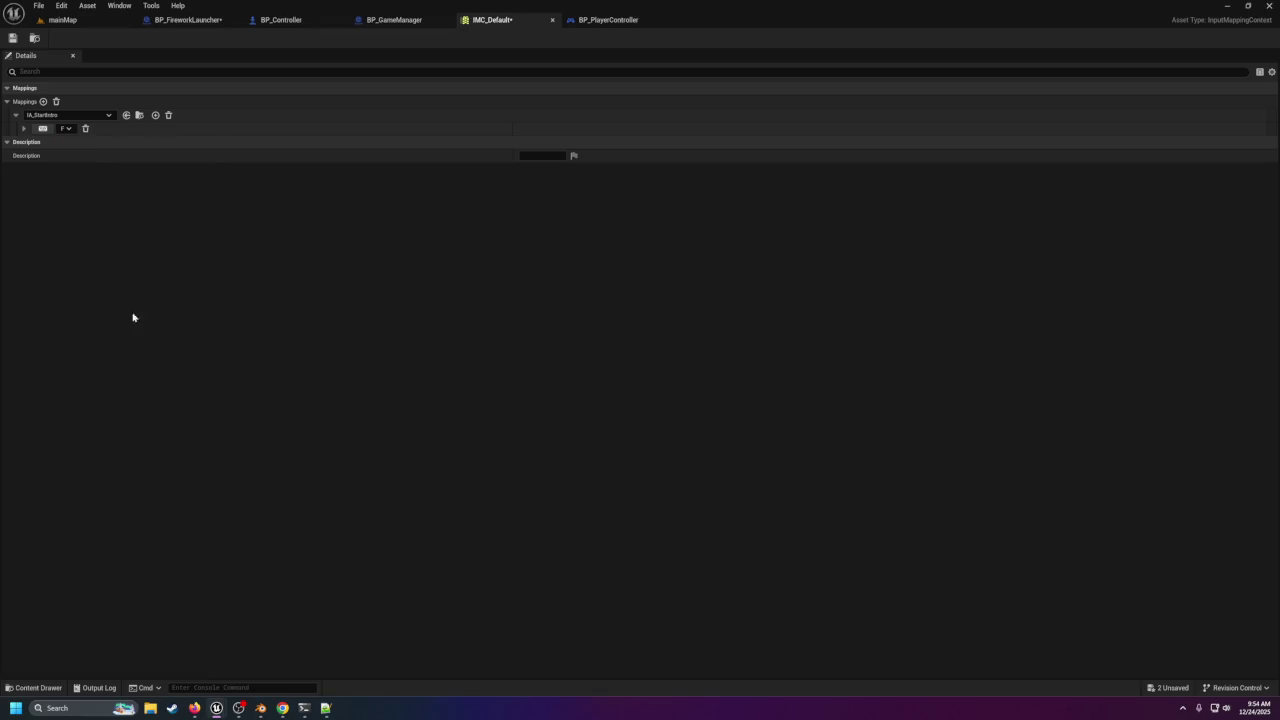
{"action": "left_click", "coordinate": [66, 19]}
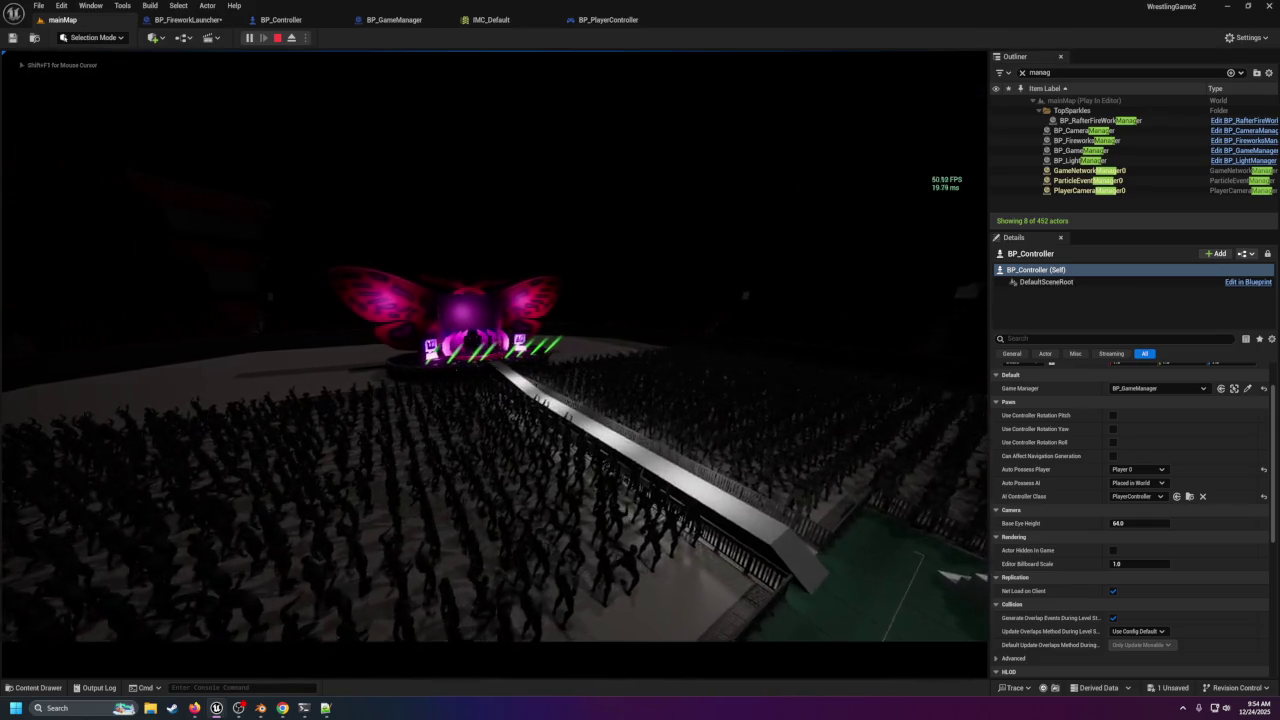
Test the intro trigger in play, stop Play In Editor, and view BP_Controller's graph.
{"action": "key", "text": "shift+F1"}
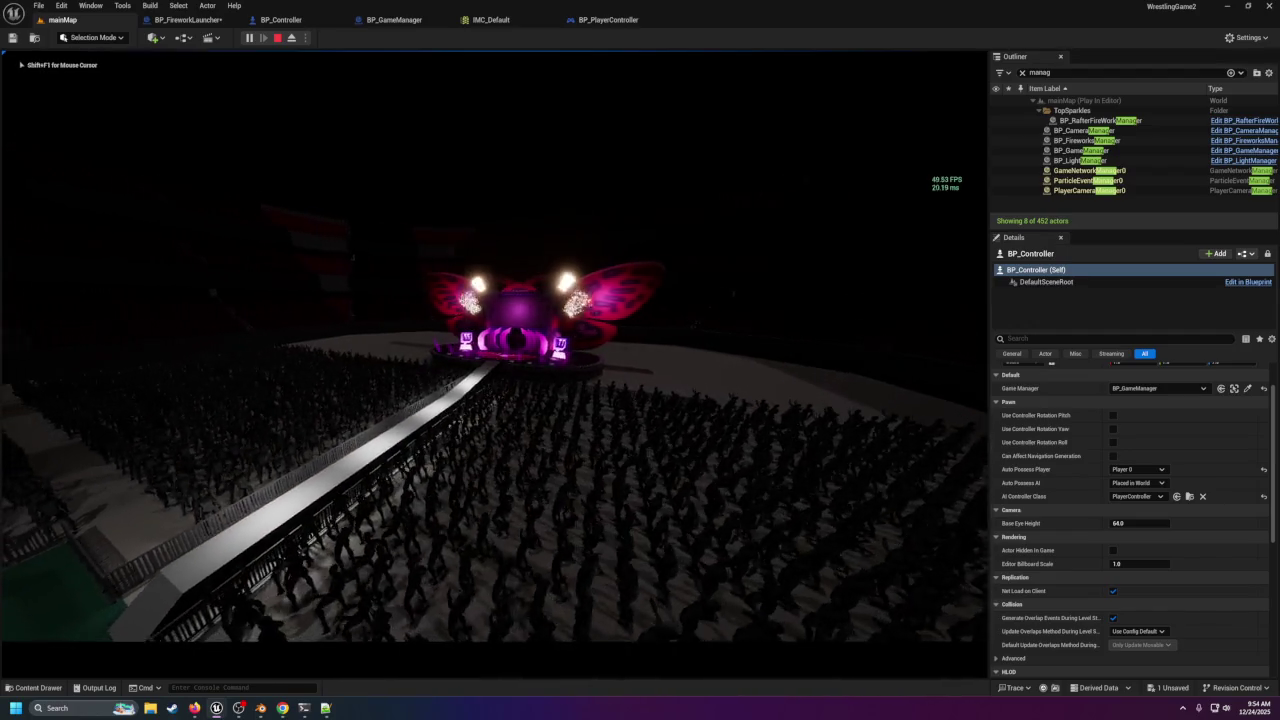
{"action": "key", "text": "Escape"}
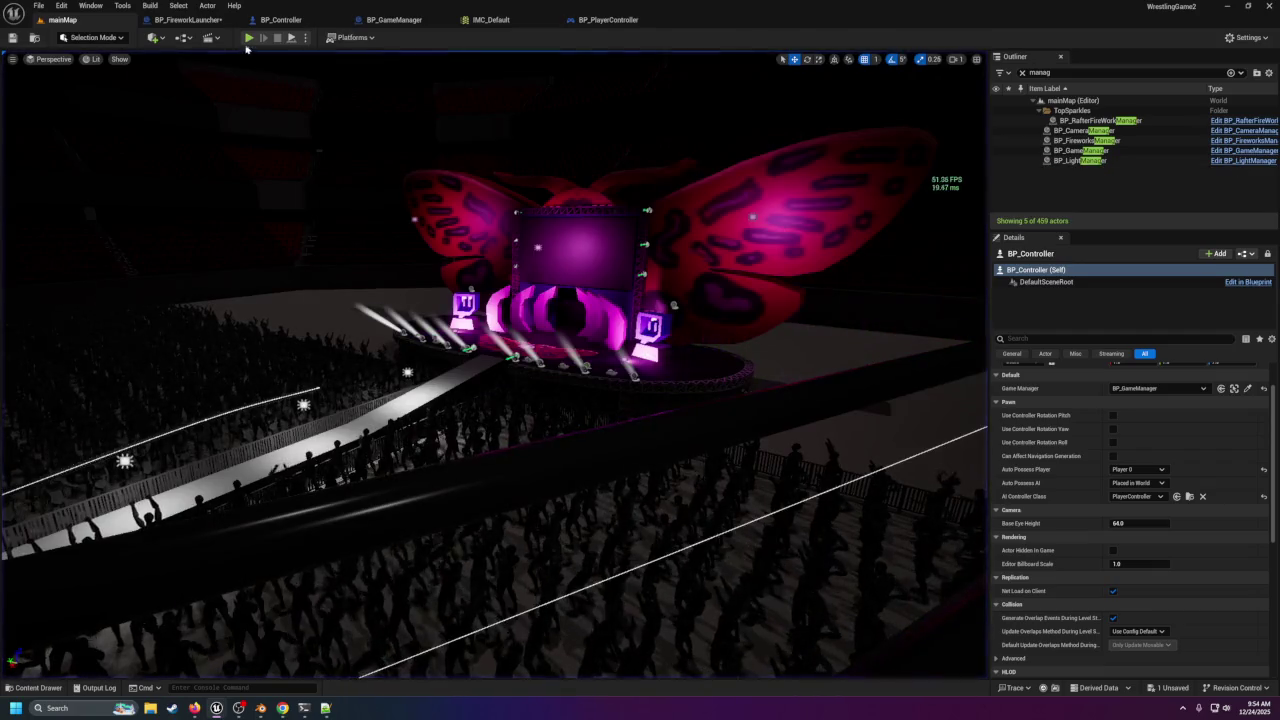
{"action": "left_click", "coordinate": [281, 19]}
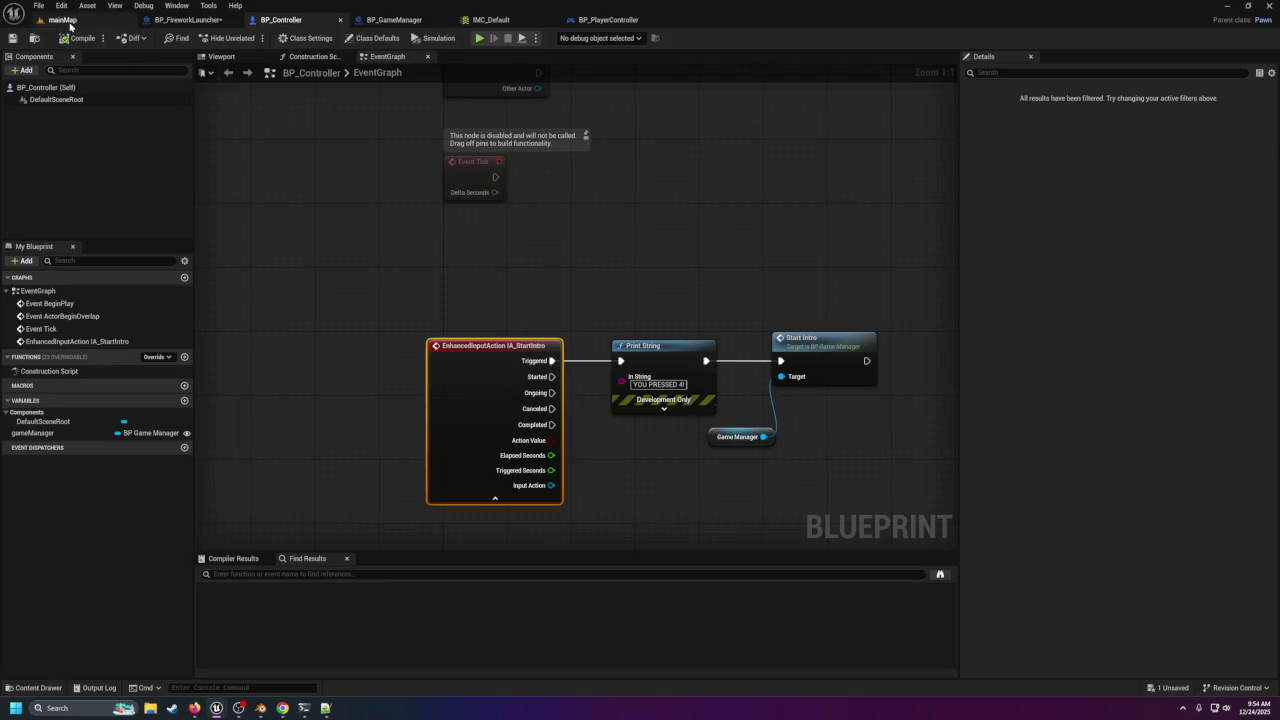
Fly toward the ring in mainMap and briefly enlarge the Content Drawer to browse blueprints.
{"action": "left_click", "coordinate": [62, 19]}
{"action": "key", "text": "w"}
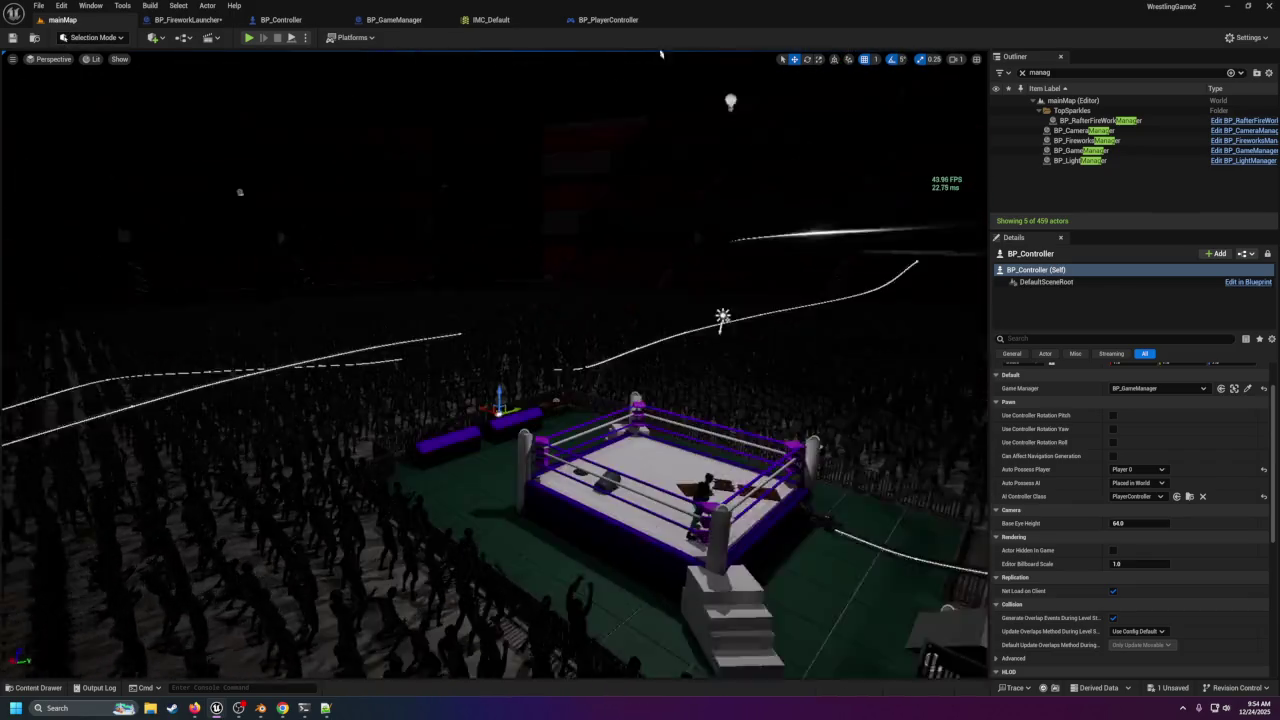
{"action": "key", "text": "w"}
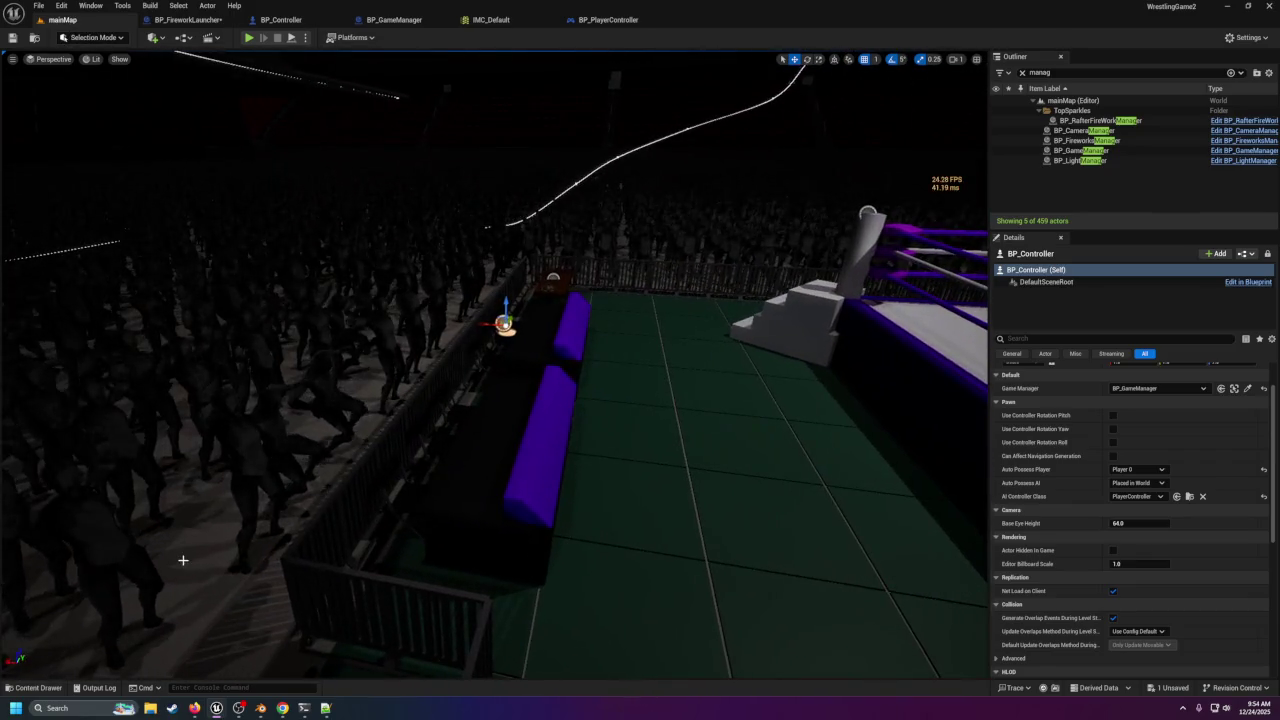
{"action": "left_click", "coordinate": [37, 688]}
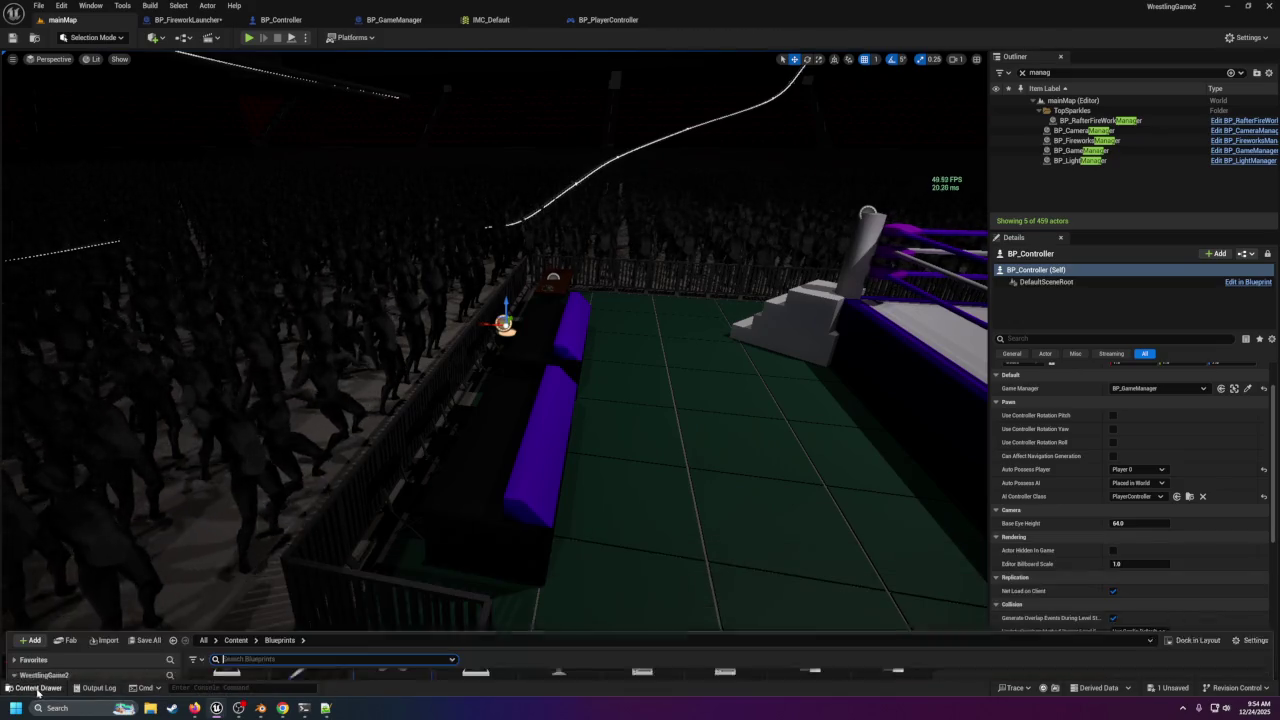
{"action": "left_click_drag", "start_coordinate": [321, 542], "coordinate": [321, 384]}
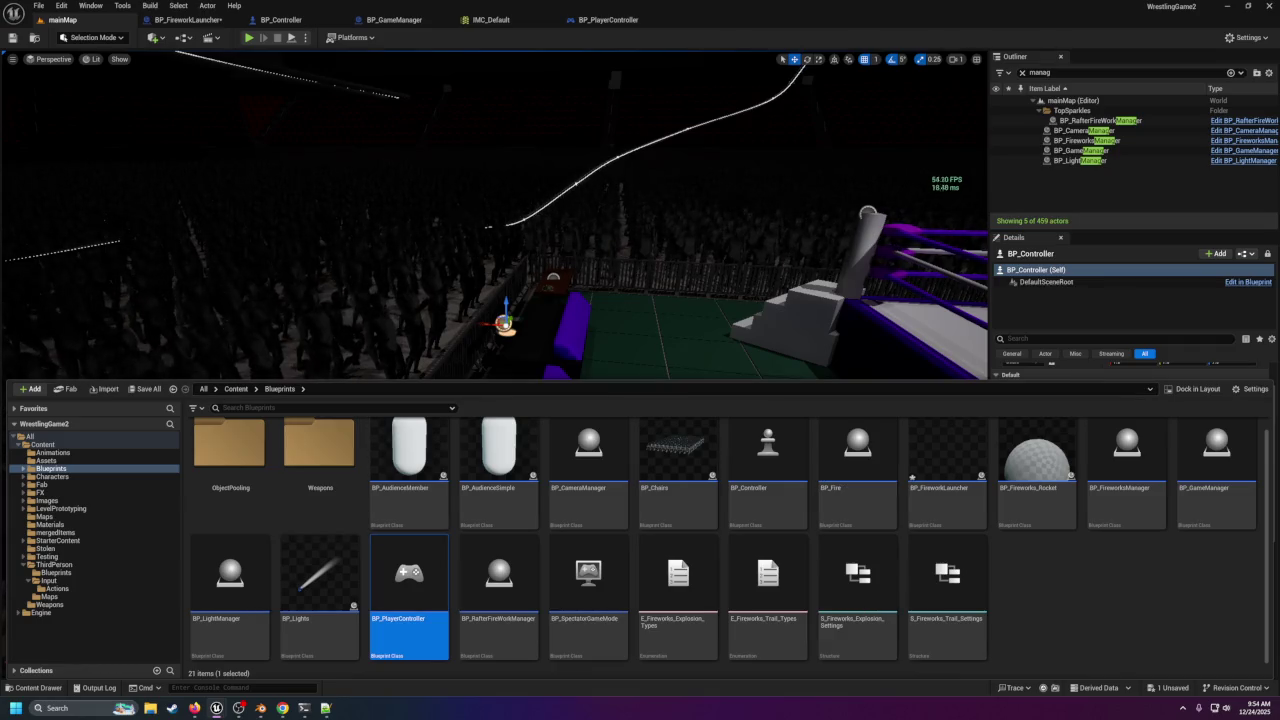
{"action": "left_click", "coordinate": [888, 197]}
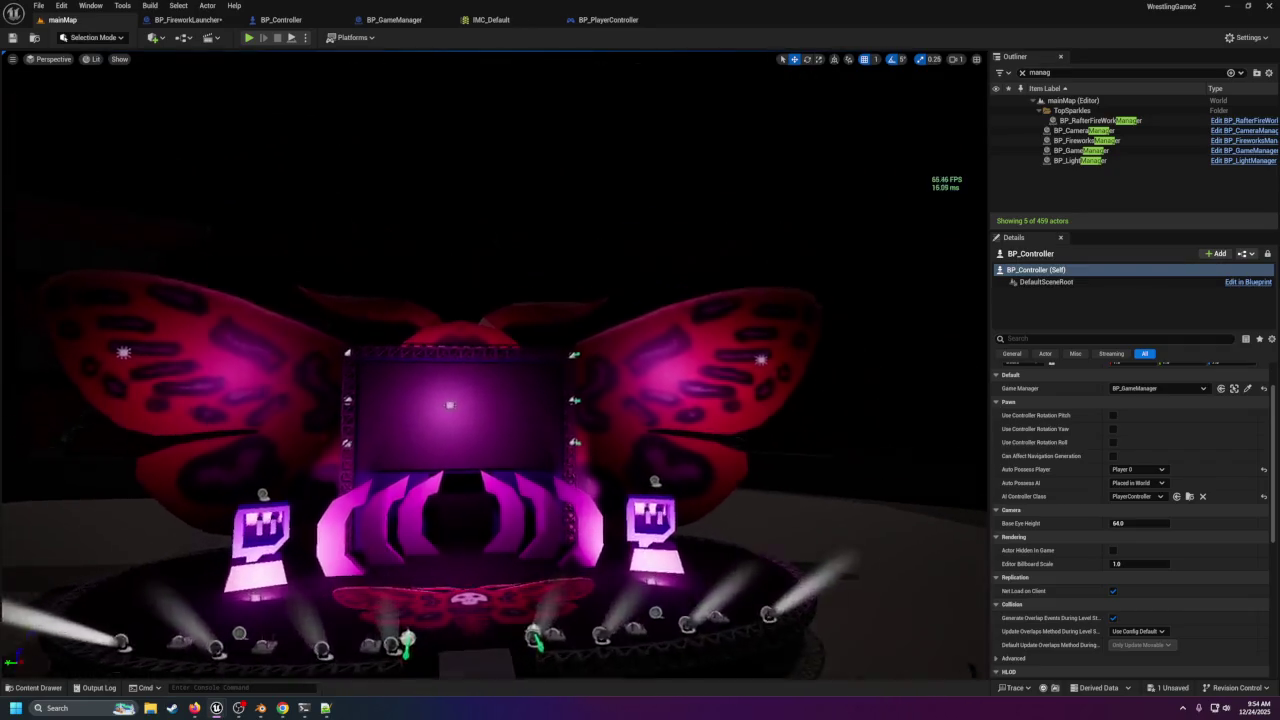
Look over the stage's moth graphic and the ceiling rigging and lights.
{"action": "mouse_move", "coordinate": [555, 377]}
{"action": "left_mouse_down"}
{"action": "mouse_move", "coordinate": [555, 340]}
{"action": "mouse_move", "coordinate": [550, 390]}
{"action": "mouse_move", "coordinate": [550, 373]}
{"action": "left_mouse_up"}
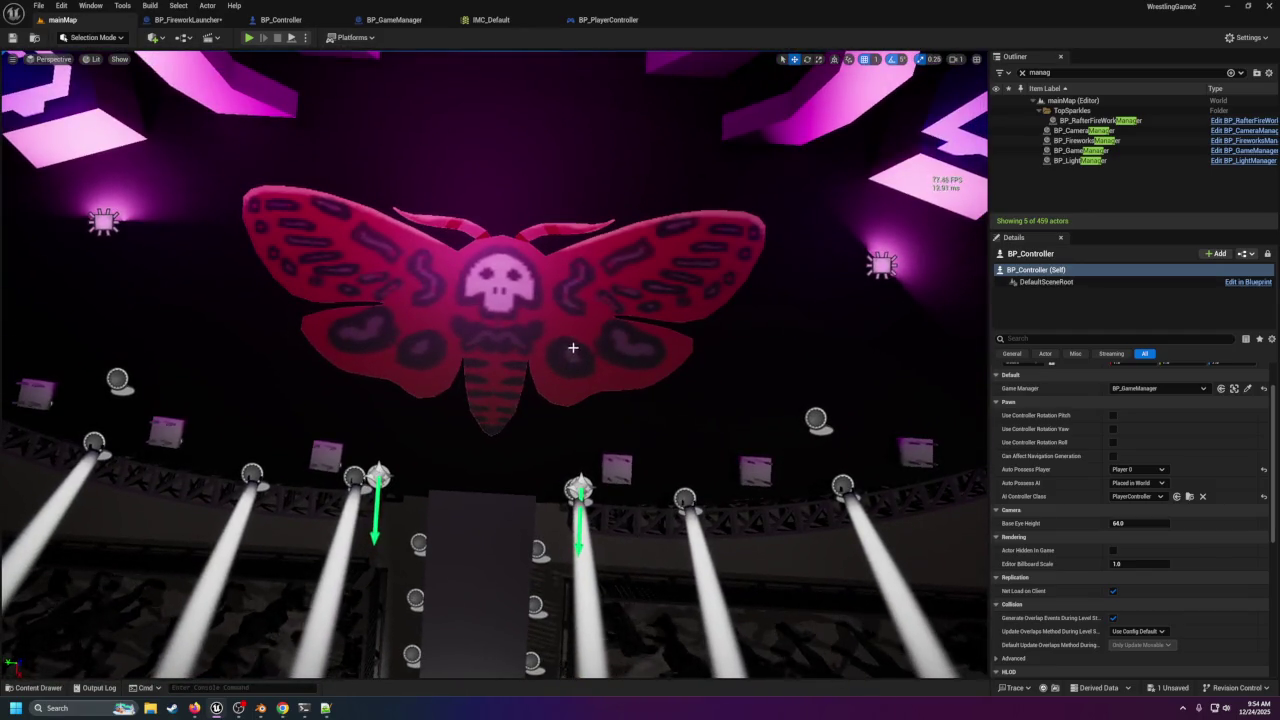
{"action": "scroll", "coordinate": [494, 364], "scroll_direction": "down", "scroll_amount": 5}
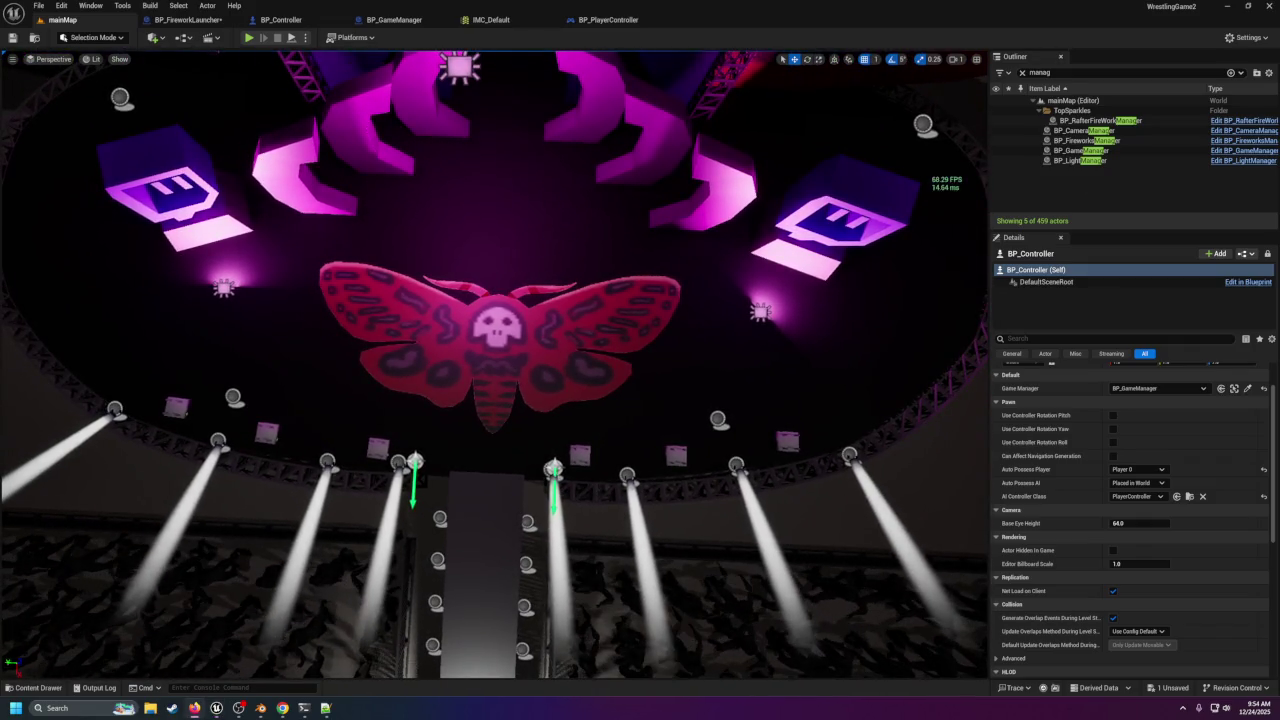
{"action": "mouse_move", "coordinate": [700, 89]}
{"action": "left_mouse_down"}
{"action": "mouse_move", "coordinate": [700, 70]}
{"action": "mouse_move", "coordinate": [700, 110]}
{"action": "mouse_move", "coordinate": [900, 105]}
{"action": "mouse_move", "coordinate": [900, 140]}
{"action": "mouse_move", "coordinate": [850, 115]}
{"action": "mouse_move", "coordinate": [770, 130]}
{"action": "left_mouse_up"}
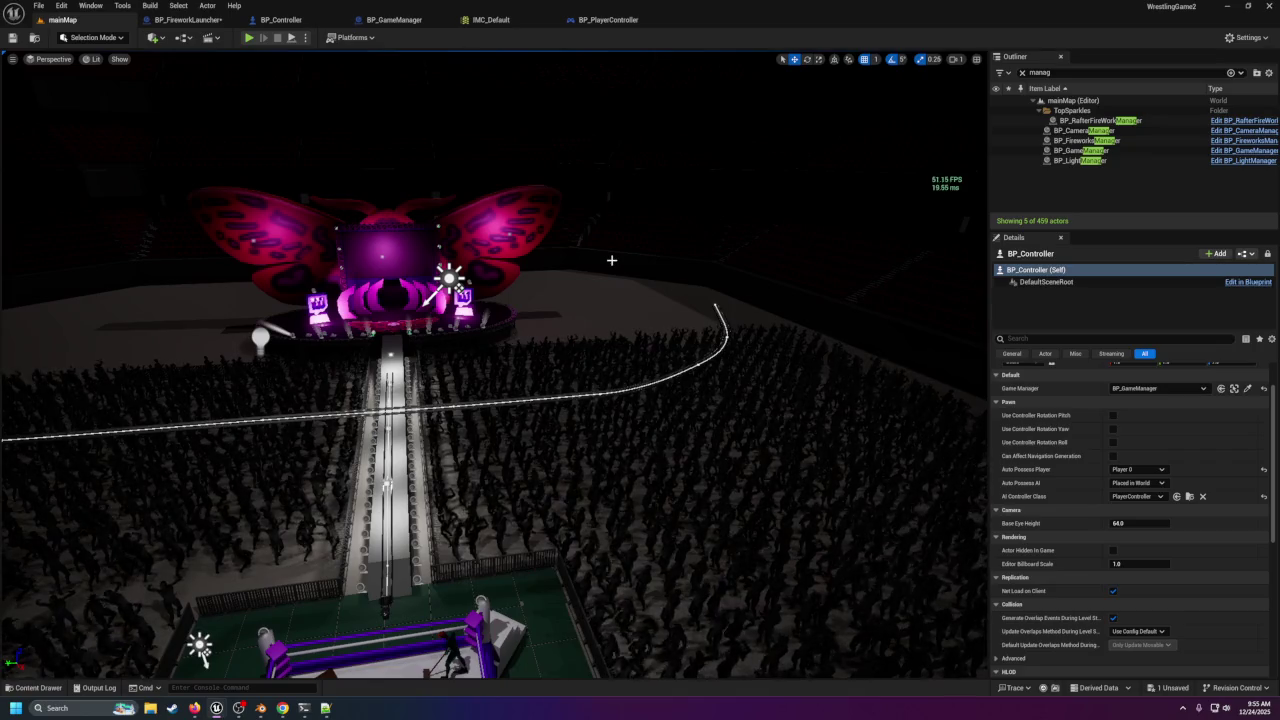
Review the BP_FireworkLauncher, BP_Controller, BP_GameManager and IMC_Default tabs.
{"action": "left_click", "coordinate": [193, 20]}
{"action": "left_click", "coordinate": [330, 20]}
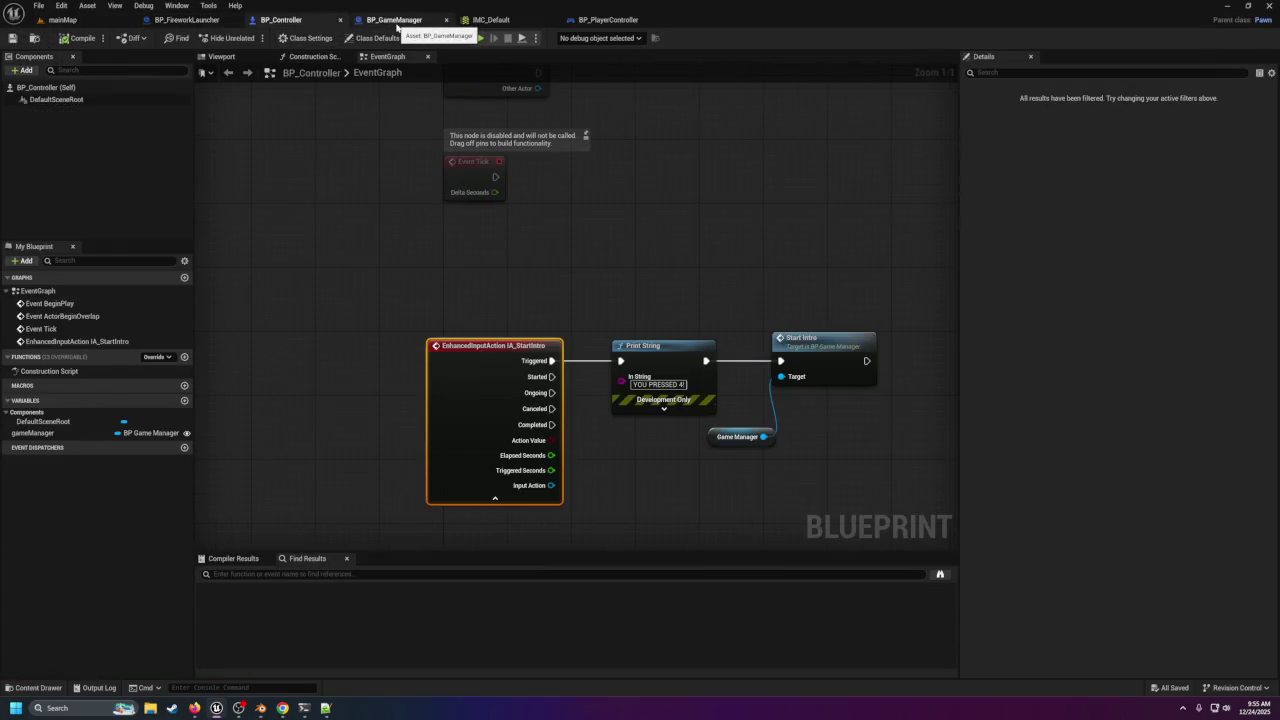
{"action": "left_click", "coordinate": [397, 22]}
{"action": "left_click", "coordinate": [493, 21]}
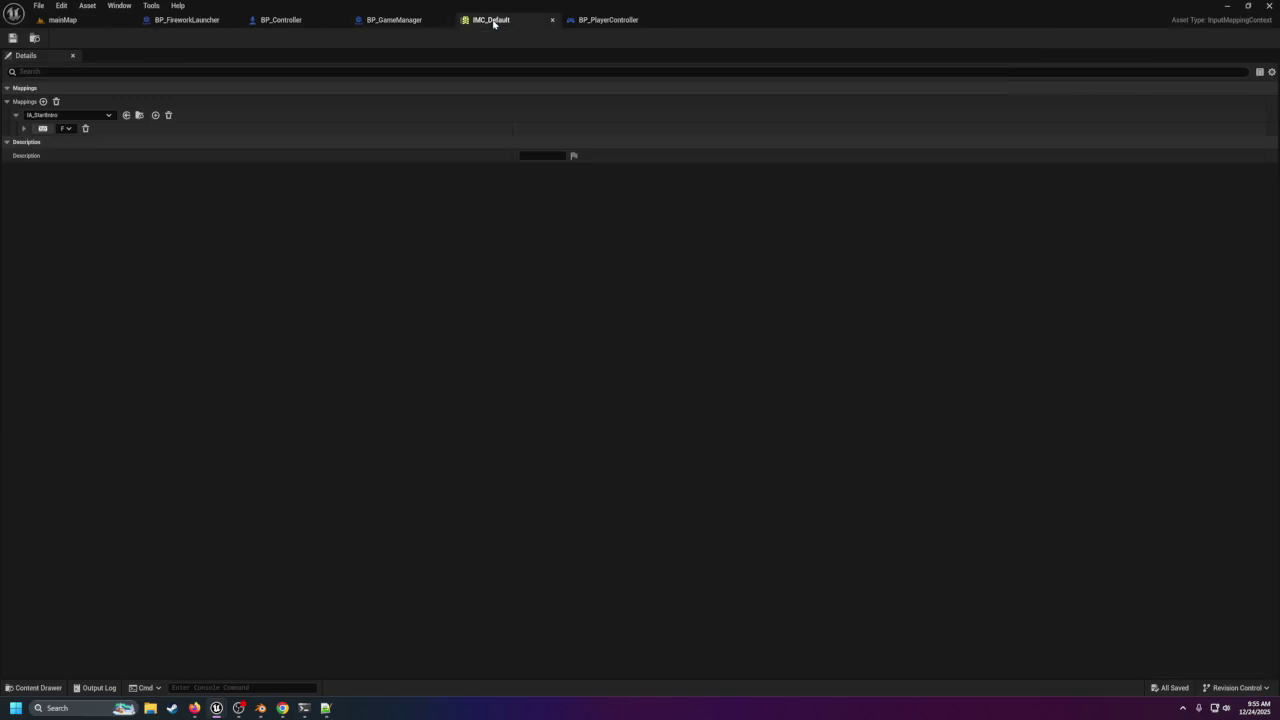
Return to mainMap, fly over the crowd toward the ring, and show the Content Drawer.
{"action": "left_click", "coordinate": [75, 20]}
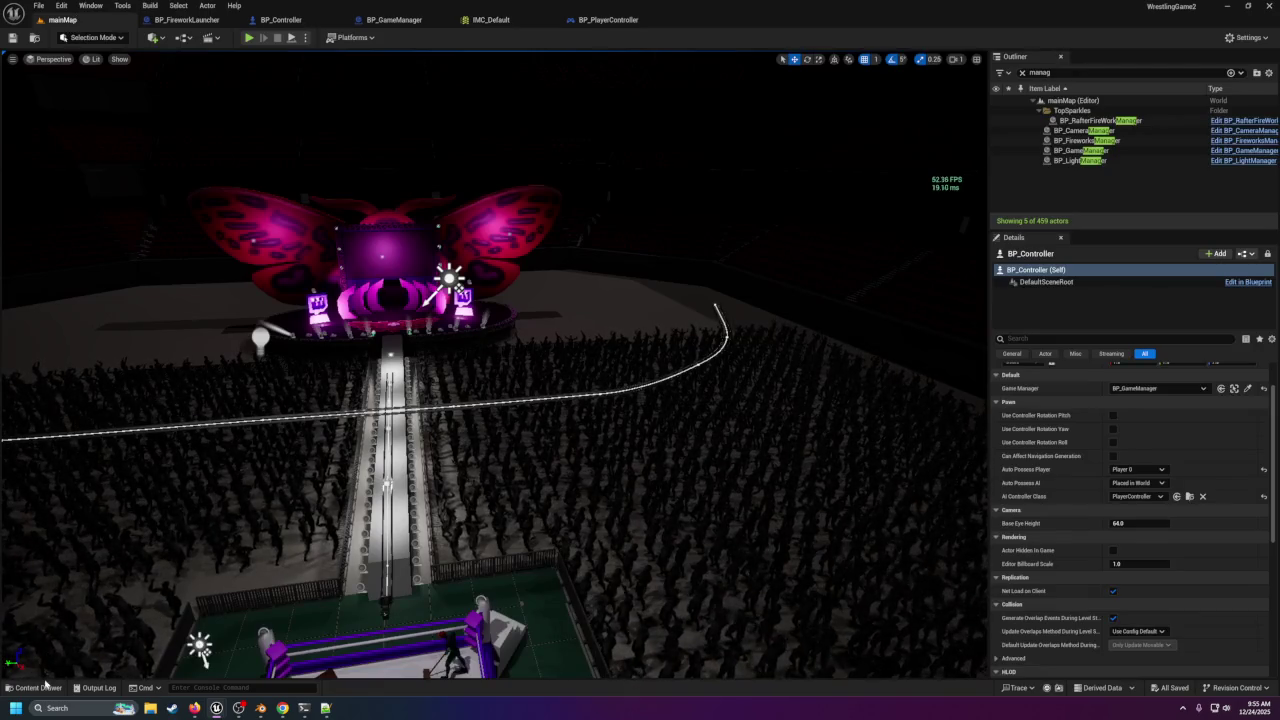
{"action": "key", "text": "ctrl+space"}
{"action": "left_click_drag", "start_coordinate": [521, 286], "coordinate": [220, 569]}
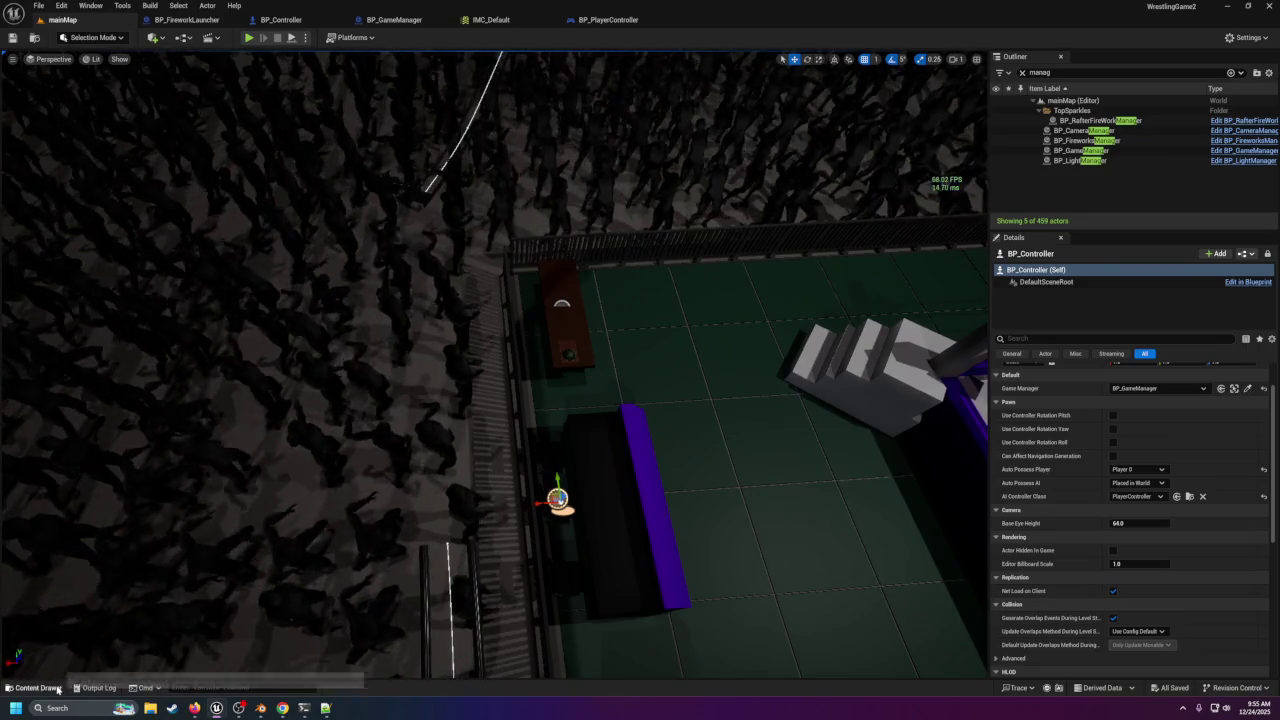
{"action": "key", "text": "ctrl+space"}
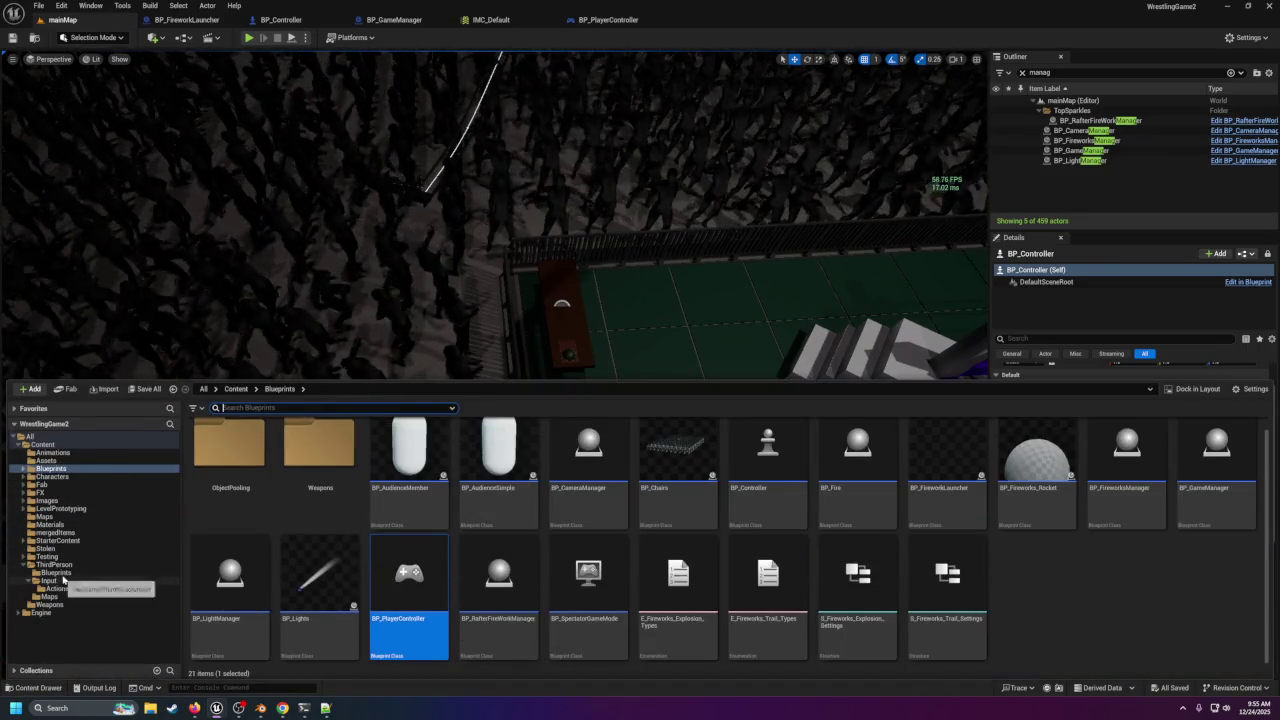
Add a Player Start via Quick Add ('play' search) and move it beside the ring.
{"action": "left_click", "coordinate": [55, 564]}
{"action": "key", "text": "f"}
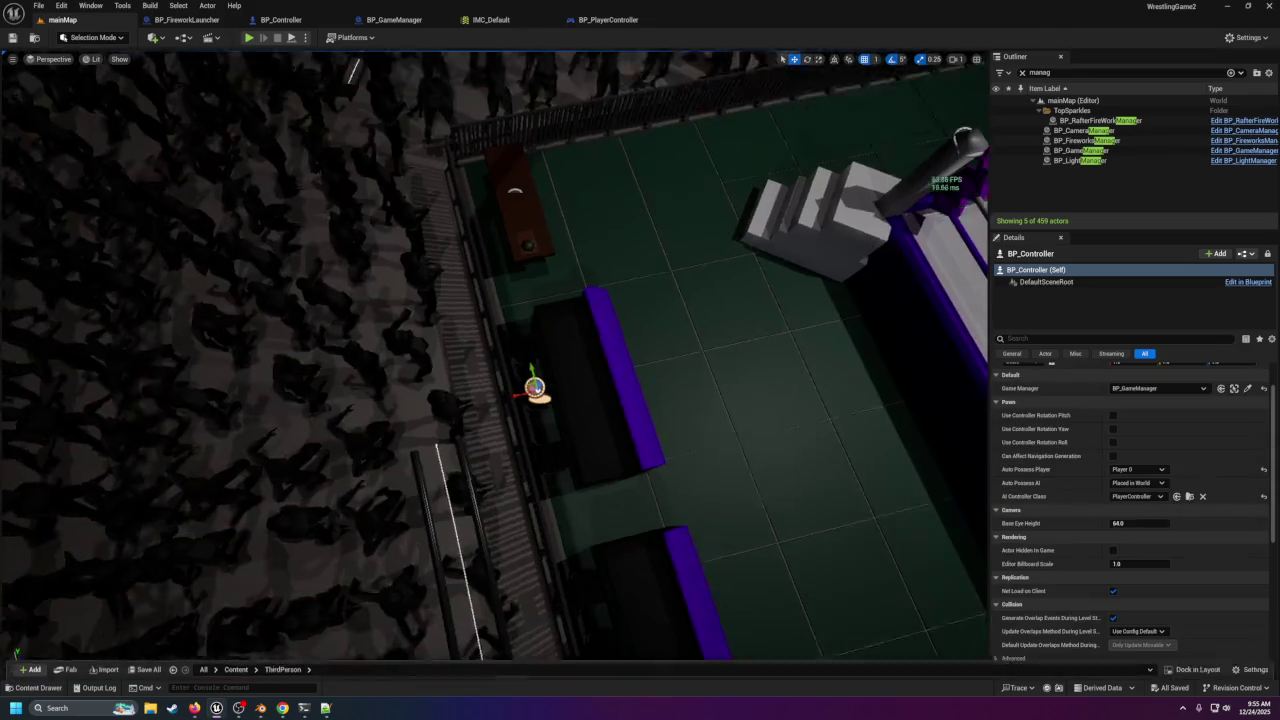
{"action": "left_click", "coordinate": [153, 38]}
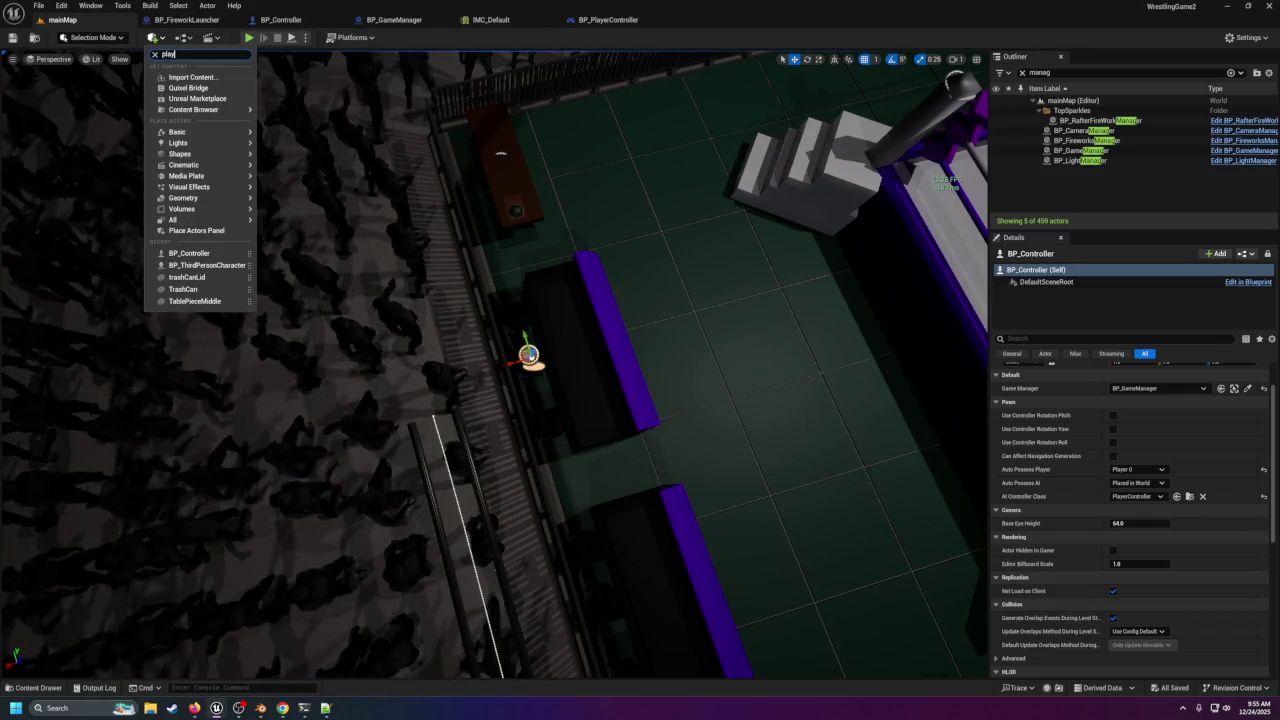
{"action": "type", "text": "y"}
{"action": "left_click", "coordinate": [180, 72]}
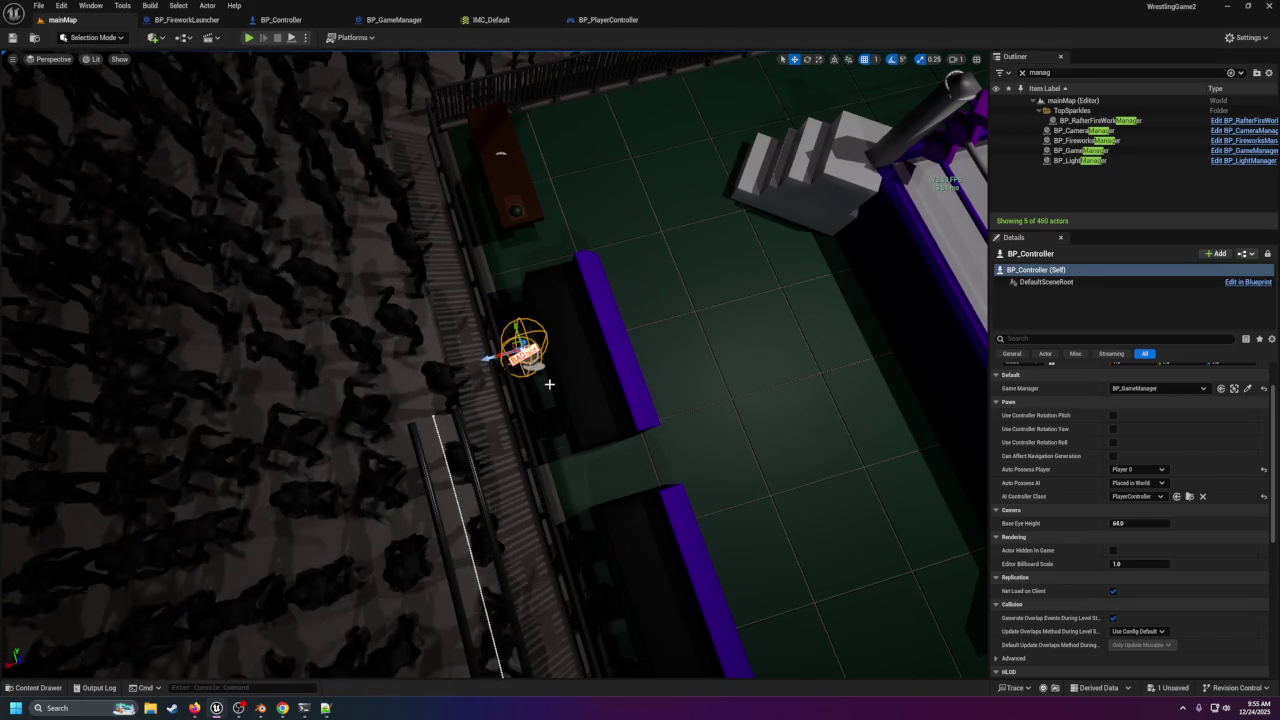
{"action": "left_click_drag", "start_coordinate": [522, 345], "coordinate": [522, 278]}
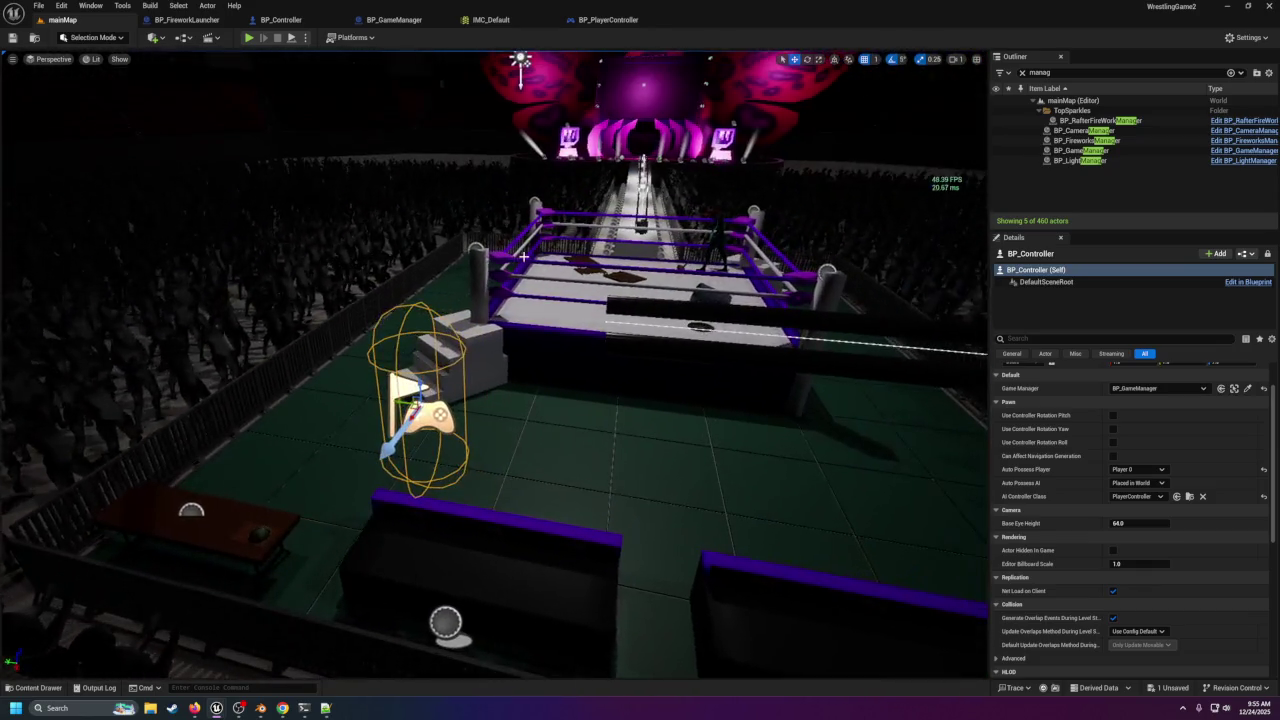
{"action": "left_click", "coordinate": [250, 38]}
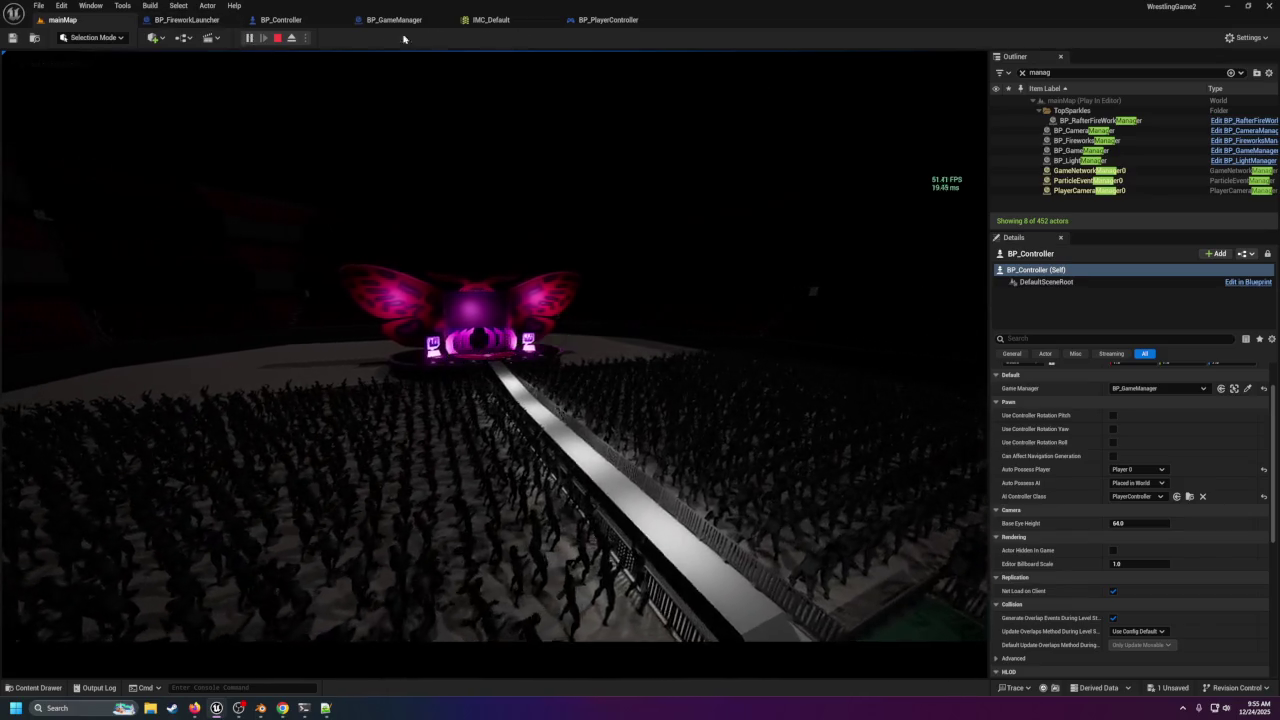
{"action": "left_click", "coordinate": [278, 40]}
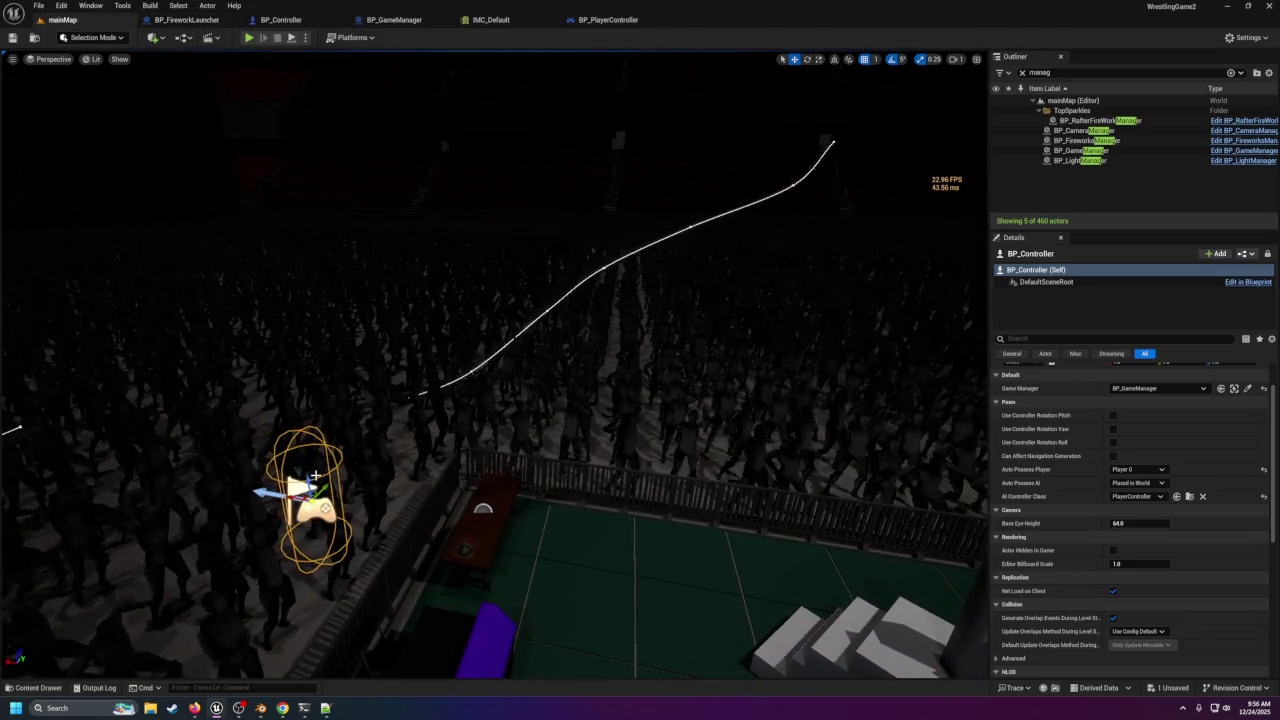
Inspect the transforms of the crowd block and the new Player Start (1180, 196, 404).
{"action": "left_click", "coordinate": [440, 420]}
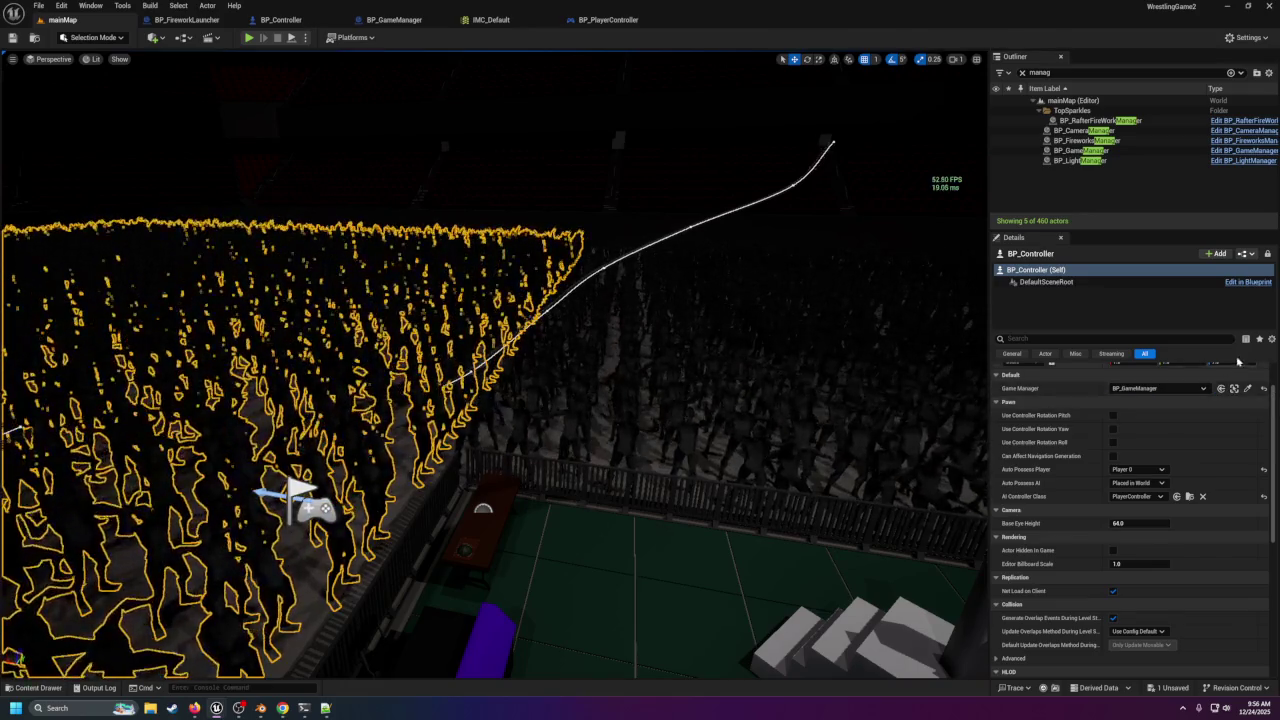
{"action": "left_click", "coordinate": [1144, 354]}
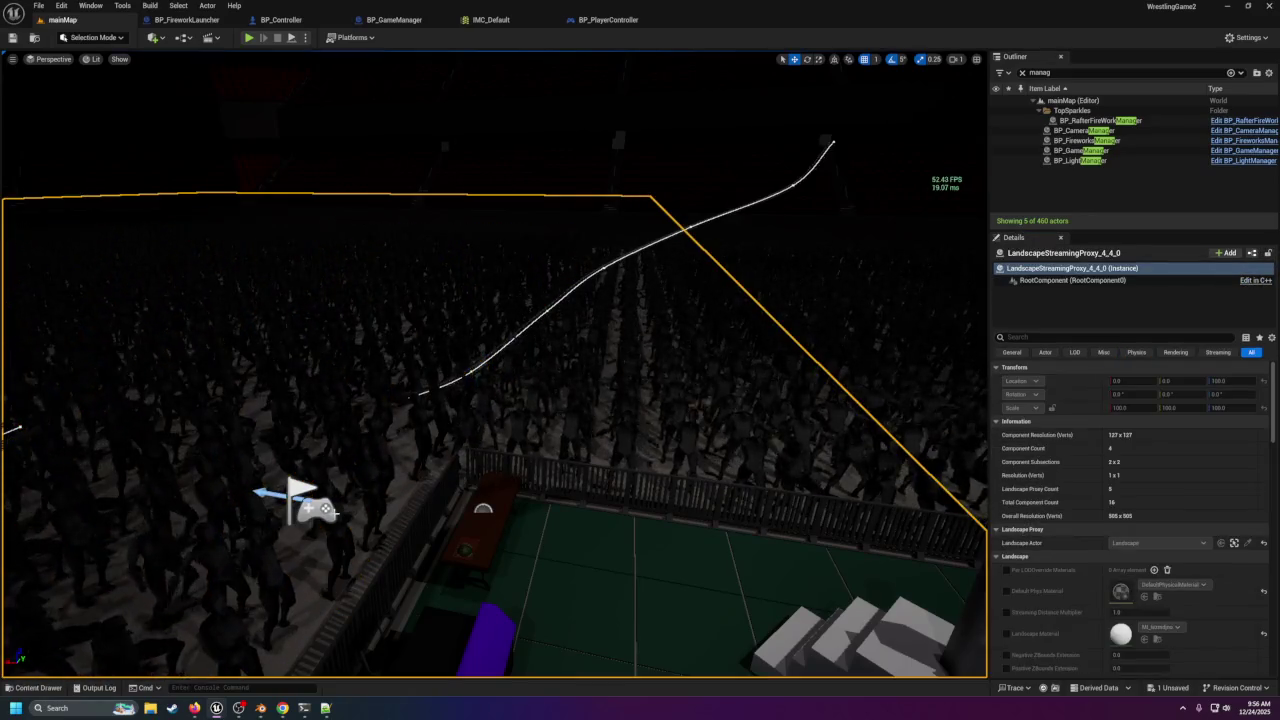
{"action": "left_click", "coordinate": [300, 495]}
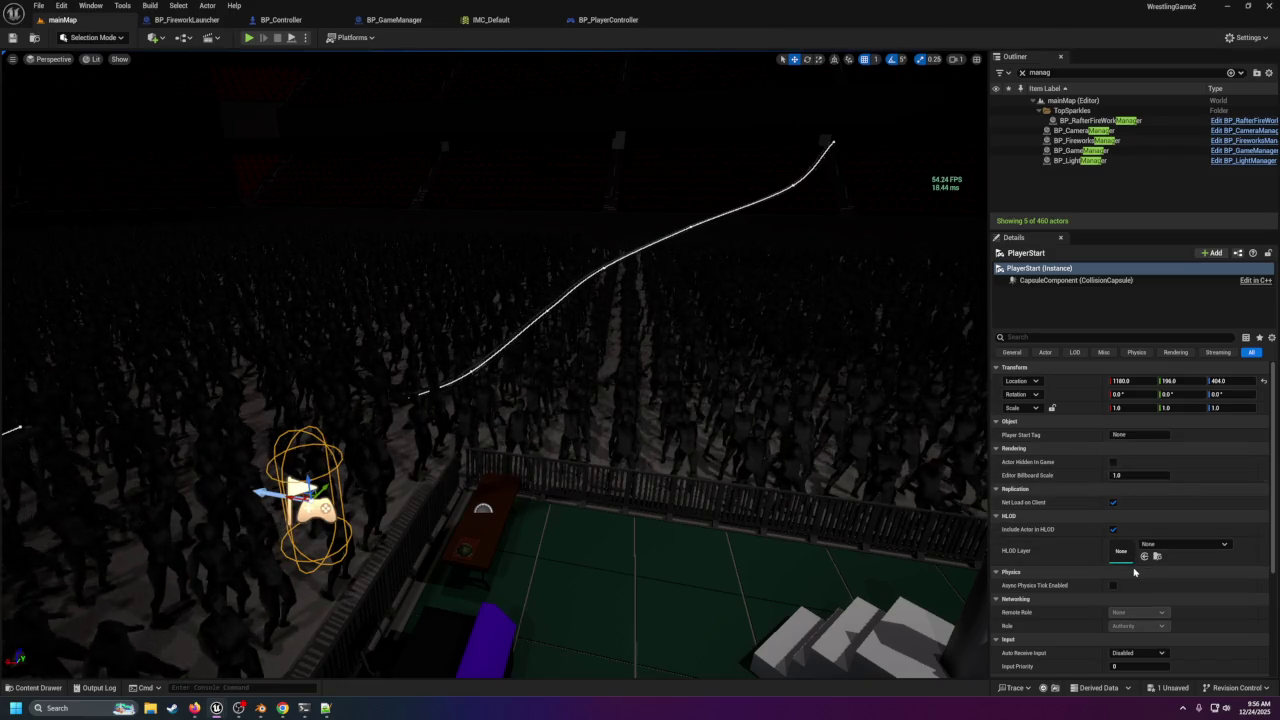
{"action": "scroll", "coordinate": [1133, 570], "scroll_direction": "down", "scroll_amount": 2}
{"action": "scroll", "coordinate": [1133, 575], "scroll_direction": "down", "scroll_amount": 3}
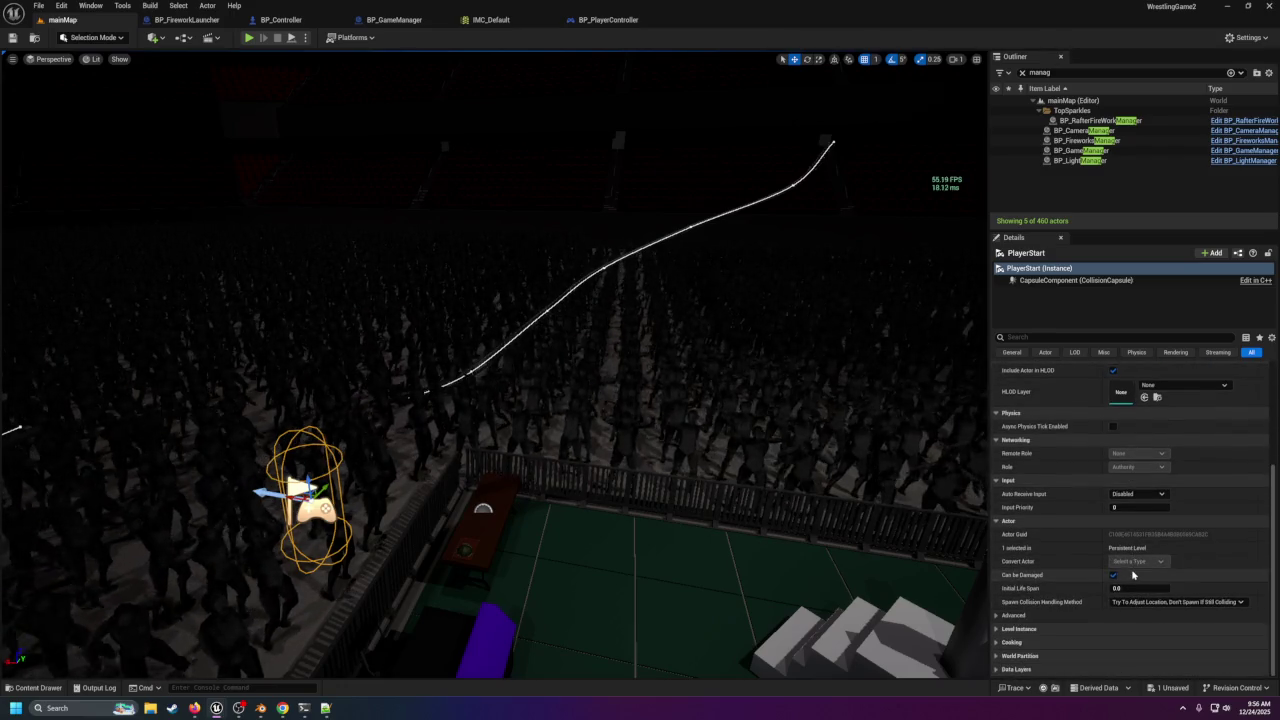
{"action": "scroll", "coordinate": [1133, 573], "scroll_direction": "up", "scroll_amount": 5}
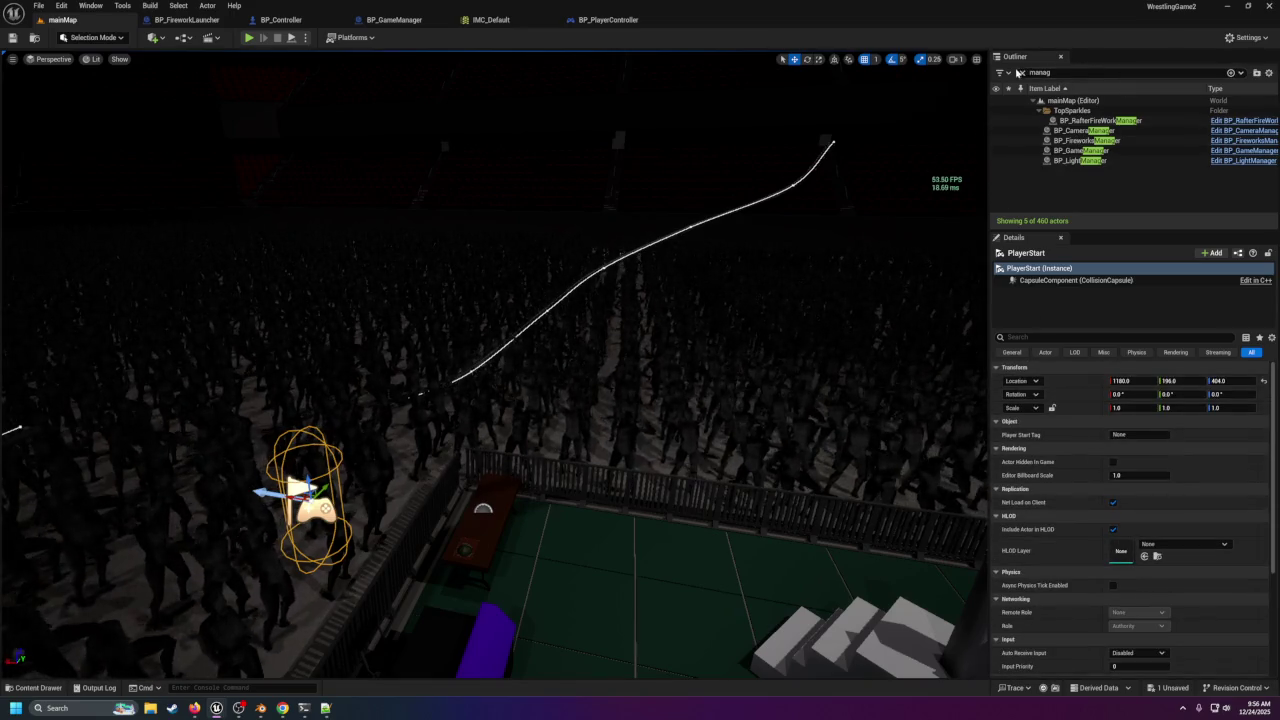
Clear the Outliner filter, select PlayerStart, and open the Edit menu.
{"action": "left_click", "coordinate": [1230, 73]}
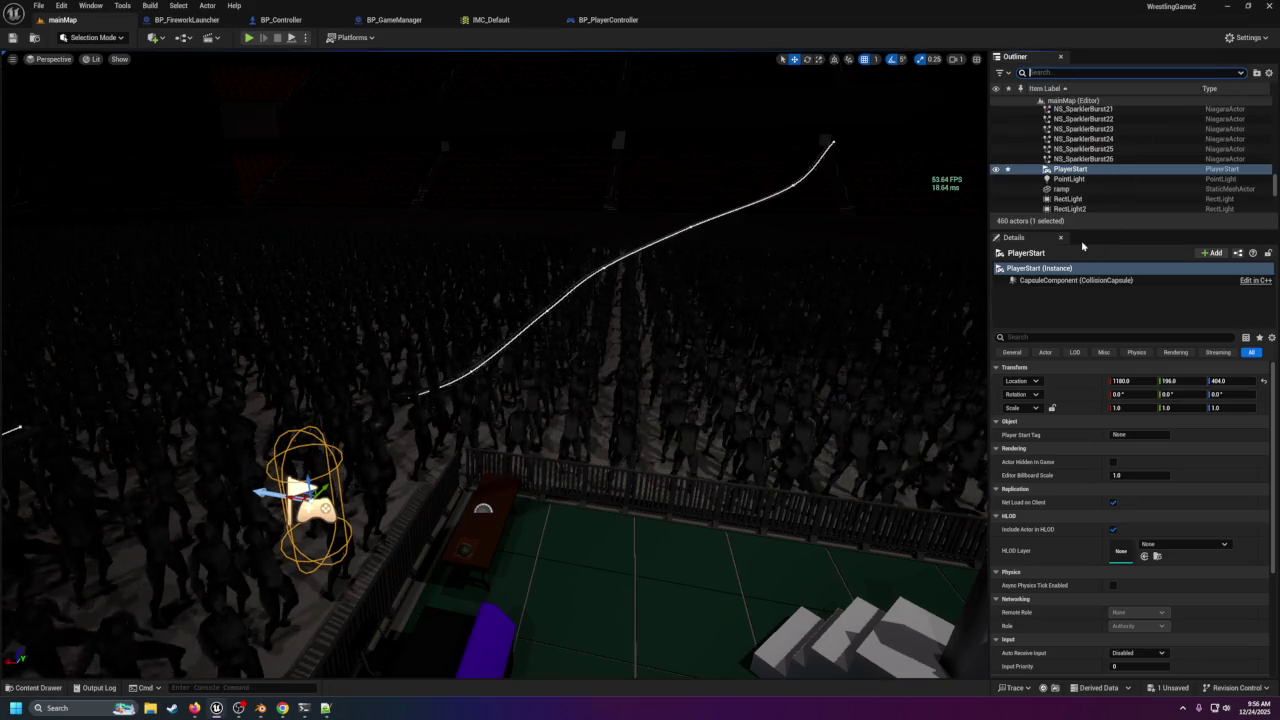
{"action": "left_click", "coordinate": [1078, 170]}
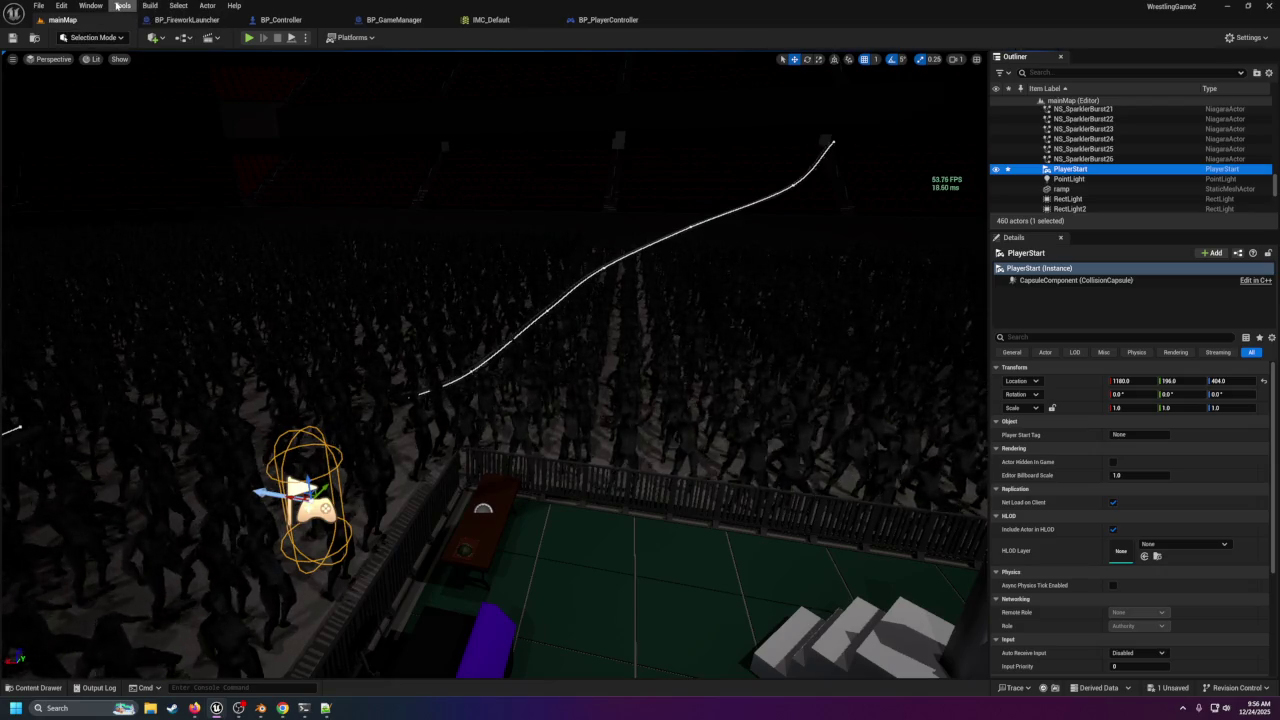
{"action": "left_click", "coordinate": [64, 7]}
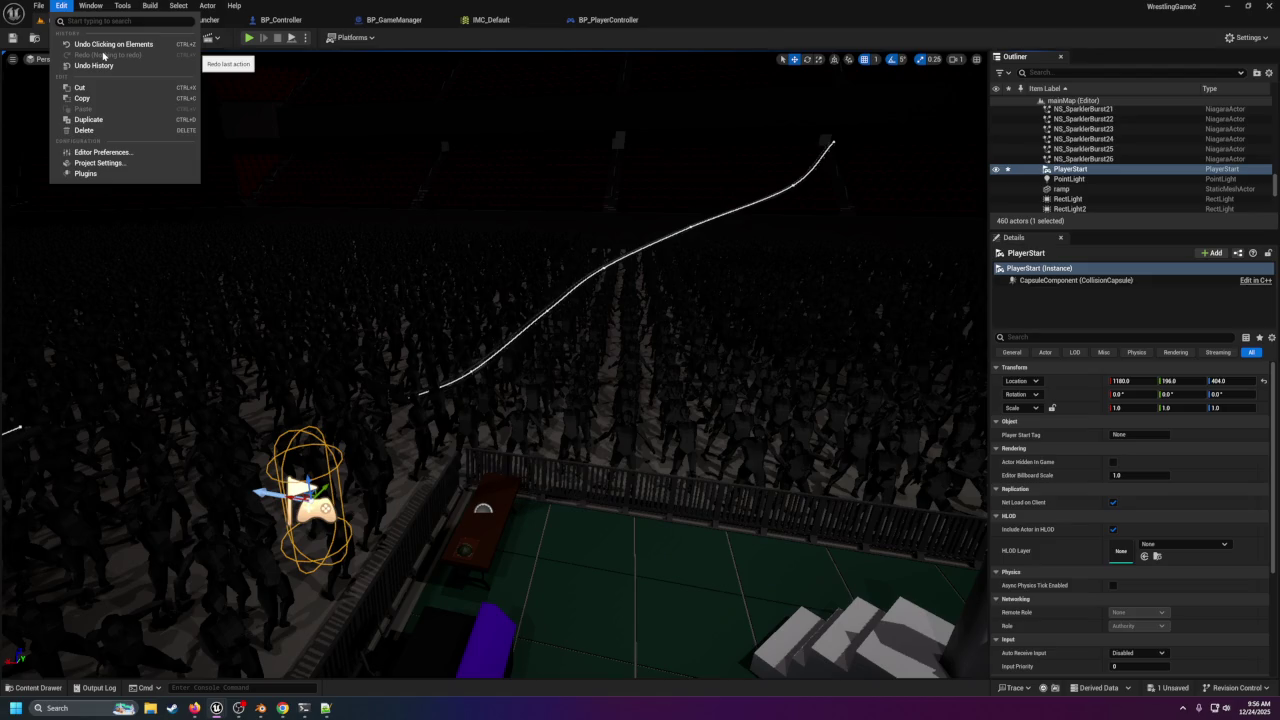
Open Project Settings and keep EnhancedPlayerInput as the default editor input class.
{"action": "left_click", "coordinate": [95, 154]}
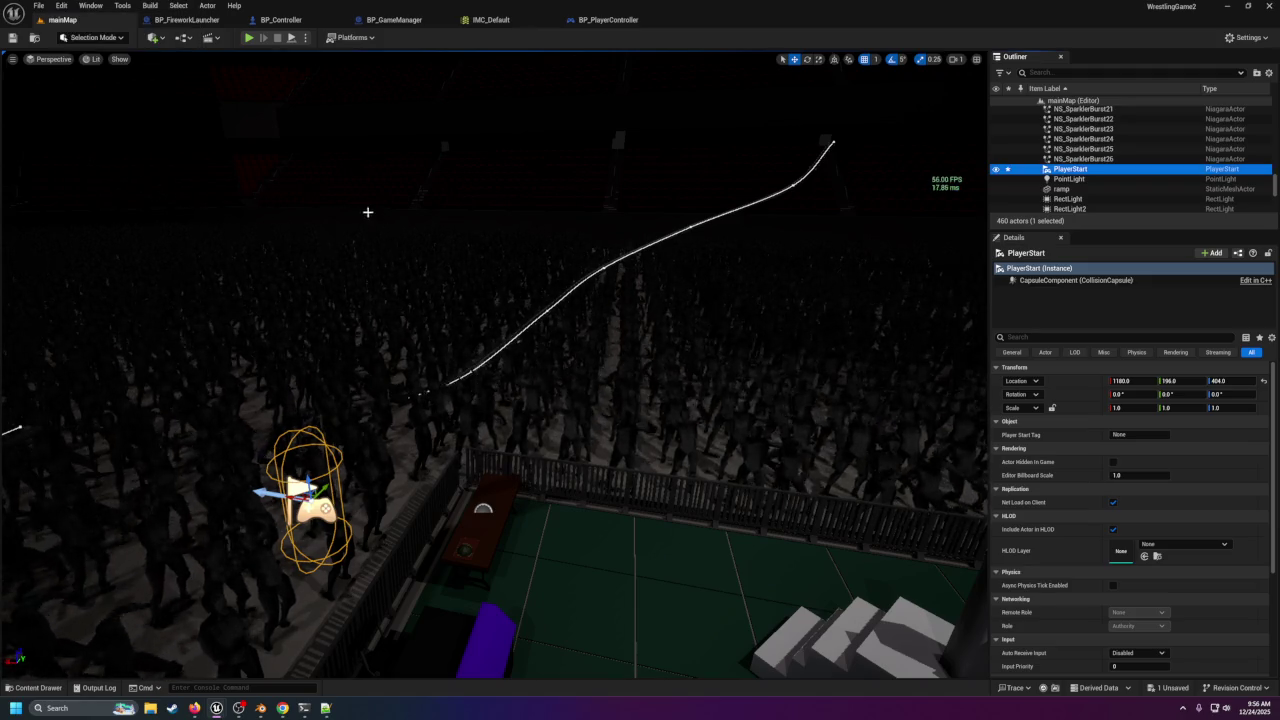
{"action": "key", "text": "1"}
{"action": "left_click", "coordinate": [61, 5]}
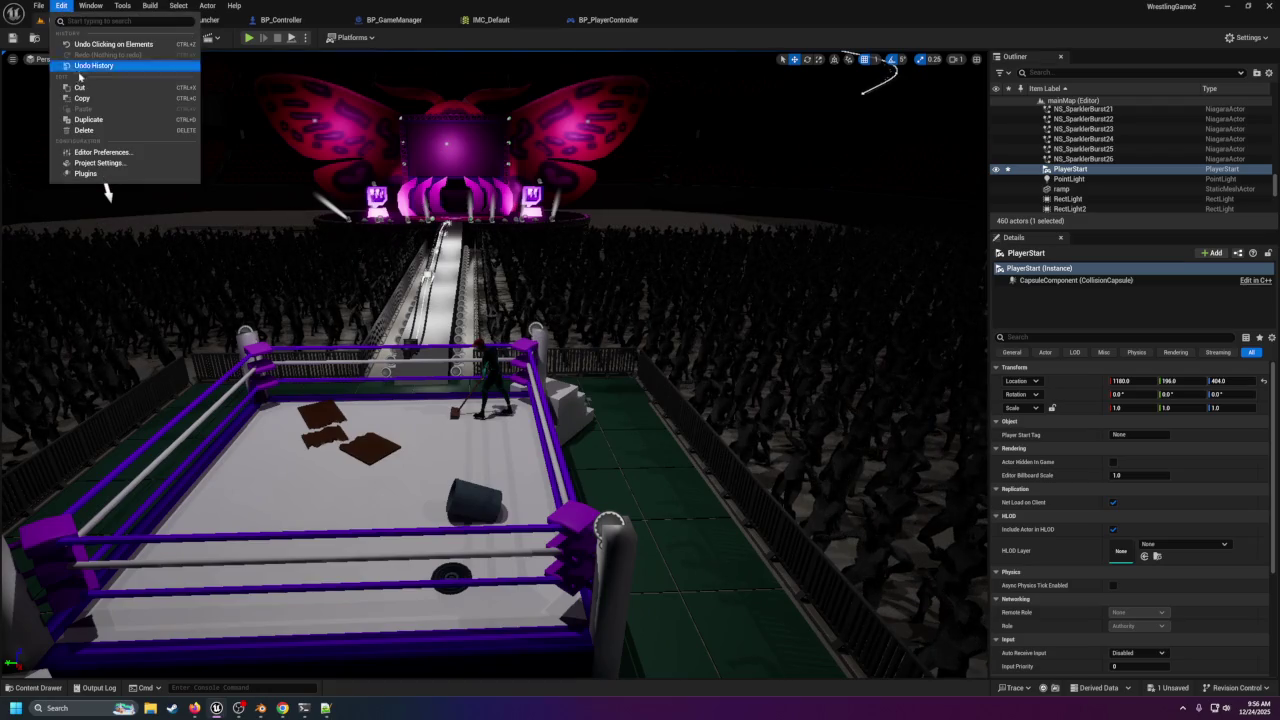
{"action": "left_click", "coordinate": [99, 163]}
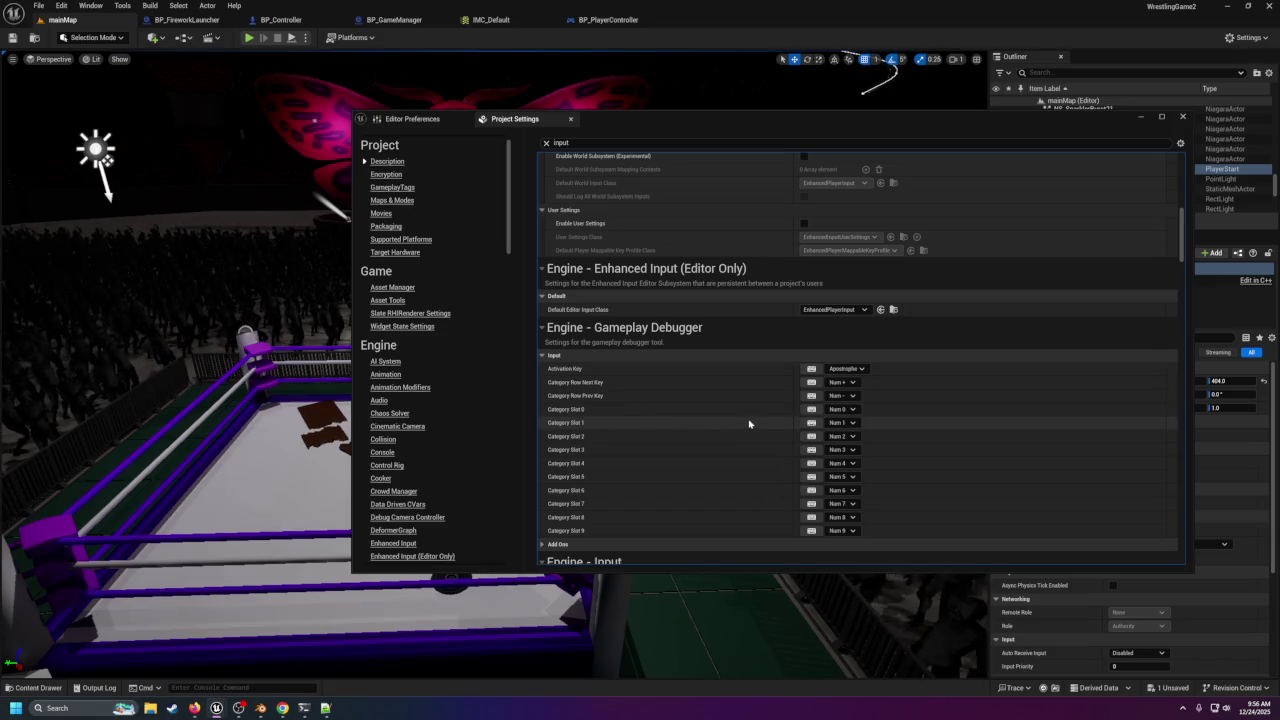
{"action": "left_click", "coordinate": [835, 309]}
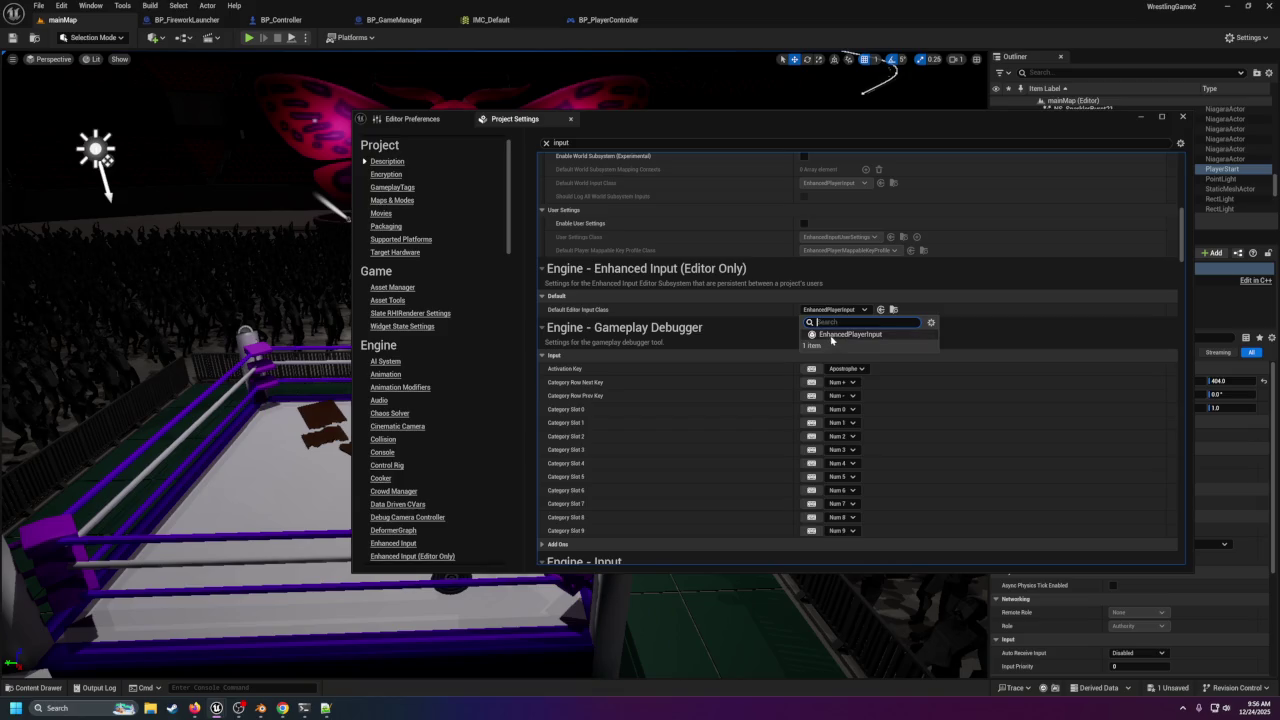
{"action": "left_click", "coordinate": [831, 340]}
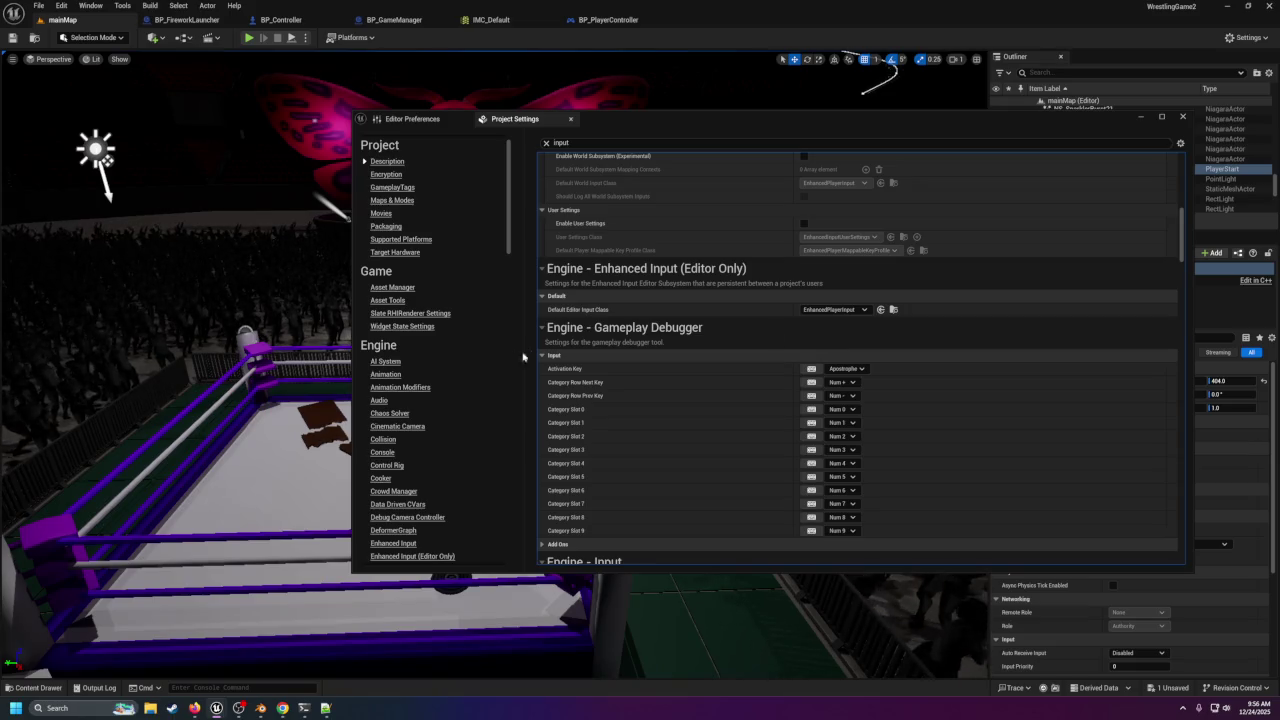
Scroll through the Input project settings to review them.
{"action": "scroll", "coordinate": [389, 389], "scroll_direction": "down", "scroll_amount": 3}
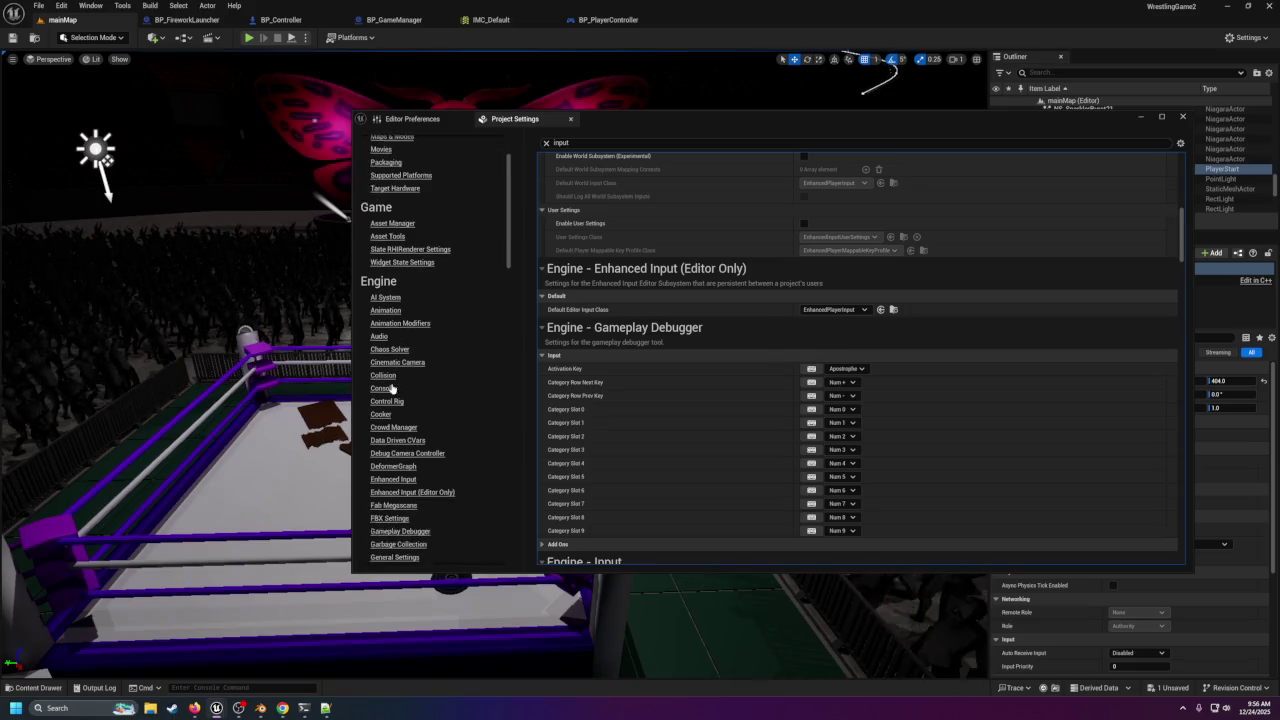
{"action": "left_click", "coordinate": [660, 146]}
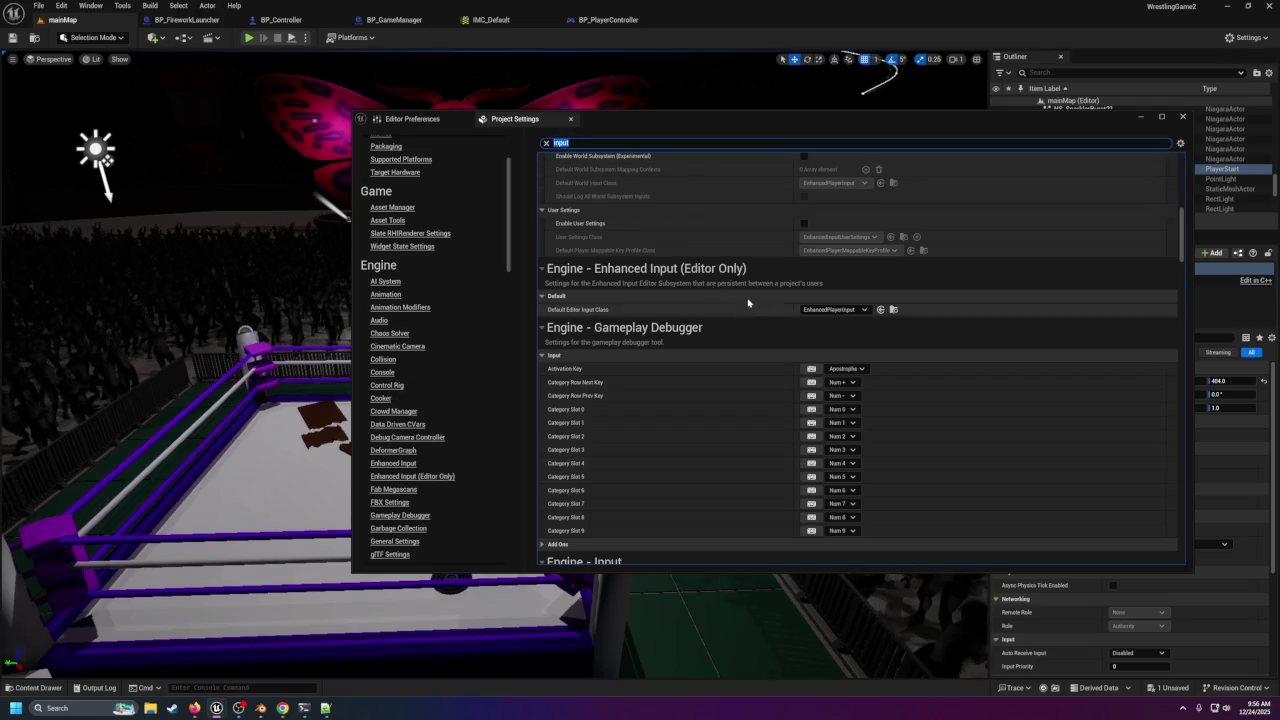
{"action": "scroll", "coordinate": [746, 302], "scroll_direction": "up", "scroll_amount": 5}
{"action": "scroll", "coordinate": [746, 313], "scroll_direction": "up", "scroll_amount": 3}
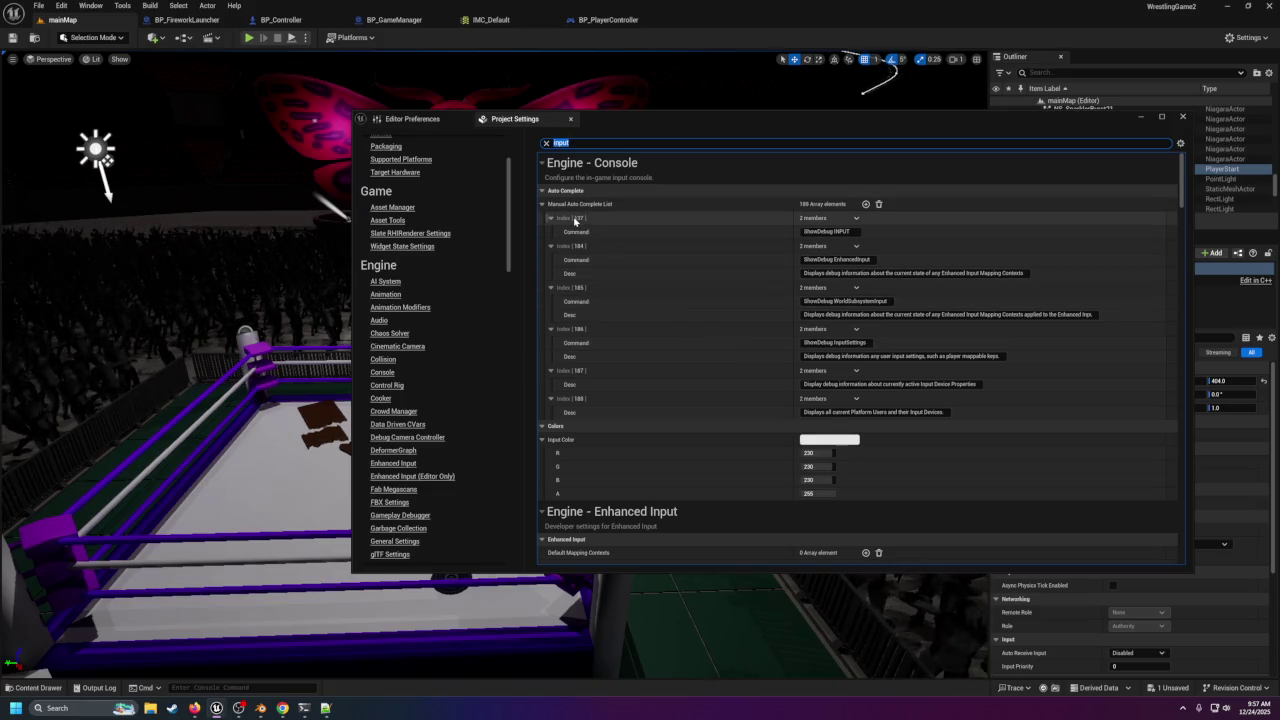
{"action": "scroll", "coordinate": [574, 222], "scroll_direction": "down", "scroll_amount": 1}
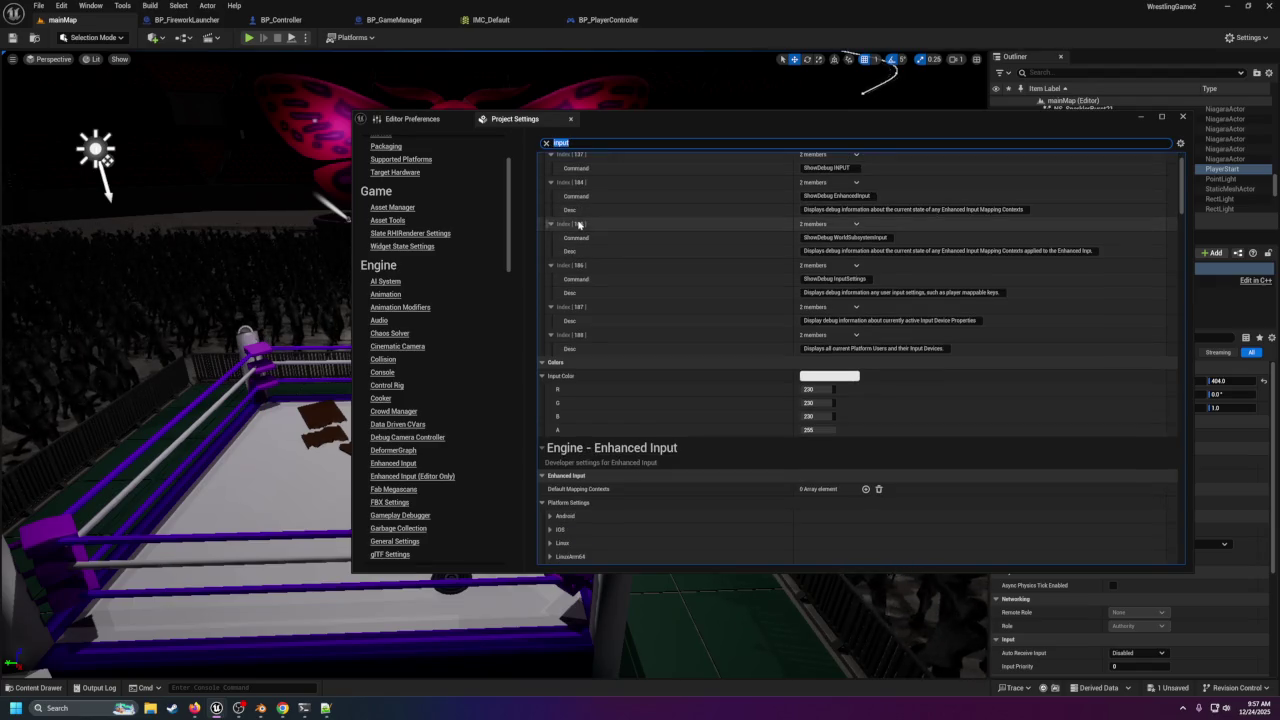
{"action": "scroll", "coordinate": [620, 280], "scroll_direction": "down", "scroll_amount": 6}
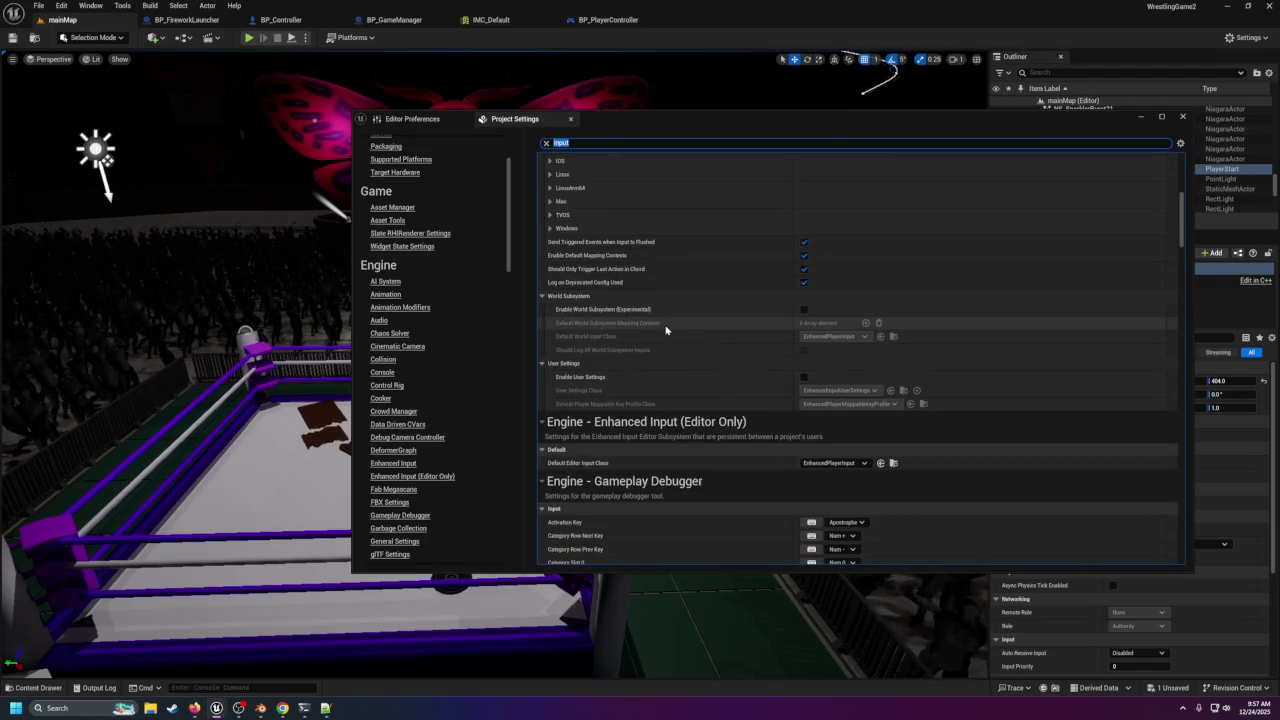
{"action": "scroll", "coordinate": [666, 340], "scroll_direction": "down", "scroll_amount": 7}
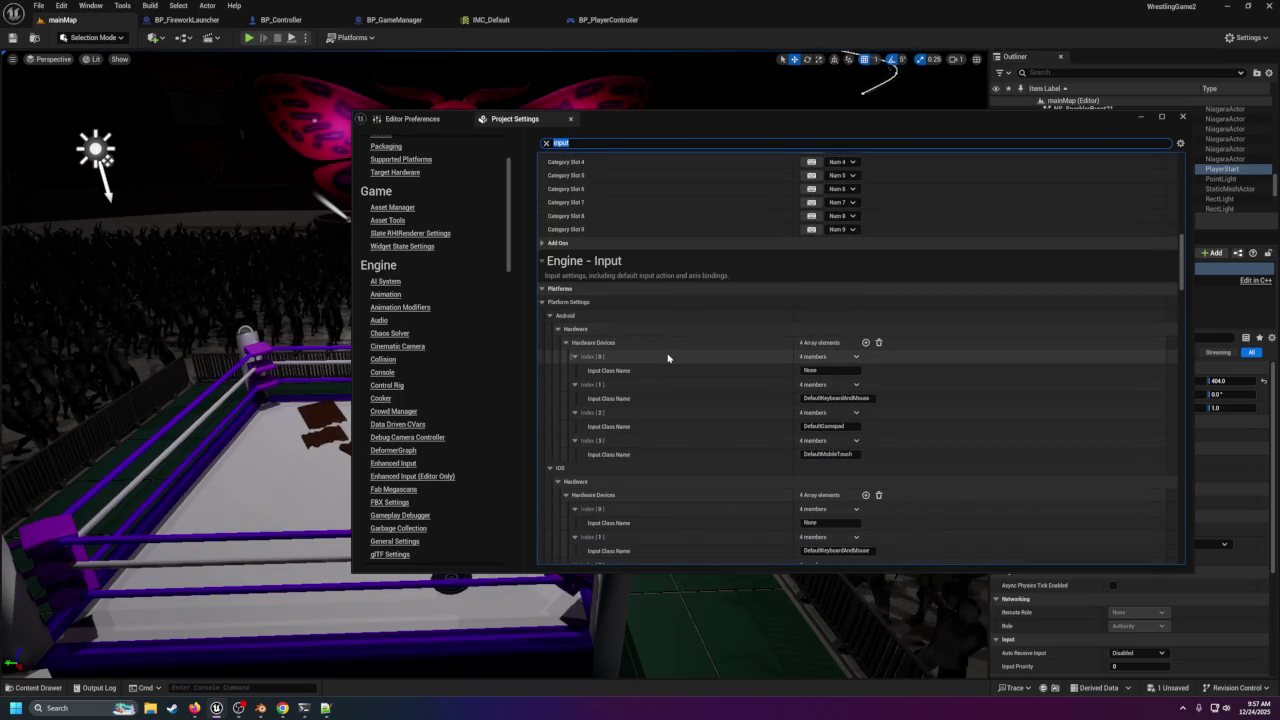
{"action": "scroll", "coordinate": [668, 358], "scroll_direction": "down", "scroll_amount": 3}
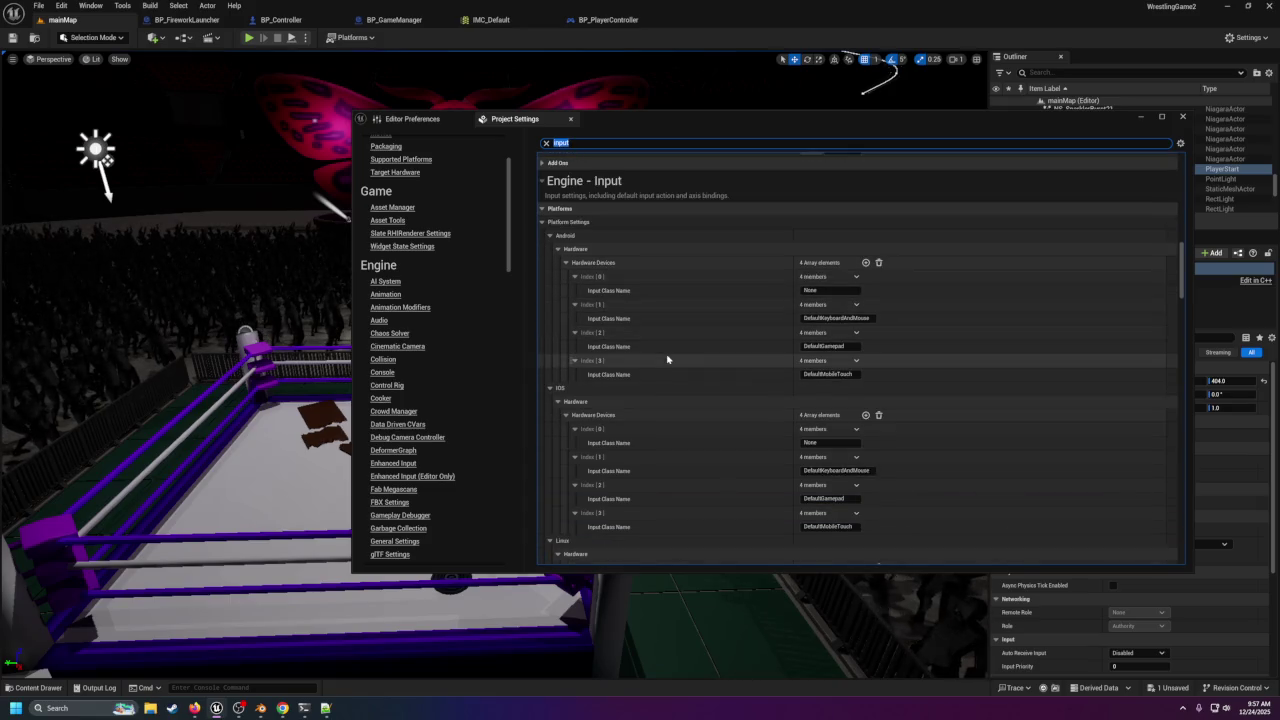
{"action": "scroll", "coordinate": [668, 358], "scroll_direction": "down", "scroll_amount": 6}
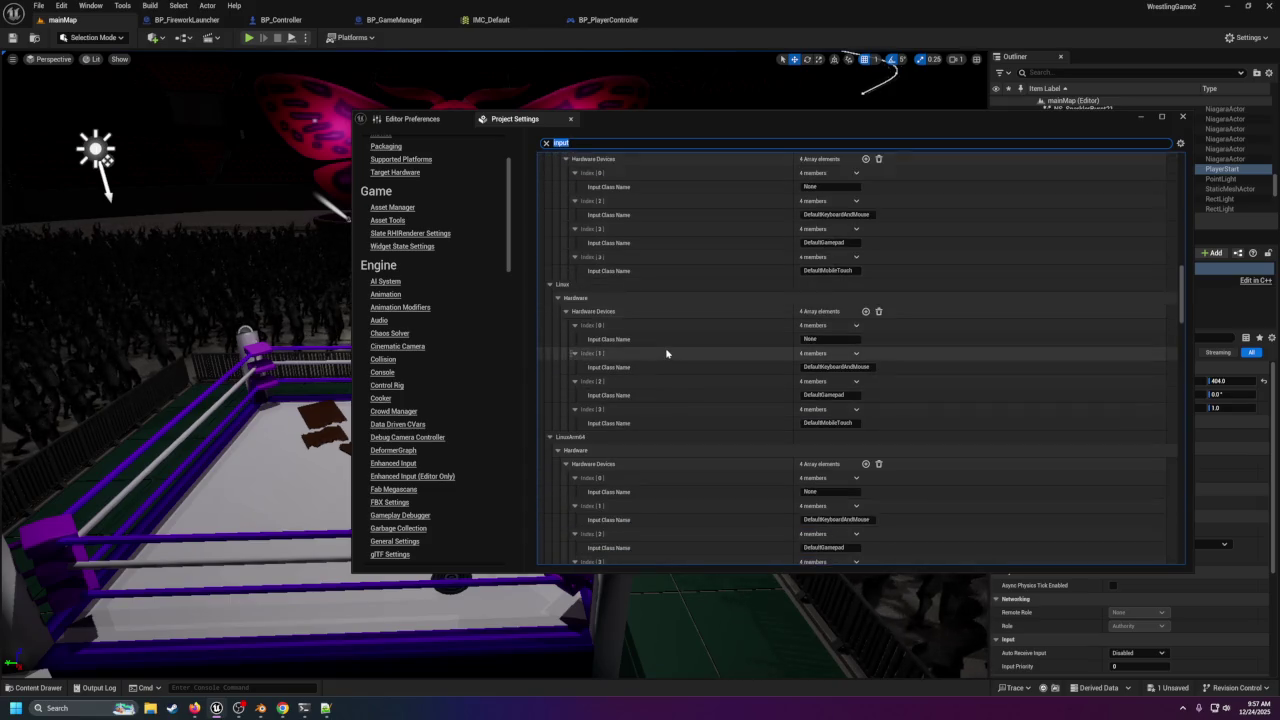
{"action": "scroll", "coordinate": [668, 353], "scroll_direction": "down", "scroll_amount": 7}
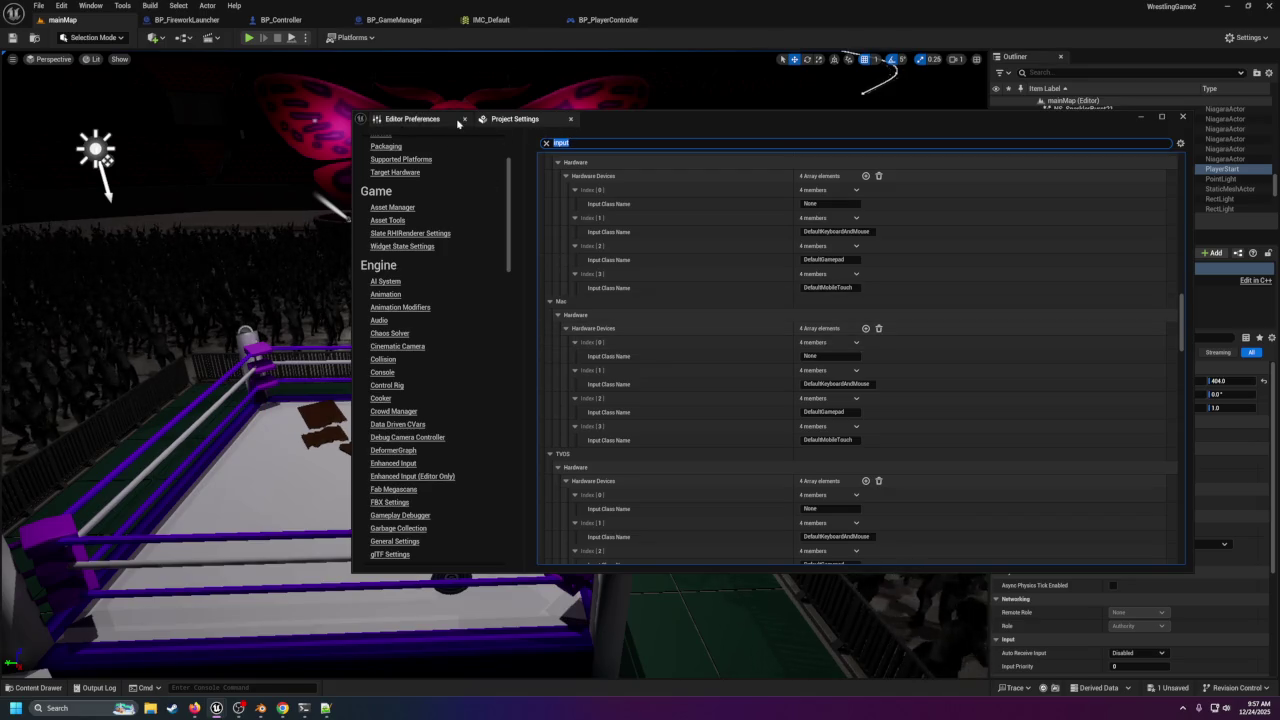
Enable Automatically Start Consuming Input in Enhanced Input Editor Settings, keep visible event pins at Triggered, and close.
{"action": "left_click", "coordinate": [412, 119]}
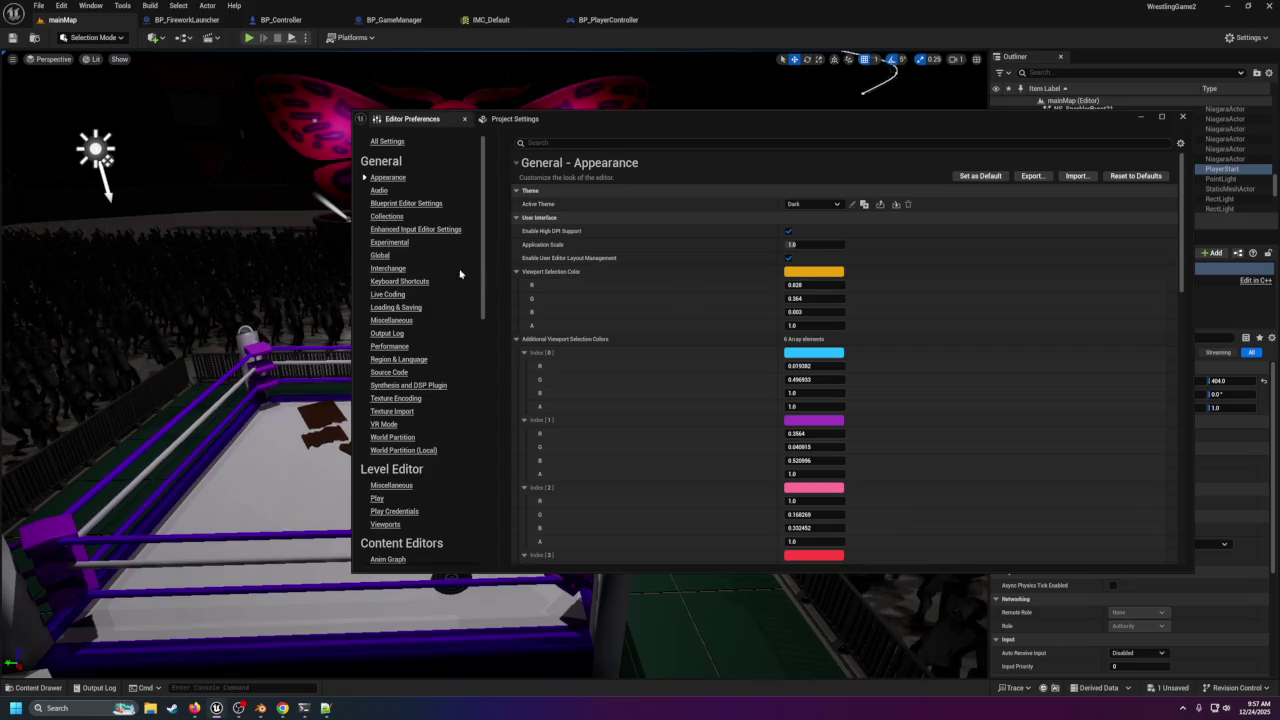
{"action": "left_click", "coordinate": [434, 231]}
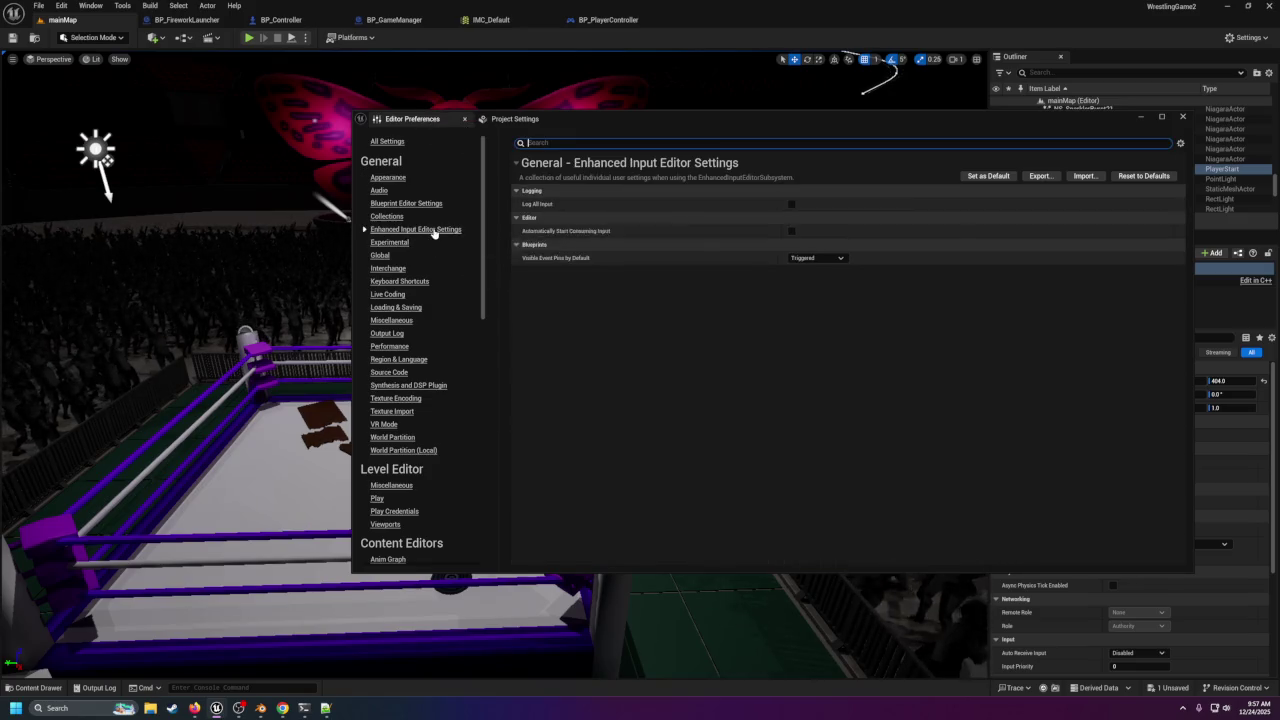
{"action": "left_click", "coordinate": [791, 232]}
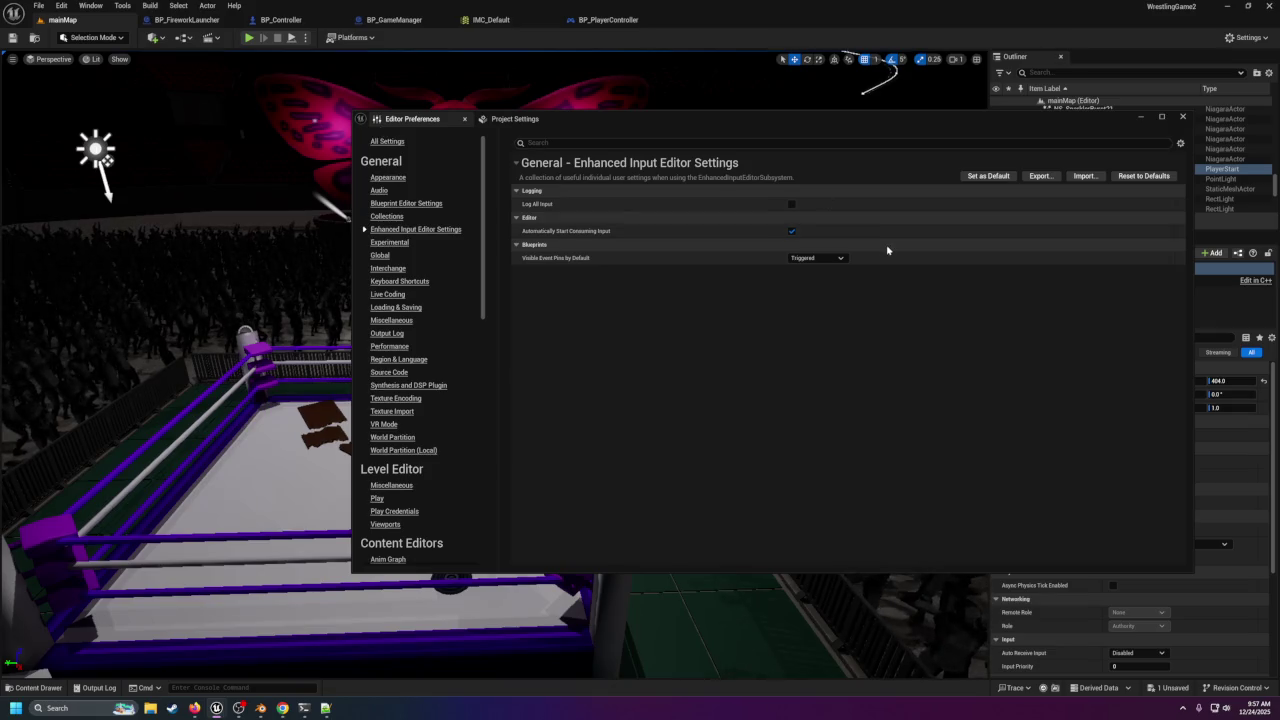
{"action": "left_click", "coordinate": [830, 258]}
{"action": "left_click", "coordinate": [840, 268]}
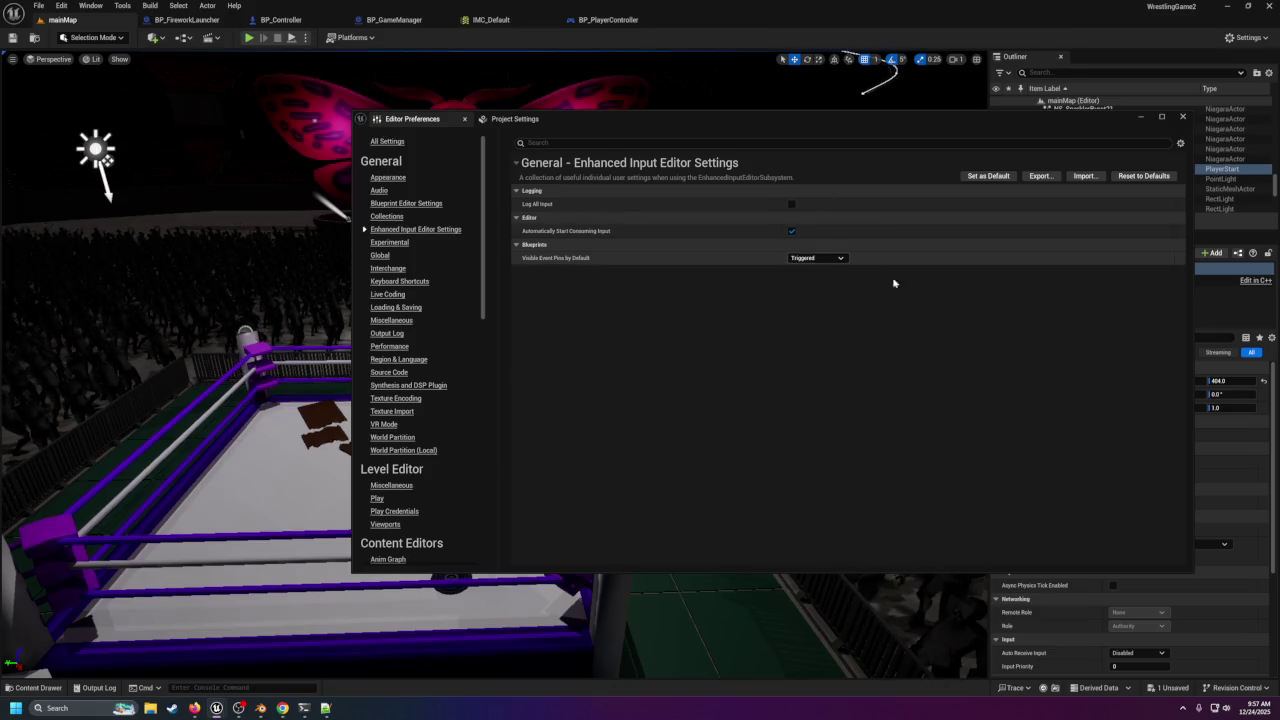
{"action": "left_click", "coordinate": [1184, 118]}
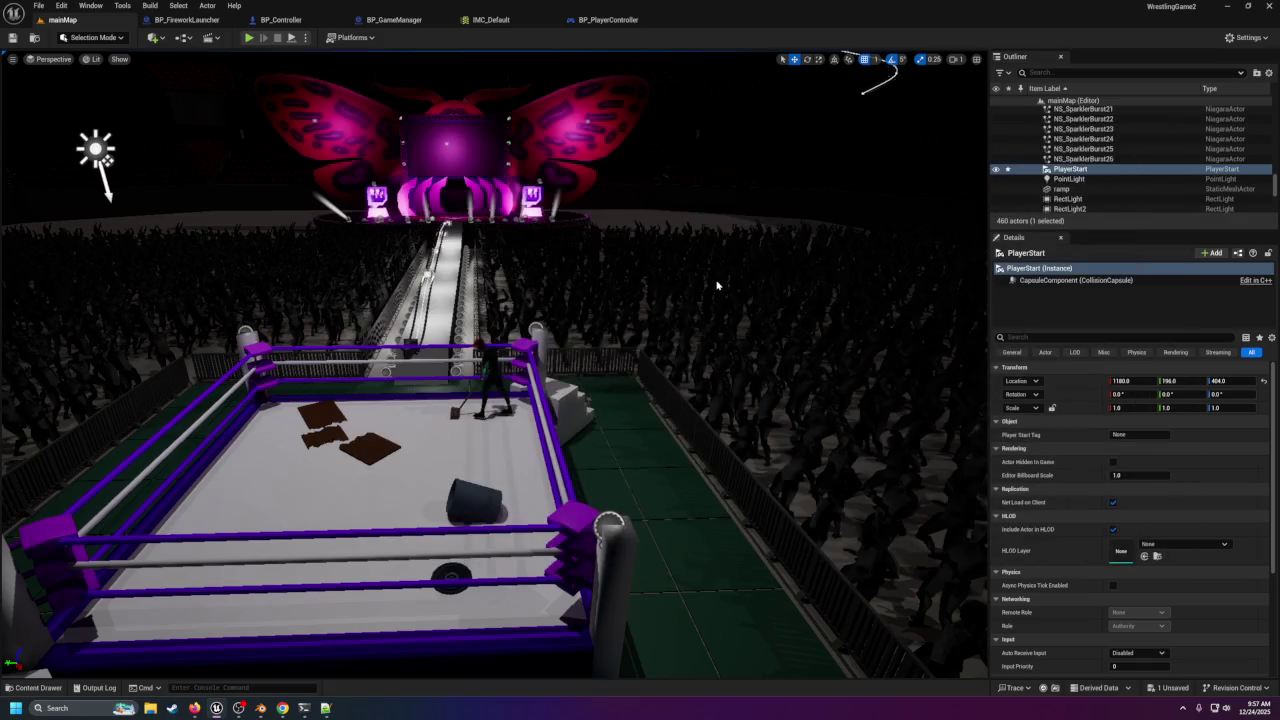
Close Editor Preferences and run a brief Play-in-Editor test of the arena, then stop it.
{"action": "left_click", "coordinate": [720, 286]}
{"action": "left_click", "coordinate": [248, 40]}
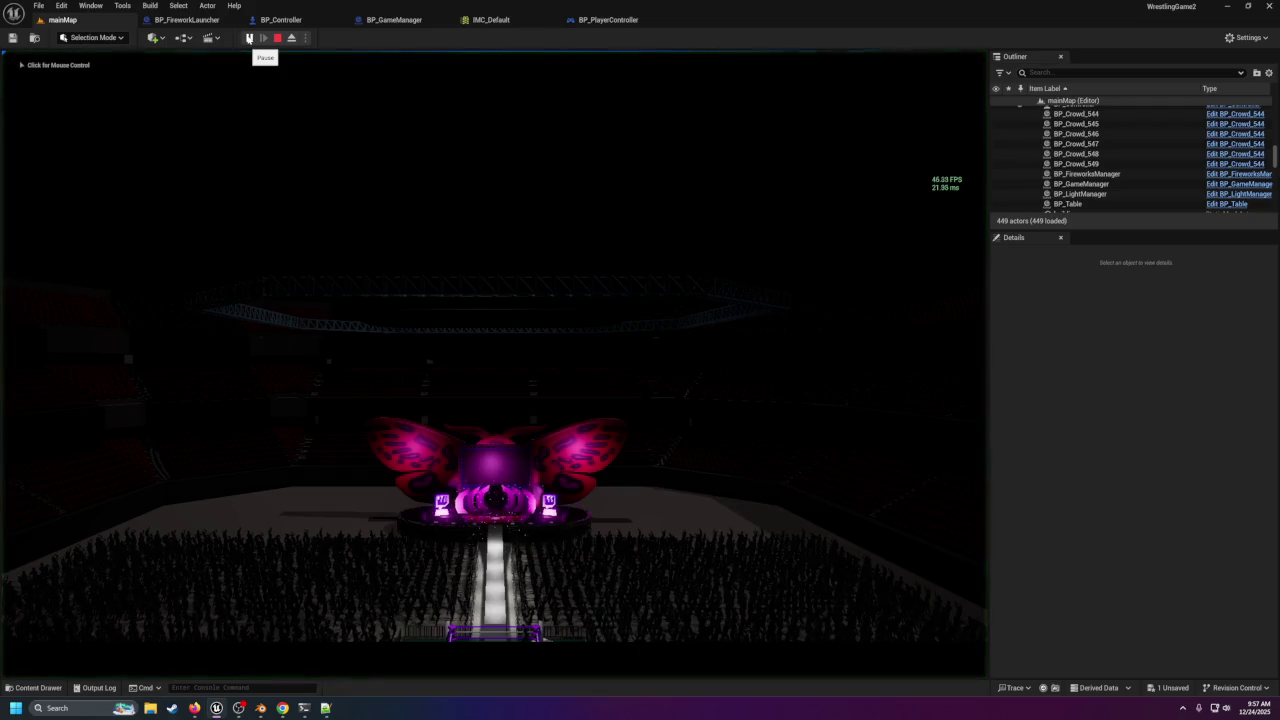
{"action": "left_click", "coordinate": [300, 200]}
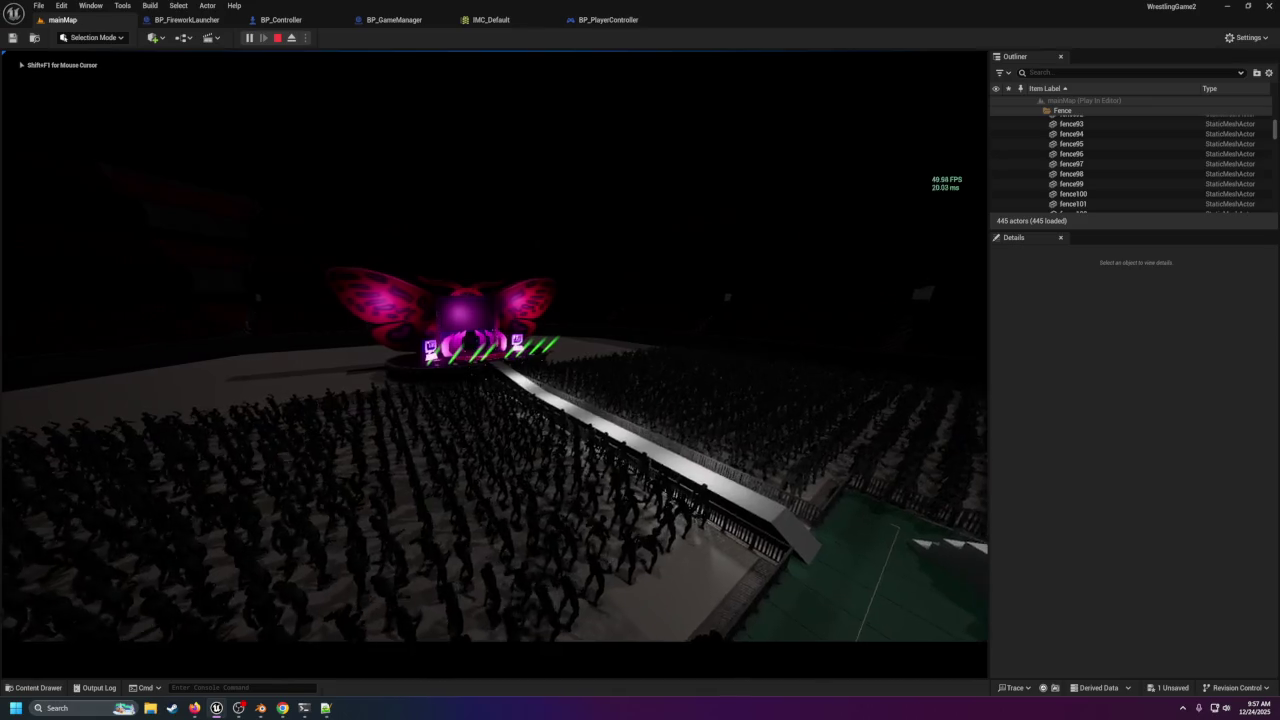
{"action": "key", "text": "Escape"}
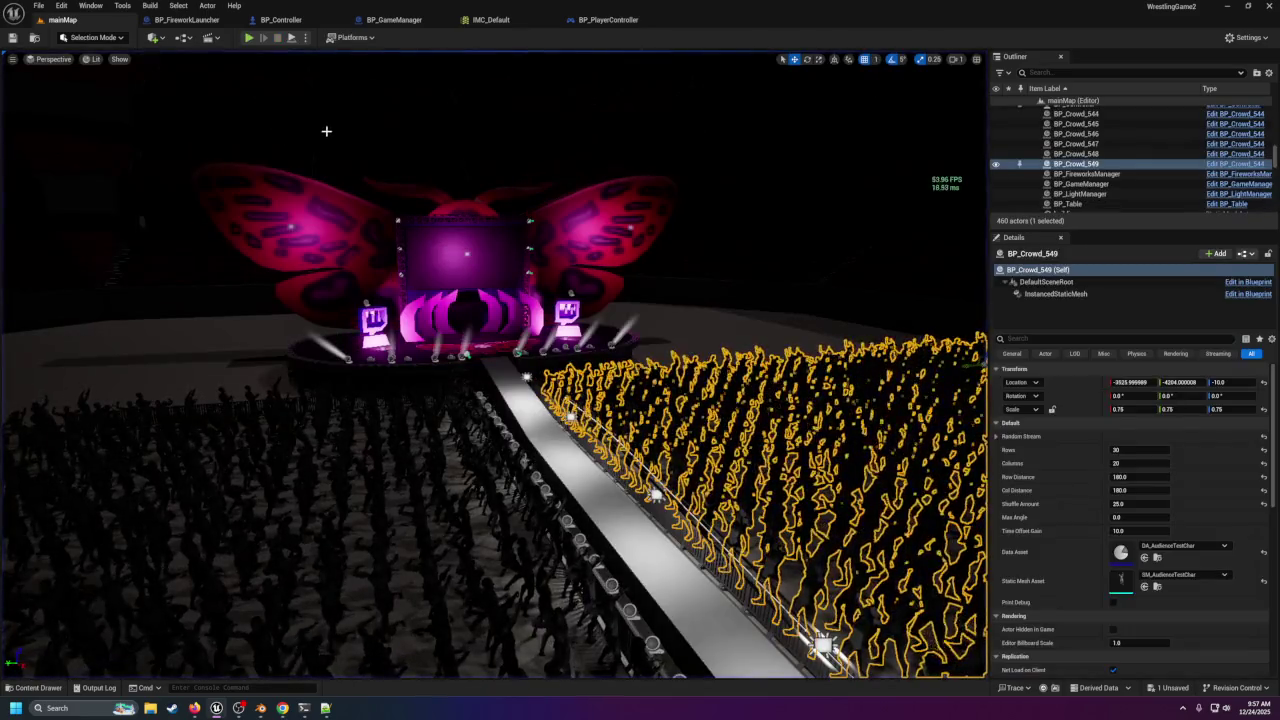
{"action": "mouse_move", "coordinate": [329, 149]}
{"action": "left_mouse_down"}
{"action": "mouse_move", "coordinate": [560, 360]}
{"action": "mouse_move", "coordinate": [620, 345]}
{"action": "left_mouse_up"}
{"action": "left_click", "coordinate": [542, 344]}
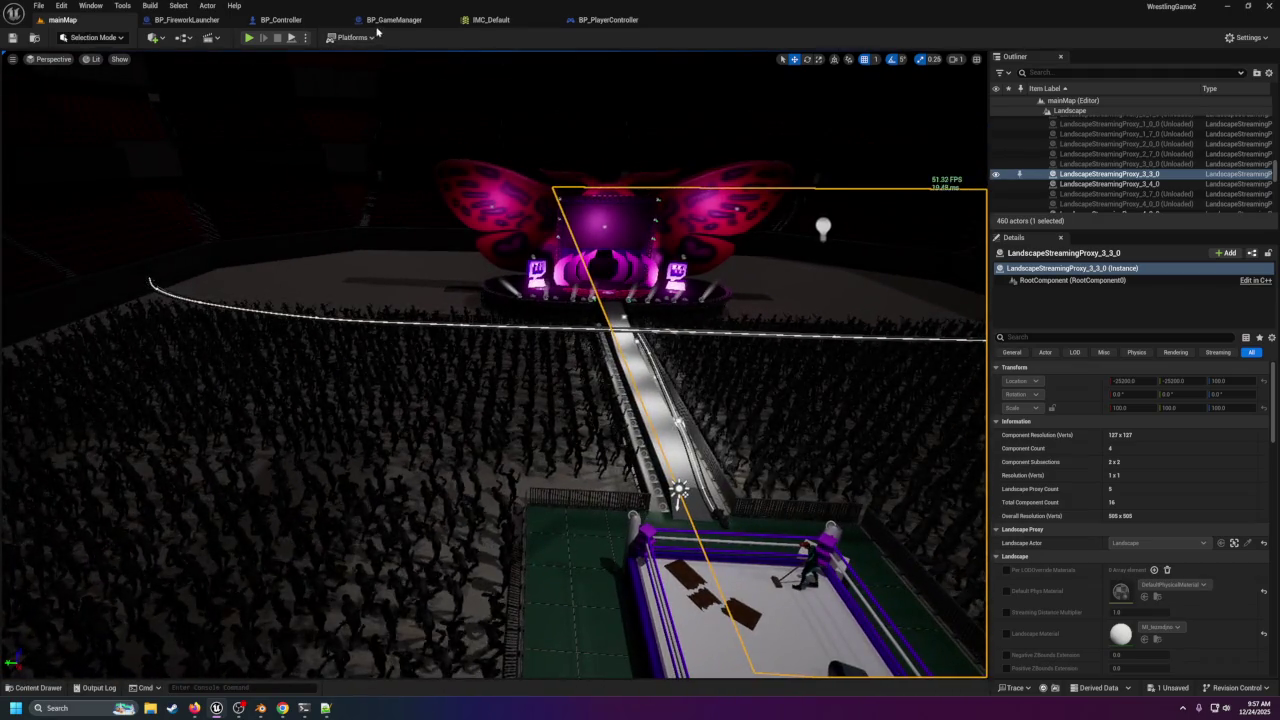
In BP_GameManager, wire Event BeginPlay's exec pin into the For Each Loop, then return to mainMap.
{"action": "left_click", "coordinate": [394, 19]}
{"action": "mouse_move", "coordinate": [547, 100]}
{"action": "left_mouse_down"}
{"action": "mouse_move", "coordinate": [715, 290]}
{"action": "mouse_move", "coordinate": [653, 350]}
{"action": "left_mouse_up"}
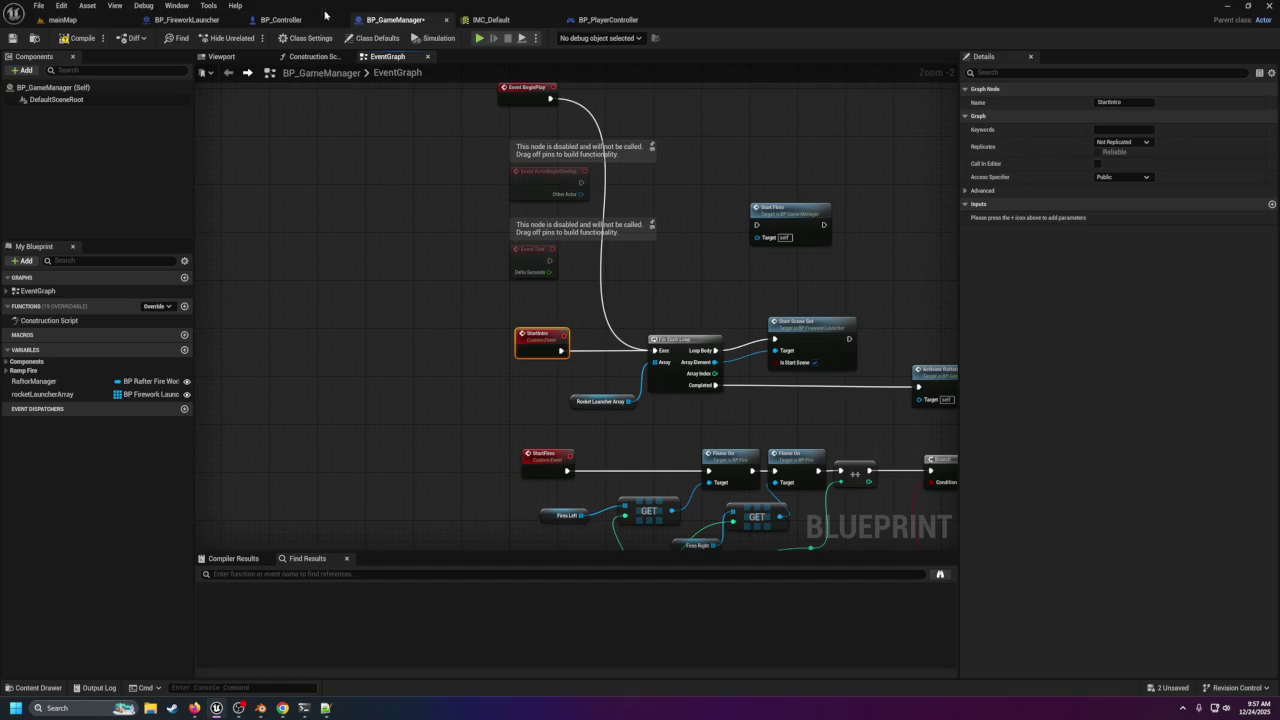
{"action": "left_click", "coordinate": [66, 20]}
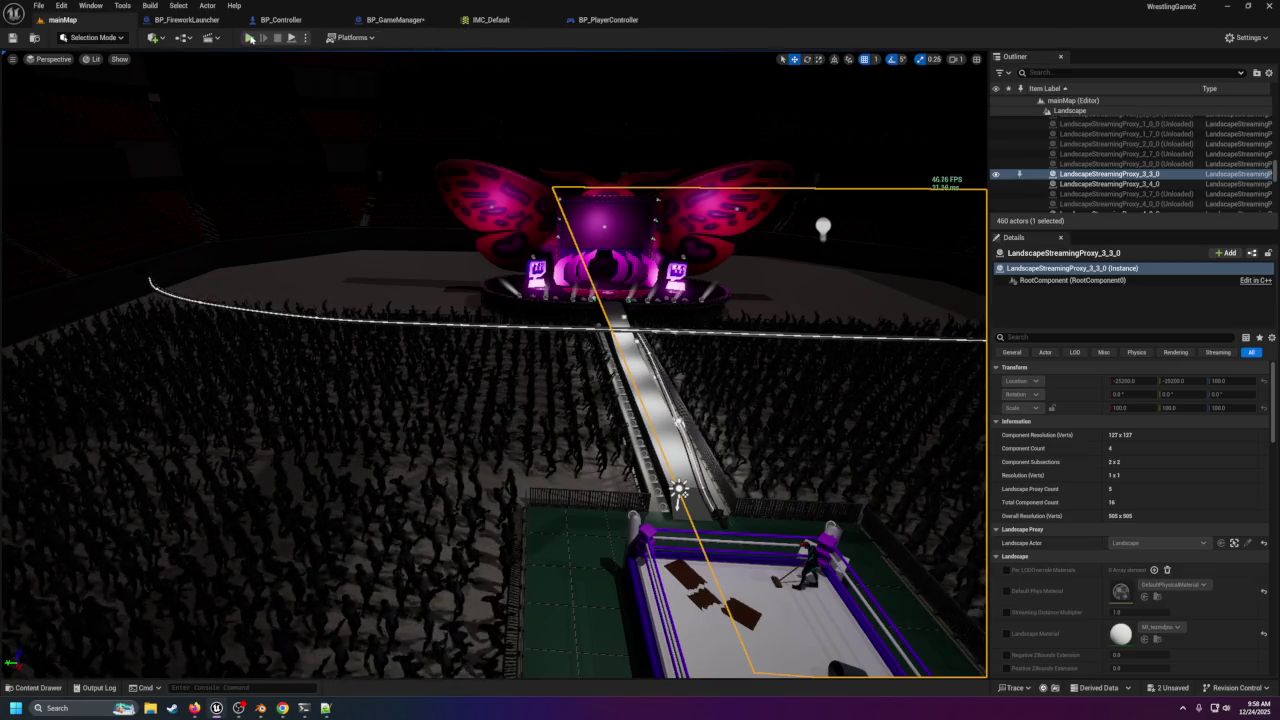
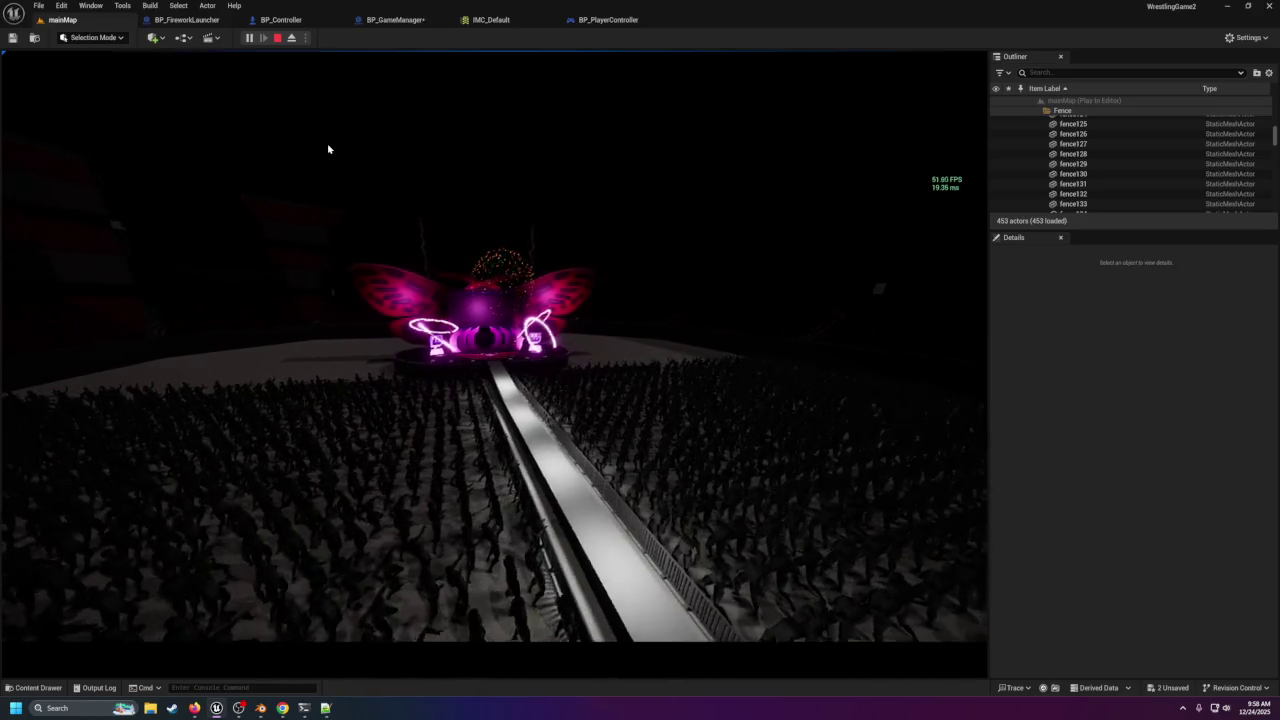
Stop the play session and select the JumboTron screen, framing the ring and stage.
{"action": "left_click", "coordinate": [277, 38]}
{"action": "right_click", "coordinate": [495, 230]}
{"action": "left_click", "coordinate": [486, 247]}
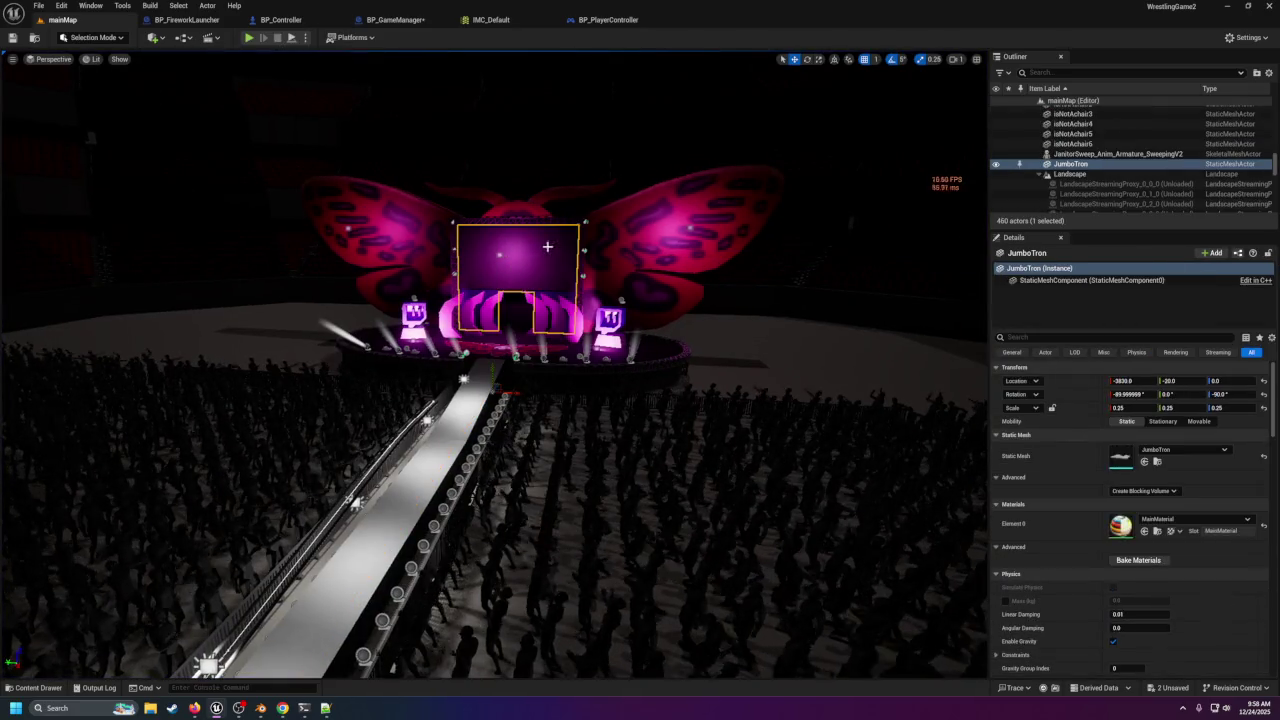
{"action": "mouse_move", "coordinate": [561, 381]}
{"action": "left_mouse_down"}
{"action": "mouse_move", "coordinate": [535, 295]}
{"action": "mouse_move", "coordinate": [552, 491]}
{"action": "mouse_move", "coordinate": [724, 443]}
{"action": "mouse_move", "coordinate": [640, 472]}
{"action": "left_mouse_up"}
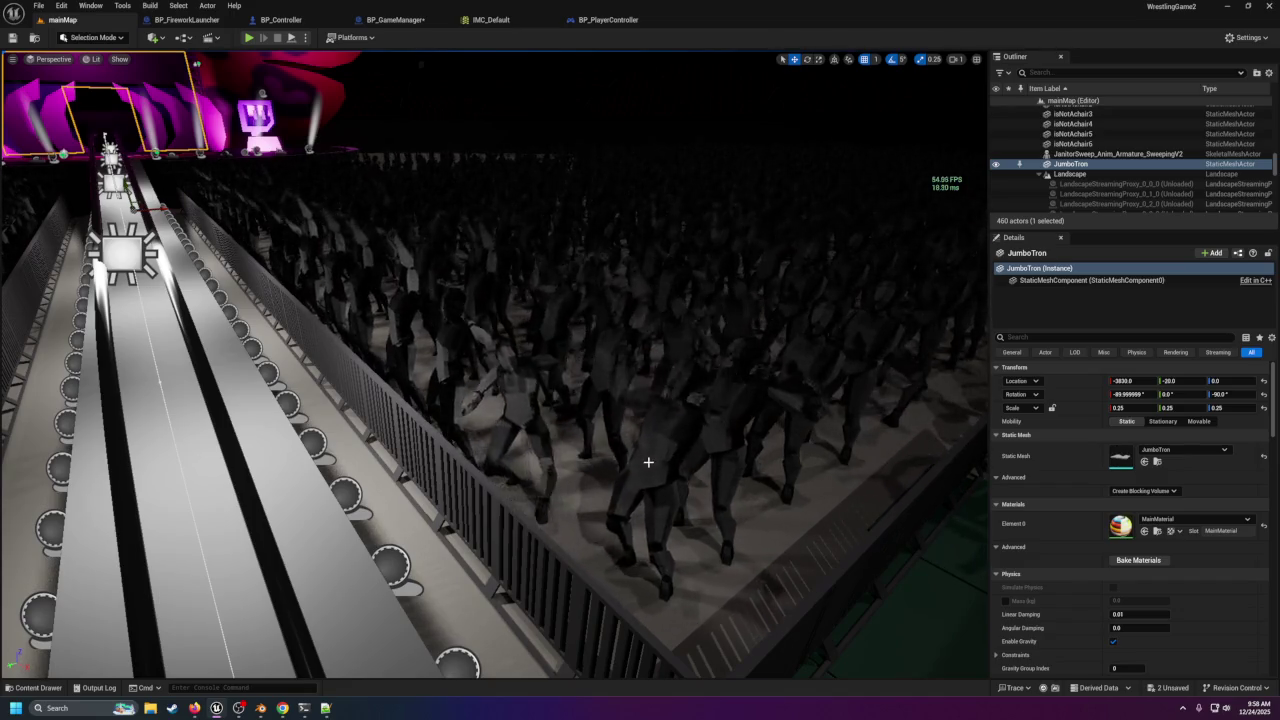
{"action": "mouse_move", "coordinate": [648, 462]}
{"action": "left_mouse_down"}
{"action": "mouse_move", "coordinate": [648, 495]}
{"action": "mouse_move", "coordinate": [634, 446]}
{"action": "mouse_move", "coordinate": [648, 456]}
{"action": "left_mouse_up"}
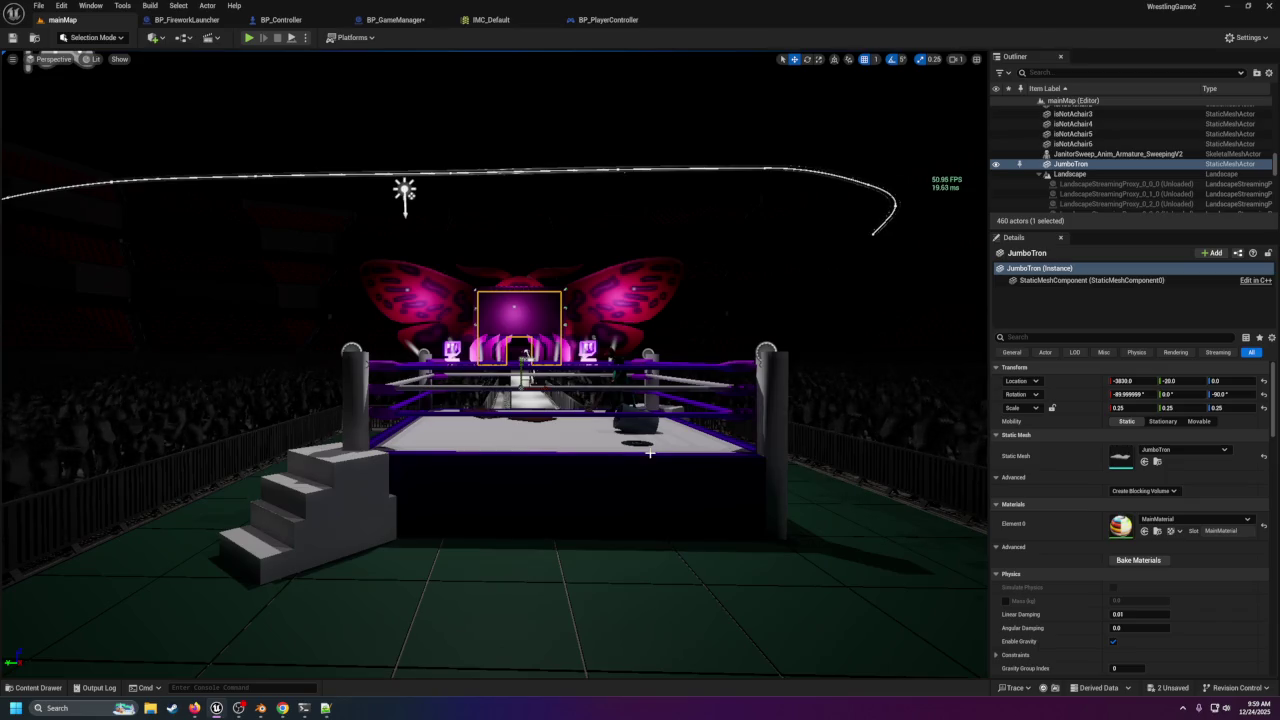
{"action": "mouse_move", "coordinate": [617, 430]}
{"action": "left_mouse_down"}
{"action": "mouse_move", "coordinate": [617, 400]}
{"action": "mouse_move", "coordinate": [615, 445]}
{"action": "mouse_move", "coordinate": [627, 296]}
{"action": "left_mouse_up"}
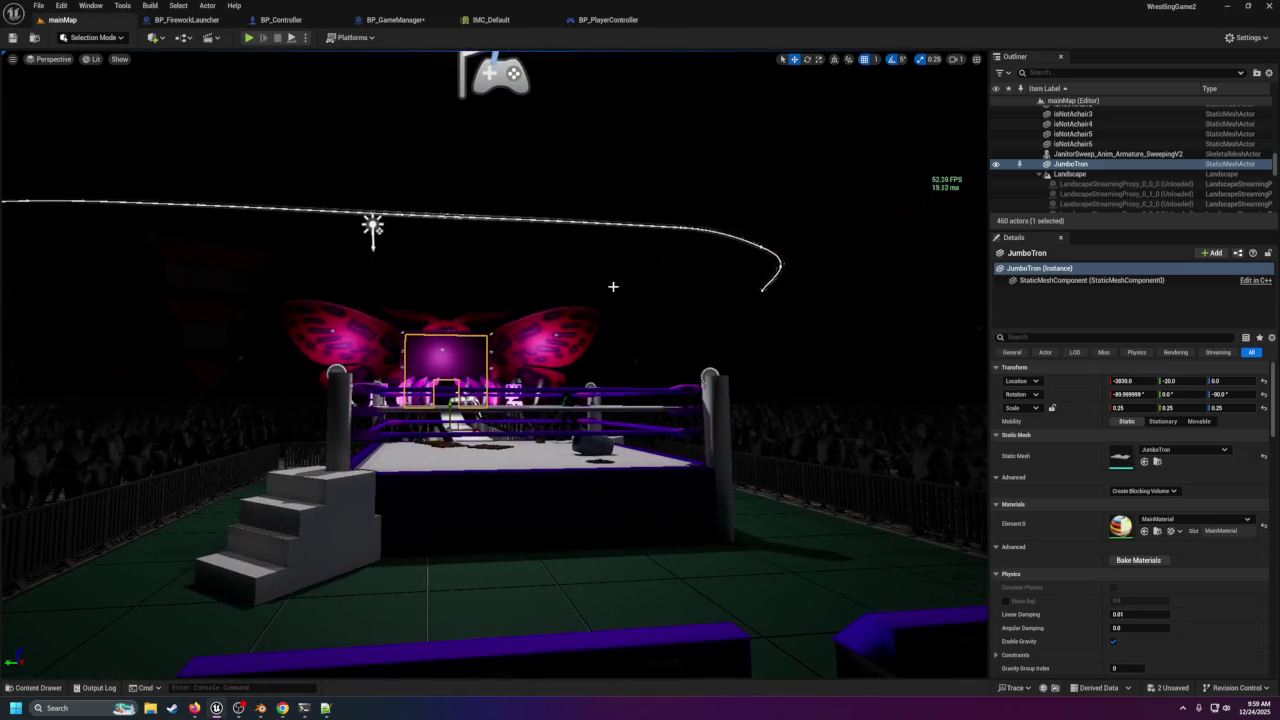
Save the BP_GameManager blueprint from its event graph.
{"action": "left_click", "coordinate": [395, 19]}
{"action": "left_click", "coordinate": [12, 38]}
{"action": "right_click", "coordinate": [549, 98]}
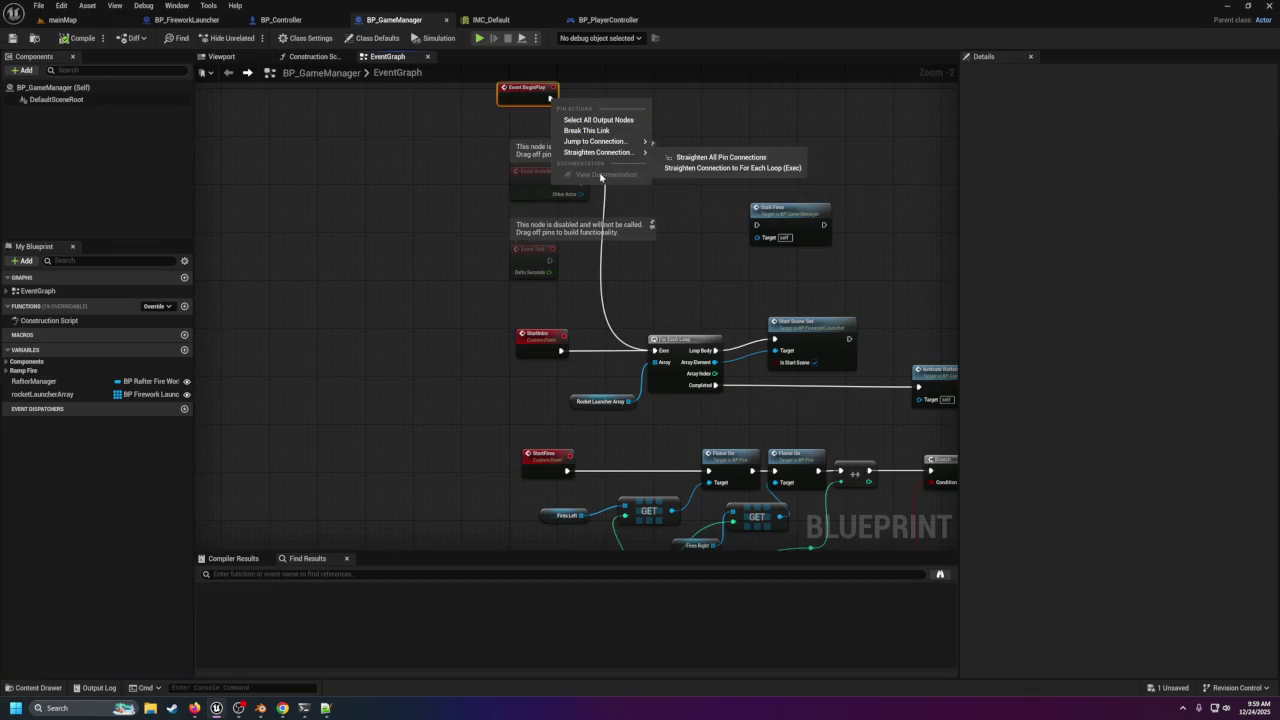
Break Event BeginPlay's link to the For Each Loop and run 'ShowDebug EnhancedInput' in the console.
{"action": "left_click", "coordinate": [585, 132]}
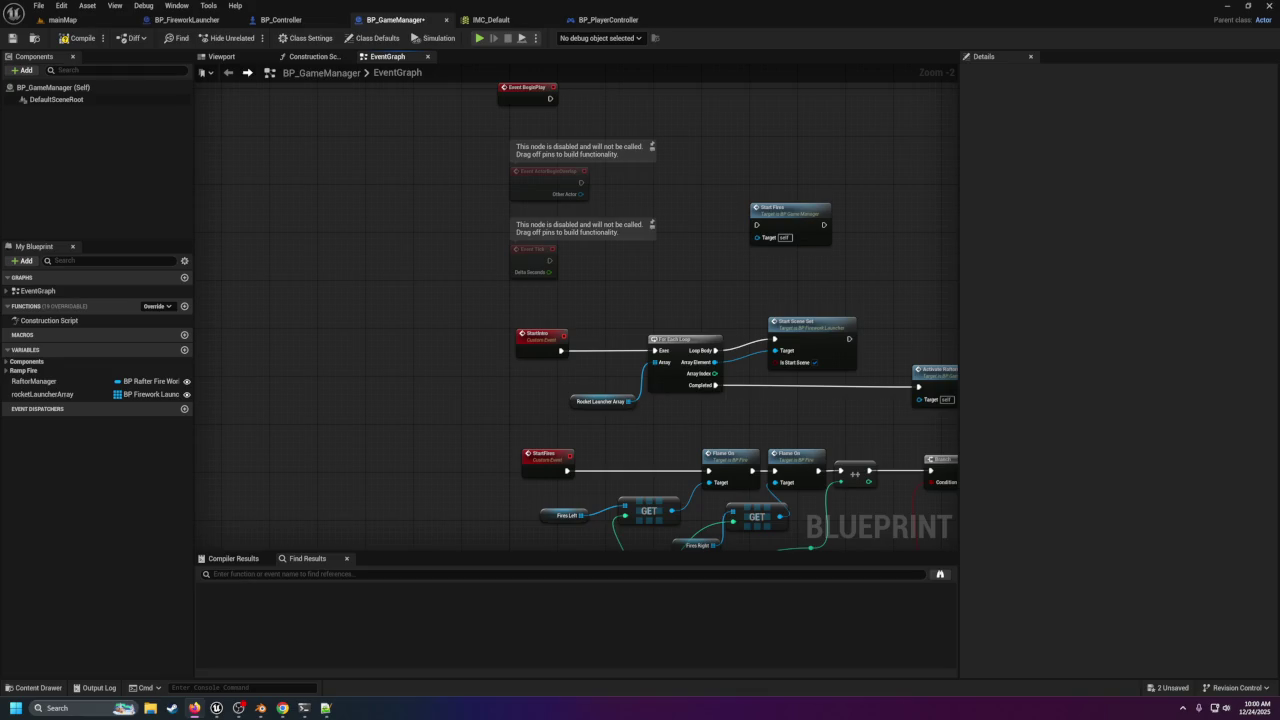
{"action": "left_click", "coordinate": [240, 687]}
{"action": "type", "text": "ShowDebug EnhancedInput"}
{"action": "key", "text": "Return"}
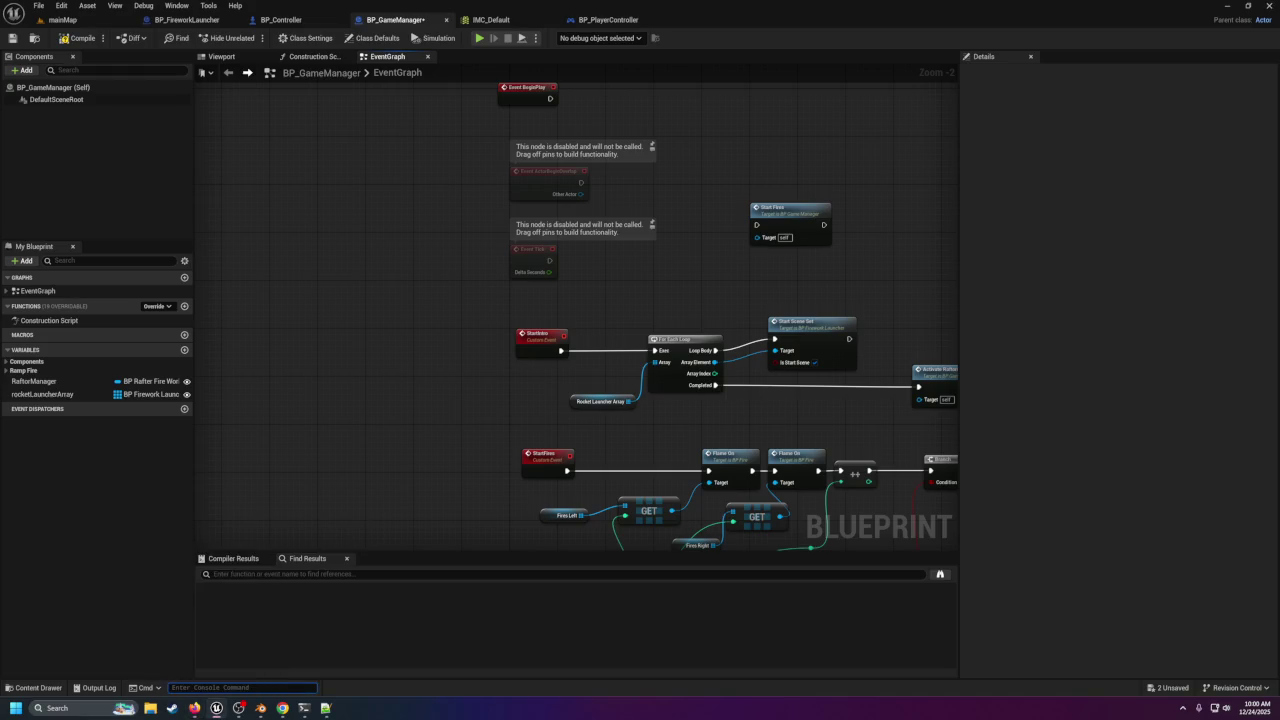
{"action": "left_click", "coordinate": [62, 19]}
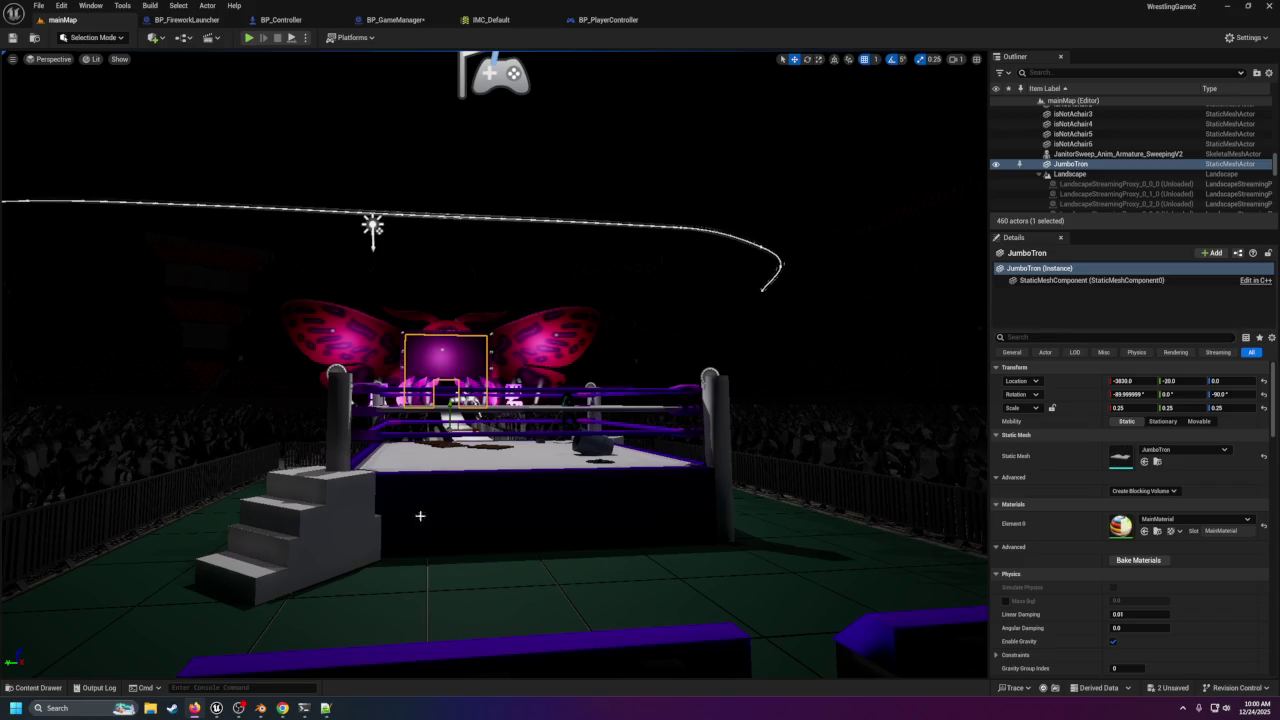
Re-run 'ShowDebug EnhancedInput' from the console history, then test-play mainMap.
{"action": "left_click", "coordinate": [296, 686]}
{"action": "key", "text": "Up"}
{"action": "left_click", "coordinate": [171, 561]}
{"action": "left_click", "coordinate": [171, 561]}
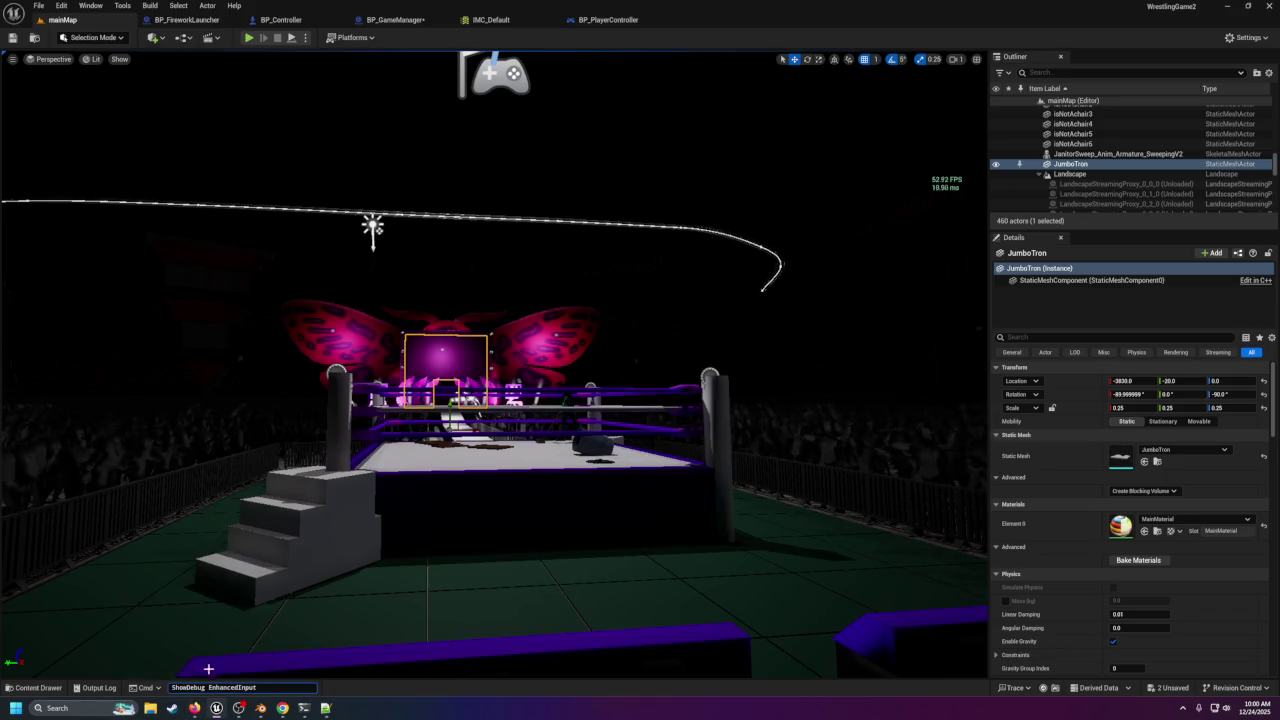
{"action": "key", "text": "Return"}
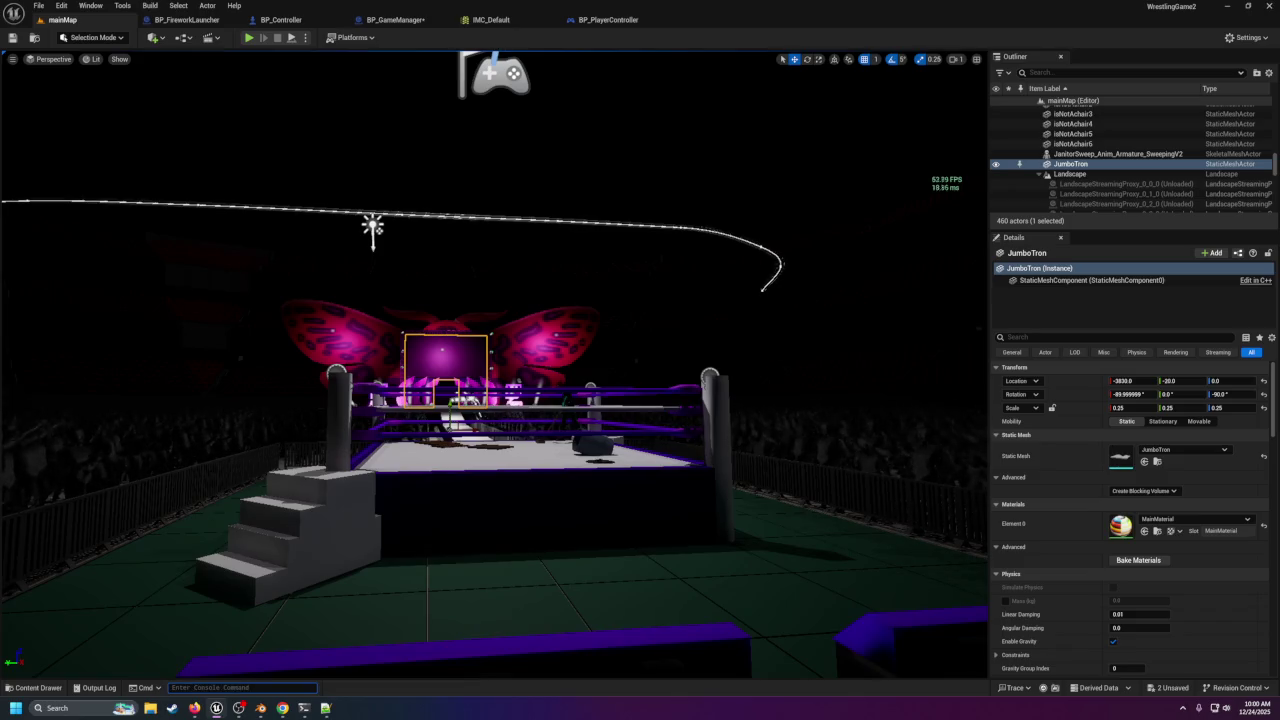
{"action": "left_click", "coordinate": [250, 38]}
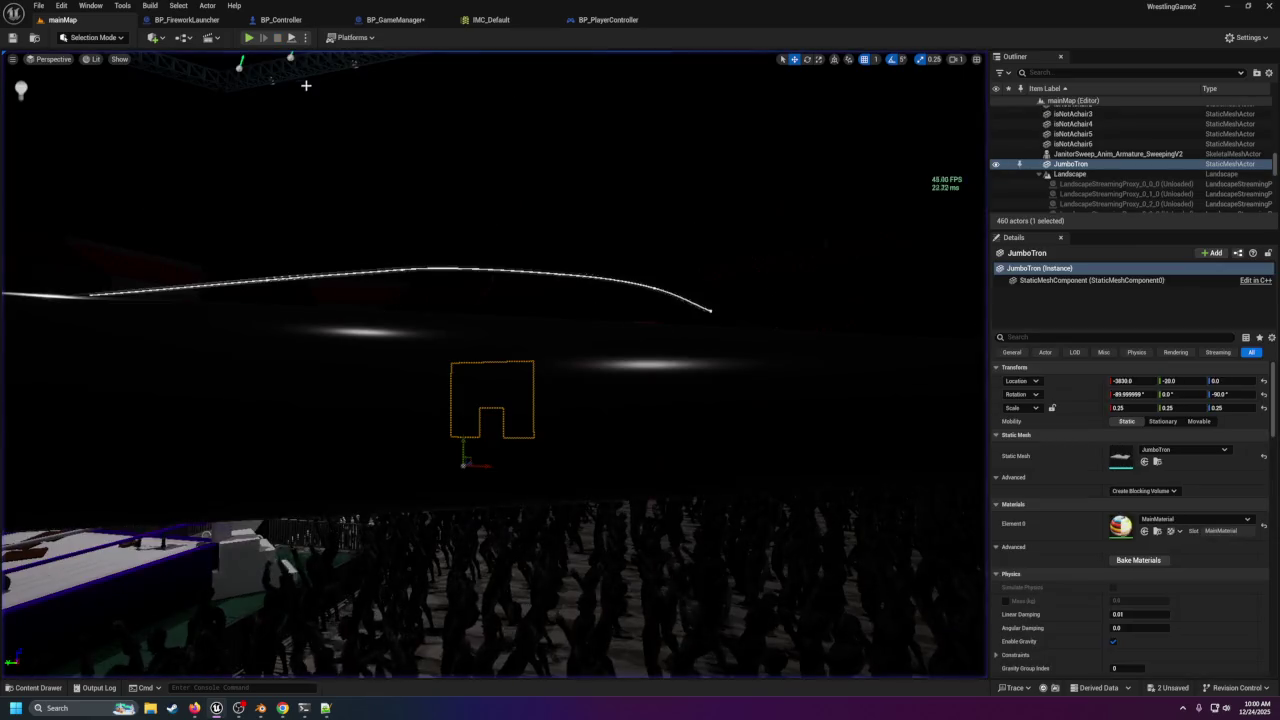
Rebind IA_StartIntro in IMC_Default from F to J, then play mainMap.
{"action": "left_click", "coordinate": [498, 22]}
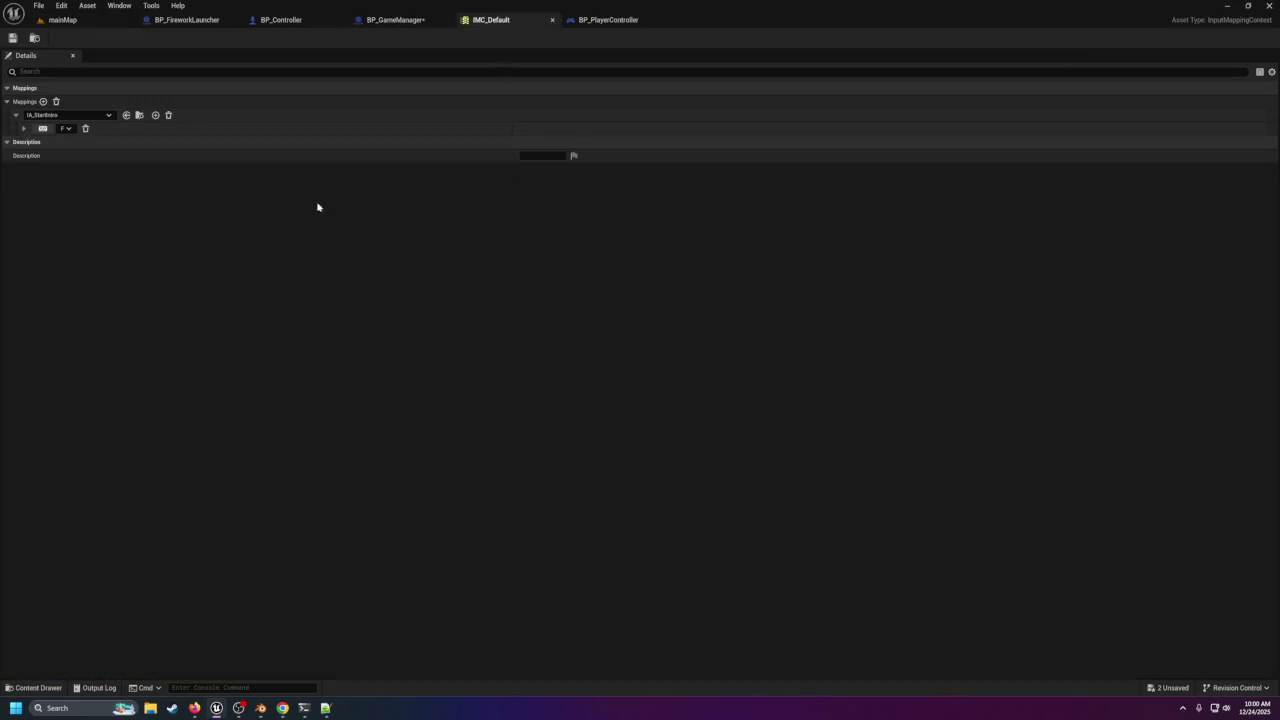
{"action": "left_click", "coordinate": [66, 129]}
{"action": "type", "text": "J"}
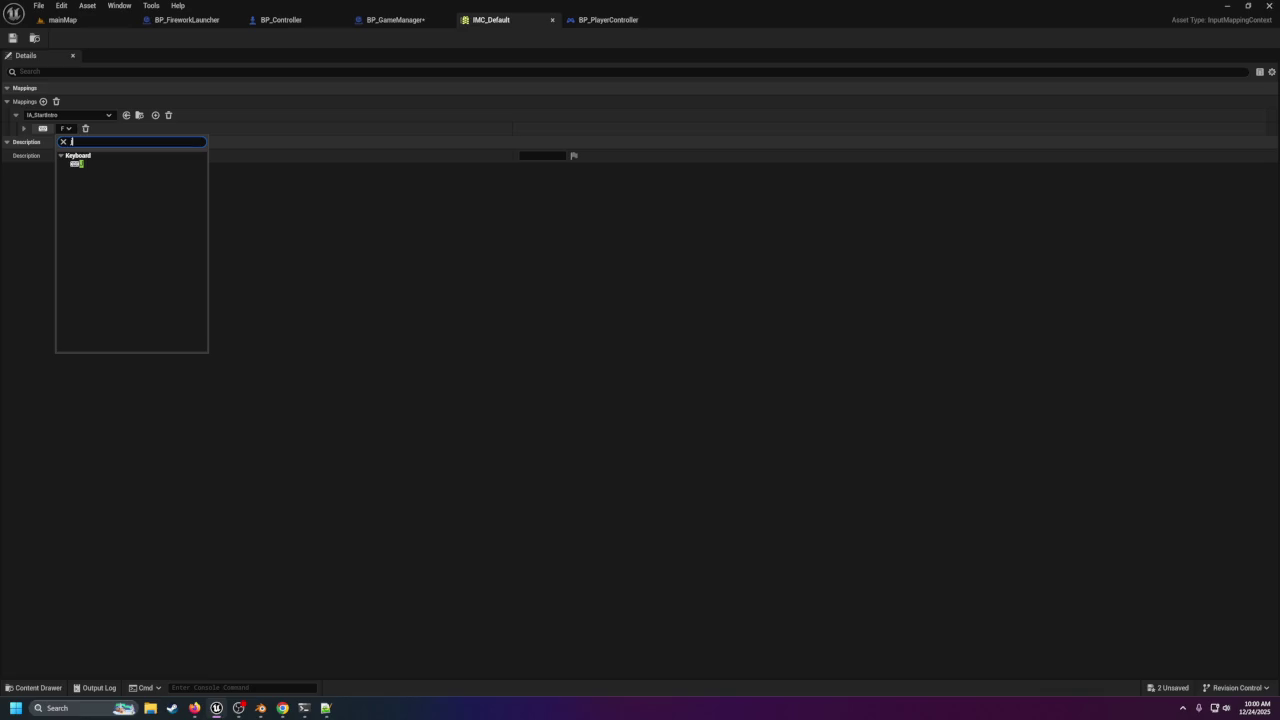
{"action": "left_click", "coordinate": [83, 166]}
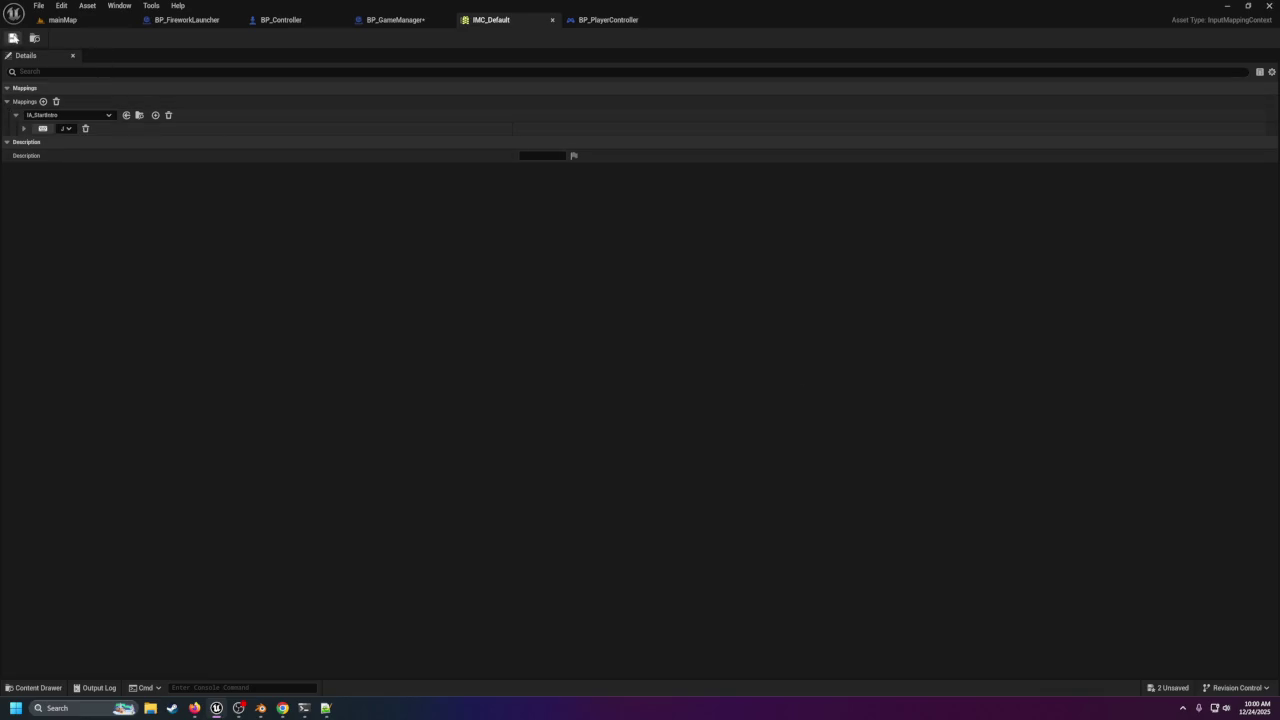
{"action": "left_click", "coordinate": [55, 19]}
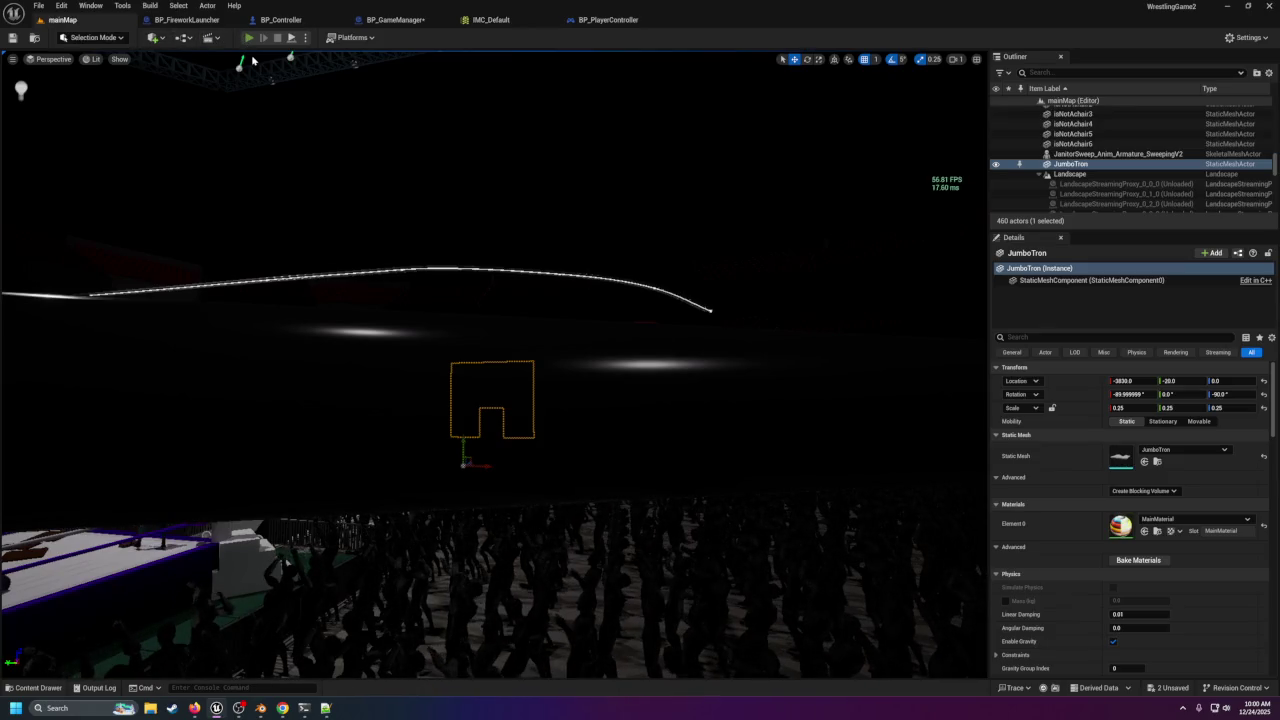
{"action": "key", "text": "alt+p"}
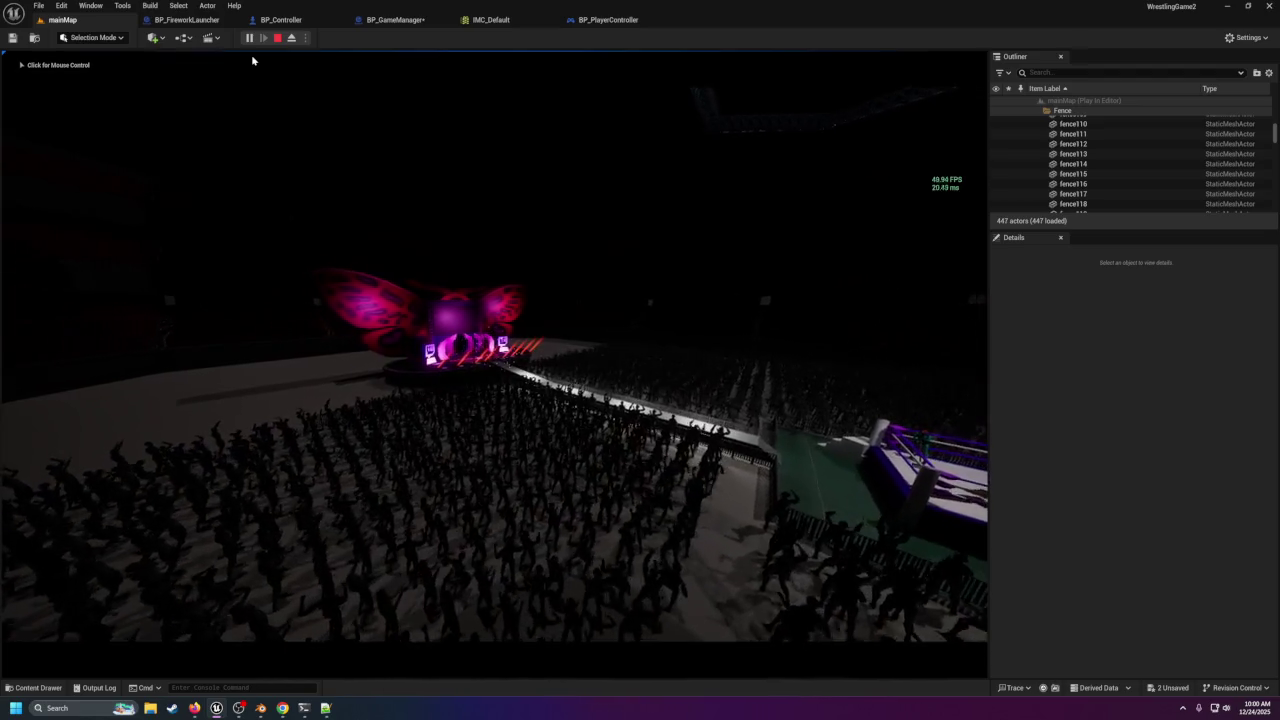
{"action": "left_click", "coordinate": [252, 60]}
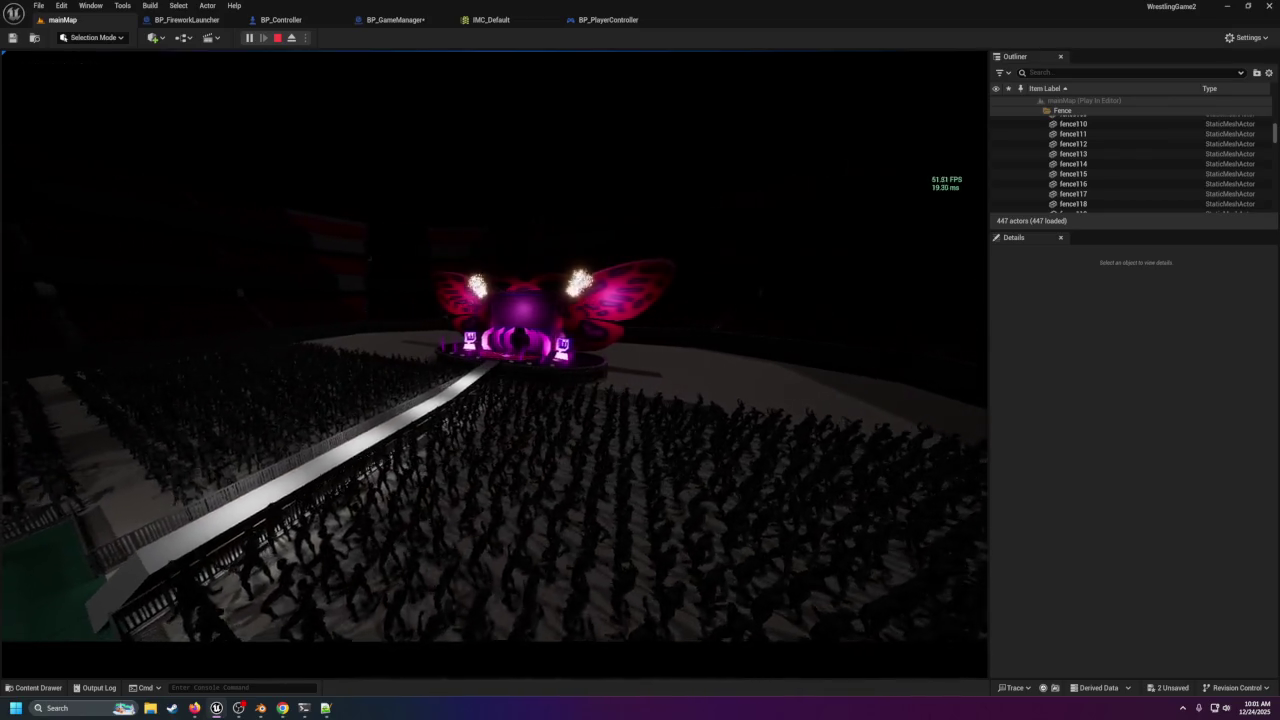
{"action": "key", "text": "Escape"}
{"action": "key", "text": "f"}
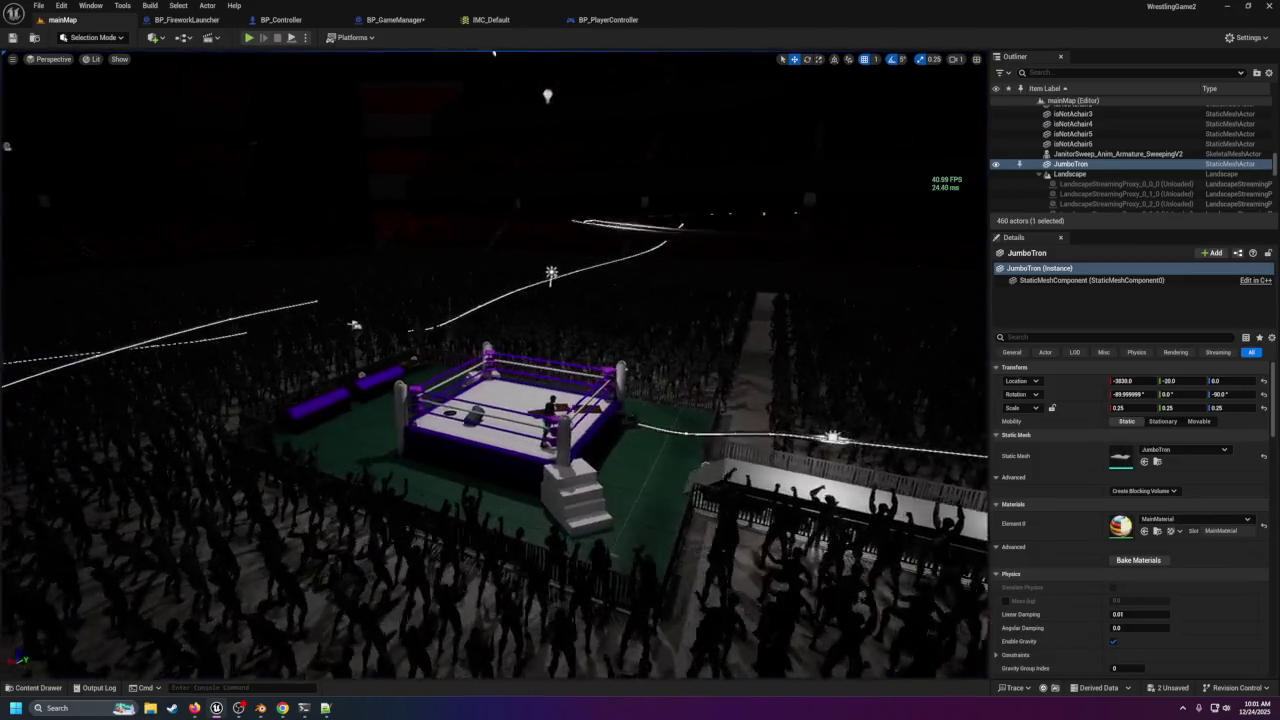
Place a BP_ThirdPersonCharacter from the ThirdPerson content on the floor beside the ring.
{"action": "left_click_drag", "start_coordinate": [63, 94], "coordinate": [63, 94]}
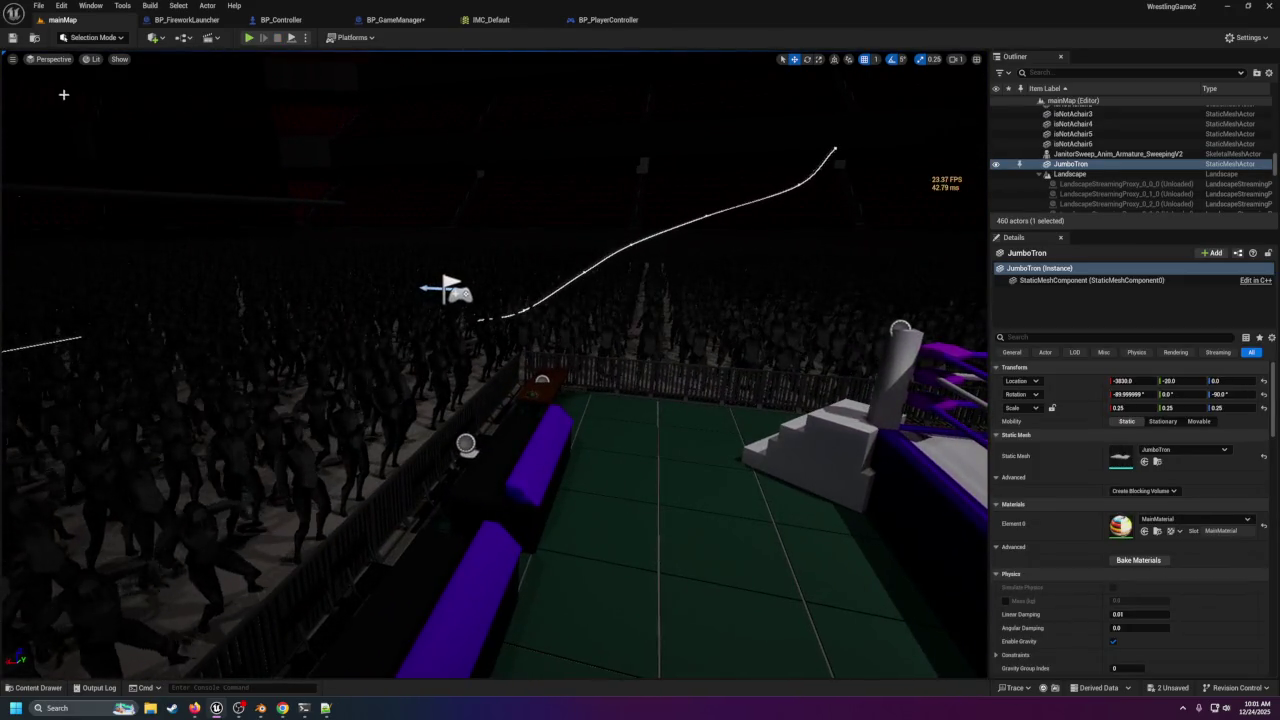
{"action": "left_click", "coordinate": [38, 688]}
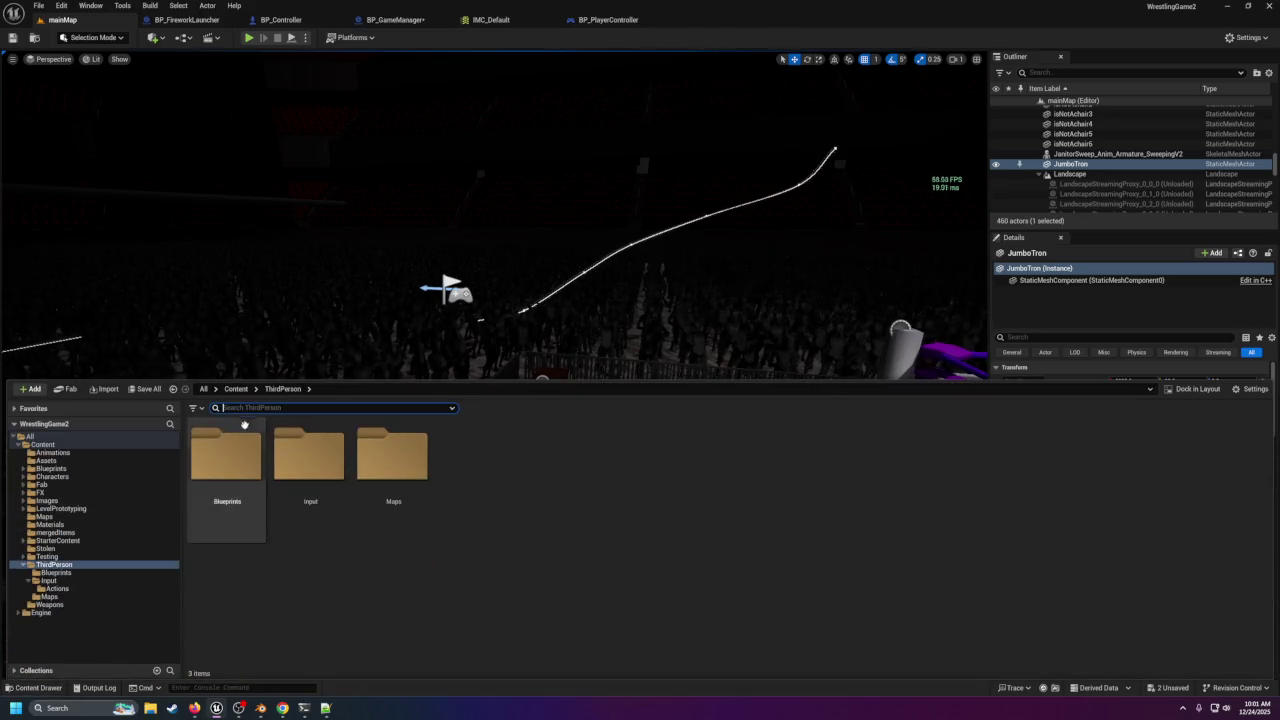
{"action": "key", "text": "ctrl+space"}
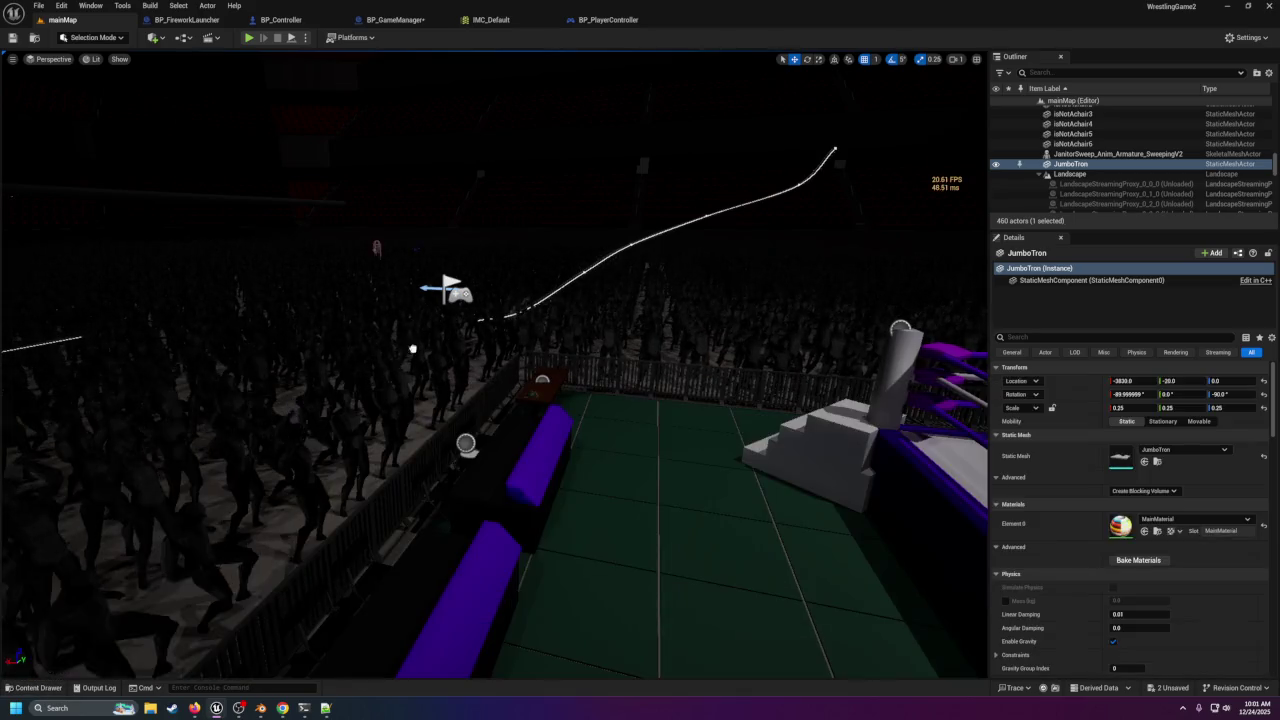
{"action": "mouse_move", "coordinate": [555, 470]}
{"action": "left_mouse_down"}
{"action": "mouse_move", "coordinate": [606, 457]}
{"action": "mouse_move", "coordinate": [612, 440]}
{"action": "left_mouse_up"}
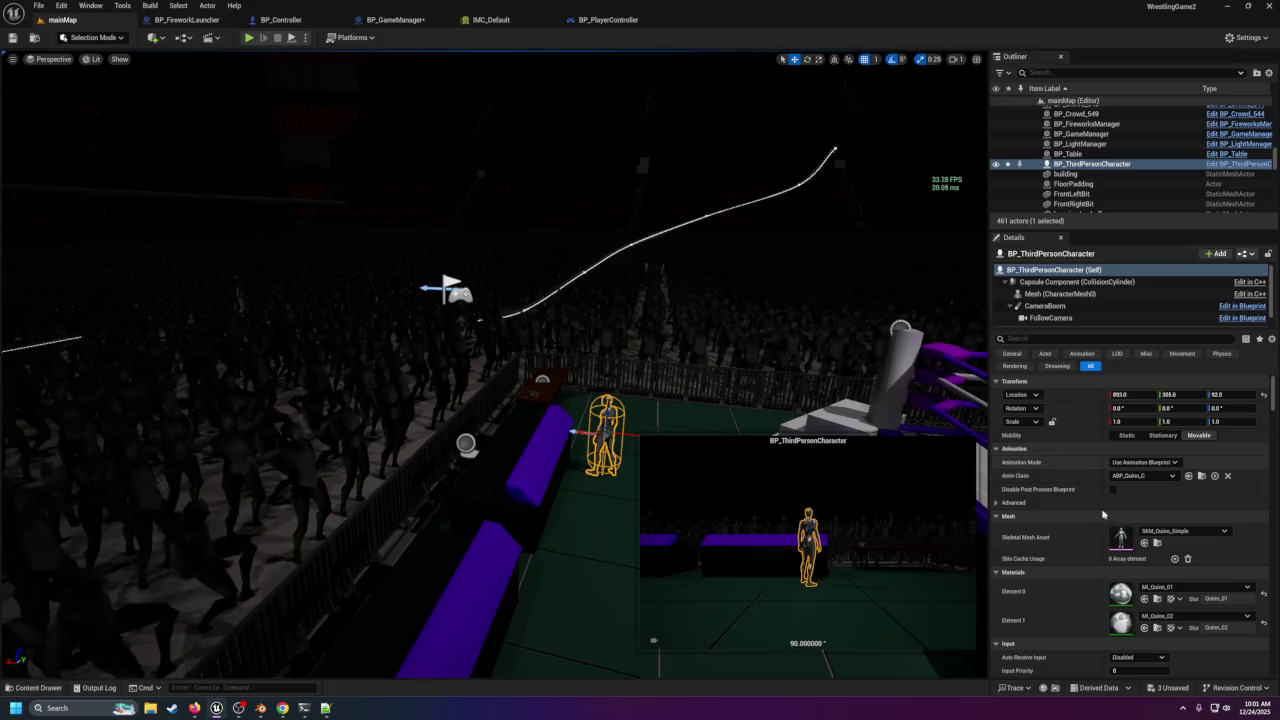
Inspect BP_ThirdPersonCharacter's IA_StartIntro Print String event, then play mainMap.
{"action": "left_click", "coordinate": [38, 688]}
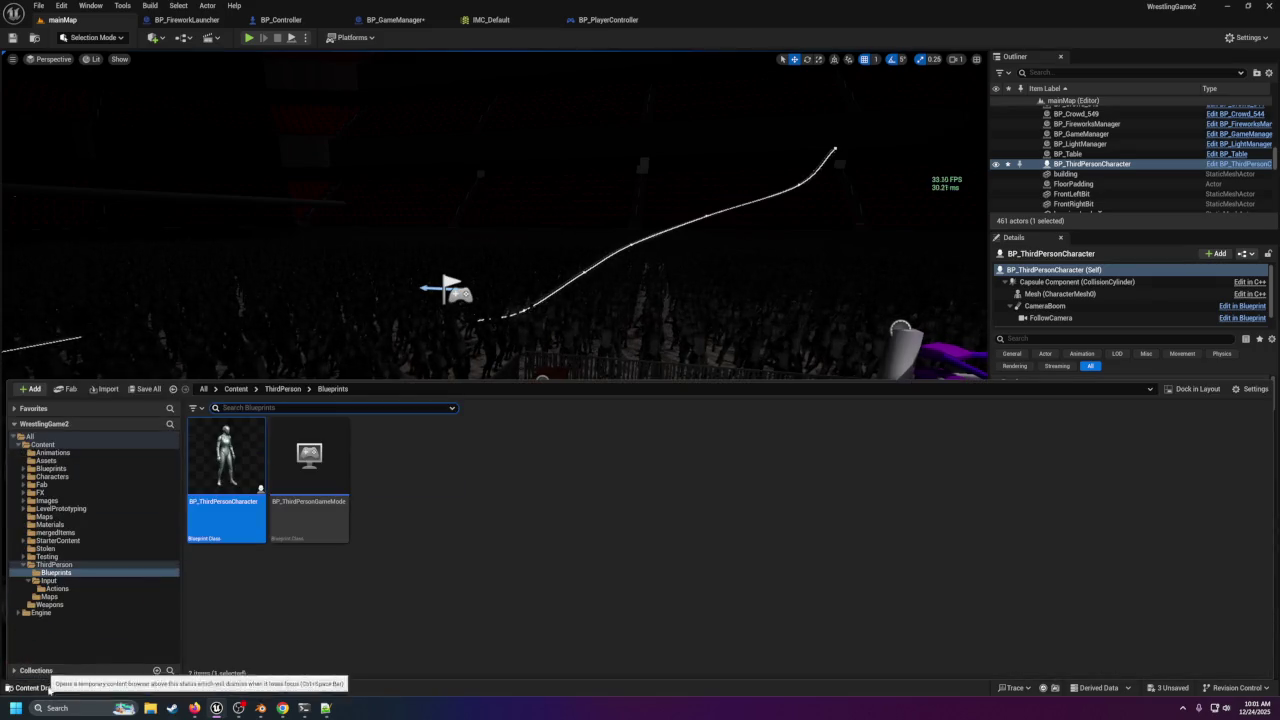
{"action": "double_click", "coordinate": [224, 482]}
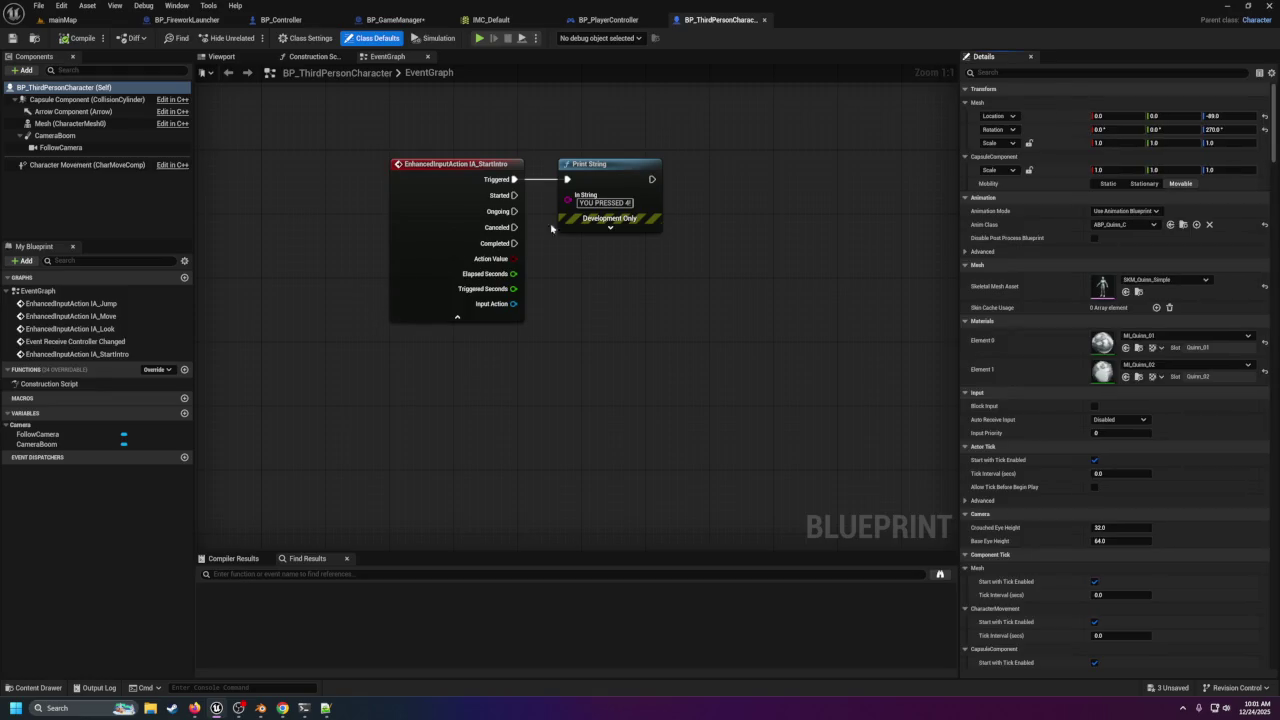
{"action": "left_click_drag", "start_coordinate": [447, 141], "coordinate": [480, 211]}
{"action": "left_click", "coordinate": [492, 264]}
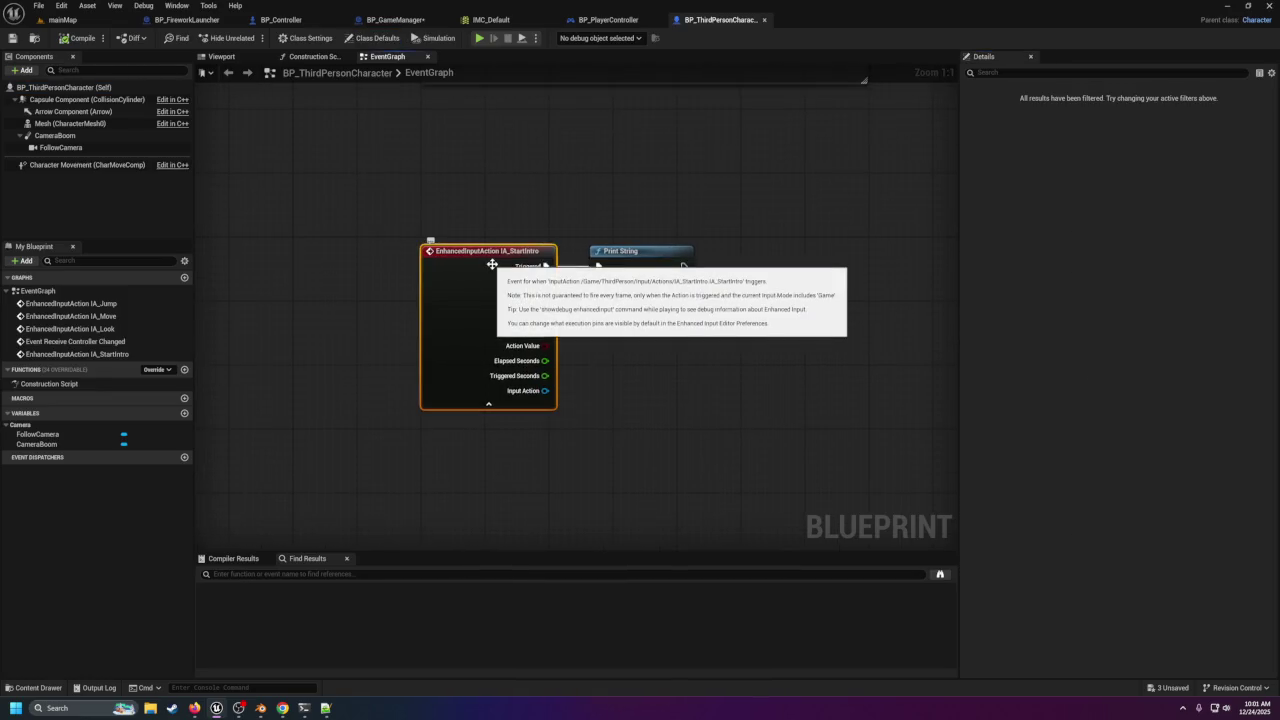
{"action": "left_click", "coordinate": [654, 300]}
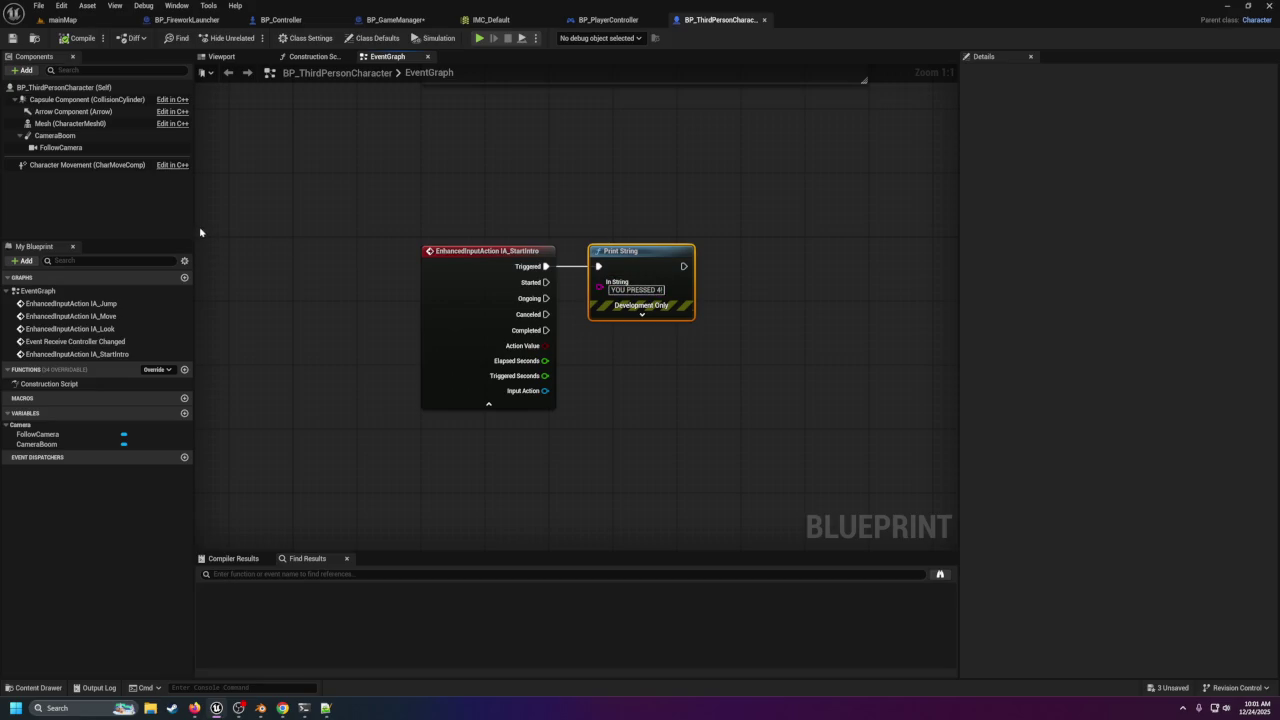
{"action": "left_click", "coordinate": [34, 39]}
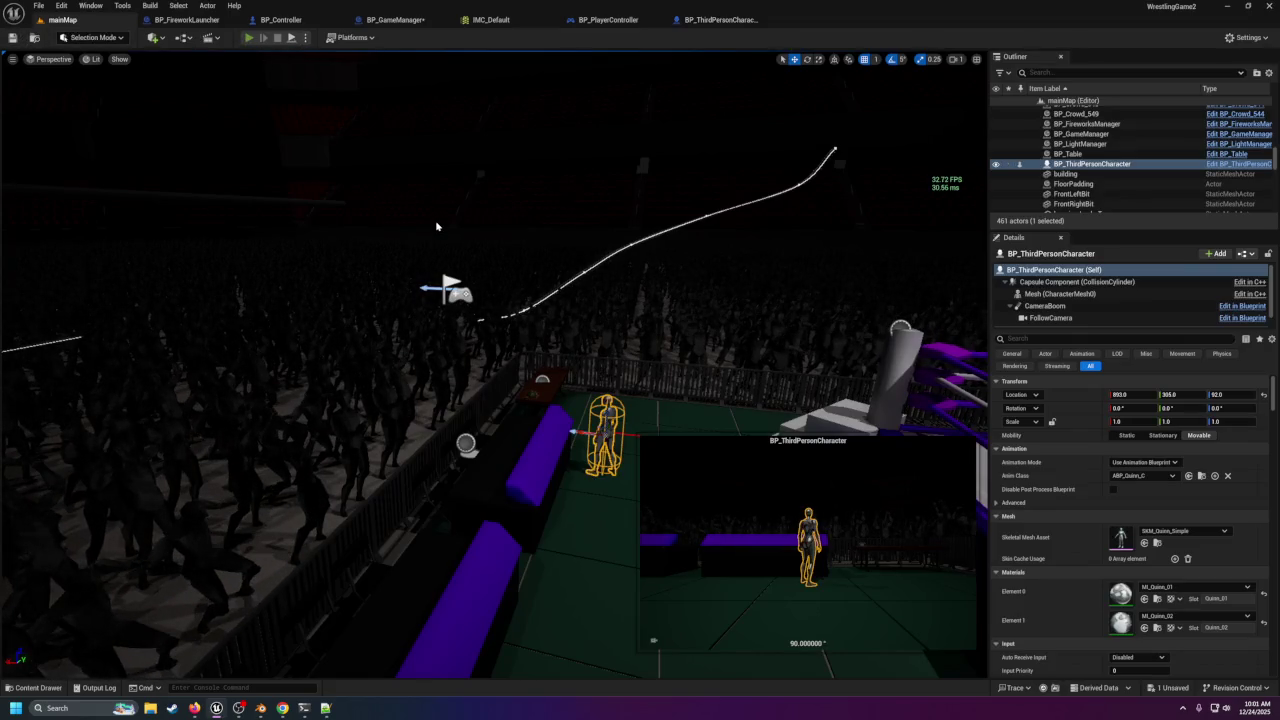
{"action": "key", "text": "alt+p"}
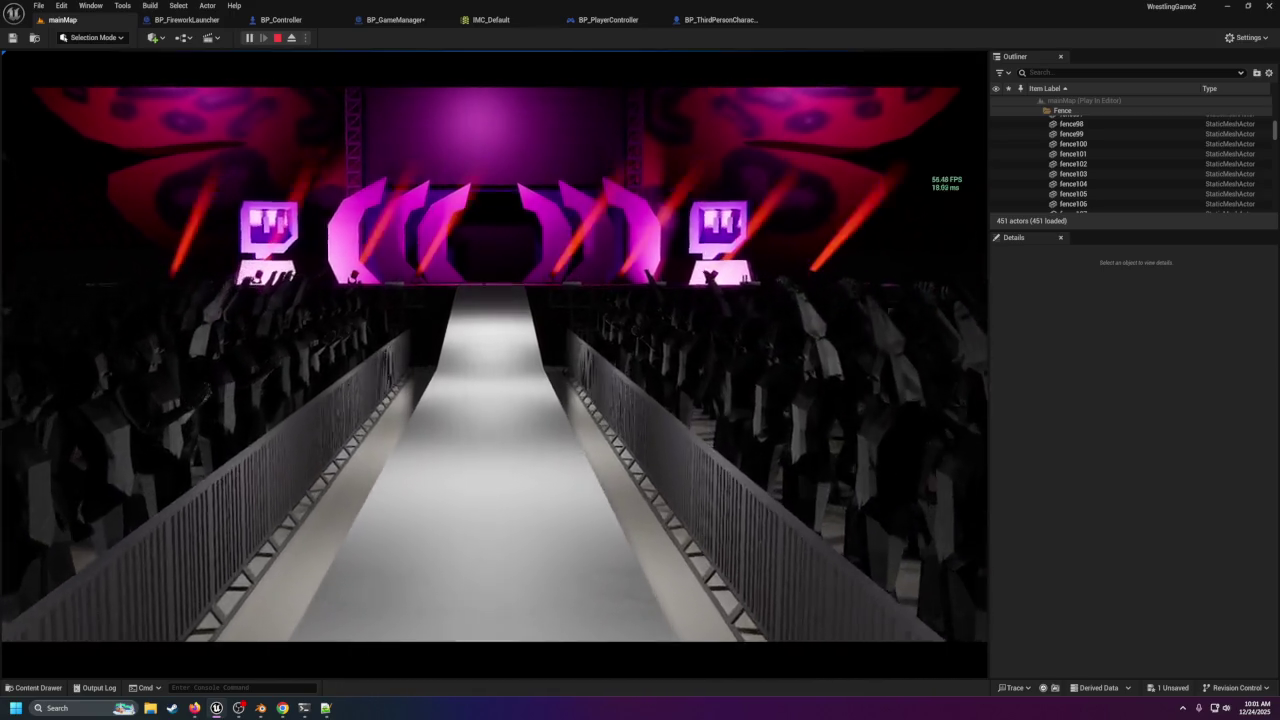
{"action": "key", "text": "Escape"}
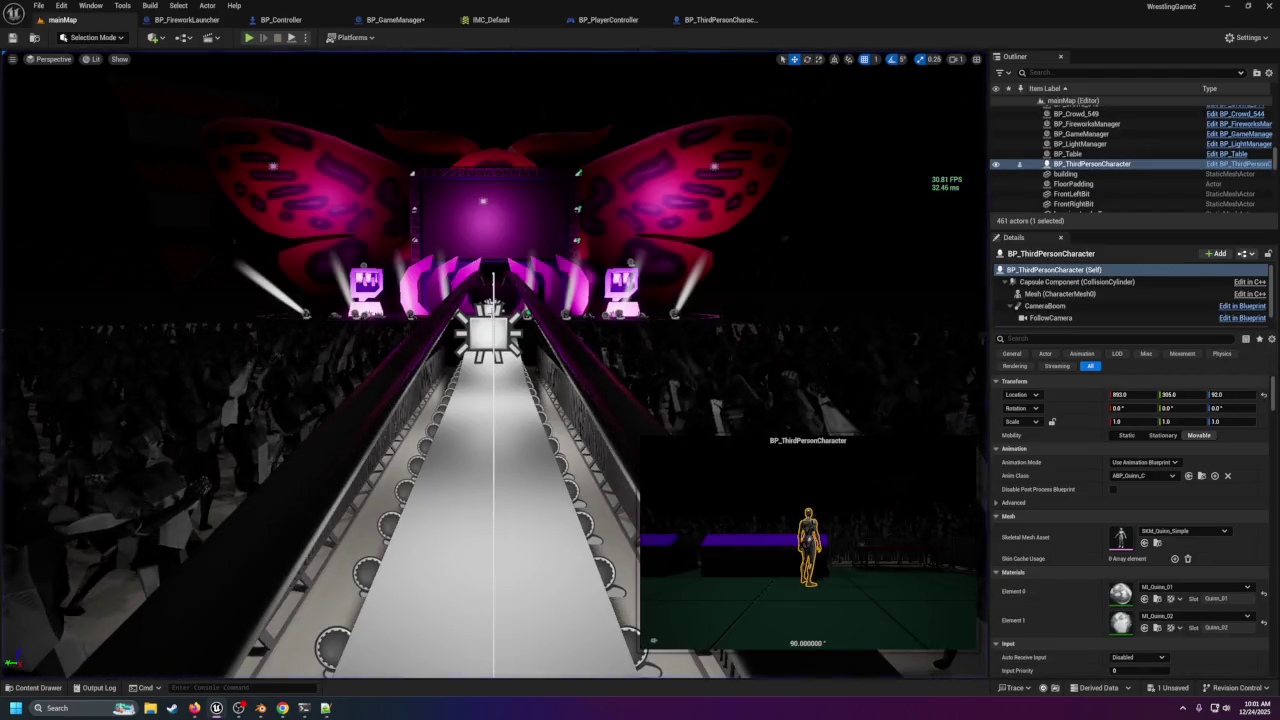
{"action": "key", "text": "f"}
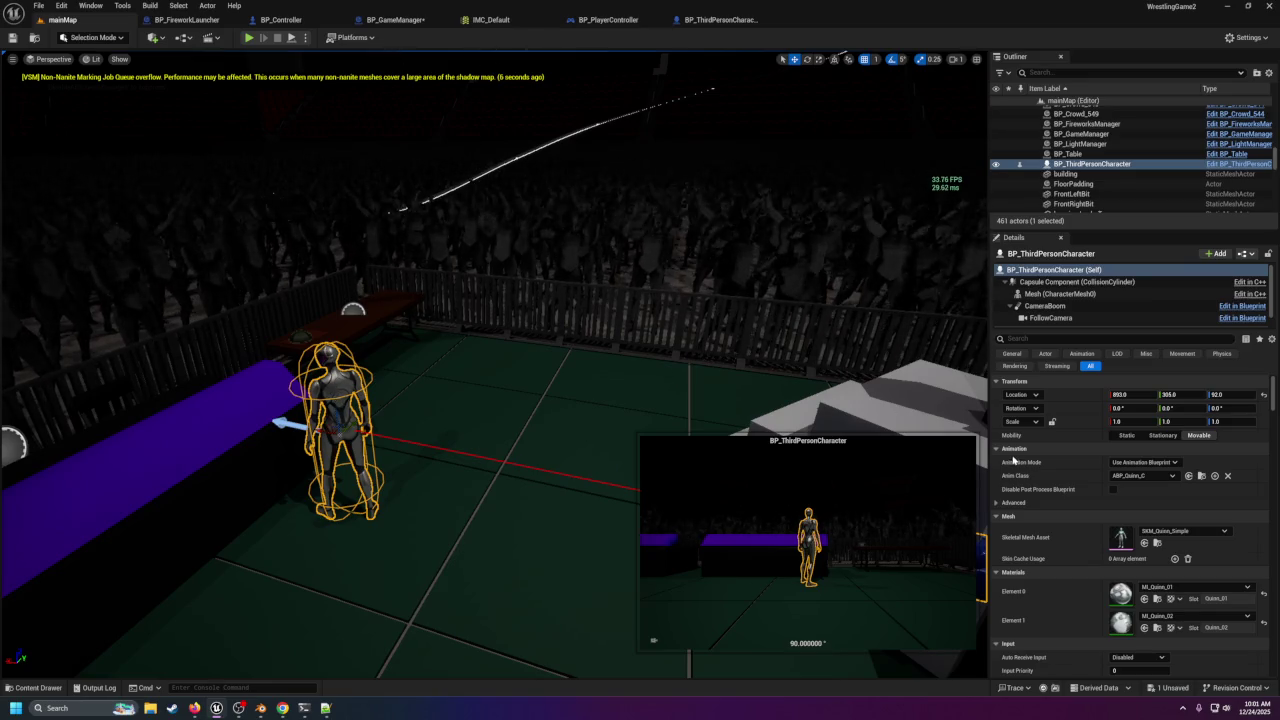
Set BP_ThirdPersonCharacter's Auto Receive Input to Player 0, save the level, and test-play it.
{"action": "scroll", "coordinate": [1013, 460], "scroll_direction": "down", "scroll_amount": 1}
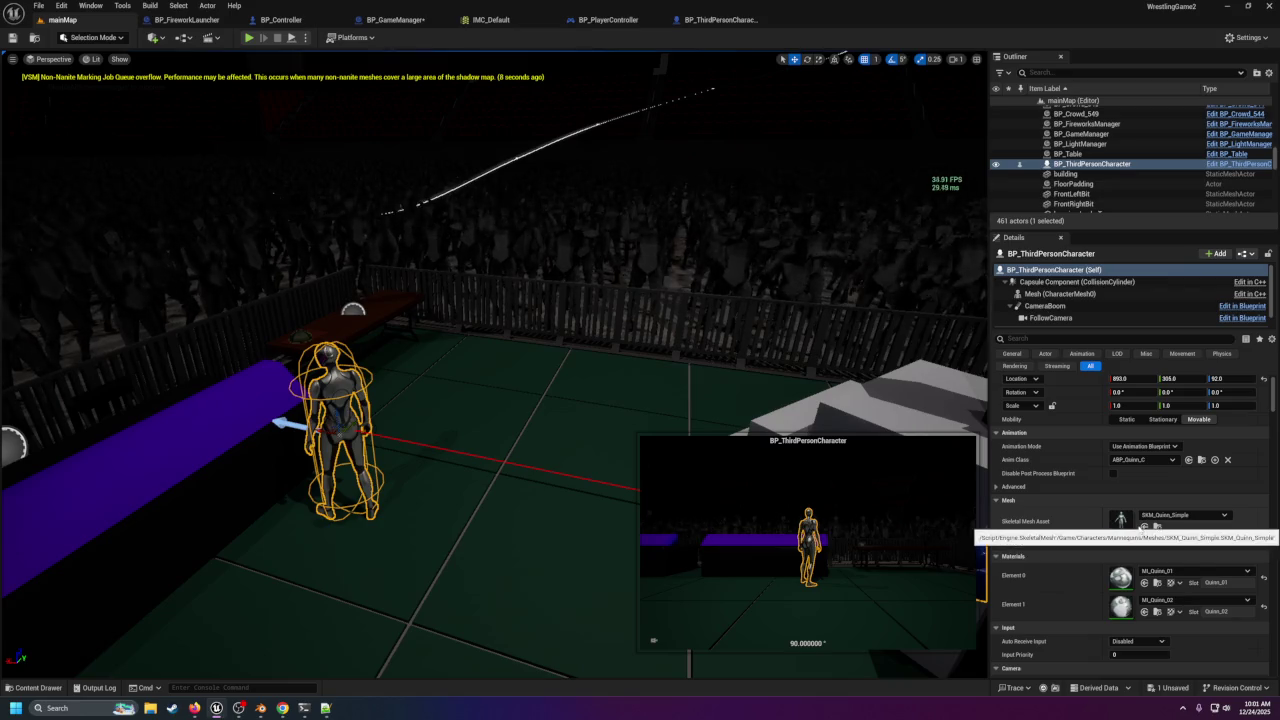
{"action": "scroll", "coordinate": [1140, 532], "scroll_direction": "down", "scroll_amount": 5}
{"action": "left_click", "coordinate": [1132, 530]}
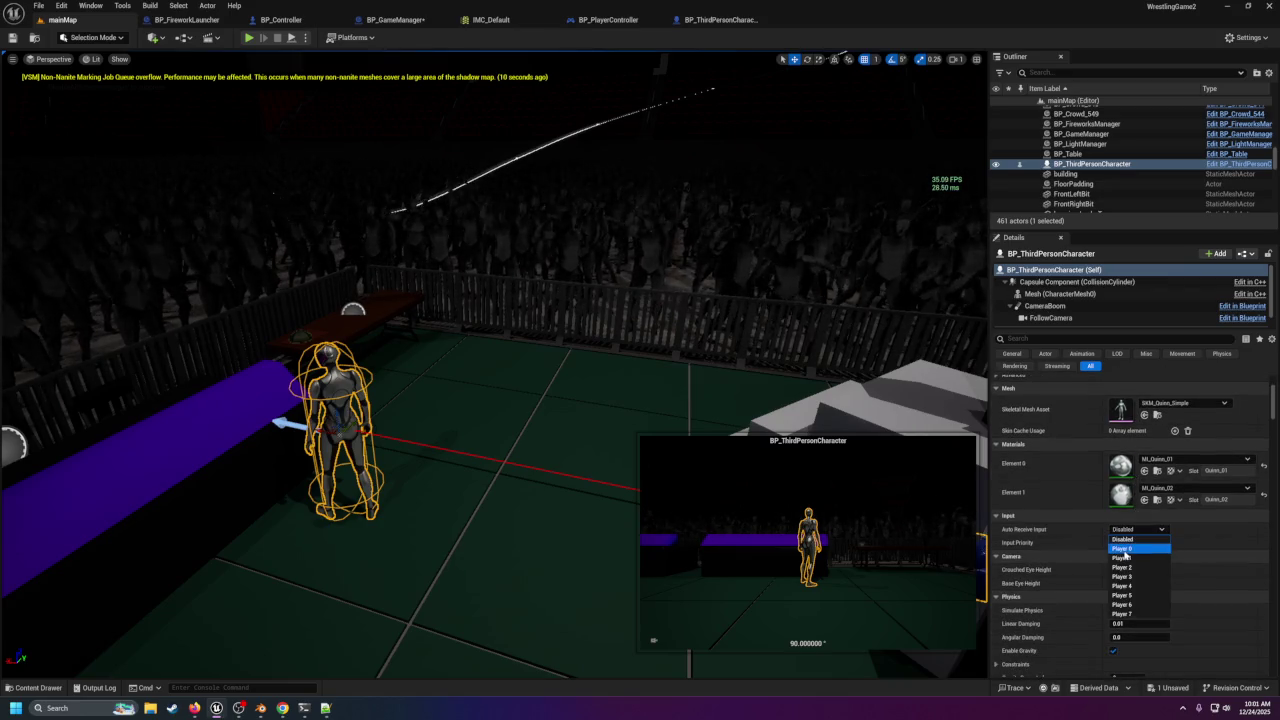
{"action": "left_click", "coordinate": [1126, 555]}
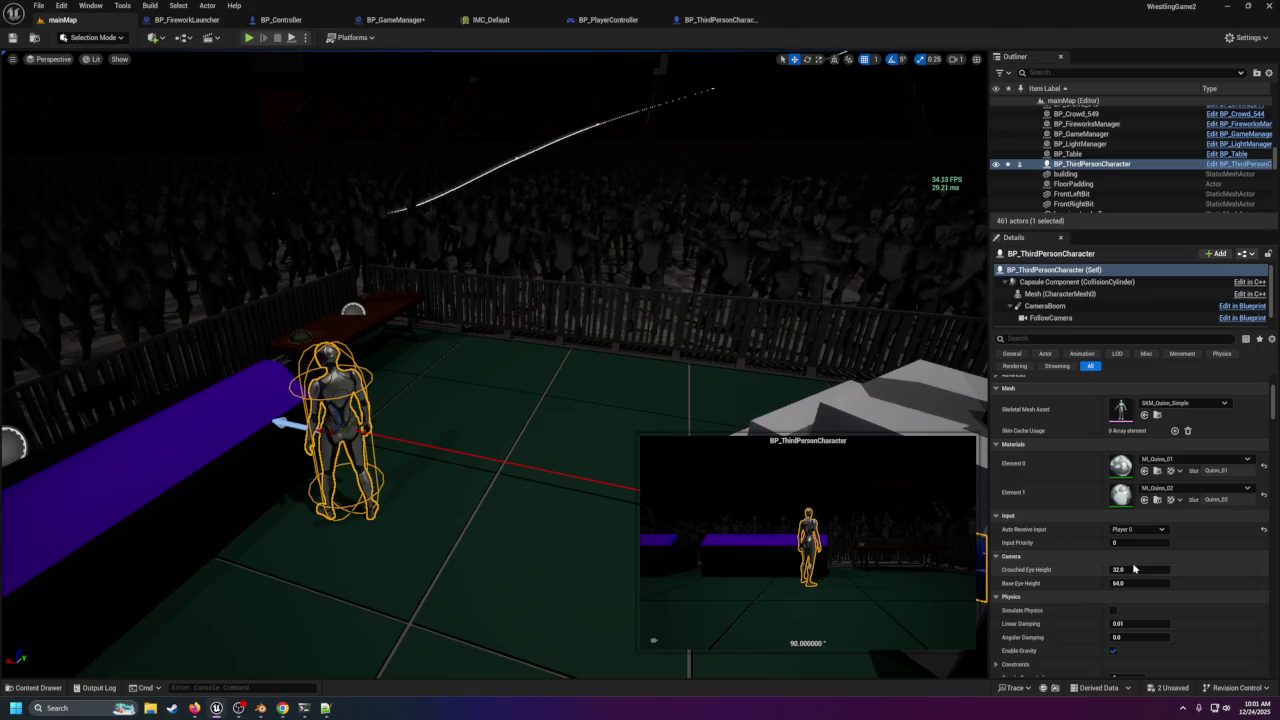
{"action": "scroll", "coordinate": [1134, 569], "scroll_direction": "down", "scroll_amount": 6}
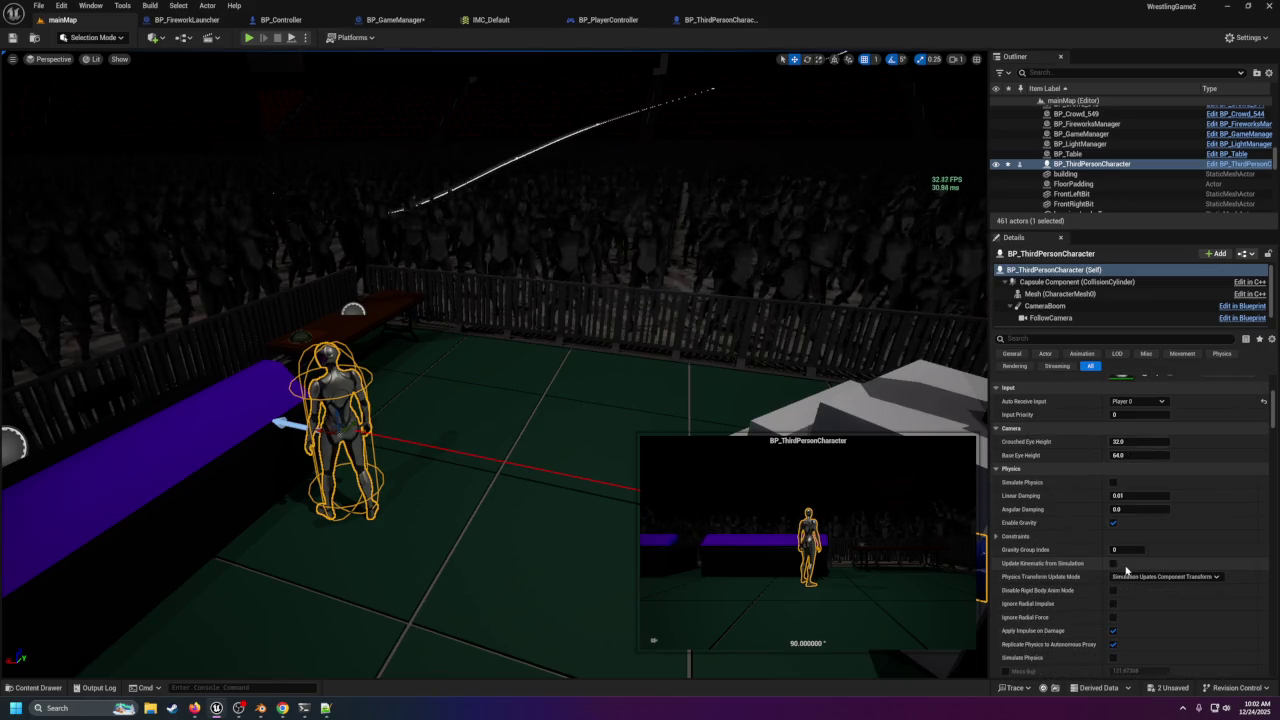
{"action": "left_click", "coordinate": [13, 40]}
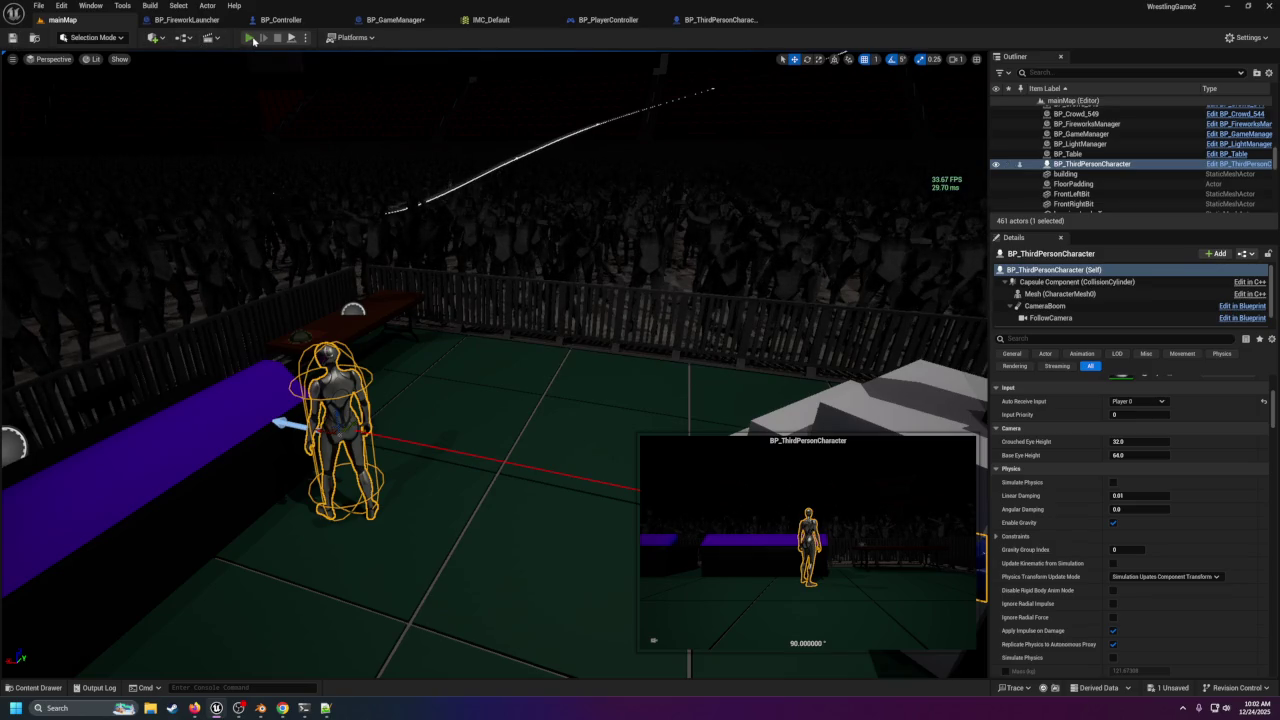
{"action": "left_click", "coordinate": [249, 38]}
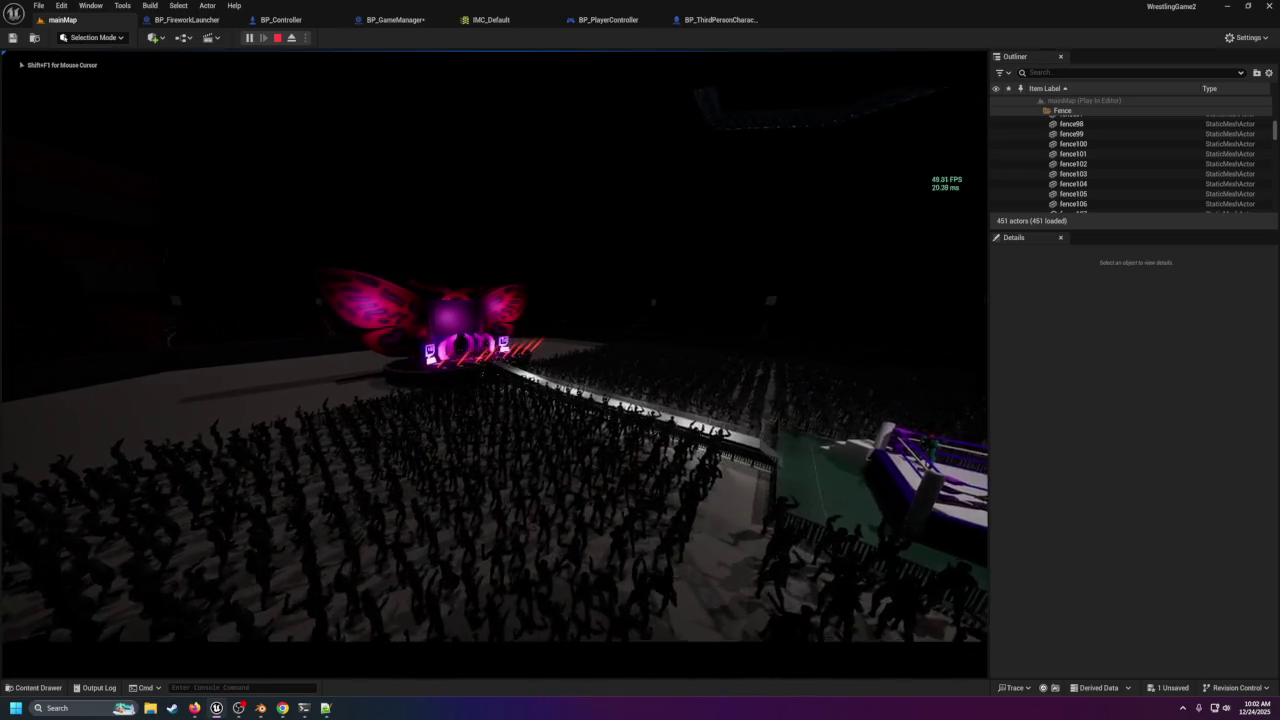
Stop the test play, focus and delete BP_ThirdPersonCharacter, then select BP_Controller.
{"action": "key", "text": "Escape"}
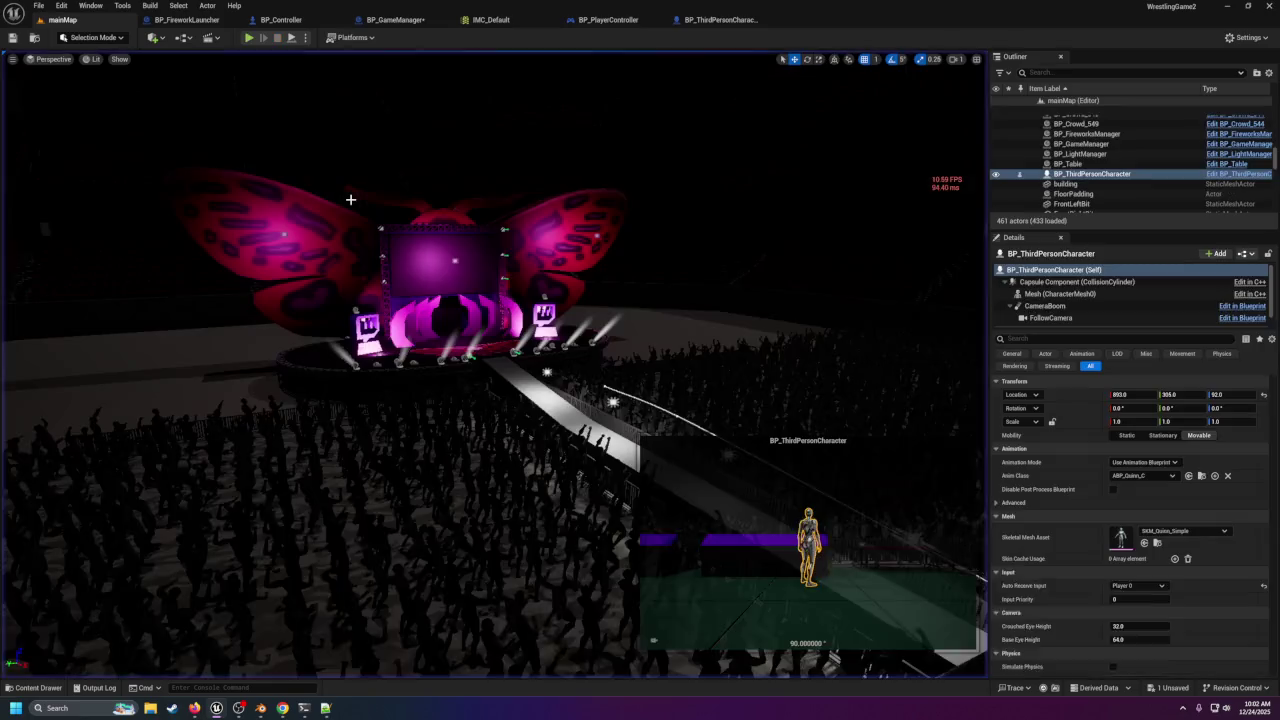
{"action": "key", "text": "f"}
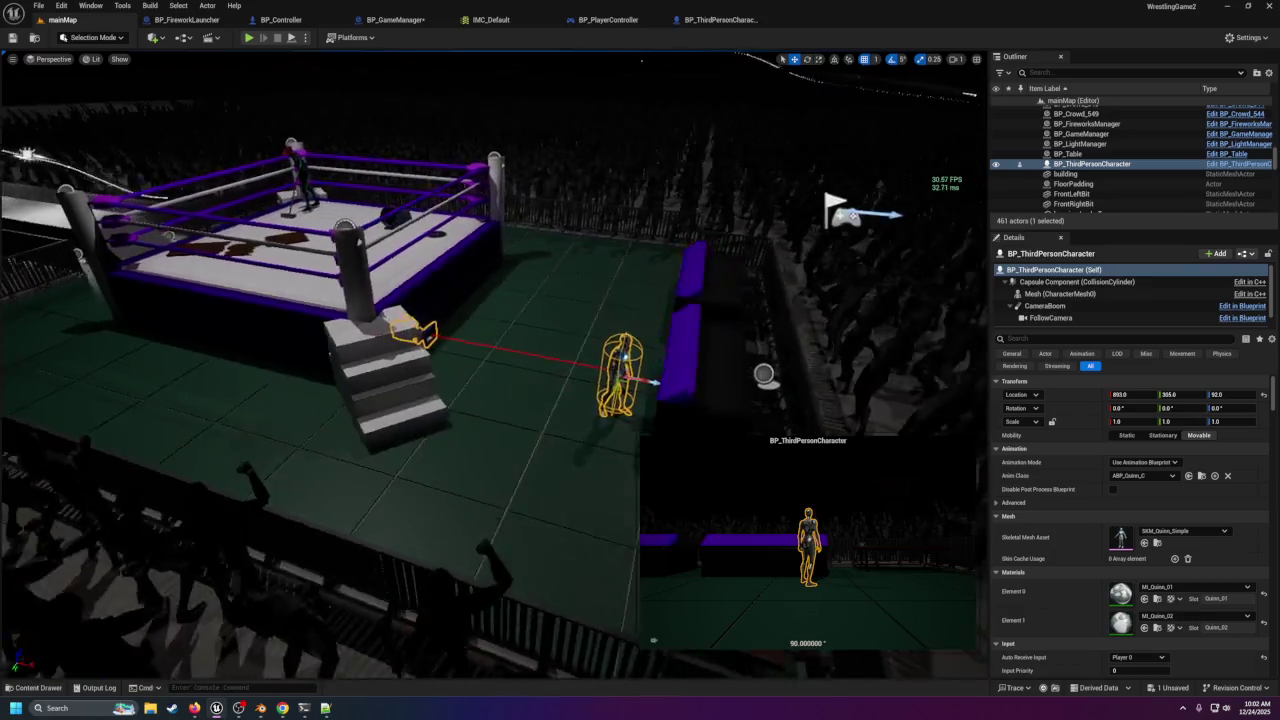
{"action": "left_click", "coordinate": [651, 371]}
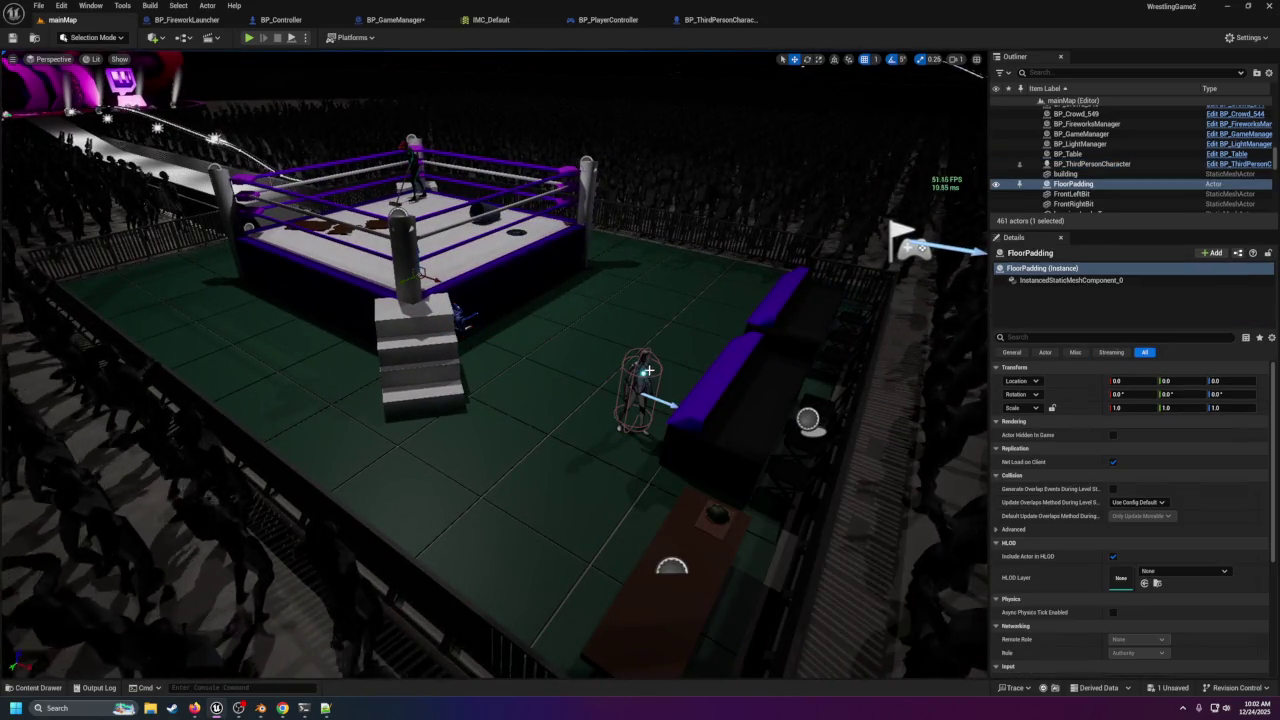
{"action": "left_click", "coordinate": [648, 371]}
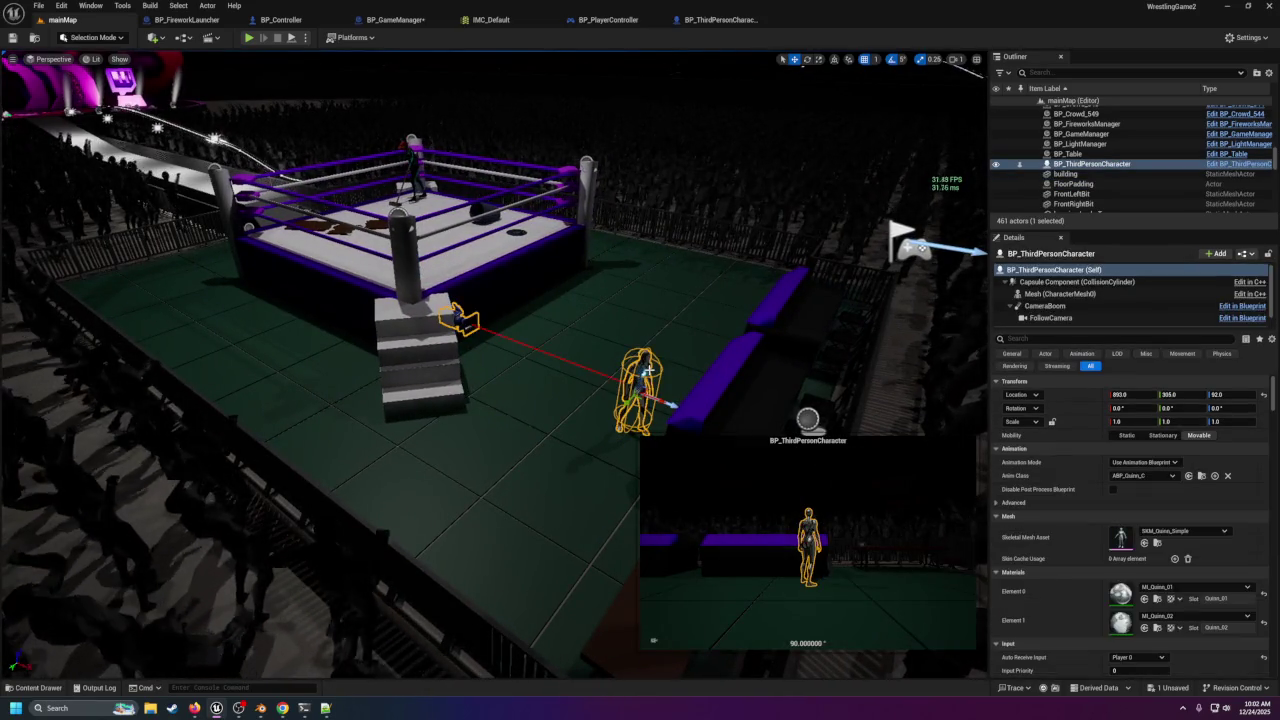
{"action": "key", "text": "Delete"}
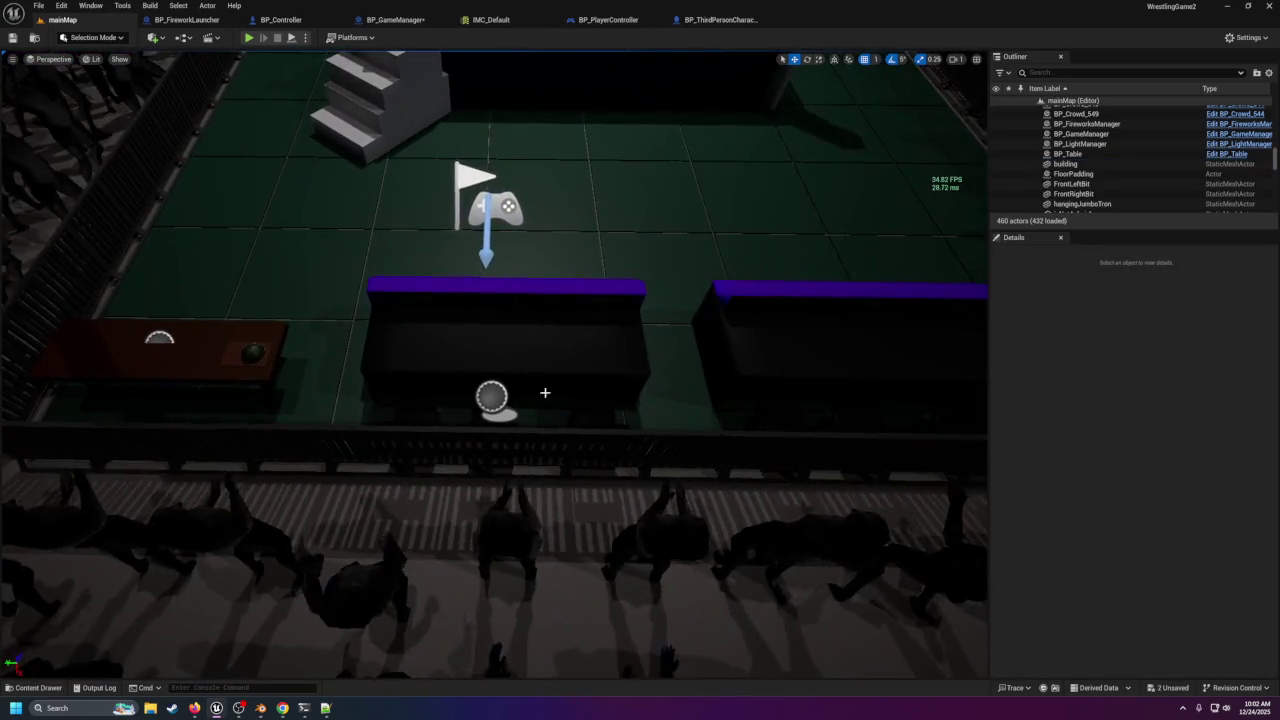
{"action": "left_click", "coordinate": [493, 399]}
{"action": "scroll", "coordinate": [731, 231], "scroll_direction": "down", "scroll_amount": 5}
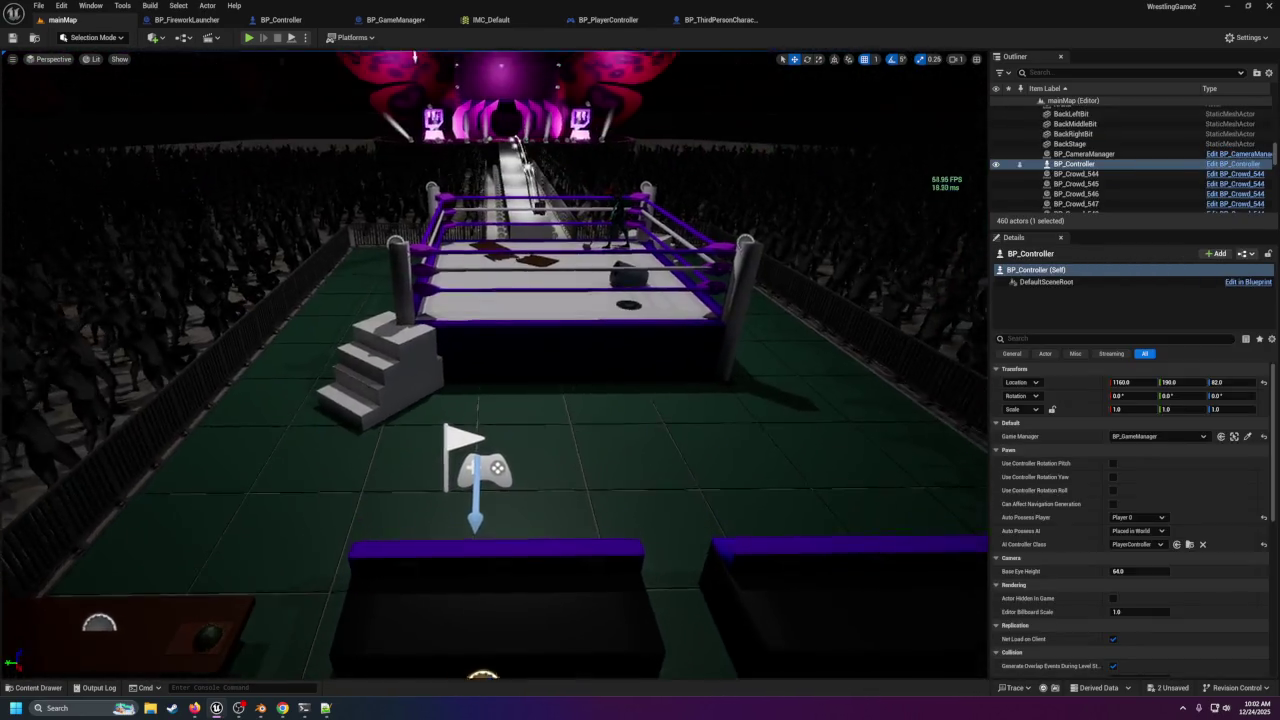
Wire Event BeginPlay's exec output back into the For Each Loop in BP_GameManager.
{"action": "scroll", "coordinate": [726, 231], "scroll_direction": "down", "scroll_amount": 3}
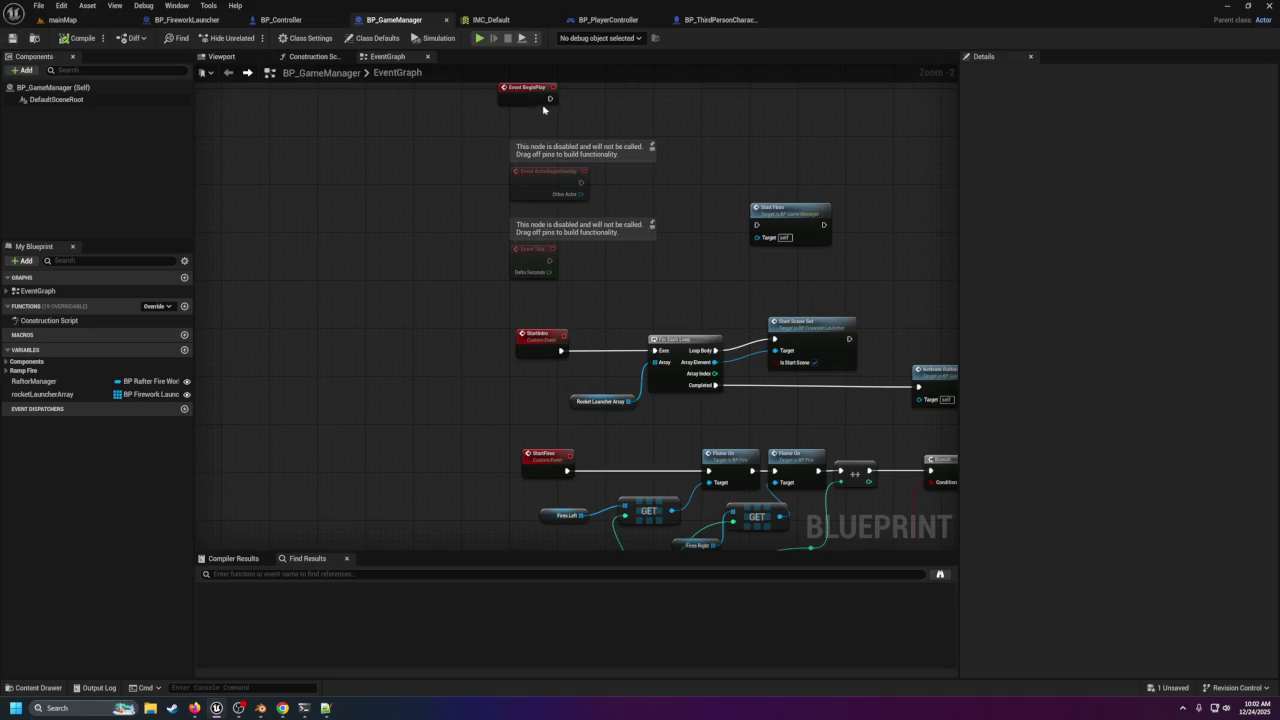
{"action": "left_click_drag", "start_coordinate": [549, 98], "coordinate": [550, 99]}
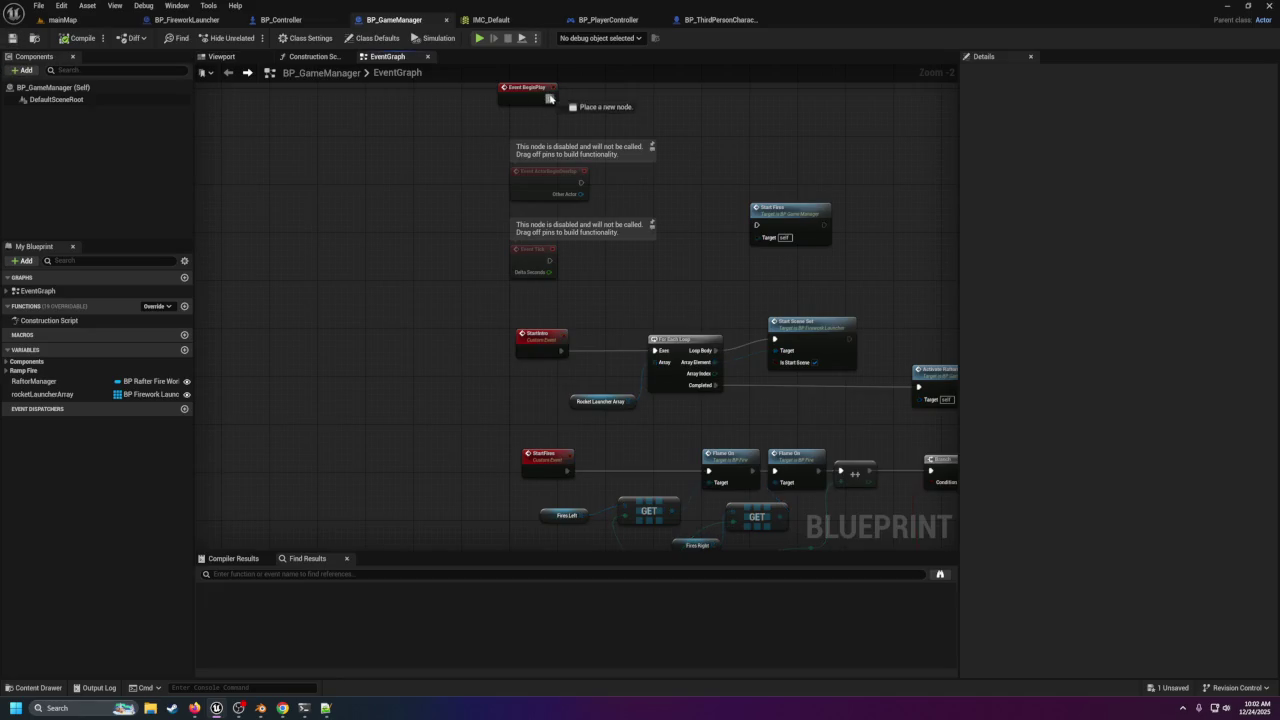
{"action": "left_click_drag", "start_coordinate": [655, 353], "coordinate": [655, 353]}
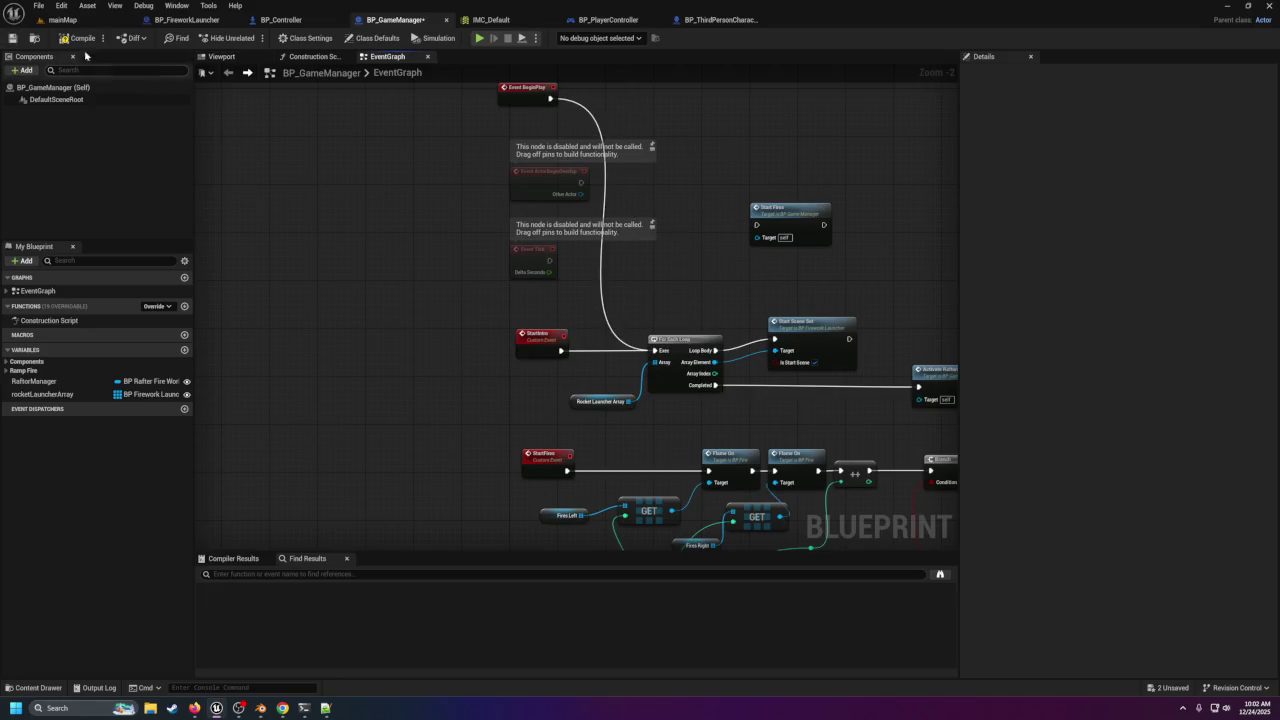
{"action": "left_click", "coordinate": [40, 24]}
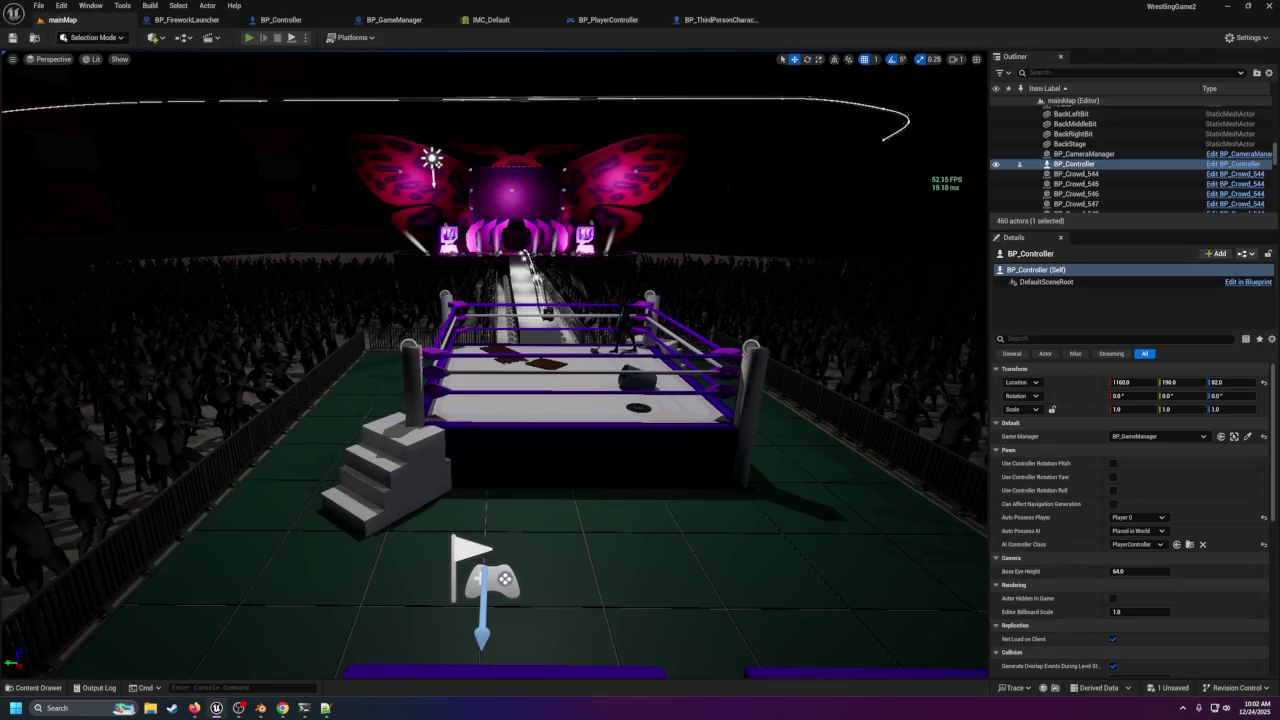
{"action": "key", "text": "alt+p"}
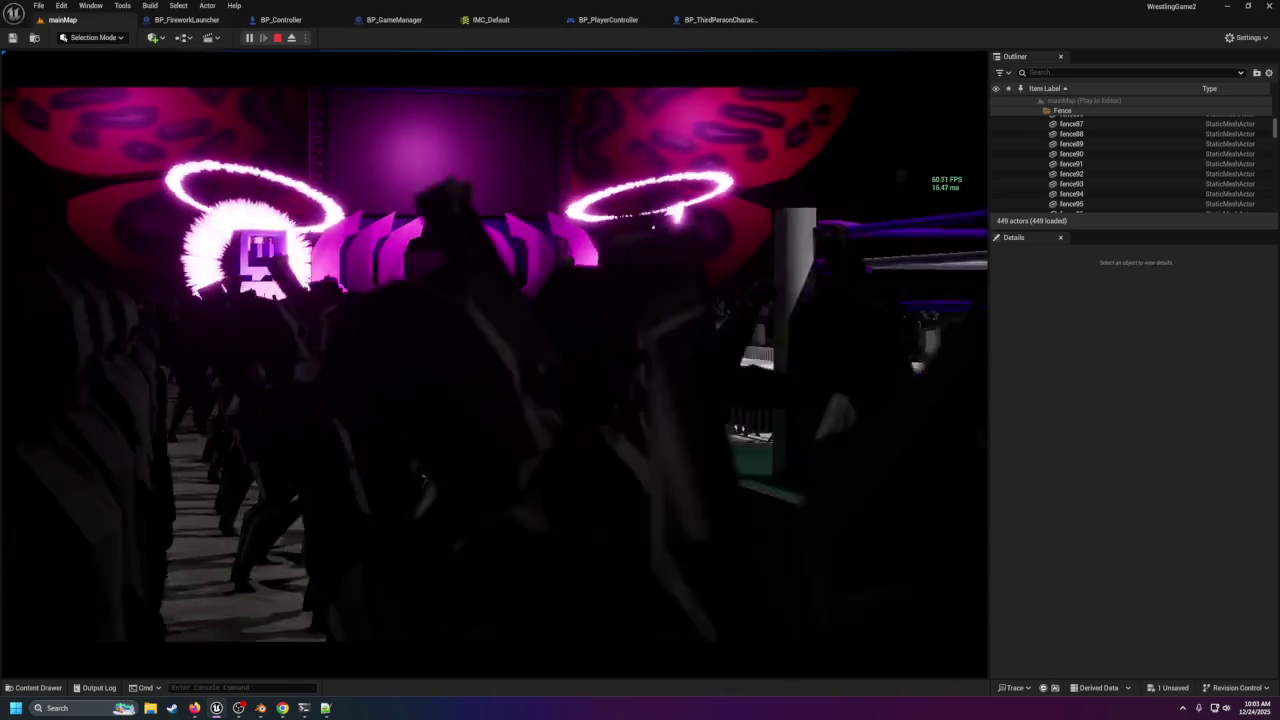
{"action": "key", "text": "Escape"}
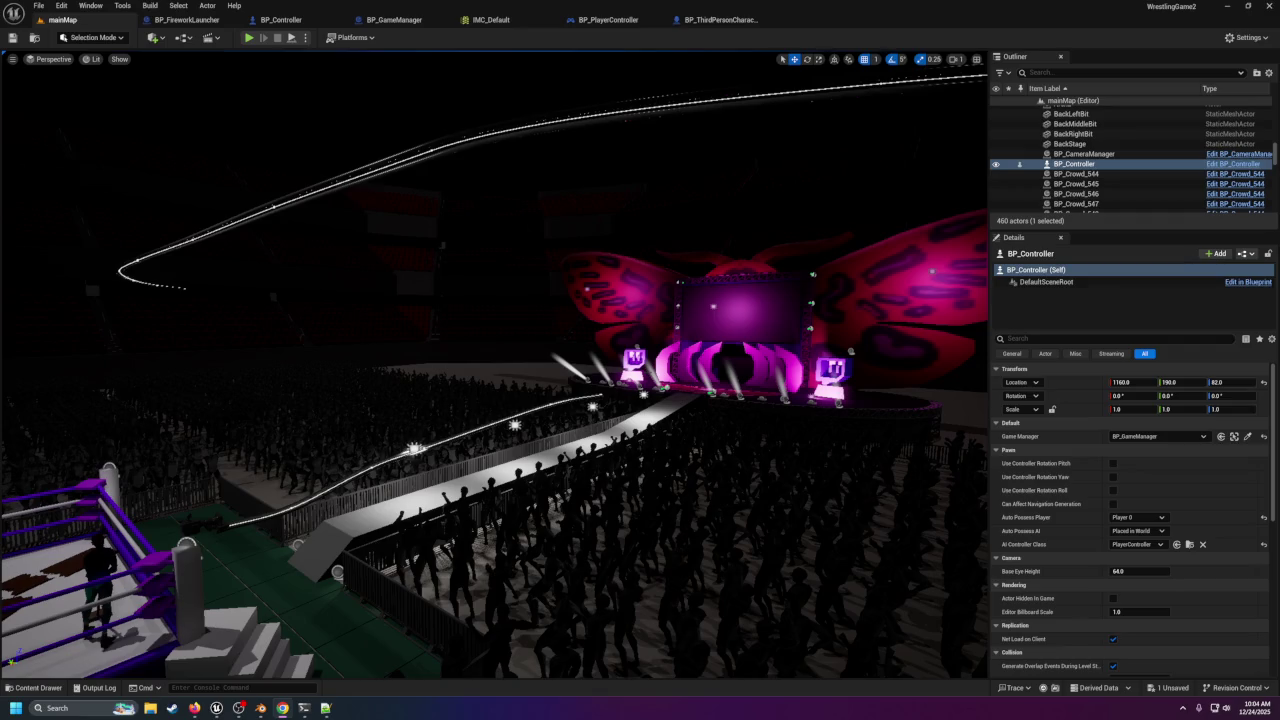
{"action": "mouse_move", "coordinate": [1279, 230]}
{"action": "left_mouse_down"}
{"action": "mouse_move", "coordinate": [1142, 265]}
{"action": "mouse_move", "coordinate": [750, 229]}
{"action": "mouse_move", "coordinate": [740, 2]}
{"action": "left_mouse_up"}
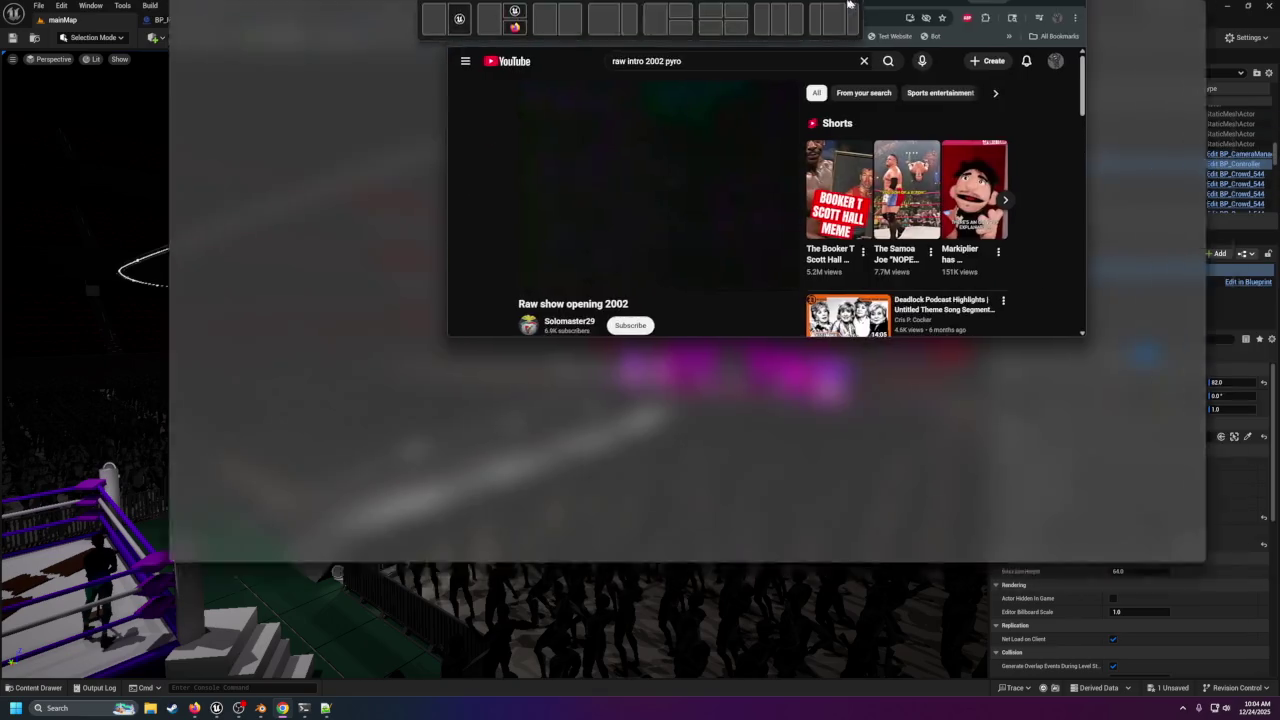
Switch between Chrome tabs and windows to bring the Raw show opening 2002 video forward.
{"action": "left_click", "coordinate": [84, 14]}
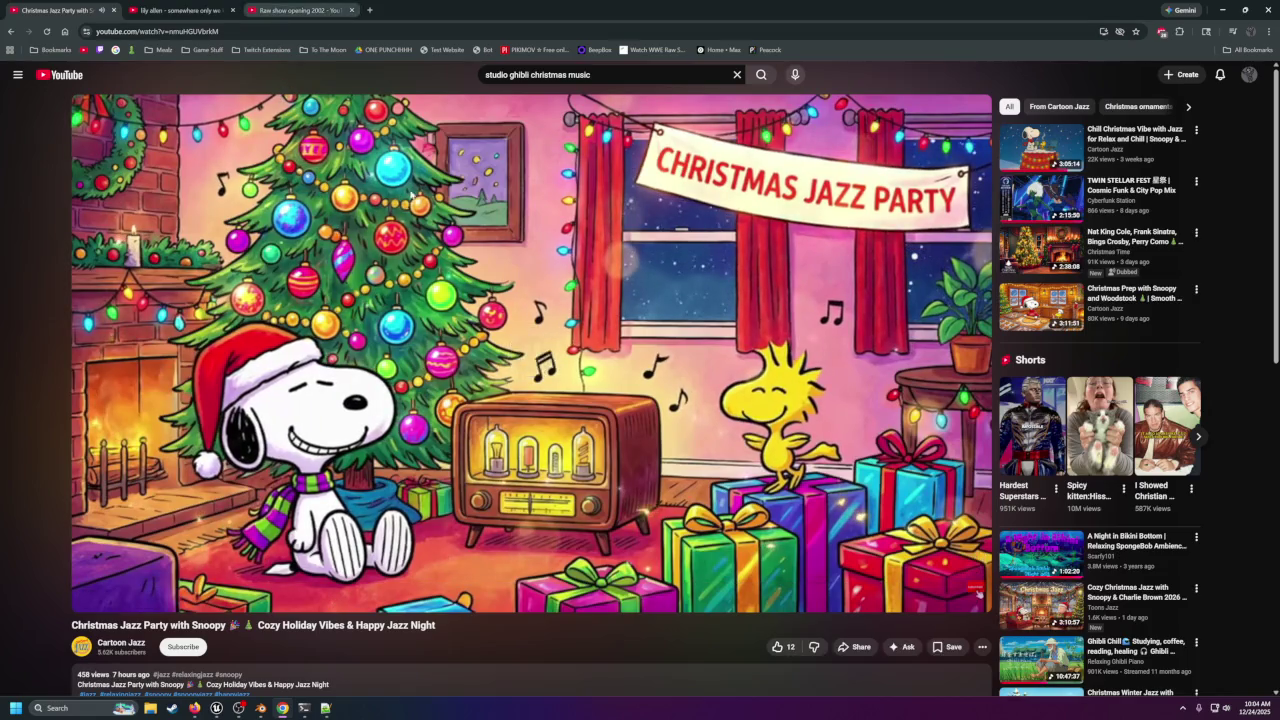
{"action": "left_click", "coordinate": [275, 15]}
{"action": "left_click", "coordinate": [224, 709]}
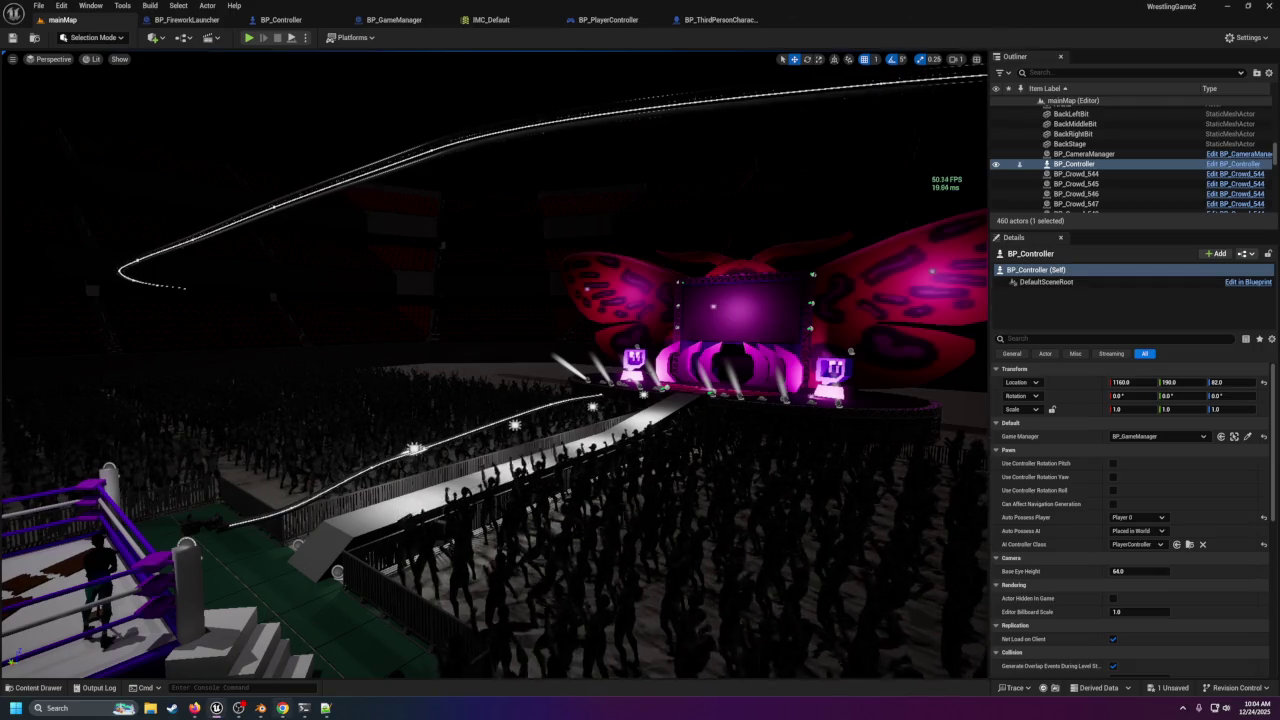
{"action": "left_click", "coordinate": [285, 655]}
Play the Raw show opening 2002 video outside full screen at a slightly lower volume.
{"action": "left_click", "coordinate": [497, 297]}
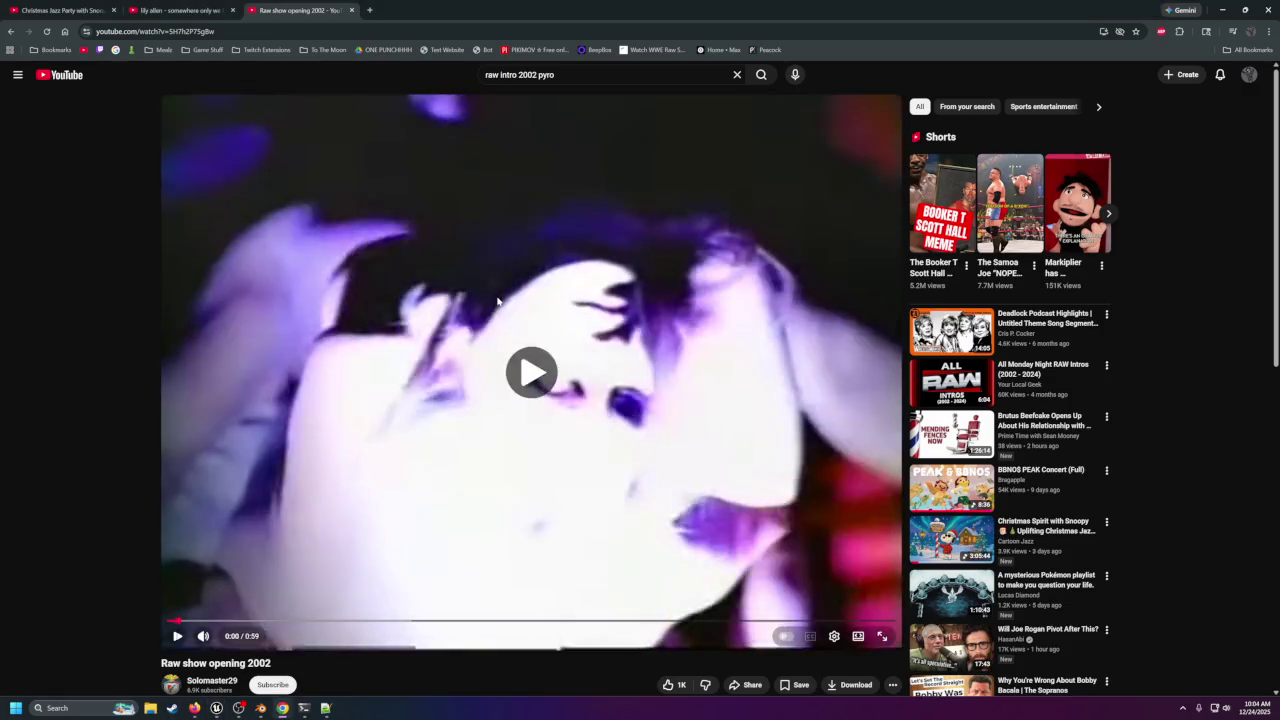
{"action": "double_click", "coordinate": [497, 297]}
{"action": "key", "text": "Escape"}
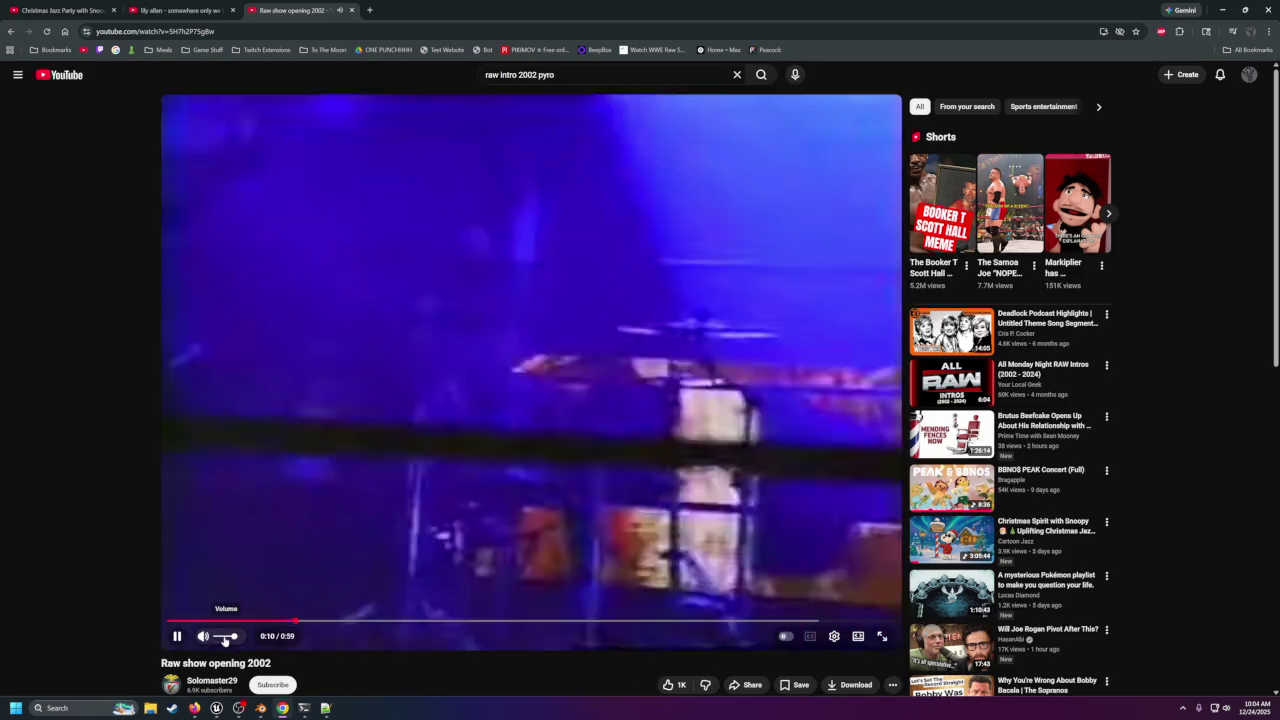
{"action": "left_click", "coordinate": [224, 637]}
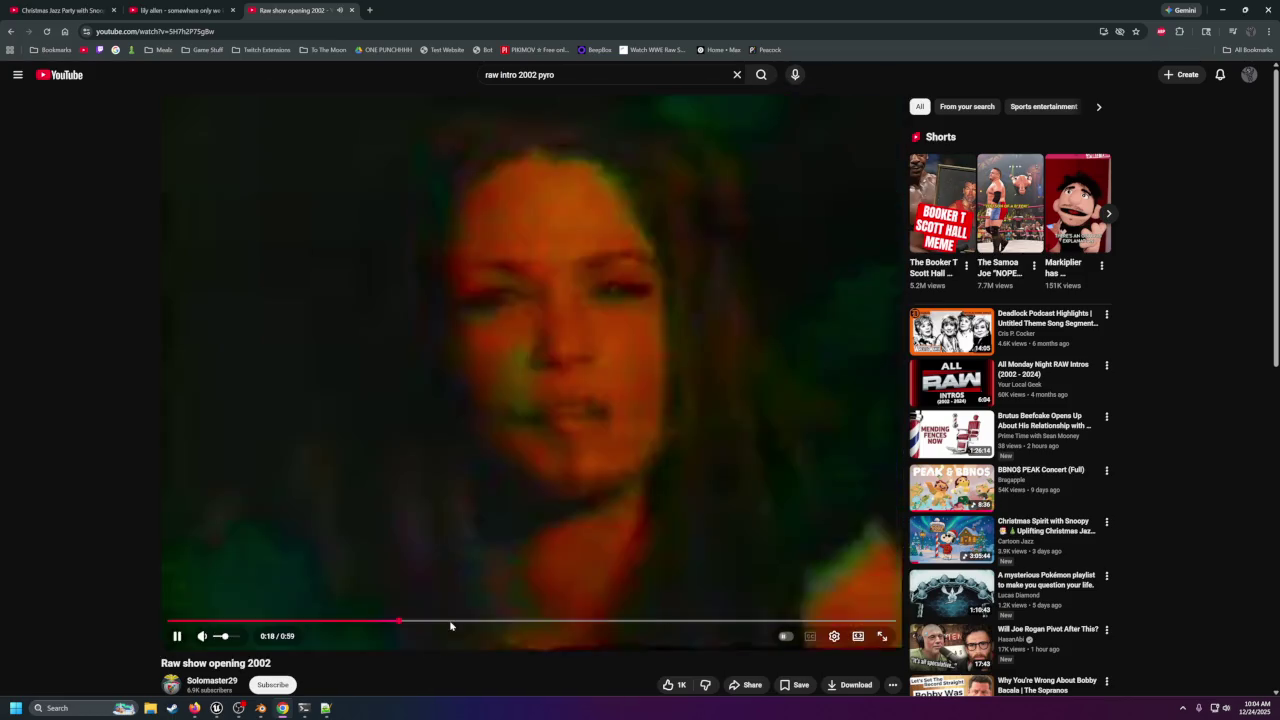
{"action": "key", "text": "alt+Tab"}
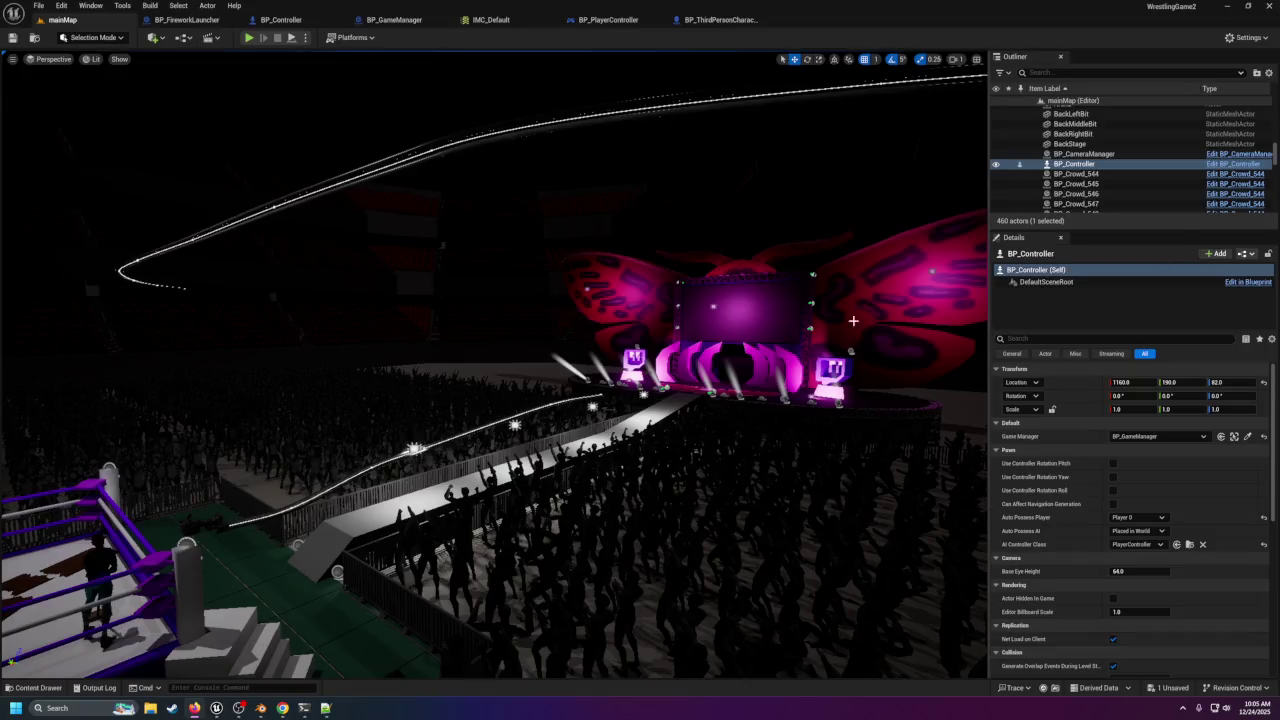
Fly the view around the ring and butterfly stage, then start Play In Editor.
{"action": "mouse_move", "coordinate": [640, 347]}
{"action": "left_mouse_down"}
{"action": "mouse_move", "coordinate": [640, 380]}
{"action": "mouse_move", "coordinate": [590, 415]}
{"action": "mouse_move", "coordinate": [440, 430]}
{"action": "mouse_move", "coordinate": [641, 348]}
{"action": "left_mouse_up"}
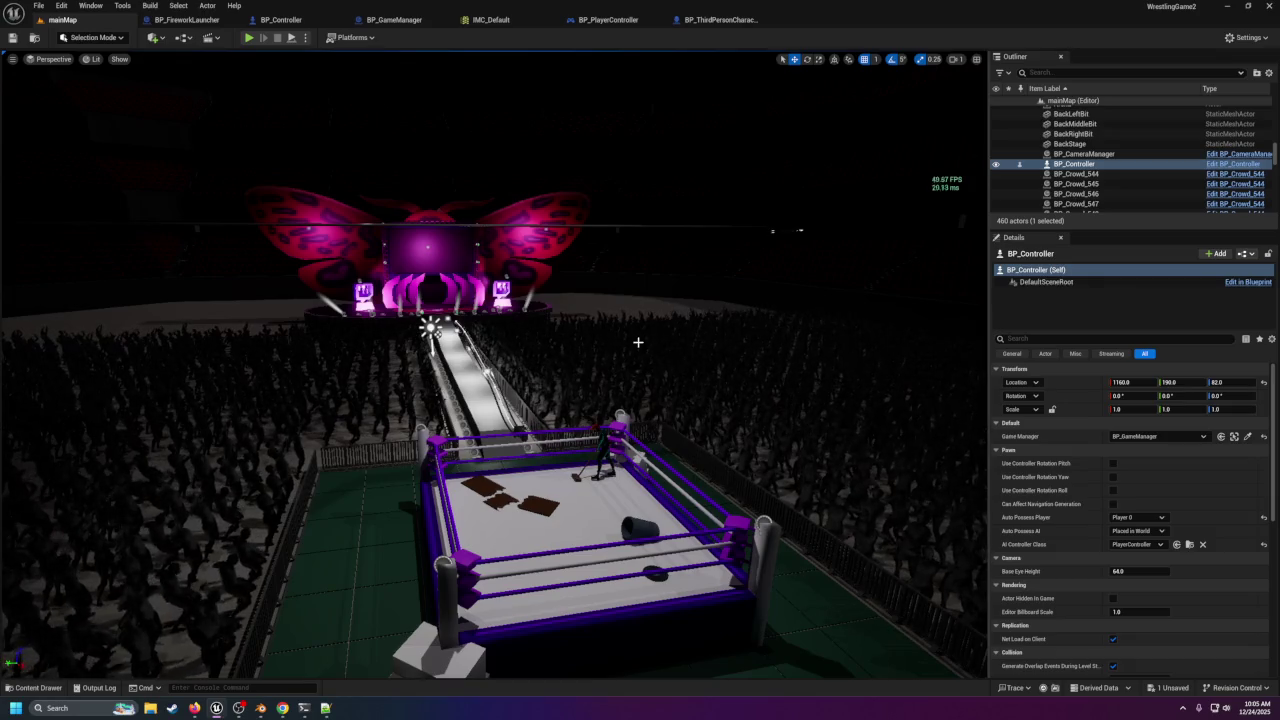
{"action": "left_click_drag", "start_coordinate": [589, 236], "coordinate": [570, 140]}
{"action": "mouse_move", "coordinate": [797, 343]}
{"action": "left_mouse_down"}
{"action": "mouse_move", "coordinate": [720, 385]}
{"action": "mouse_move", "coordinate": [797, 343]}
{"action": "mouse_move", "coordinate": [616, 253]}
{"action": "left_mouse_up"}
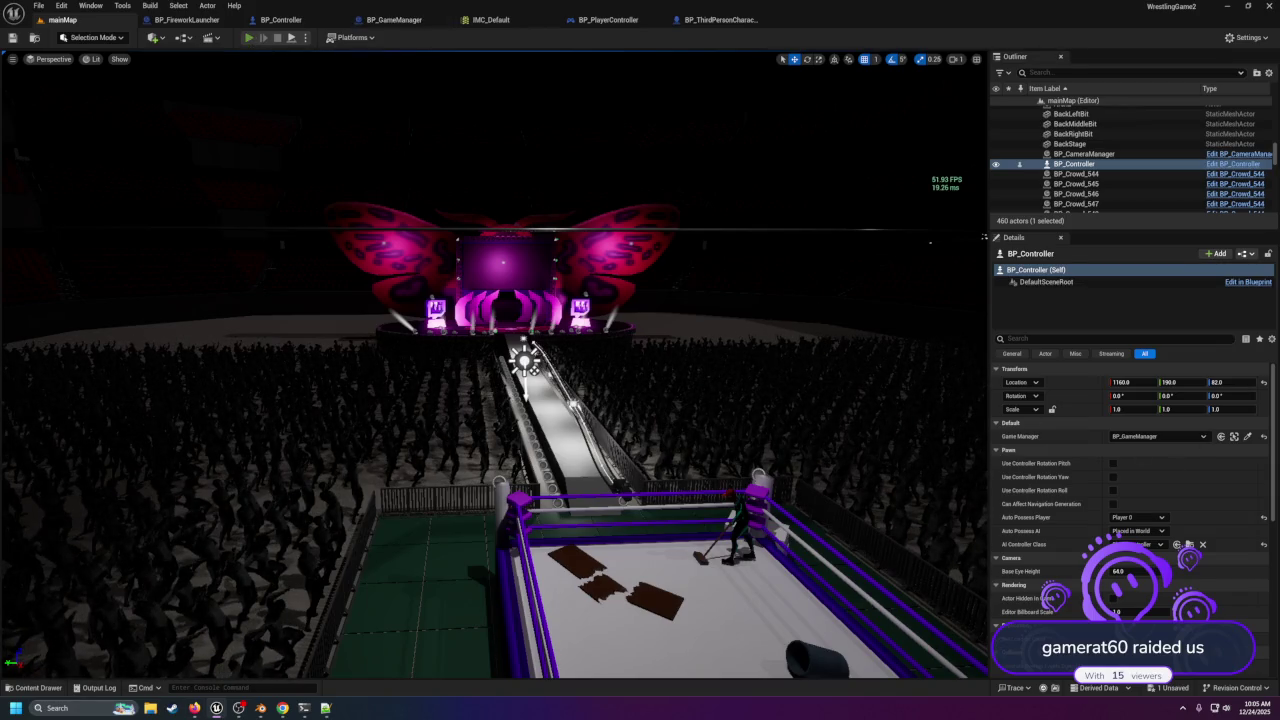
{"action": "key", "text": "alt+p"}
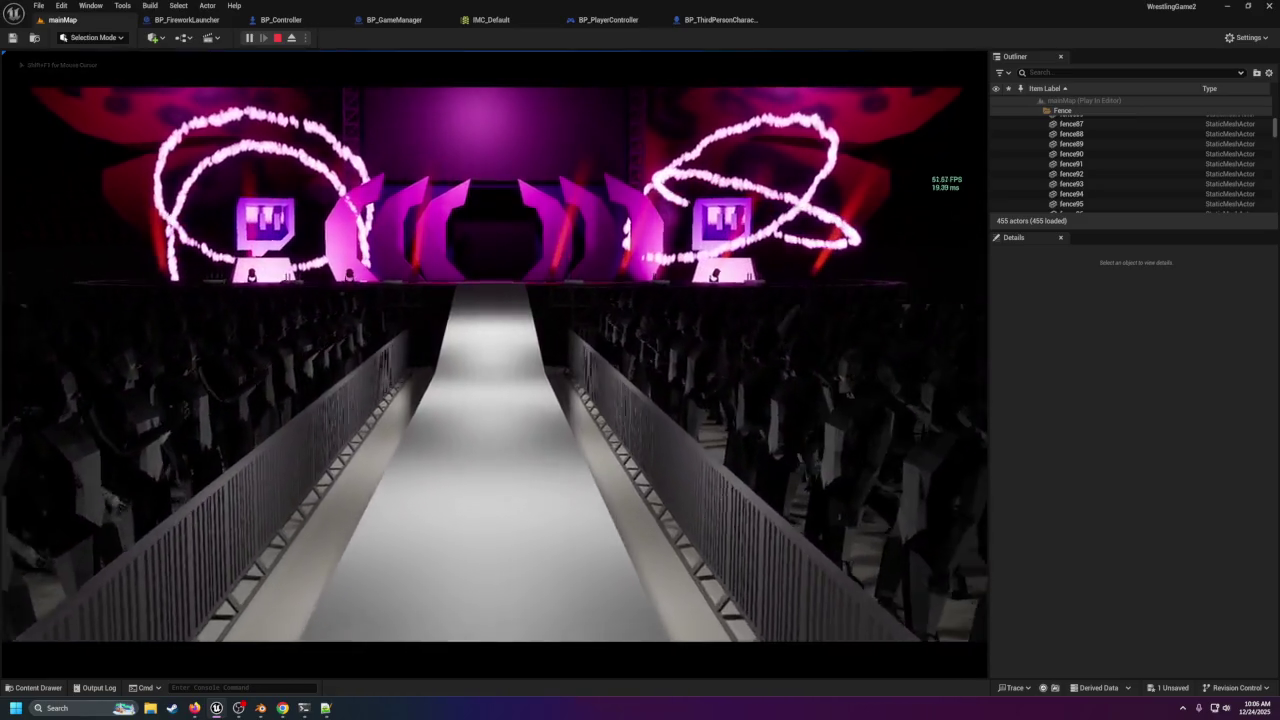
Watch the pyro rings and fireworks fire in the test run, then stop the preview.
{"action": "key", "text": "alt+Tab"}
{"action": "key", "text": "Escape"}
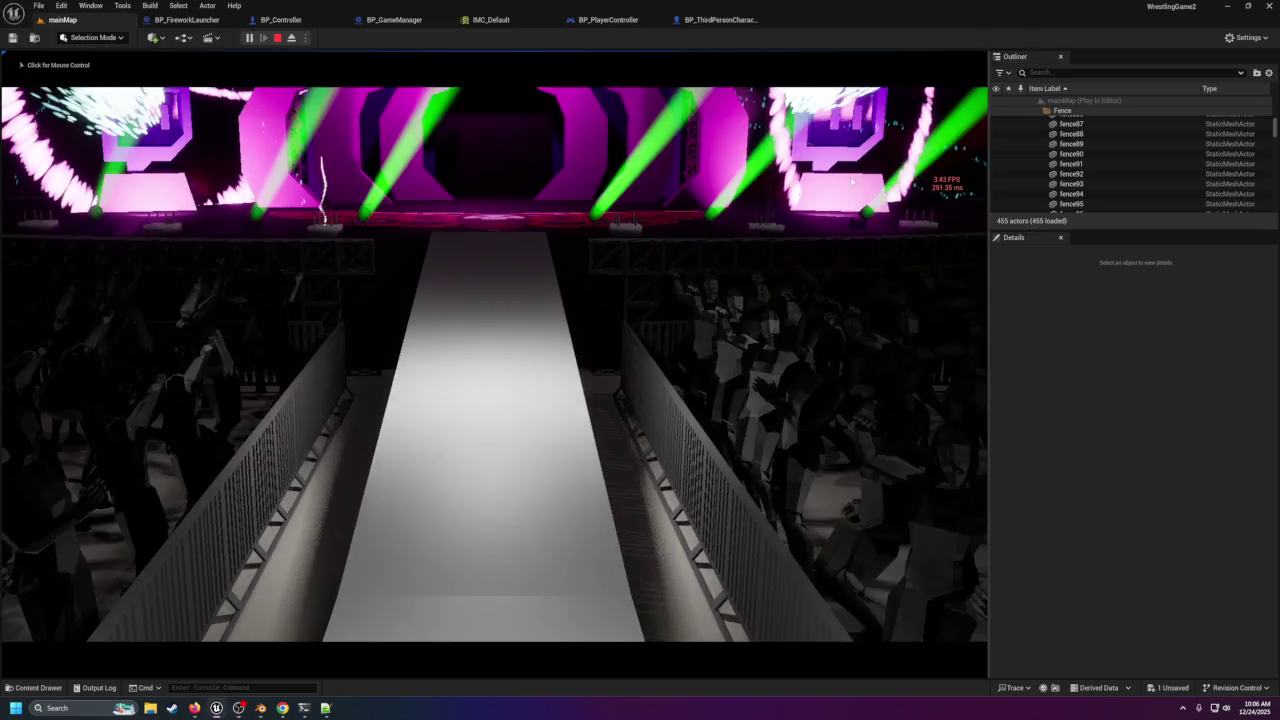
{"action": "left_click", "coordinate": [494, 360]}
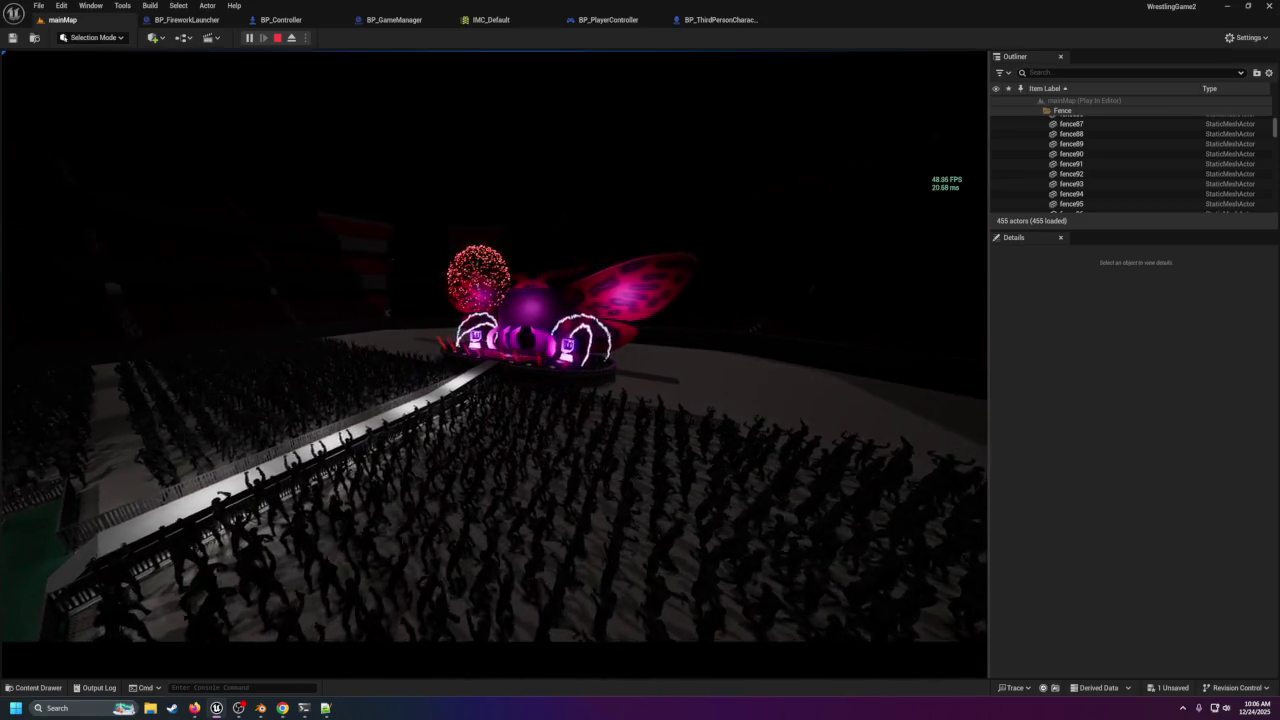
{"action": "key", "text": "Escape"}
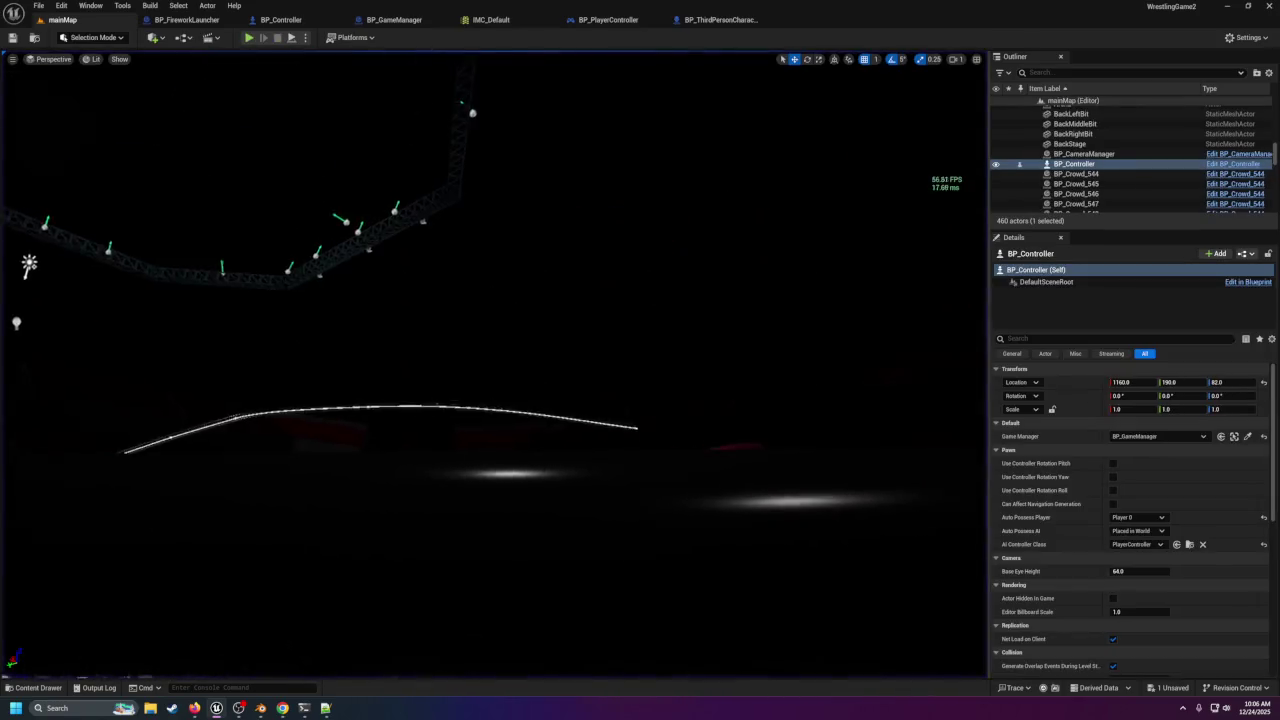
Fly the camera over the crowd and down the runway to the stage, then play the level.
{"action": "scroll", "coordinate": [307, 378], "scroll_direction": "up", "scroll_amount": 10}
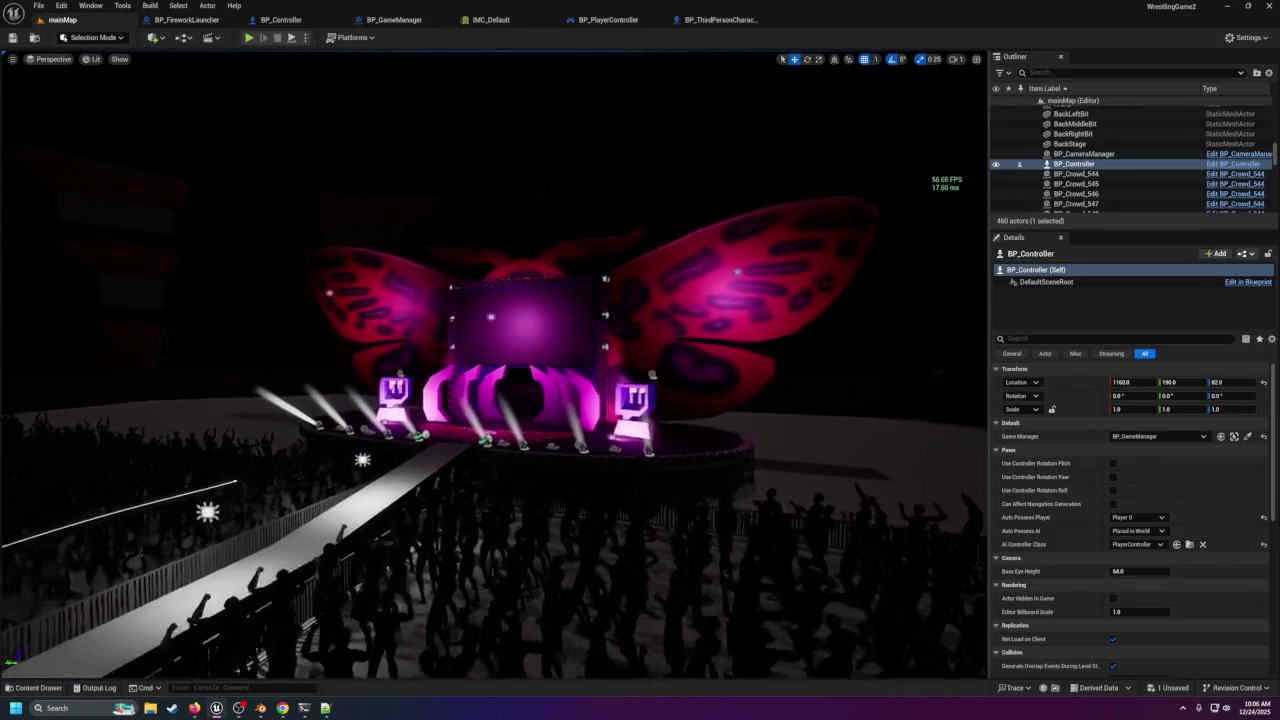
{"action": "scroll", "coordinate": [307, 378], "scroll_direction": "up", "scroll_amount": 10}
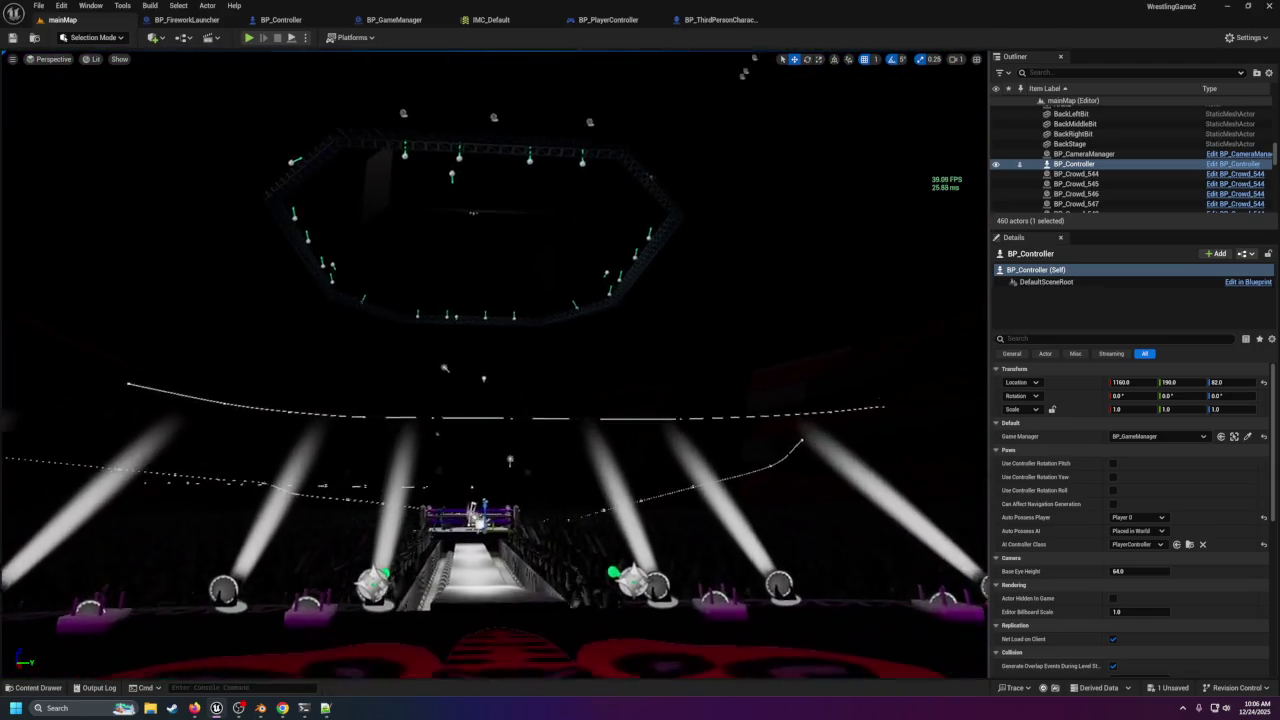
{"action": "mouse_move", "coordinate": [726, 361]}
{"action": "left_mouse_down"}
{"action": "mouse_move", "coordinate": [500, 370]}
{"action": "mouse_move", "coordinate": [726, 361]}
{"action": "left_mouse_up"}
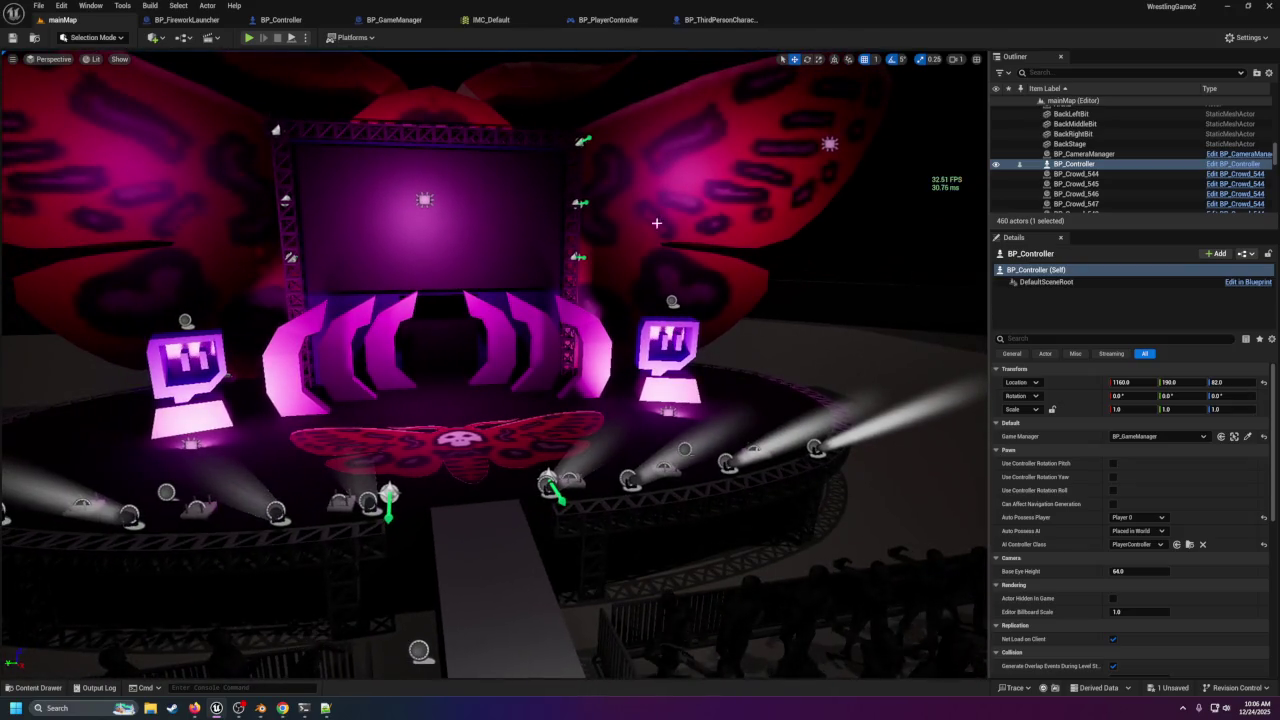
{"action": "scroll", "coordinate": [204, 109], "scroll_direction": "down", "scroll_amount": 8}
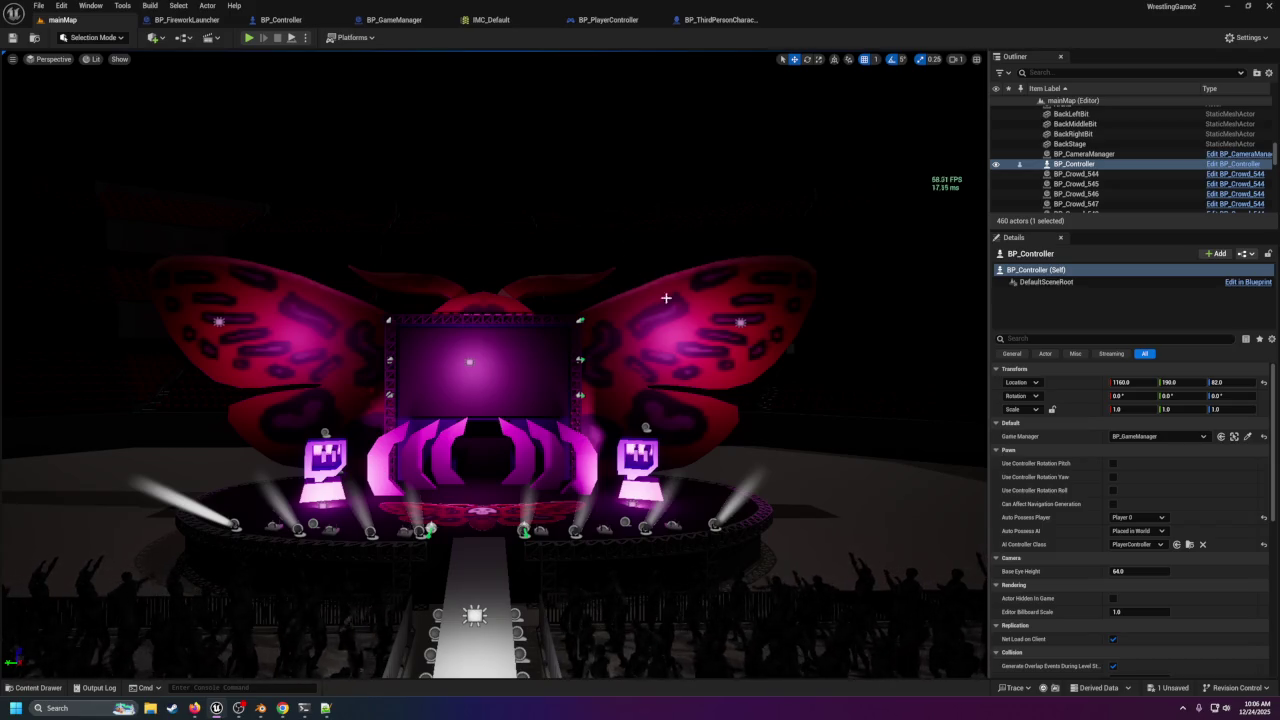
{"action": "scroll", "coordinate": [335, 363], "scroll_direction": "down", "scroll_amount": 5}
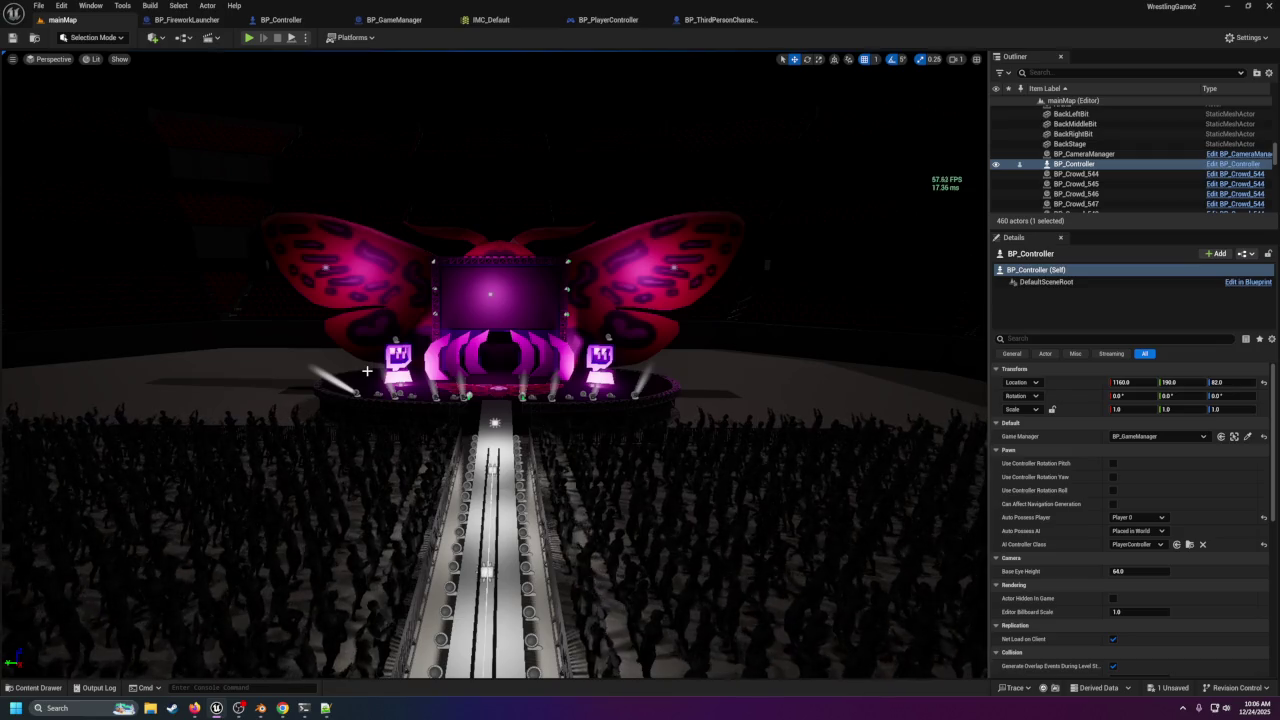
{"action": "mouse_move", "coordinate": [490, 360]}
{"action": "left_mouse_down"}
{"action": "mouse_move", "coordinate": [510, 320]}
{"action": "mouse_move", "coordinate": [580, 280]}
{"action": "mouse_move", "coordinate": [537, 395]}
{"action": "left_mouse_up"}
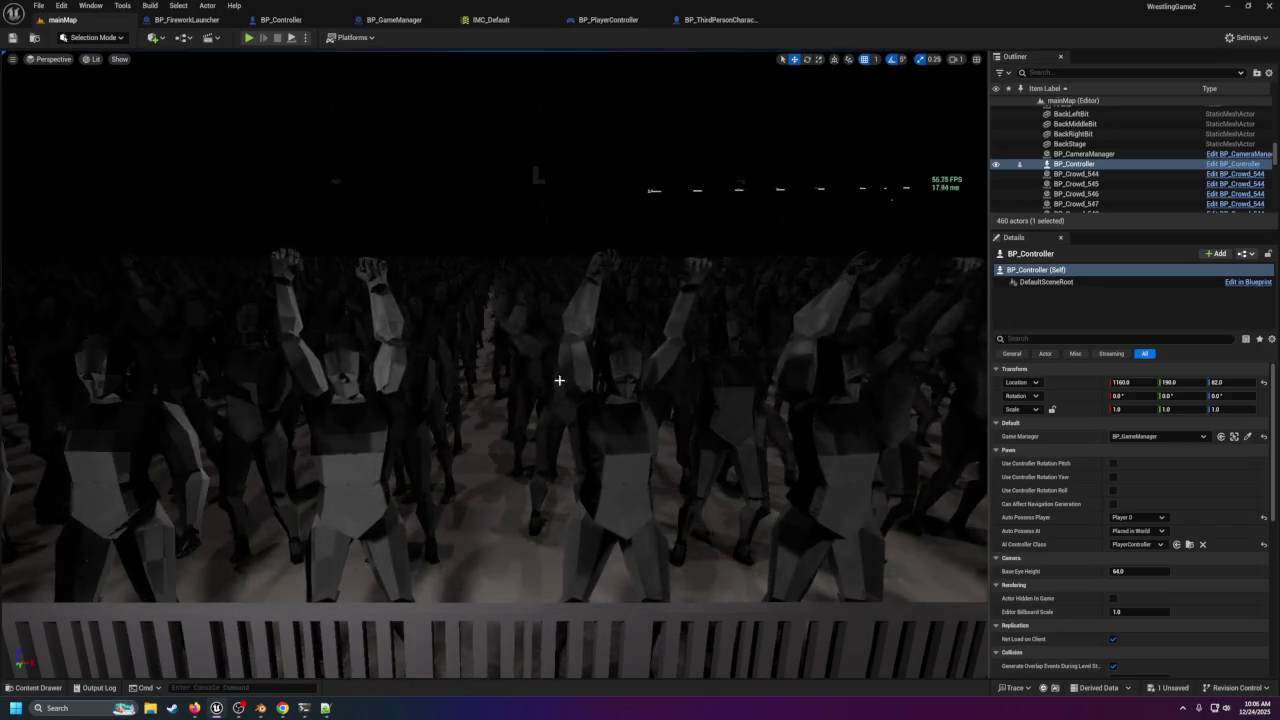
{"action": "mouse_move", "coordinate": [537, 395]}
{"action": "left_mouse_down"}
{"action": "mouse_move", "coordinate": [505, 400]}
{"action": "mouse_move", "coordinate": [549, 460]}
{"action": "left_mouse_up"}
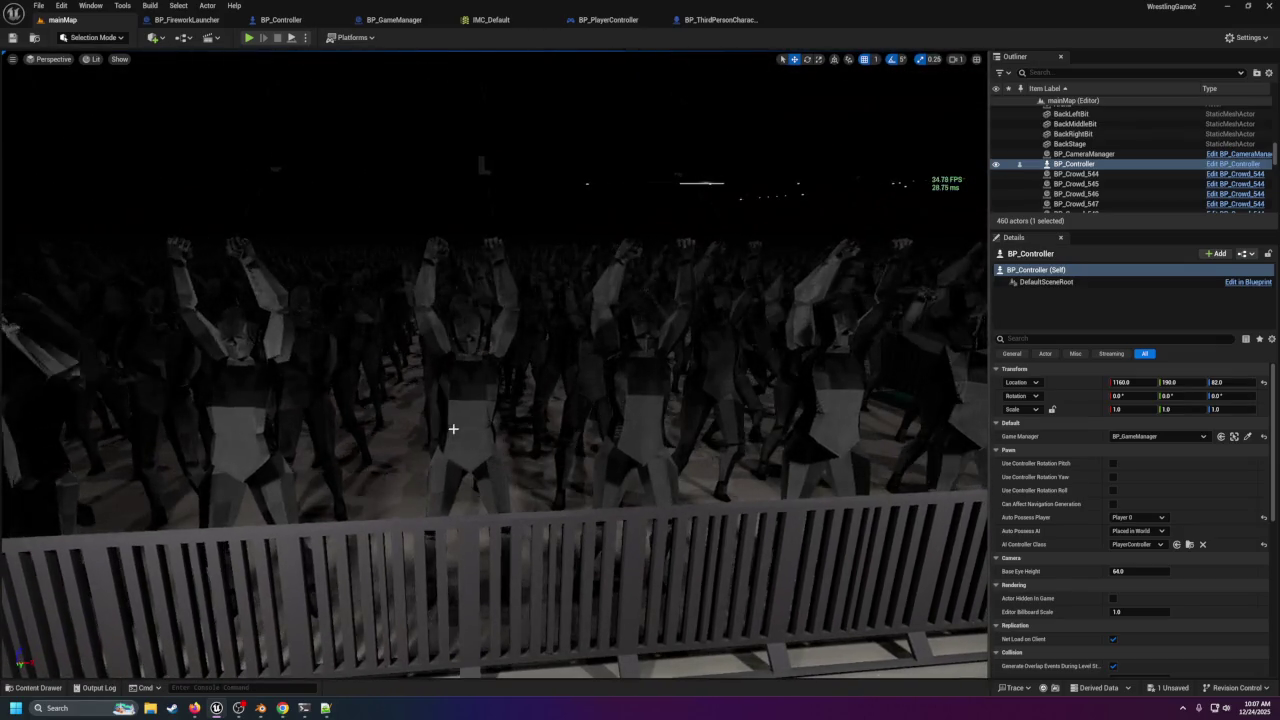
{"action": "mouse_move", "coordinate": [549, 460]}
{"action": "left_mouse_down"}
{"action": "mouse_move", "coordinate": [355, 460]}
{"action": "mouse_move", "coordinate": [640, 455]}
{"action": "mouse_move", "coordinate": [250, 67]}
{"action": "left_mouse_up"}
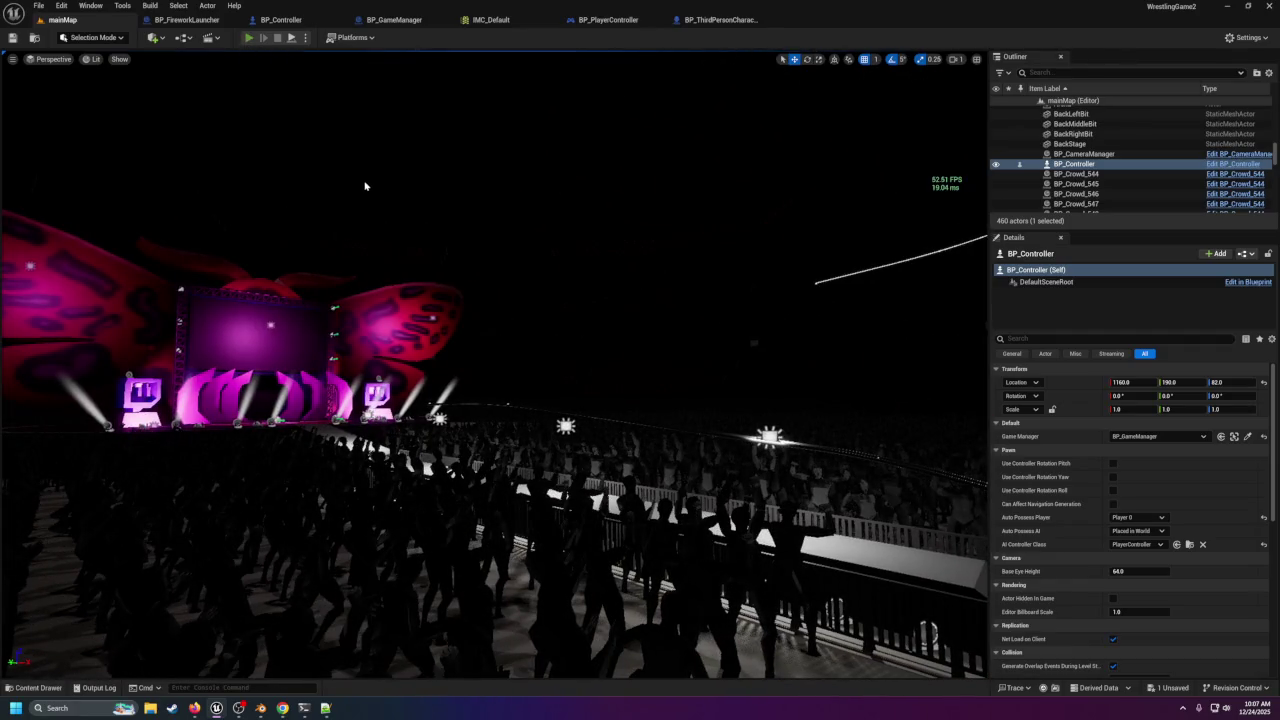
{"action": "key", "text": "alt+p"}
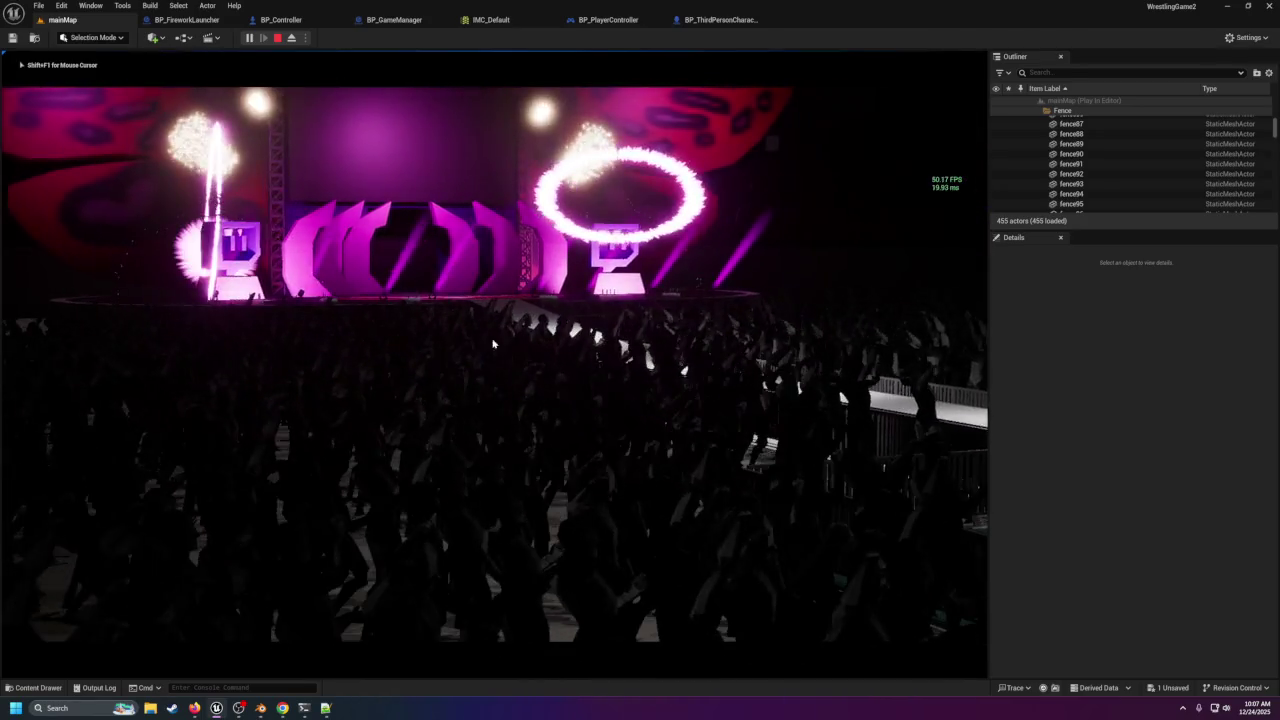
End the play session once the fireworks, pyro rings and green lasers have fired.
{"action": "key", "text": "Escape"}
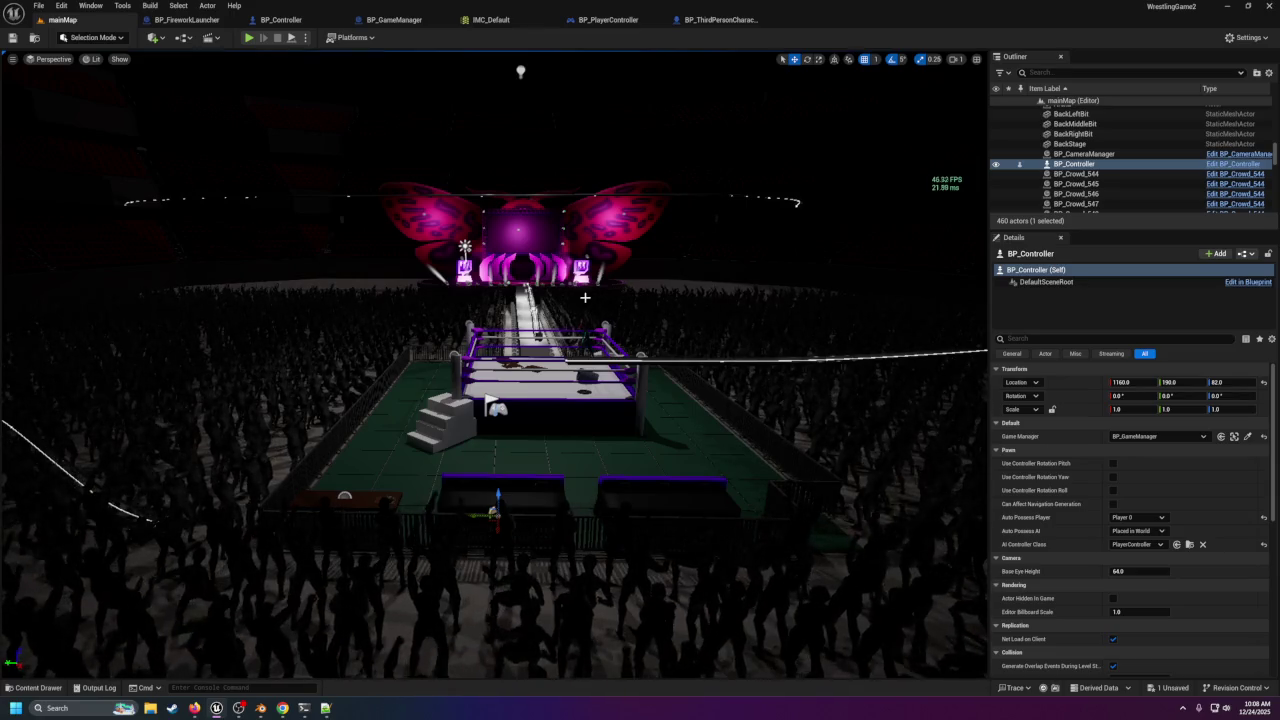
{"action": "scroll", "coordinate": [585, 297], "scroll_direction": "up", "scroll_amount": 10}
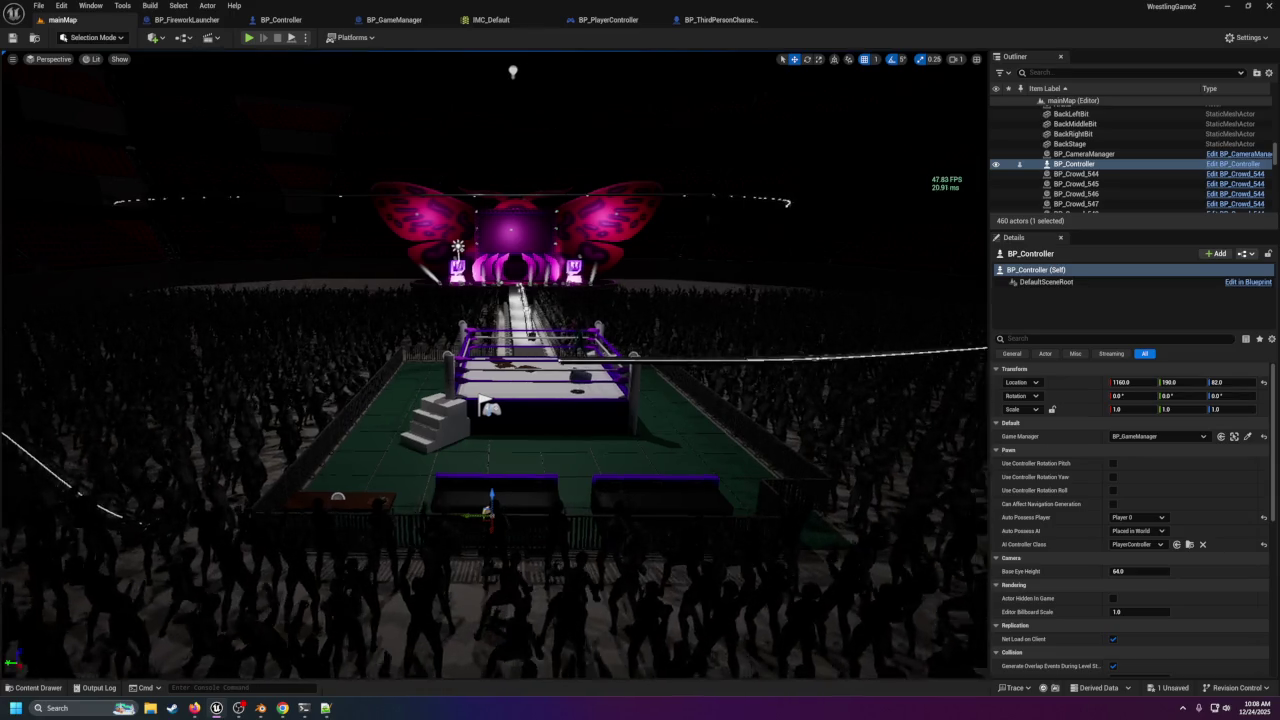
{"action": "scroll", "coordinate": [585, 297], "scroll_direction": "up", "scroll_amount": 10}
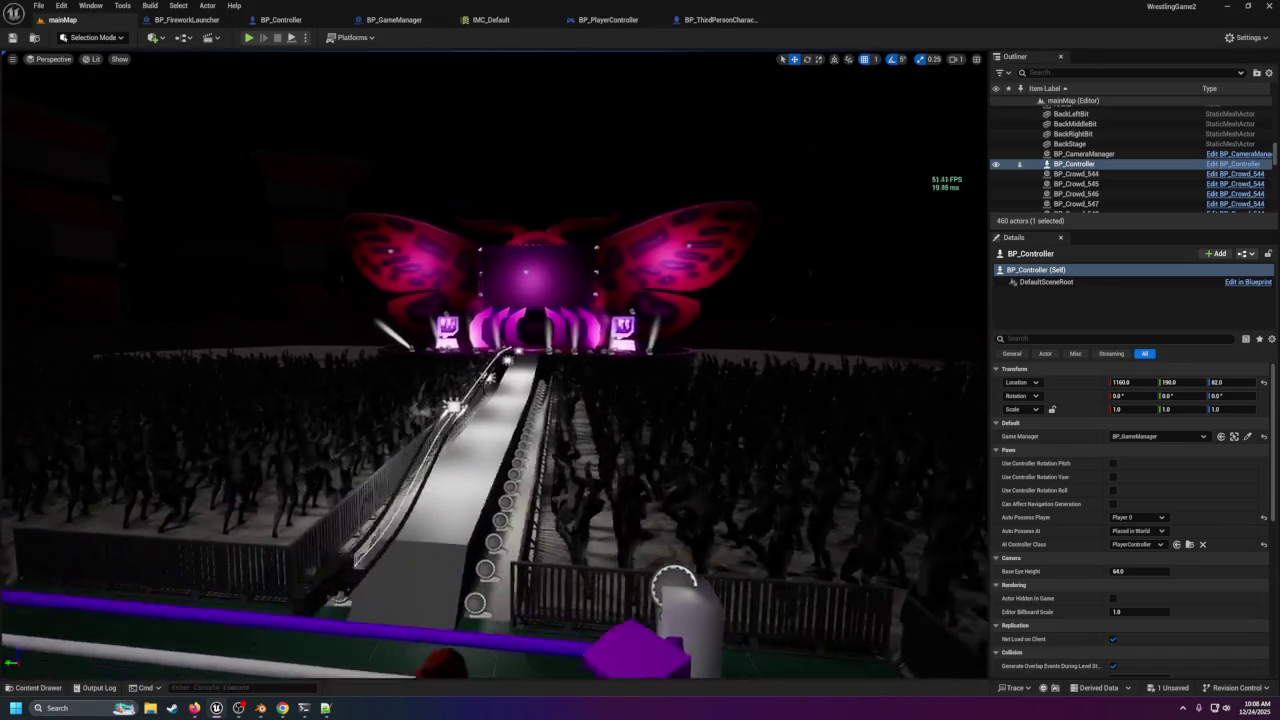
{"action": "scroll", "coordinate": [569, 295], "scroll_direction": "up", "scroll_amount": 3}
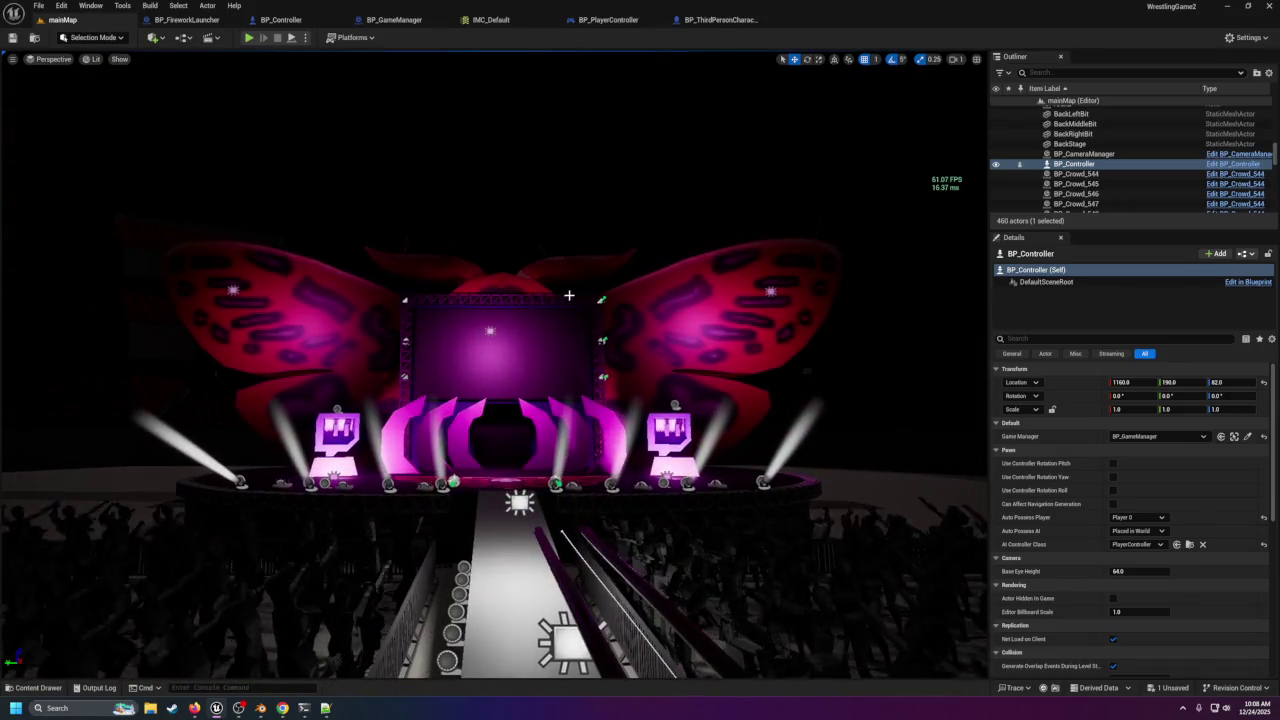
{"action": "left_click_drag", "start_coordinate": [563, 292], "coordinate": [563, 292]}
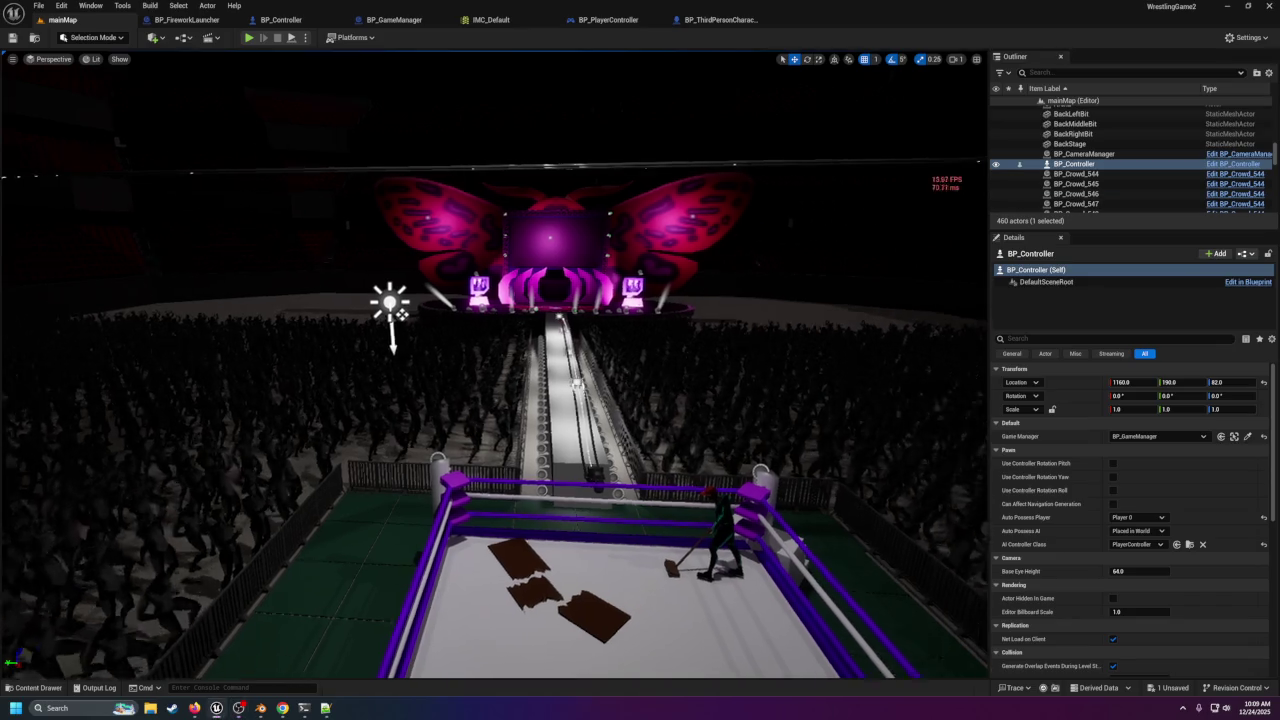
{"action": "key", "text": "d"}
{"action": "key", "text": "d"}
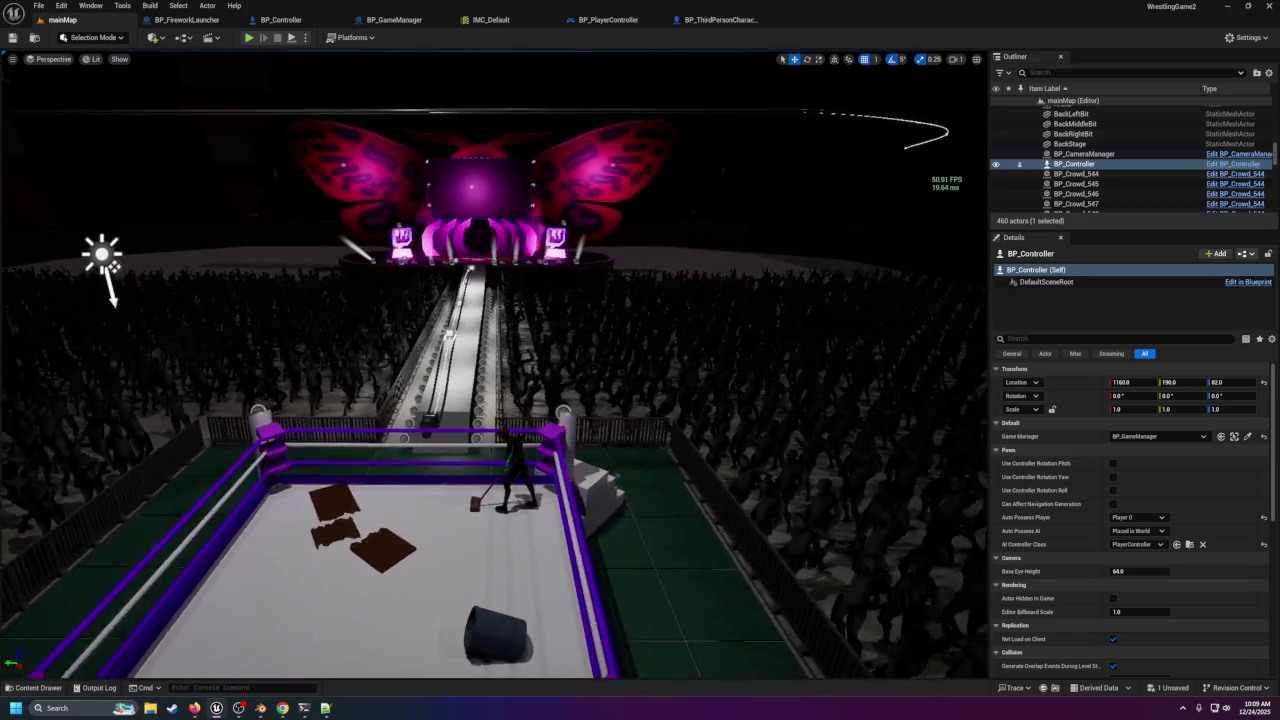
{"action": "key", "text": "w"}
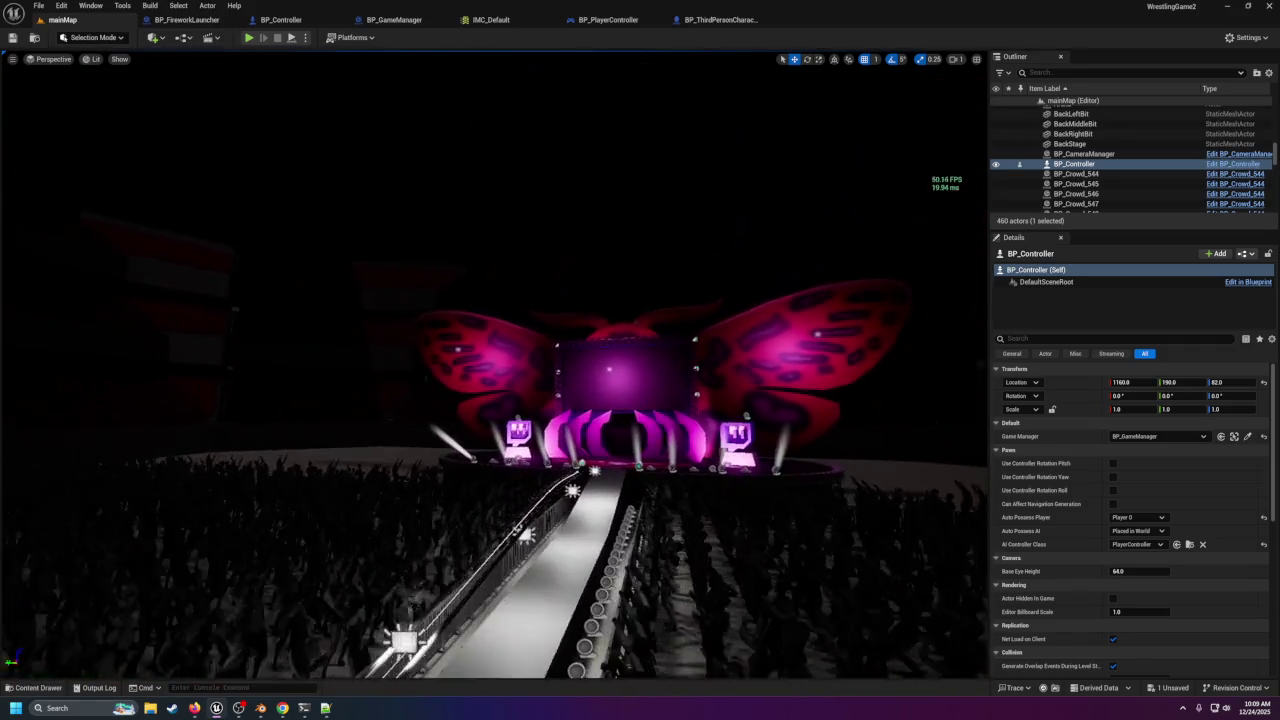
{"action": "key", "text": "w"}
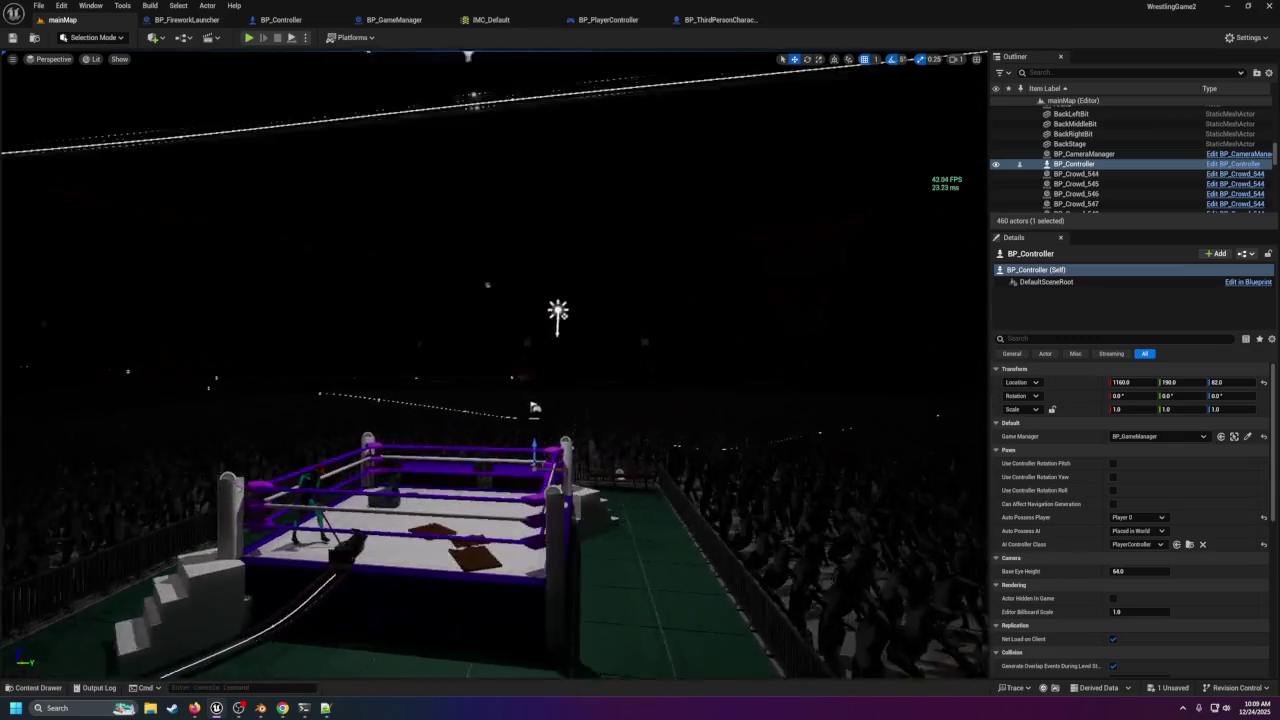
{"action": "key", "text": "s"}
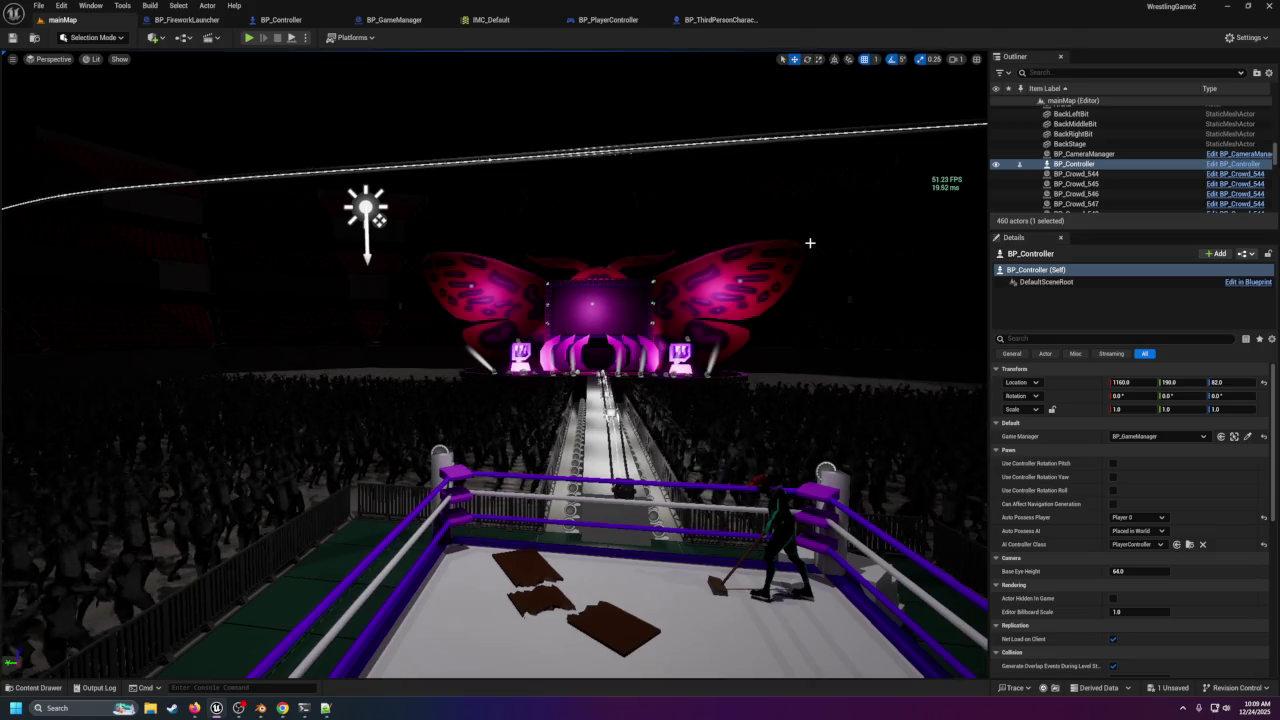
{"action": "key", "text": "d"}
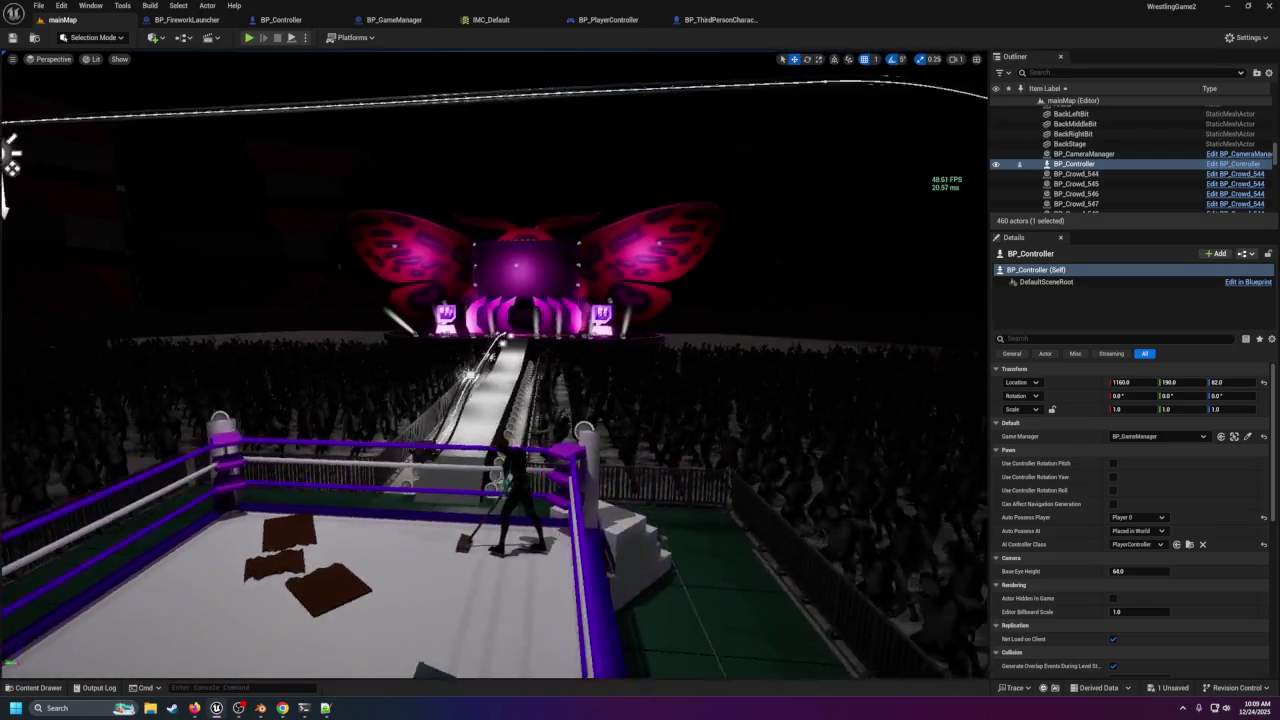
{"action": "key", "text": "a"}
{"action": "left_click_drag", "start_coordinate": [722, 274], "coordinate": [480, 290]}
{"action": "mouse_move", "coordinate": [688, 295]}
{"action": "left_mouse_down"}
{"action": "mouse_move", "coordinate": [630, 297]}
{"action": "mouse_move", "coordinate": [688, 295]}
{"action": "left_mouse_up"}
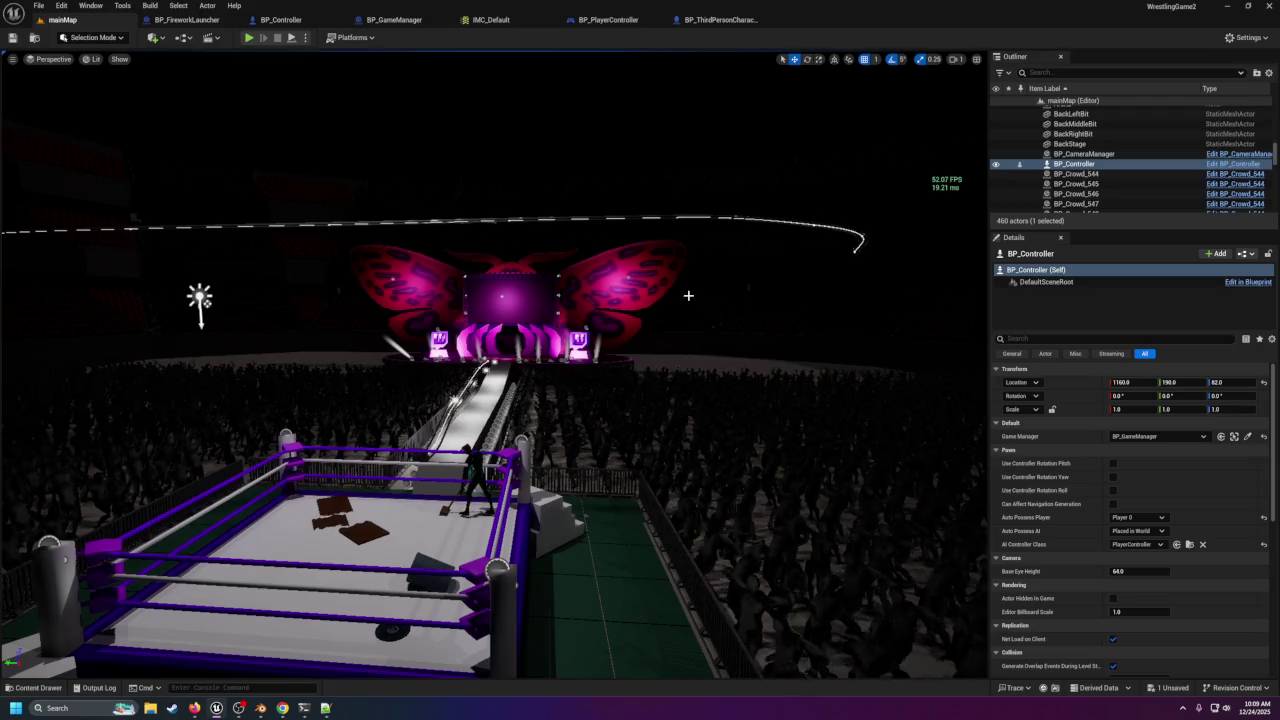
{"action": "mouse_move", "coordinate": [688, 295]}
{"action": "left_mouse_down"}
{"action": "mouse_move", "coordinate": [640, 280]}
{"action": "mouse_move", "coordinate": [690, 270]}
{"action": "mouse_move", "coordinate": [634, 264]}
{"action": "mouse_move", "coordinate": [623, 366]}
{"action": "left_mouse_up"}
{"action": "left_click", "coordinate": [522, 345]}
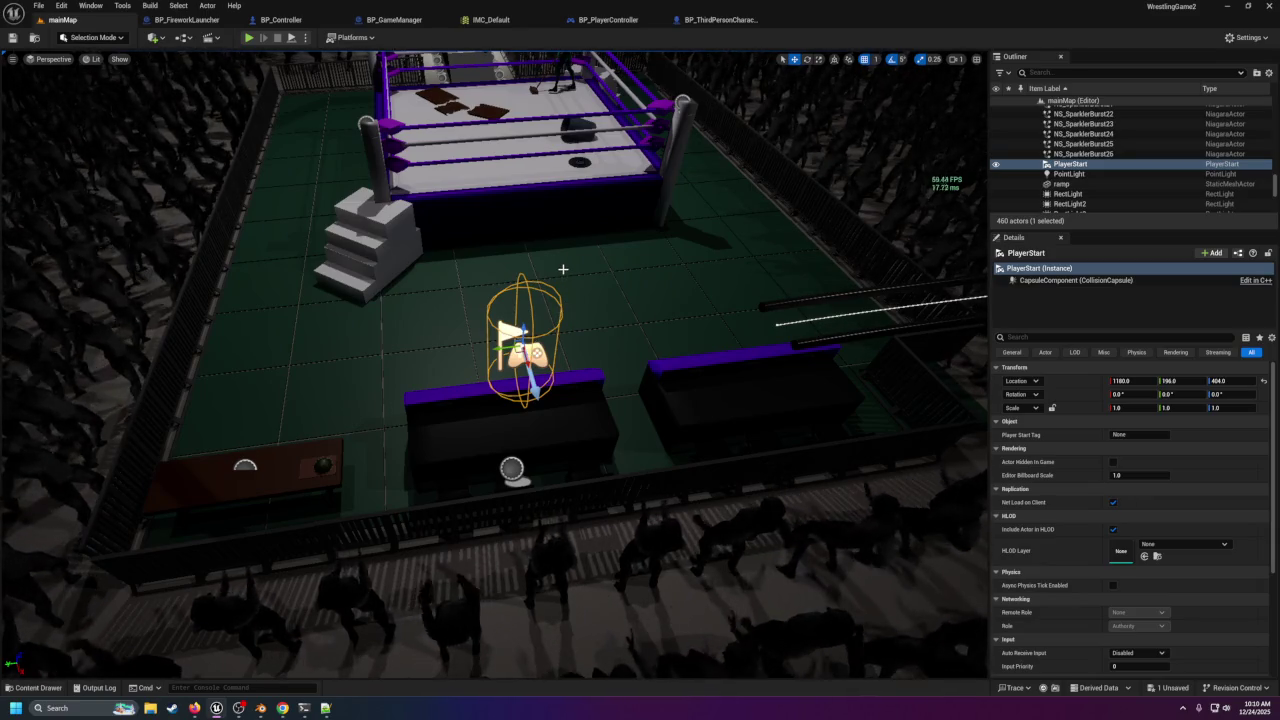
Open BP_ThirdPersonGameMode from the ThirdPerson/Blueprints folder in the Content Drawer.
{"action": "mouse_move", "coordinate": [563, 269]}
{"action": "left_mouse_down"}
{"action": "mouse_move", "coordinate": [563, 305]}
{"action": "mouse_move", "coordinate": [620, 370]}
{"action": "mouse_move", "coordinate": [909, 127]}
{"action": "left_mouse_up"}
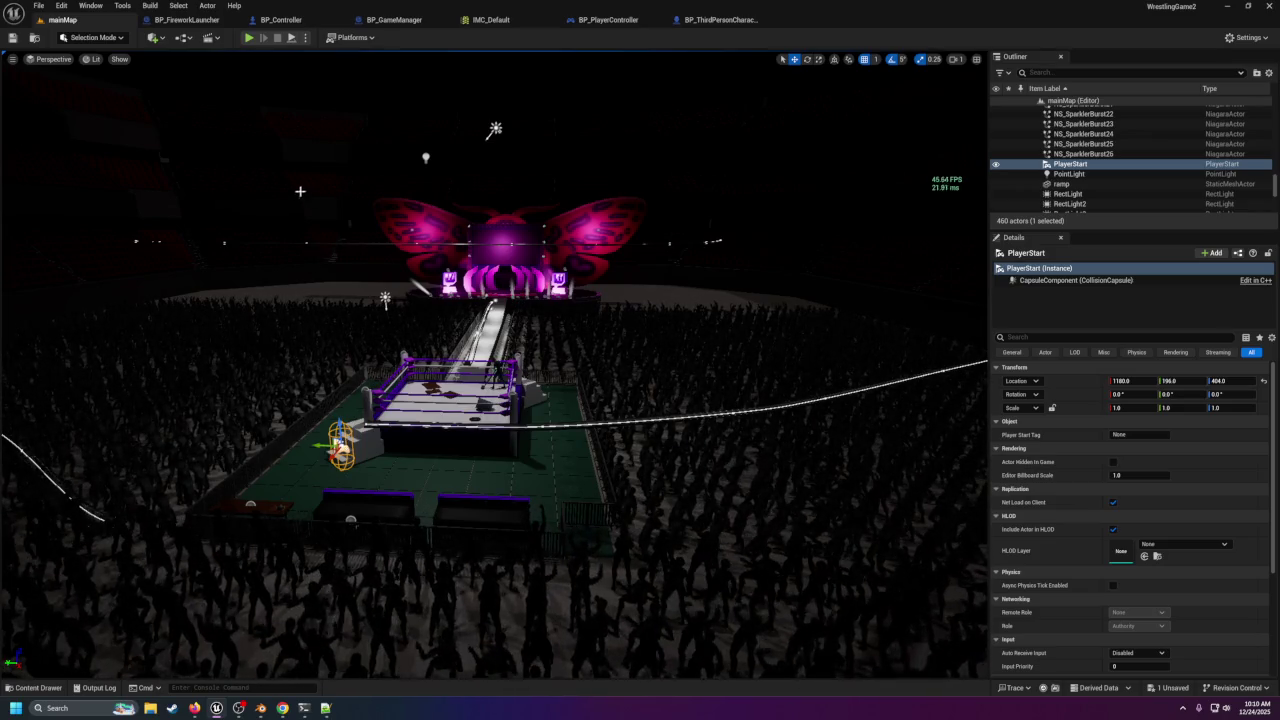
{"action": "left_click", "coordinate": [42, 690]}
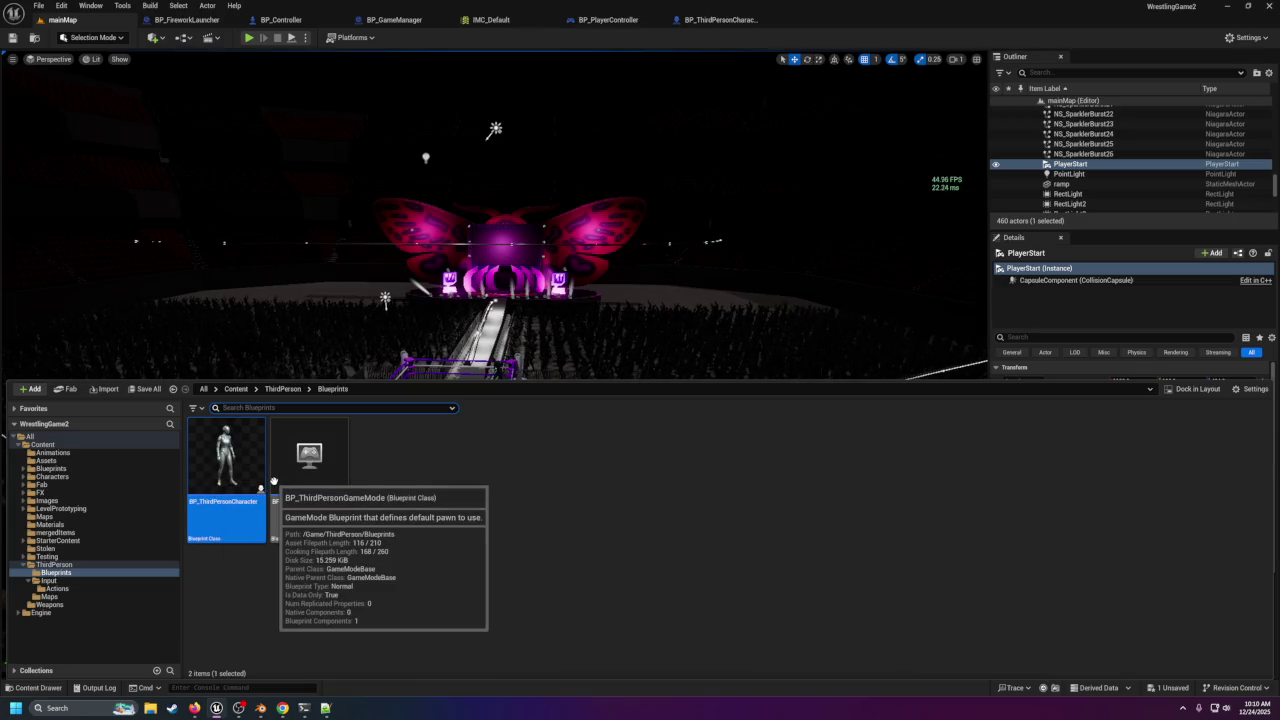
{"action": "mouse_move", "coordinate": [300, 470]}
{"action": "left_mouse_down"}
{"action": "mouse_move", "coordinate": [370, 340]}
{"action": "mouse_move", "coordinate": [318, 478]}
{"action": "left_mouse_up"}
{"action": "double_click", "coordinate": [316, 472]}
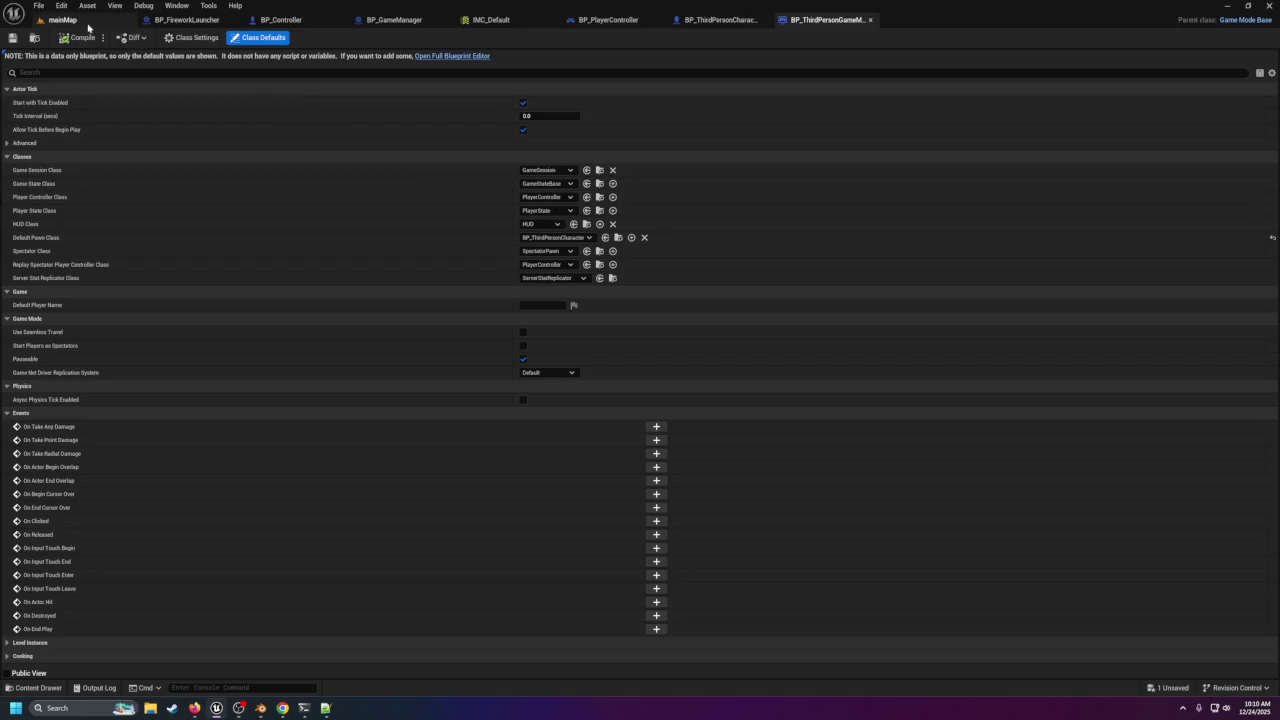
Open Project Settings from the Edit menu.
{"action": "left_click", "coordinate": [42, 6]}
{"action": "left_click", "coordinate": [61, 5]}
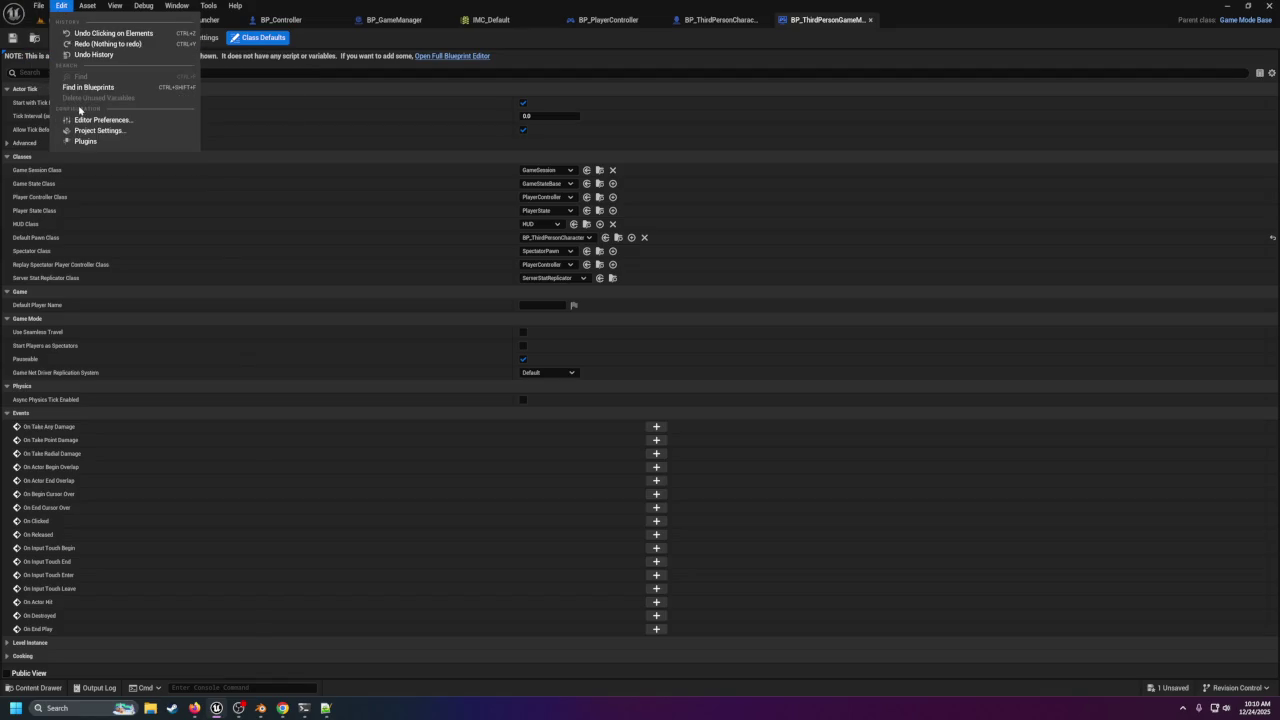
{"action": "left_click", "coordinate": [90, 130]}
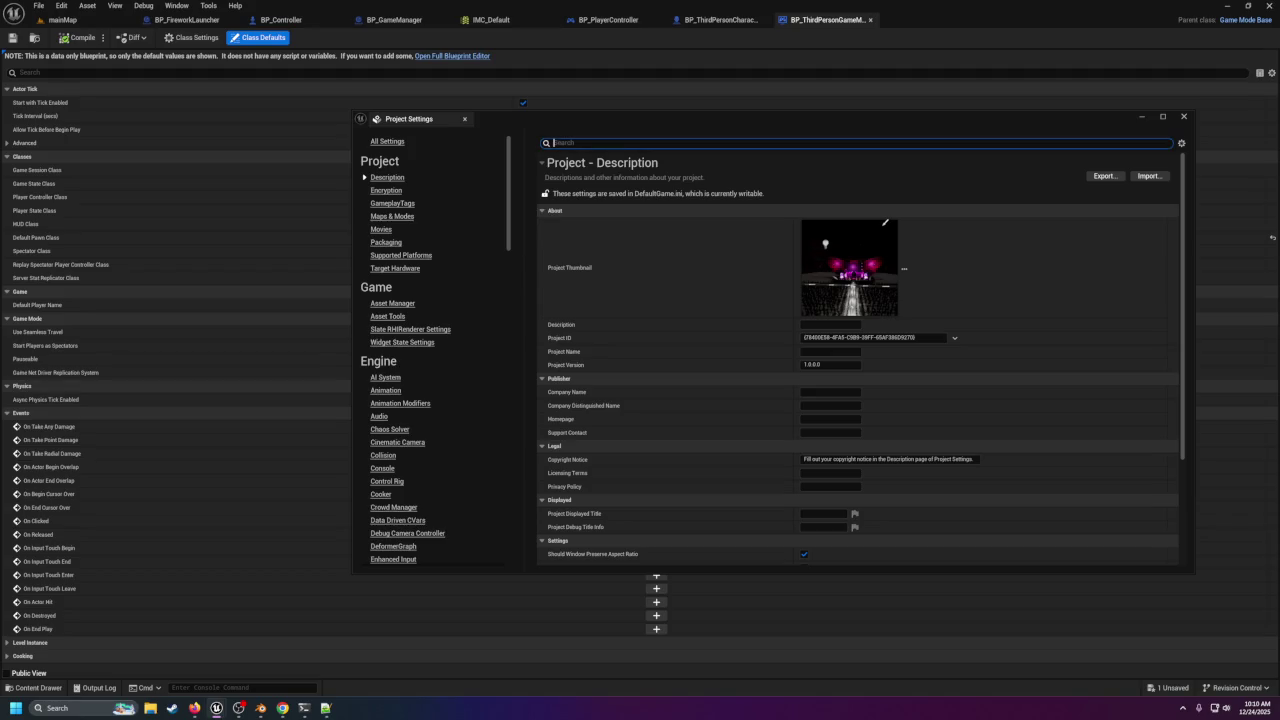
In Maps & Modes set Default GameMode to BP_ThirdPersonGameMode, then close settings and return to mainMap.
{"action": "type", "text": "player"}
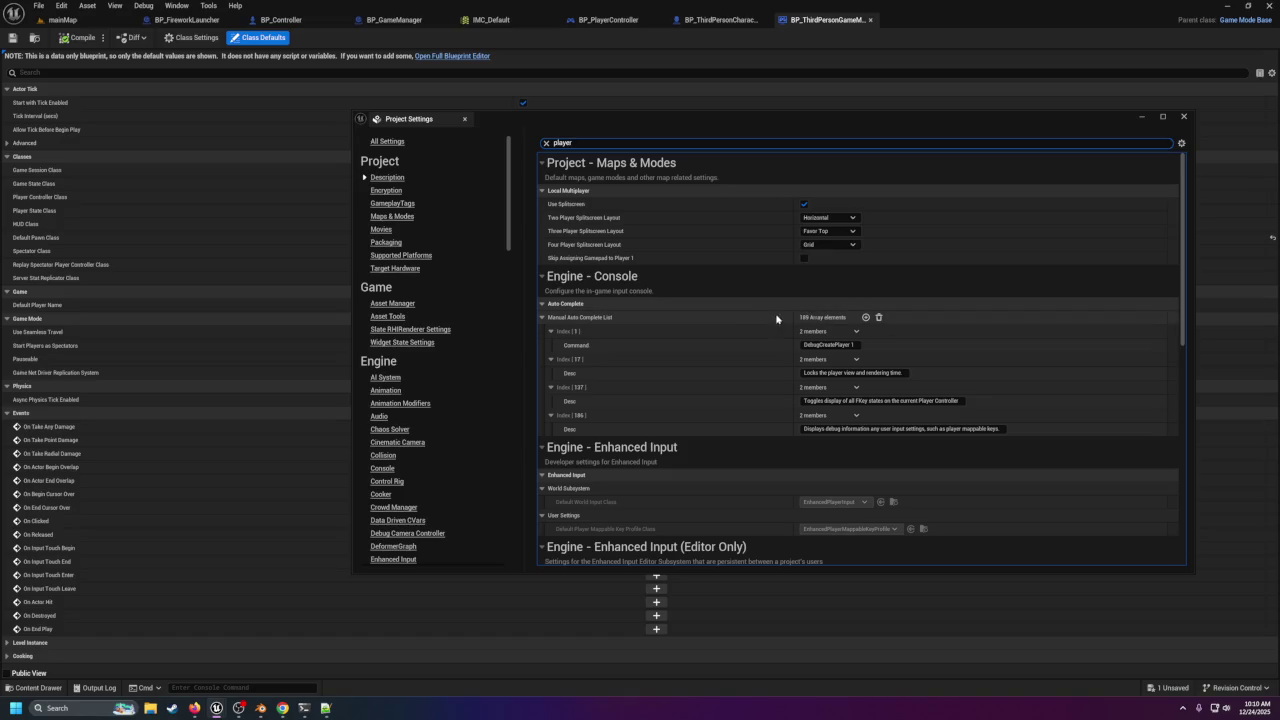
{"action": "scroll", "coordinate": [745, 329], "scroll_direction": "down", "scroll_amount": 2}
{"action": "scroll", "coordinate": [744, 329], "scroll_direction": "down", "scroll_amount": 10}
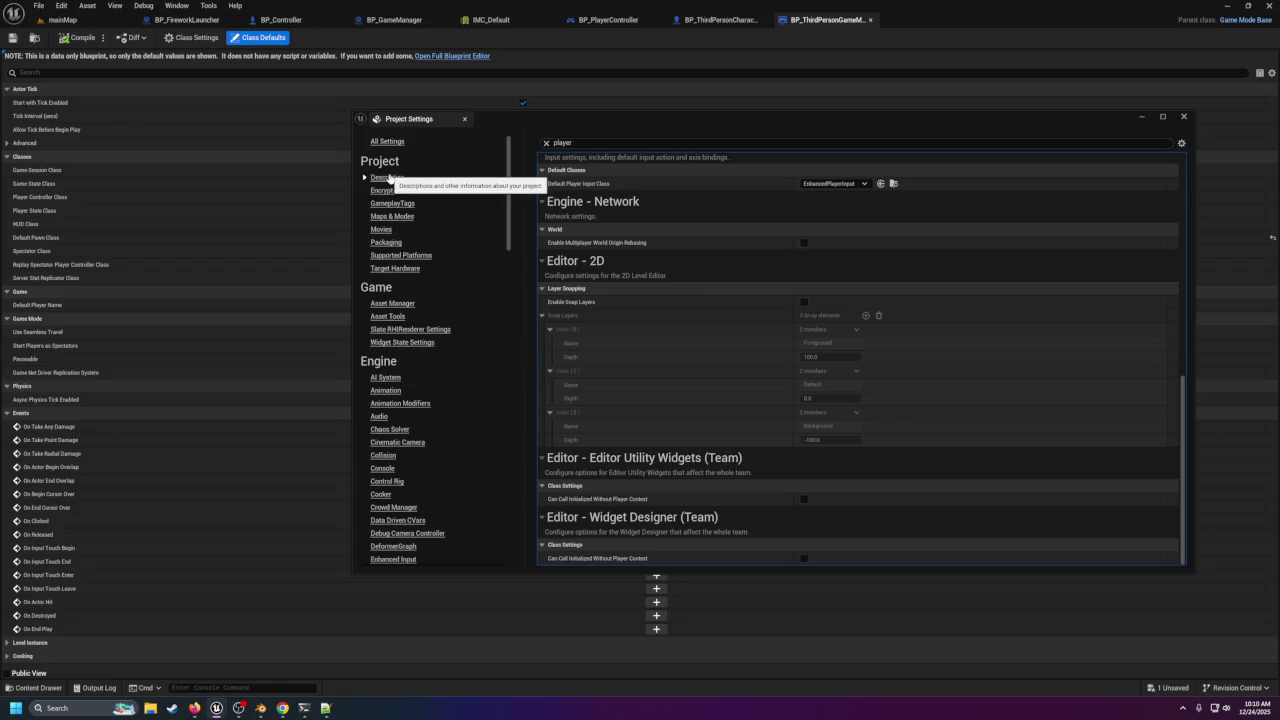
{"action": "left_click", "coordinate": [546, 143]}
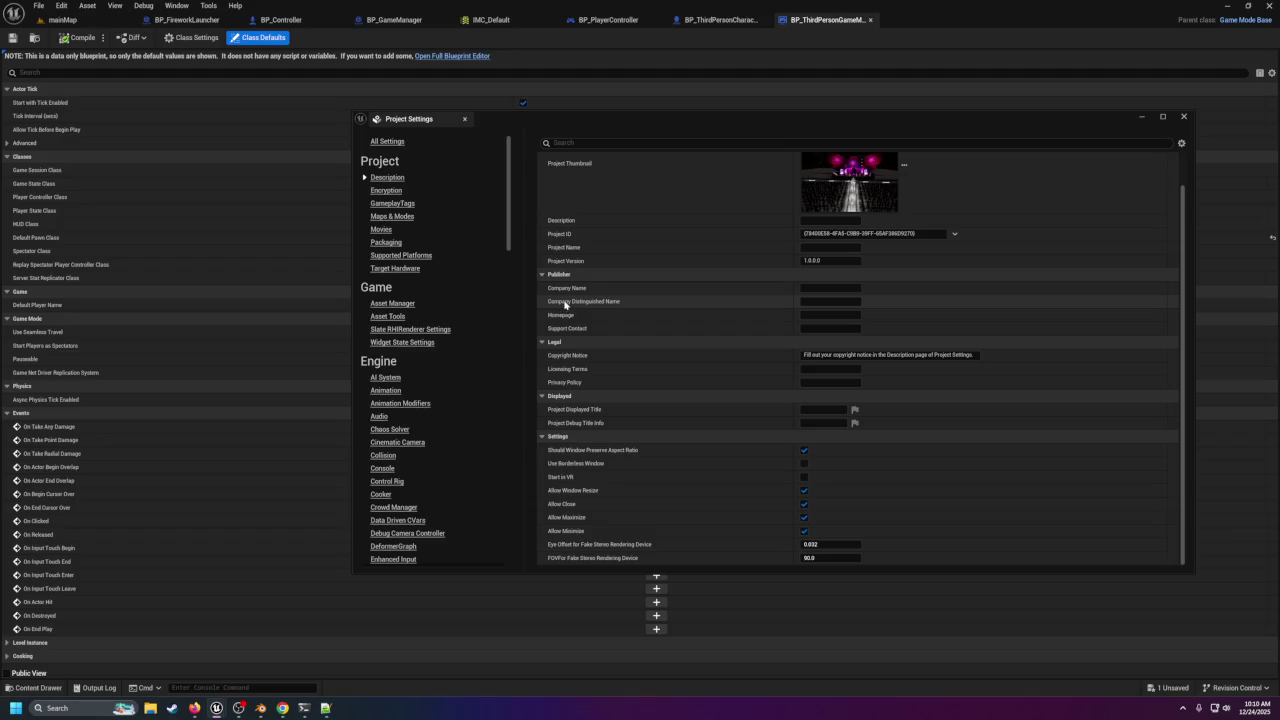
{"action": "left_click", "coordinate": [394, 192]}
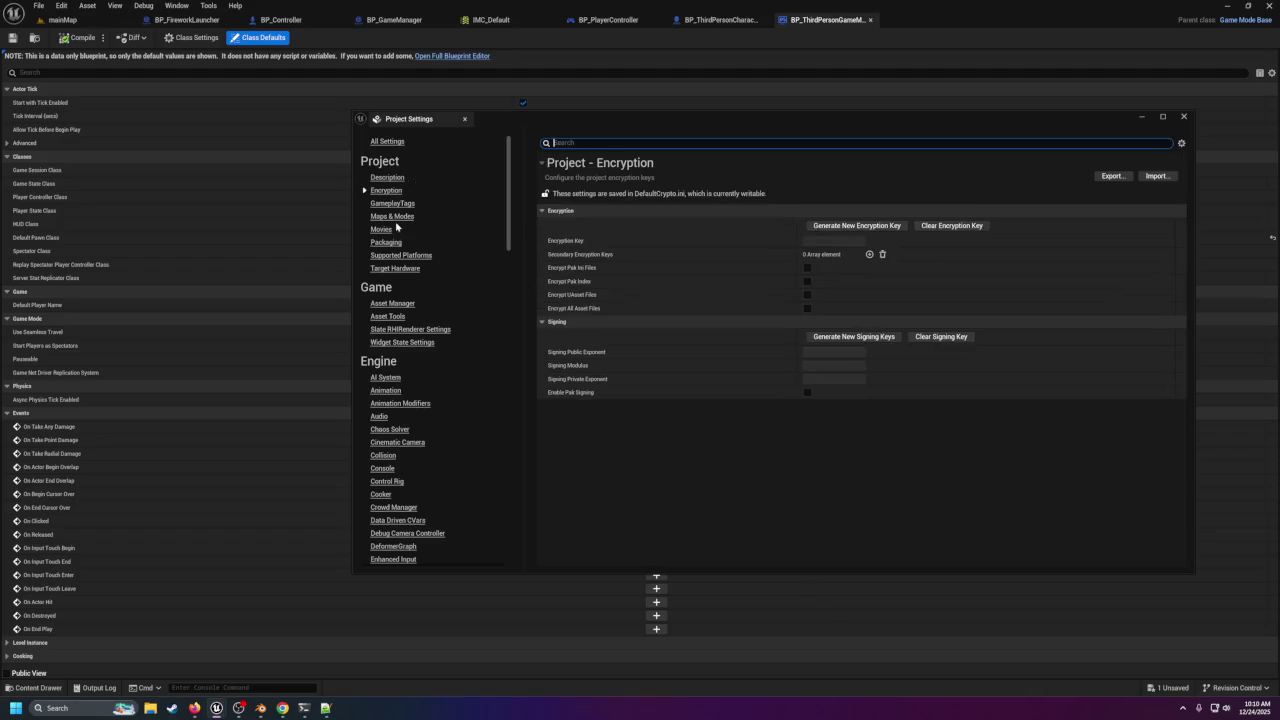
{"action": "left_click", "coordinate": [392, 217]}
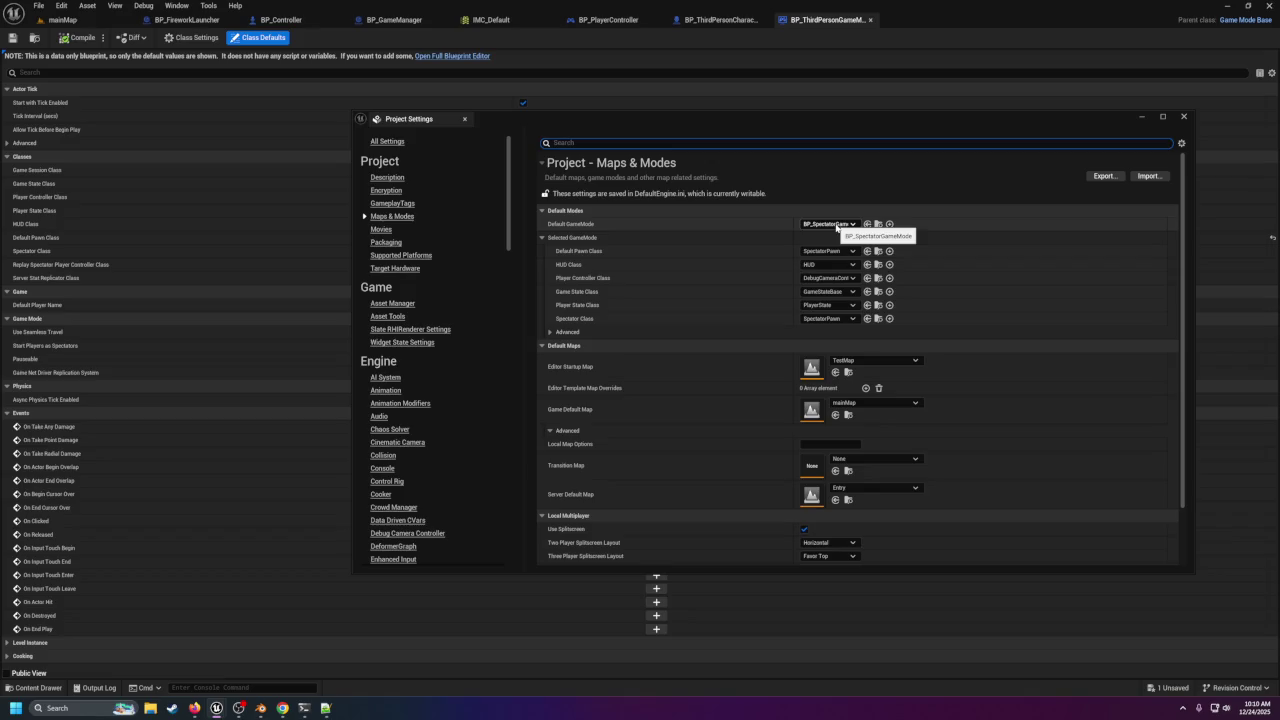
{"action": "left_click", "coordinate": [837, 226]}
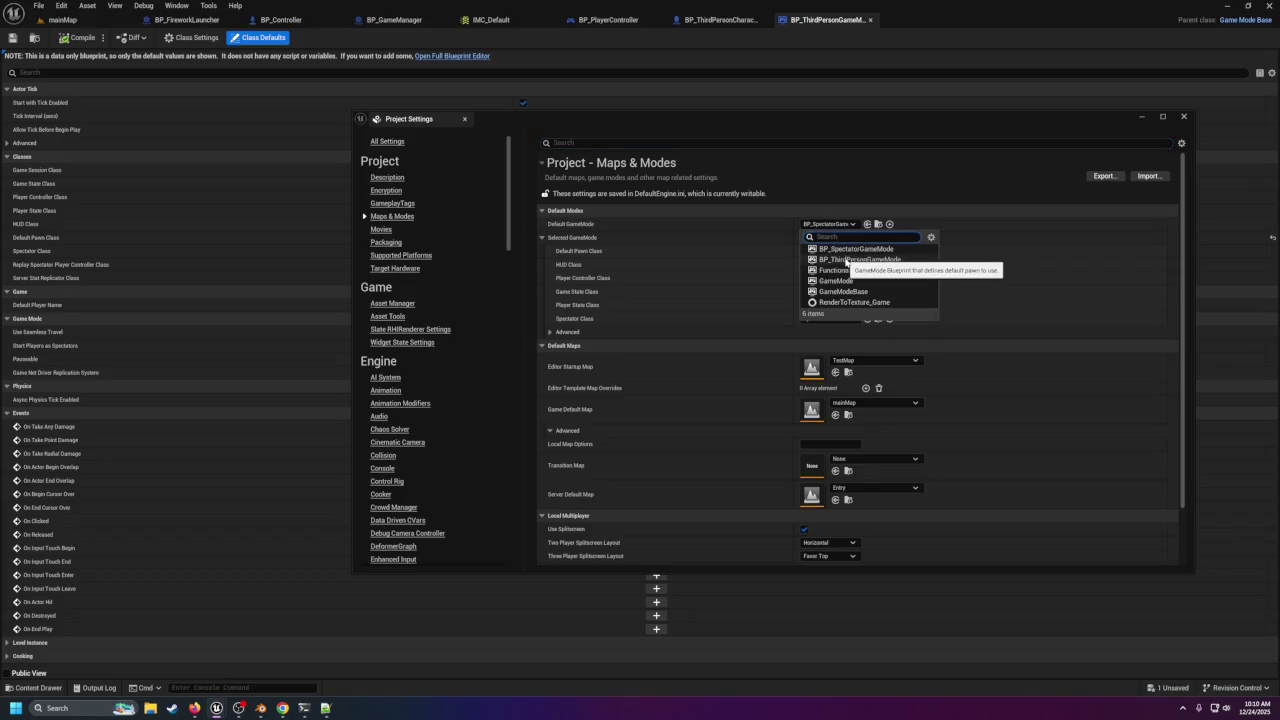
{"action": "left_click", "coordinate": [846, 260]}
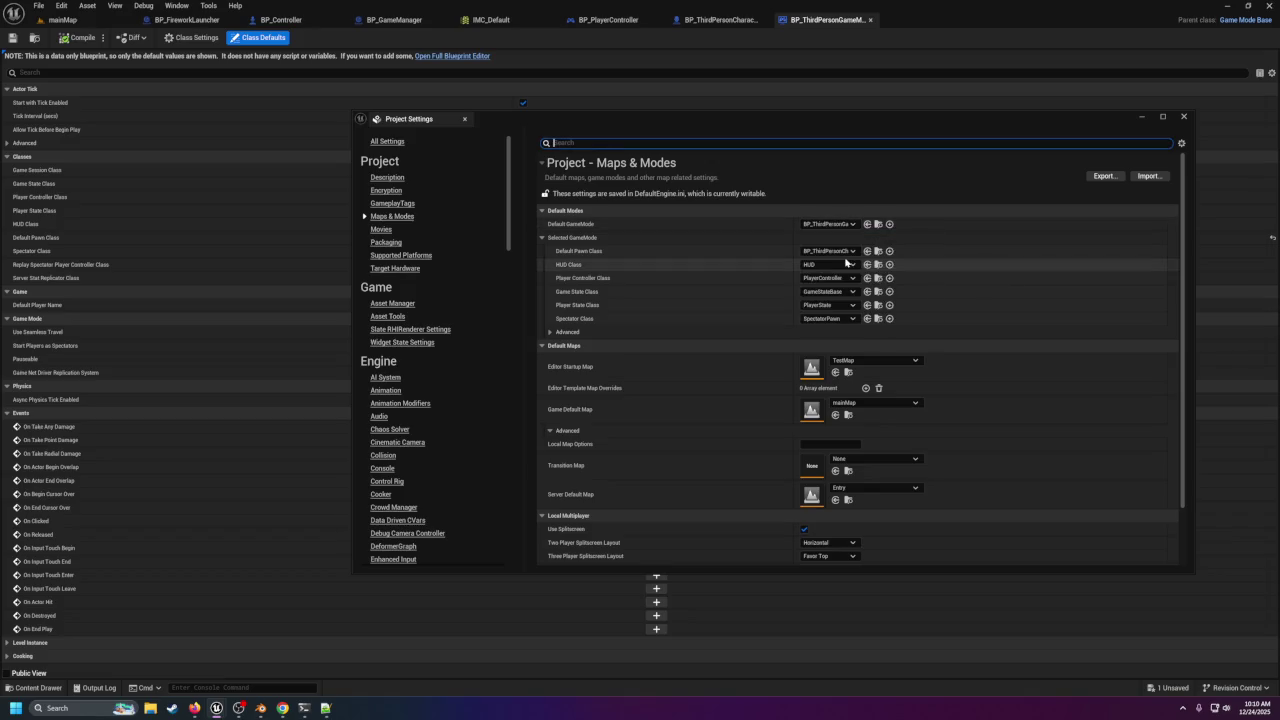
{"action": "left_click", "coordinate": [1180, 118]}
{"action": "left_click", "coordinate": [62, 19]}
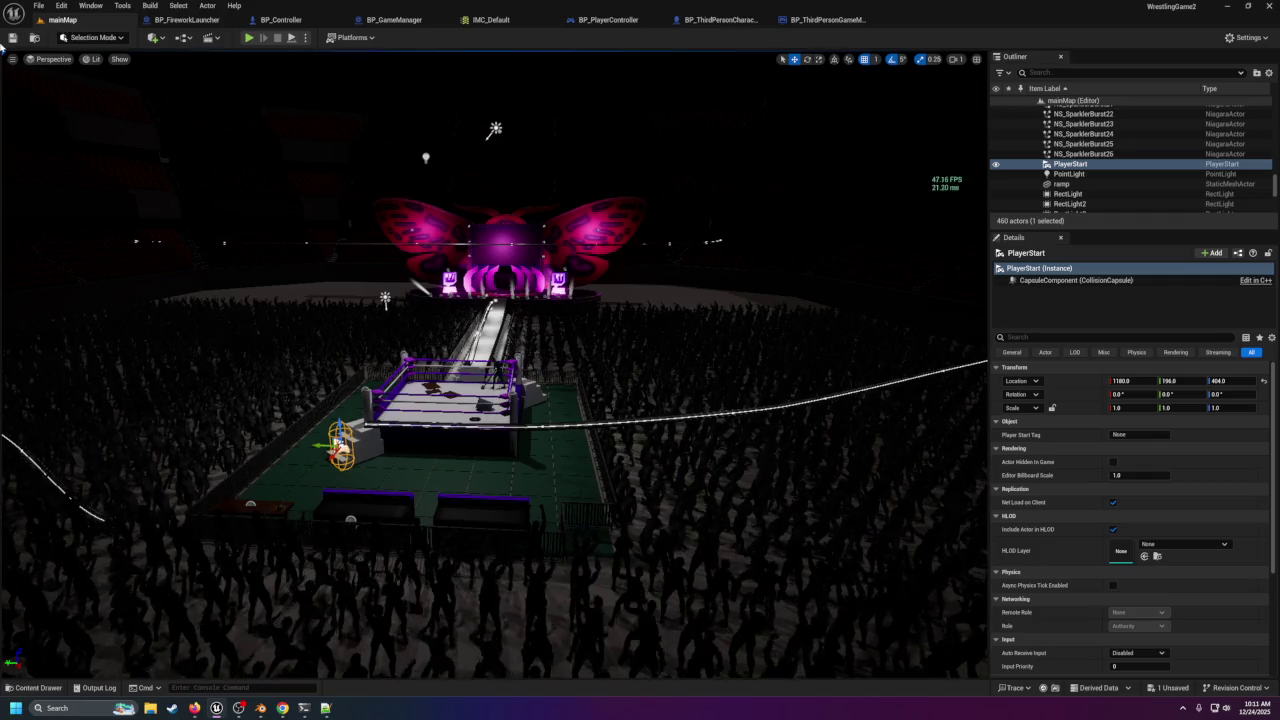
Save all, play-test pressing 4 to print 'YOU PRESSED 4!', then switch to BP_GameManager.
{"action": "left_click", "coordinate": [11, 38]}
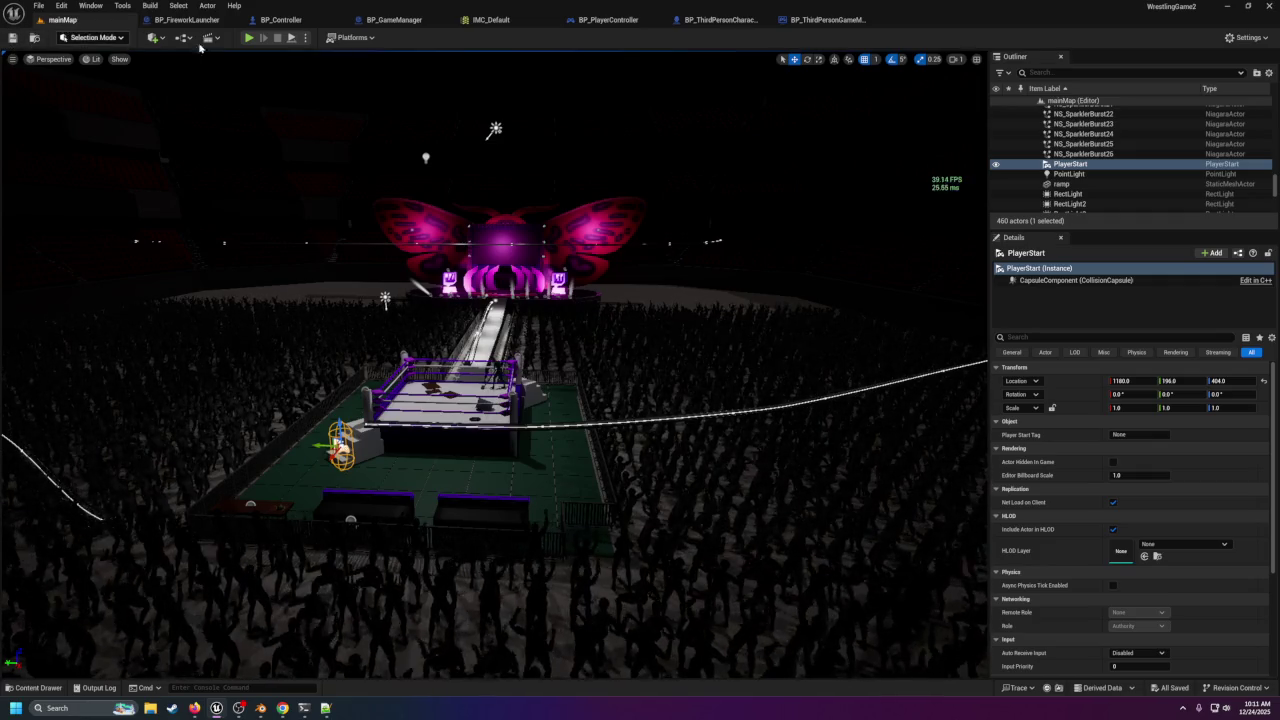
{"action": "left_click", "coordinate": [250, 38]}
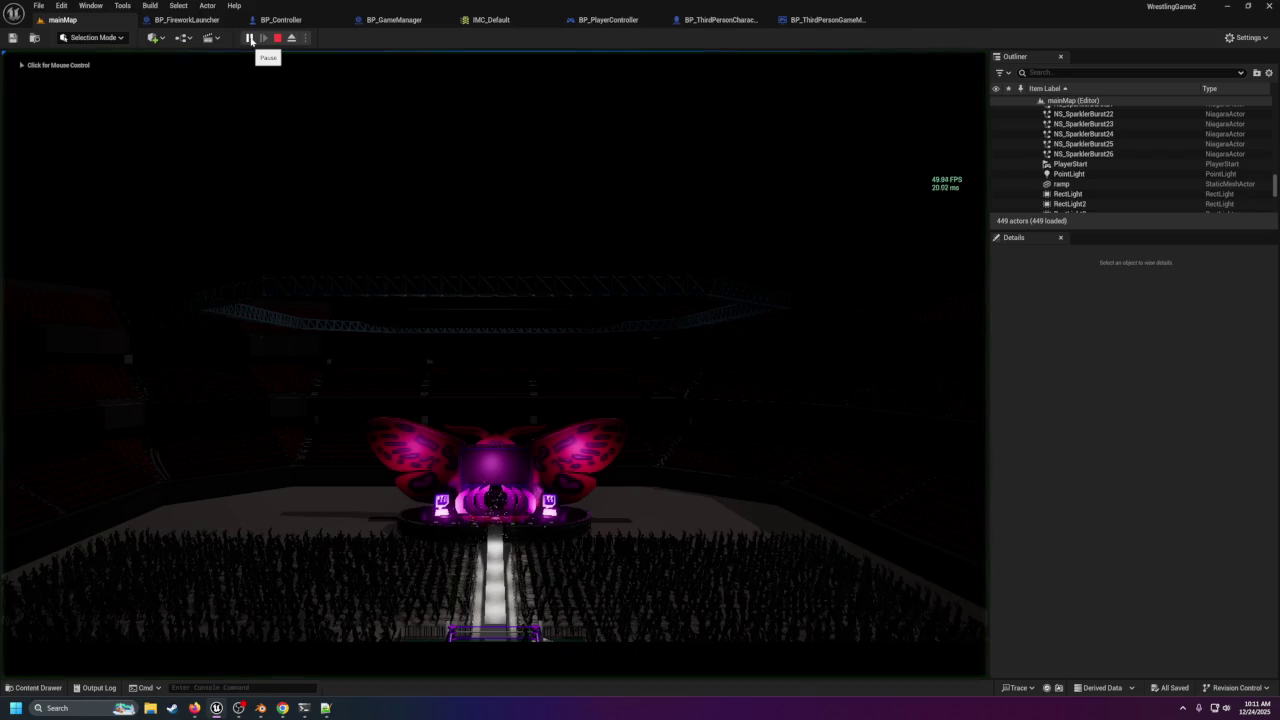
{"action": "left_click", "coordinate": [250, 166]}
{"action": "key", "text": "4"}
{"action": "key", "text": "4"}
{"action": "key", "text": "4"}
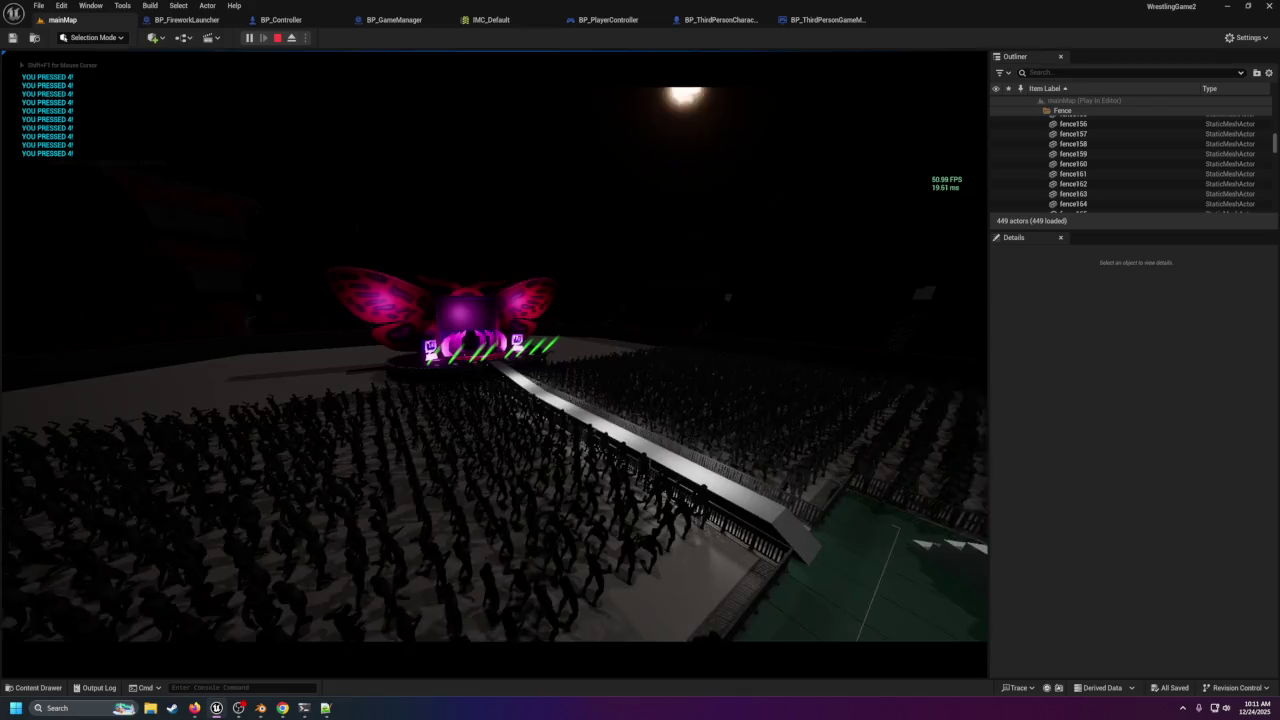
{"action": "key", "text": "Escape"}
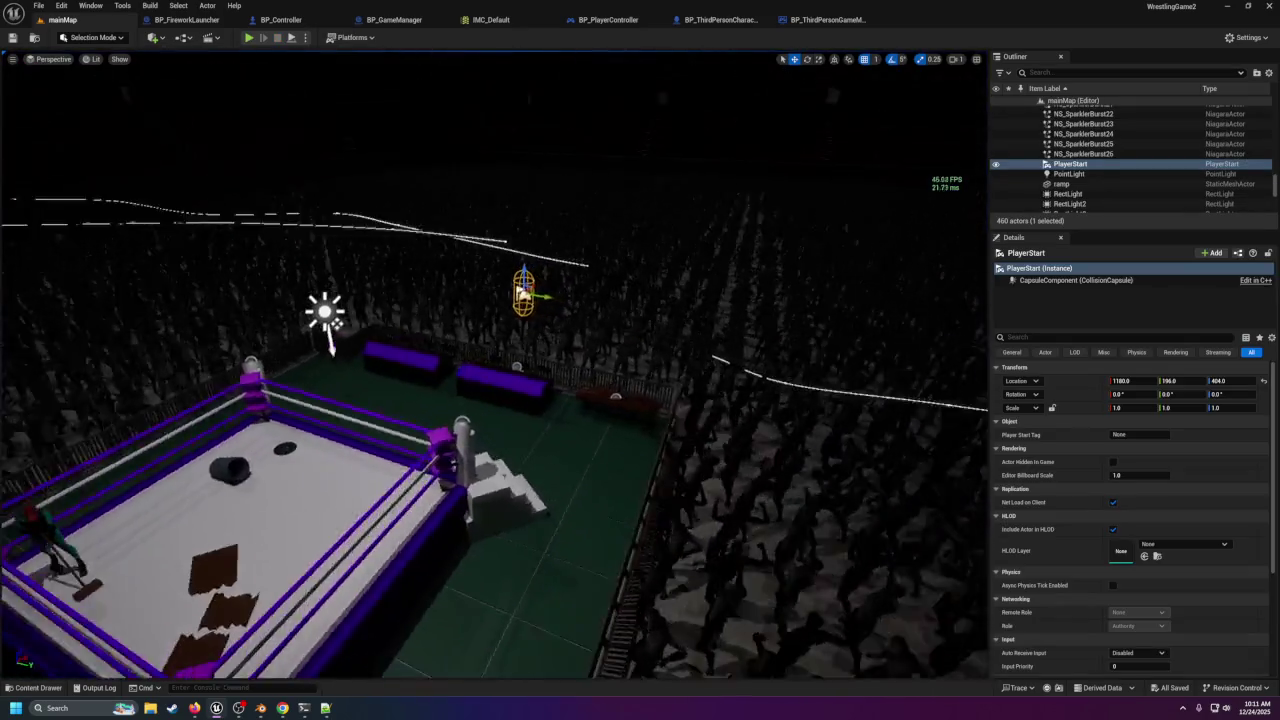
{"action": "left_click_drag", "start_coordinate": [494, 365], "coordinate": [640, 320]}
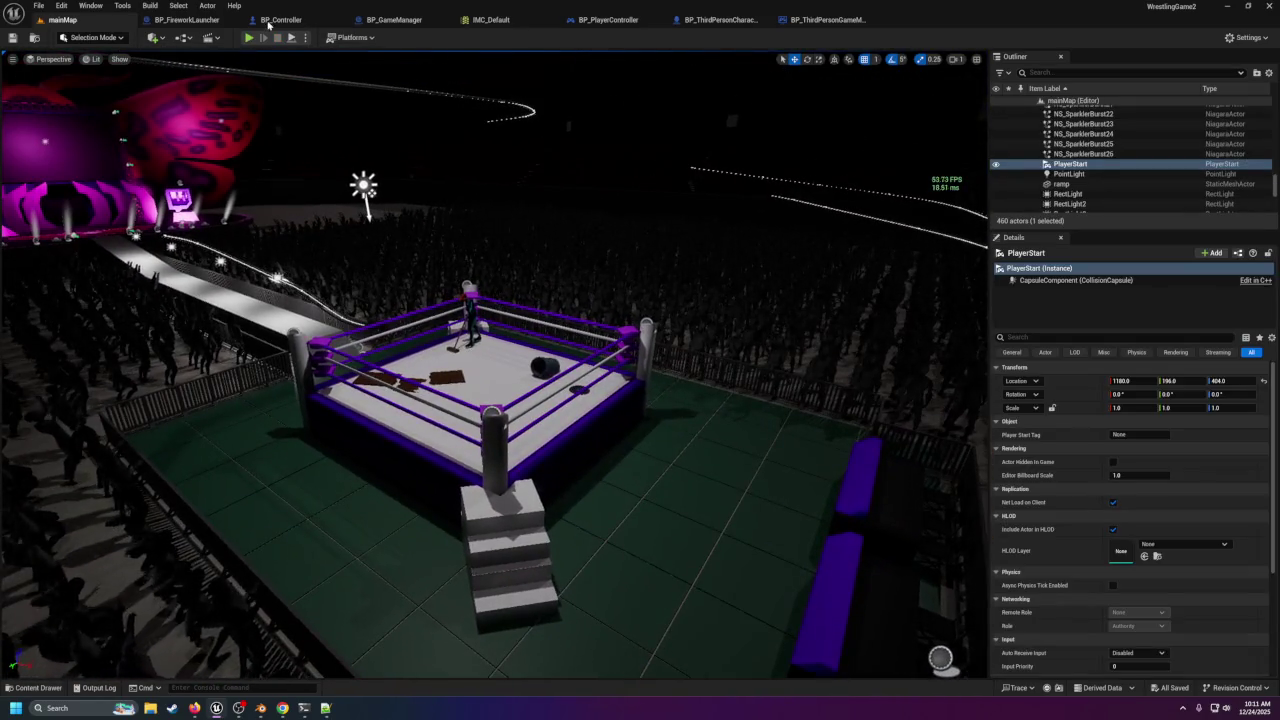
{"action": "left_click", "coordinate": [398, 19]}
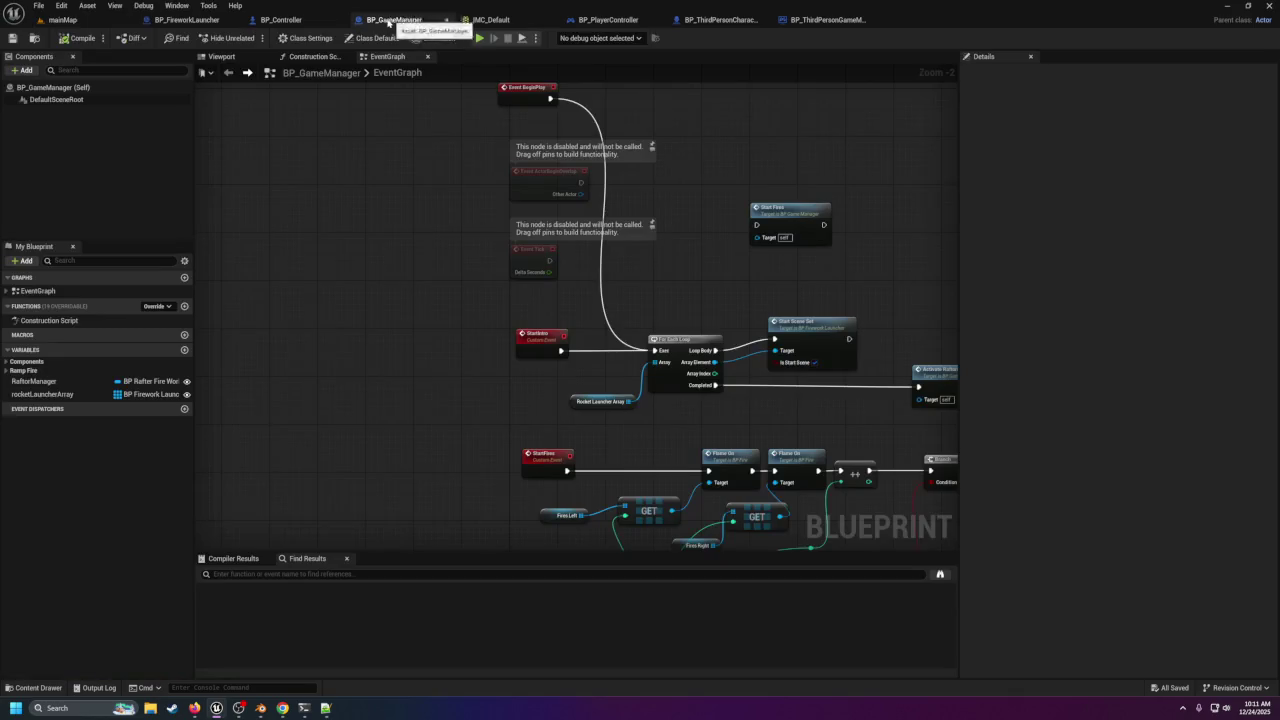
In BP_ThirdPersonCharacter, delete the Print String node from IA_StartIntro.
{"action": "left_click", "coordinate": [306, 21]}
{"action": "left_click", "coordinate": [610, 20]}
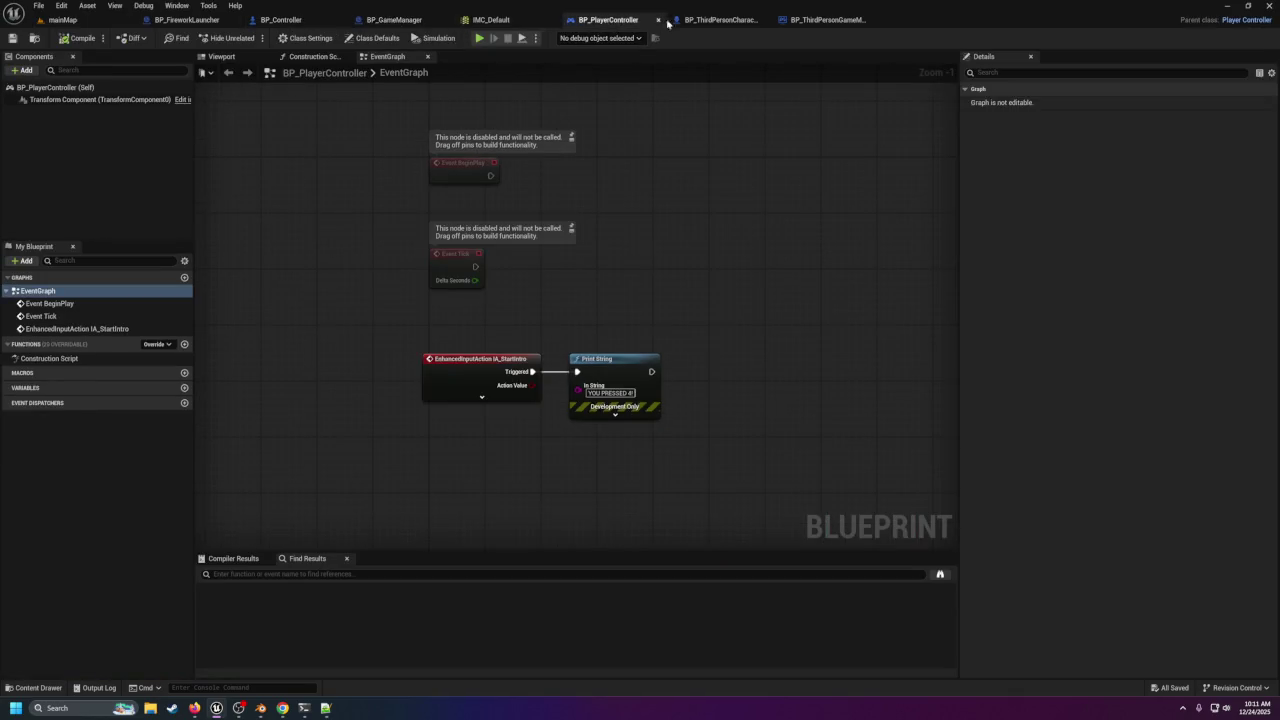
{"action": "left_click", "coordinate": [700, 19]}
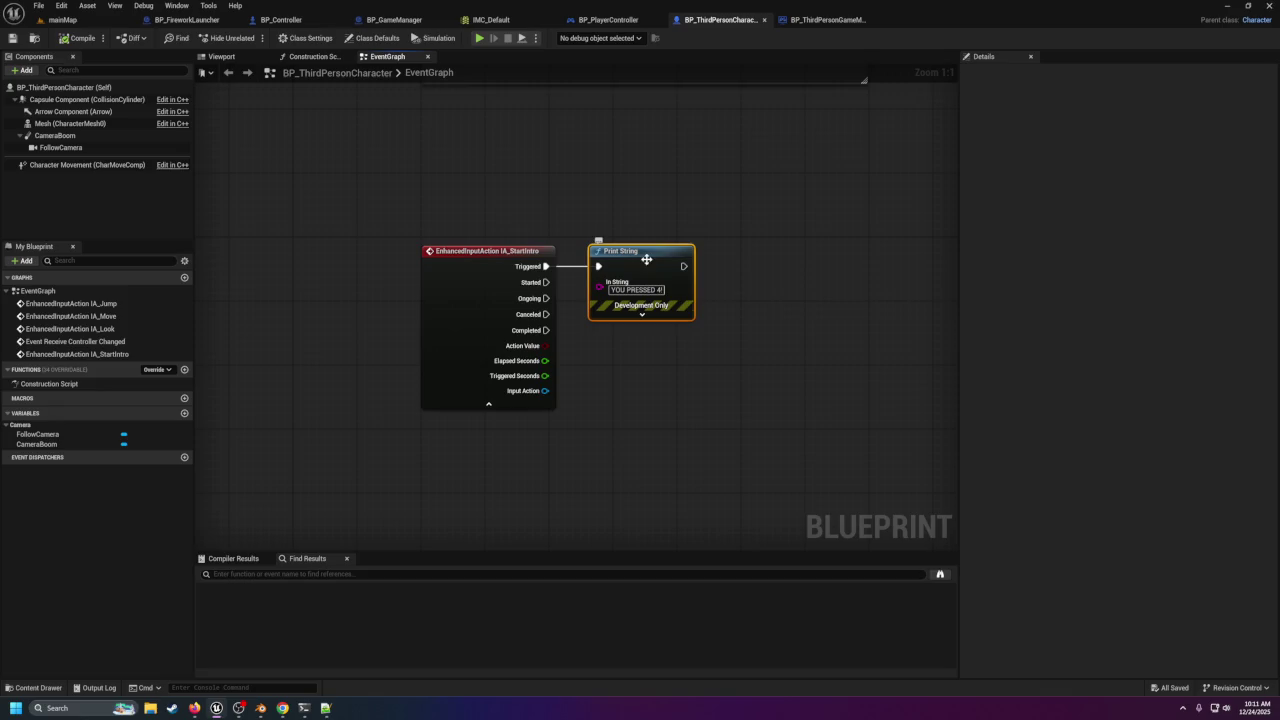
{"action": "key", "text": "Delete"}
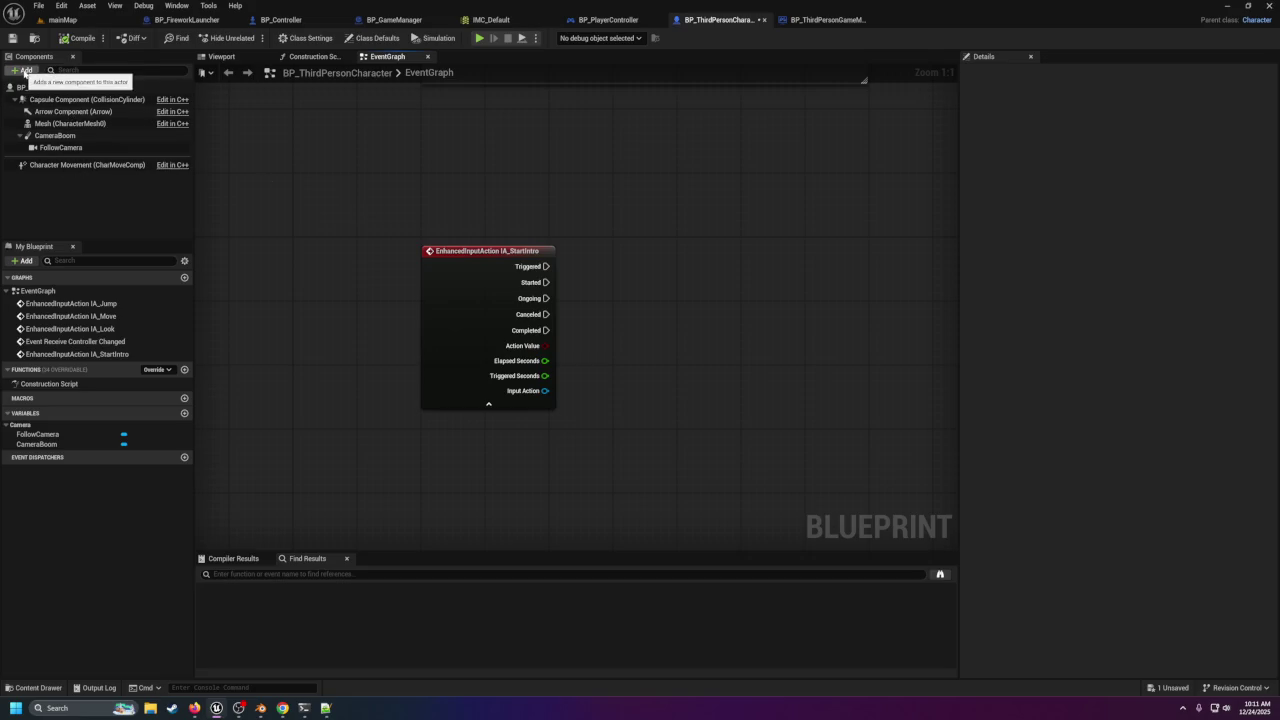
Add a variable named gameManager typed as a BP Game Manager reference.
{"action": "left_click", "coordinate": [184, 413]}
{"action": "type", "text": "gameManager"}
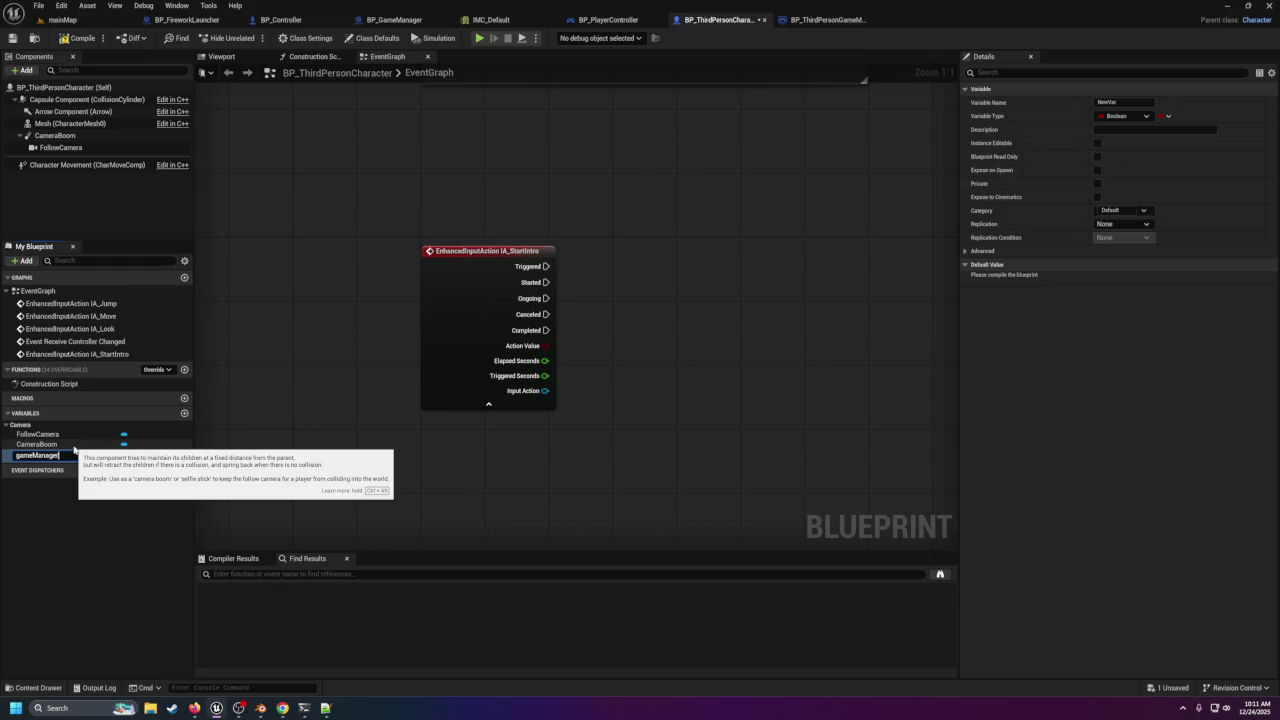
{"action": "key", "text": "Return"}
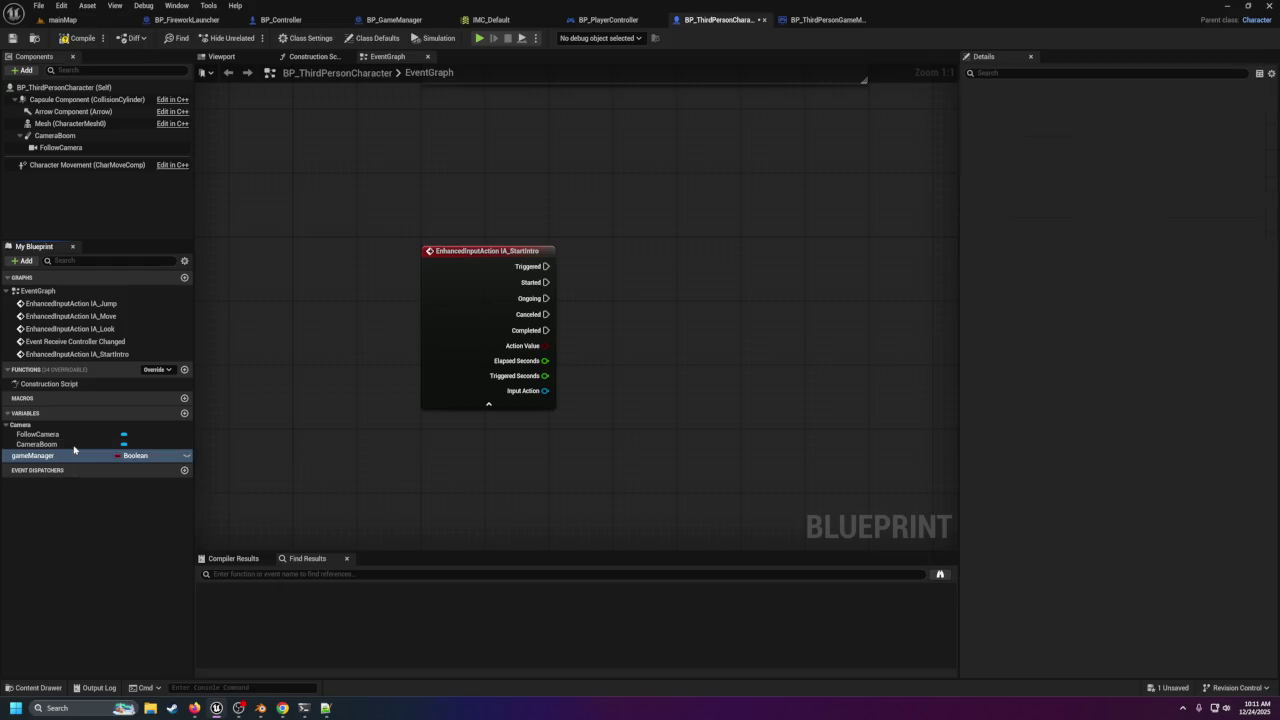
{"action": "left_click", "coordinate": [129, 456]}
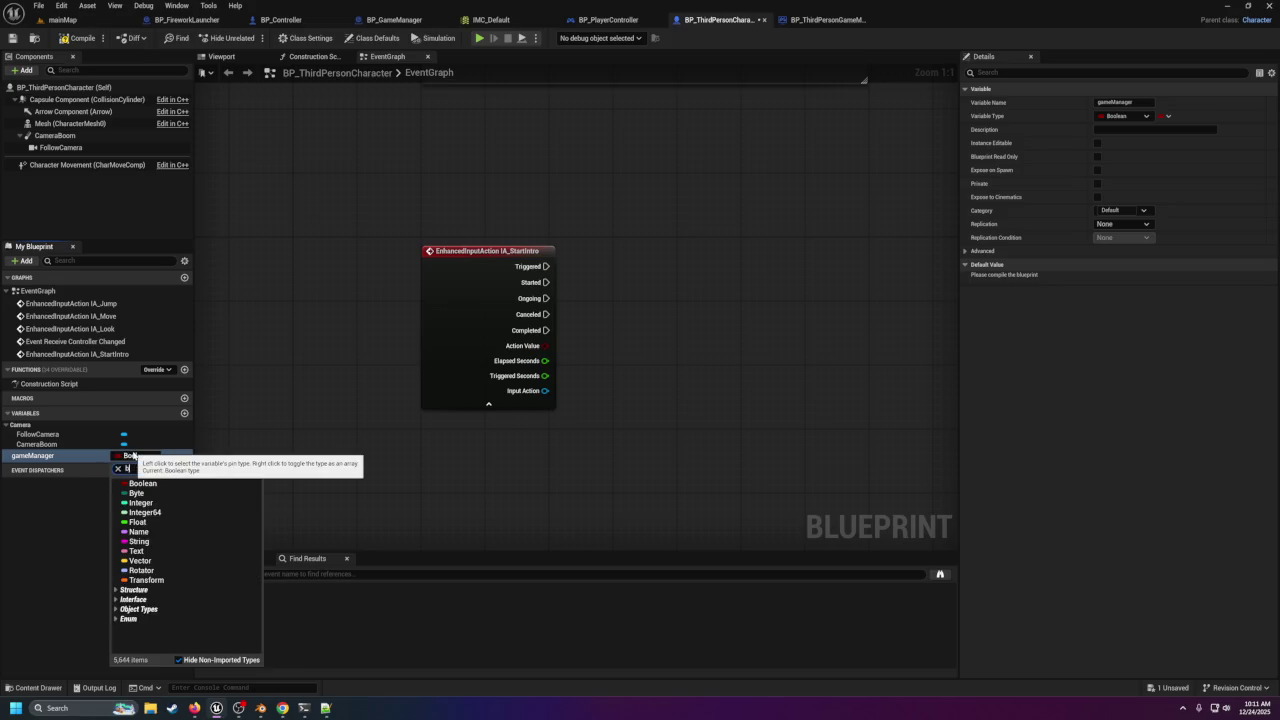
{"action": "type", "text": "p_game"}
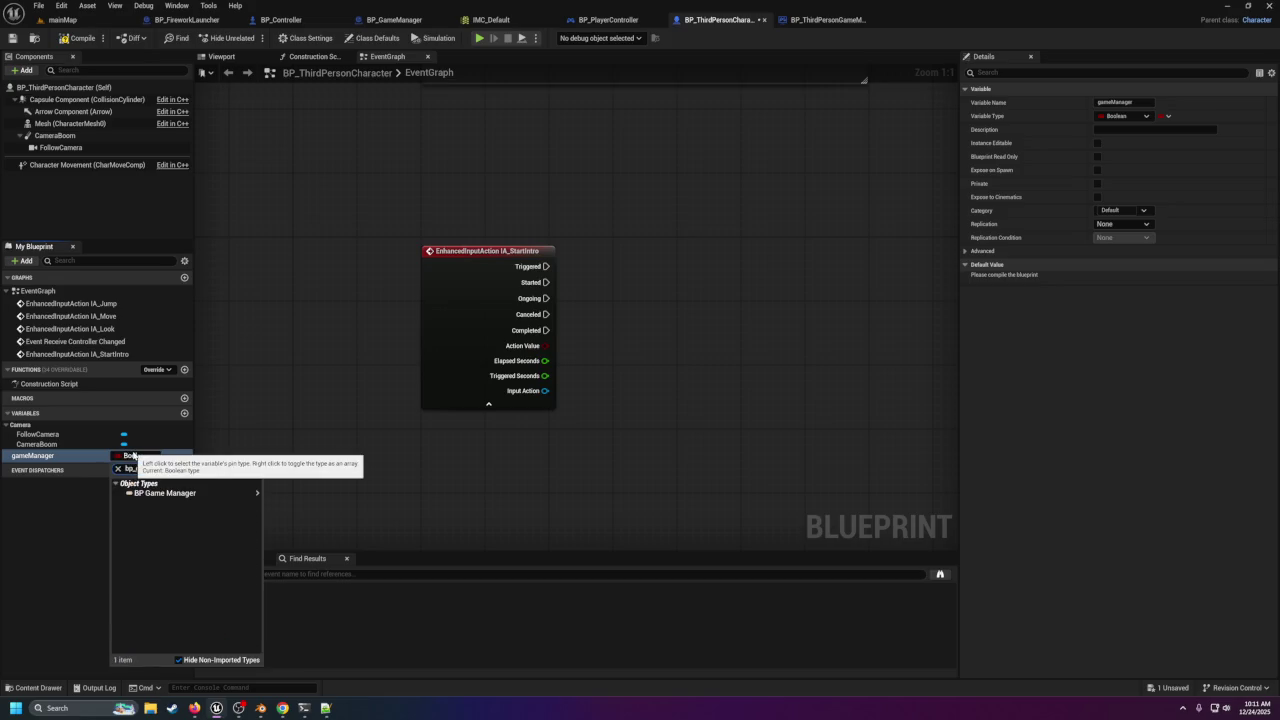
{"action": "mouse_move", "coordinate": [222, 497]}
{"action": "left_click", "coordinate": [298, 494]}
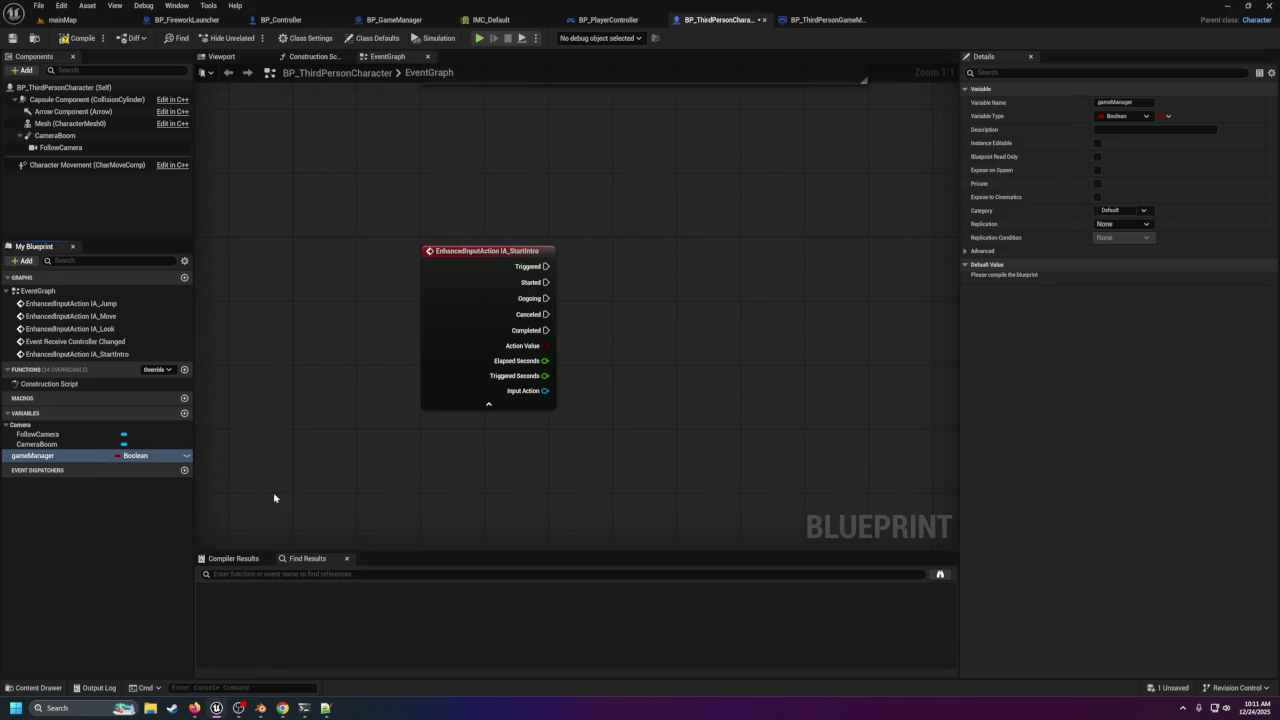
{"action": "scroll", "coordinate": [363, 203], "scroll_direction": "down", "scroll_amount": 4}
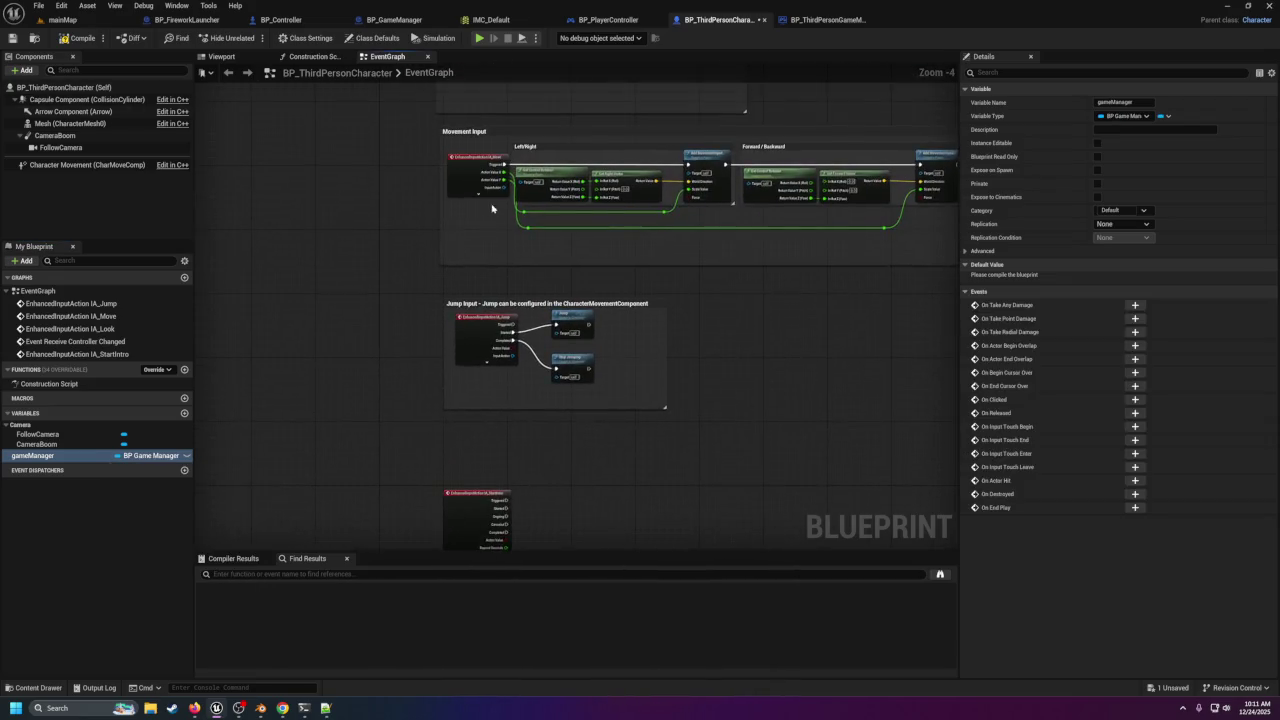
{"action": "mouse_move", "coordinate": [418, 279]}
{"action": "left_mouse_down"}
{"action": "mouse_move", "coordinate": [474, 264]}
{"action": "mouse_move", "coordinate": [472, 348]}
{"action": "left_mouse_up"}
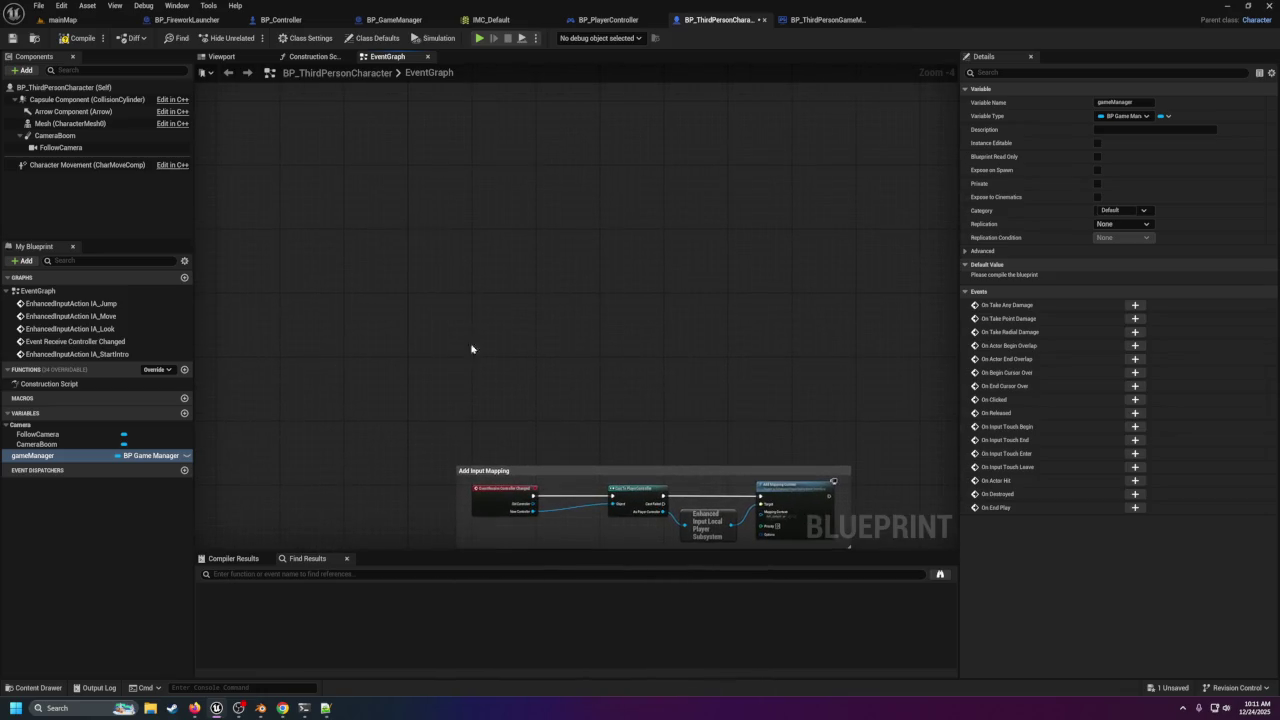
In the Construction Script, add Get All Actors Of Class set to BP Game Manager.
{"action": "left_click", "coordinate": [306, 56]}
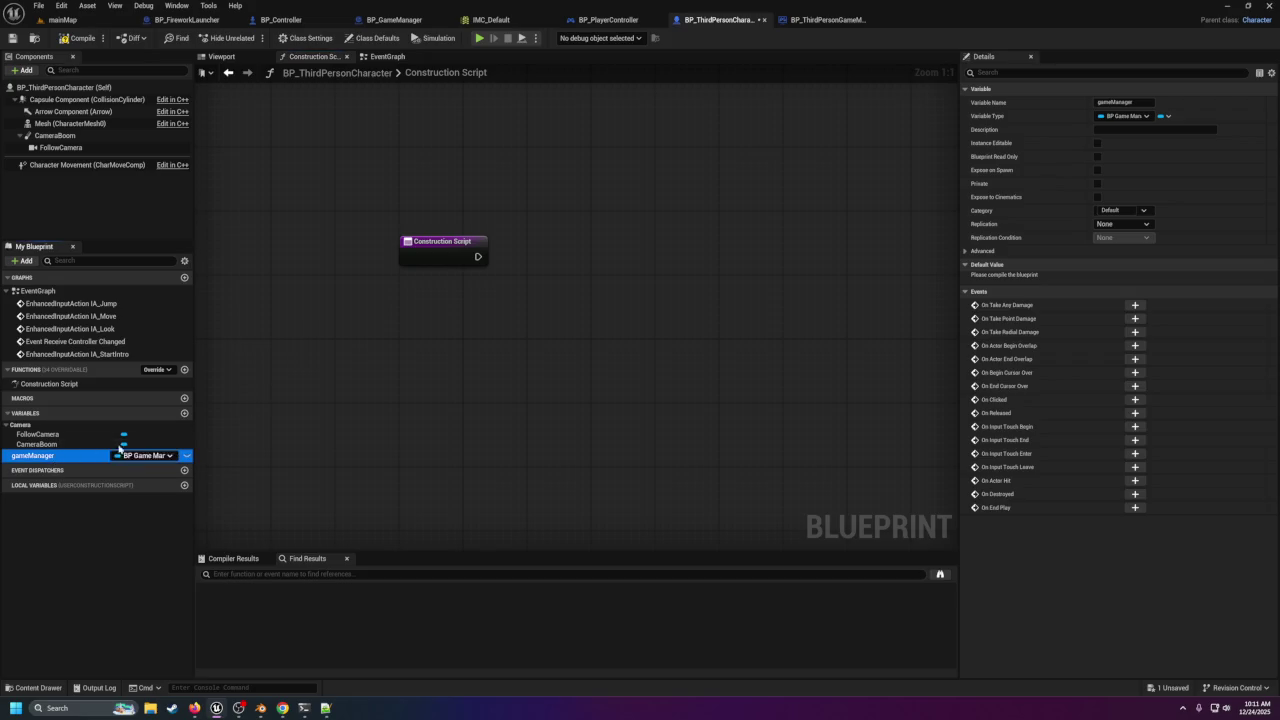
{"action": "left_click_drag", "start_coordinate": [478, 256], "coordinate": [589, 265]}
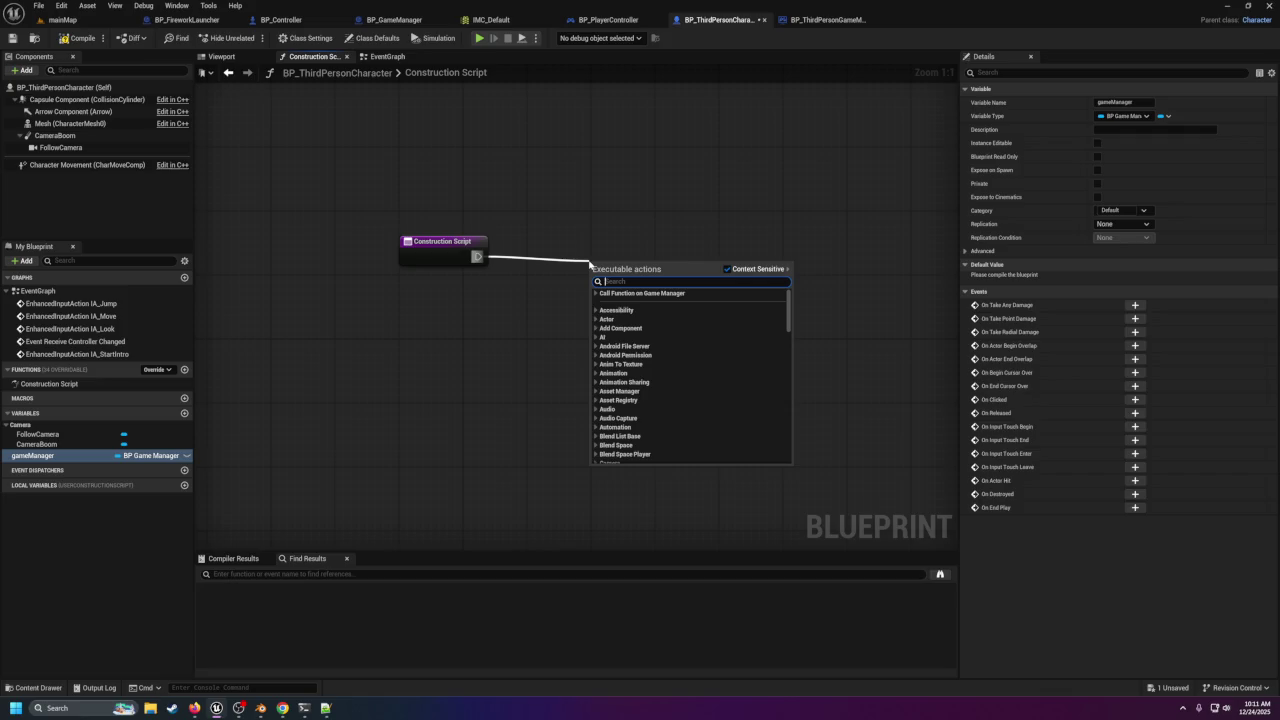
{"action": "type", "text": "cast"}
{"action": "key", "text": "Return"}
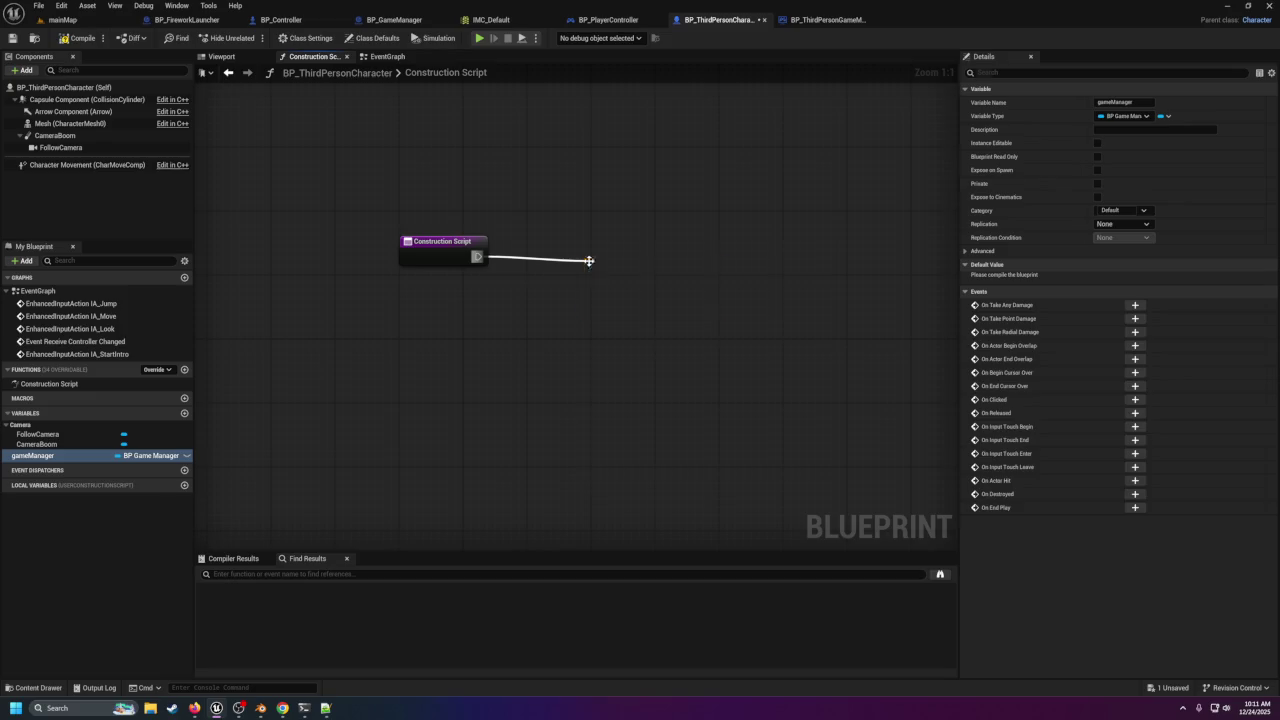
{"action": "left_click_drag", "start_coordinate": [640, 278], "coordinate": [573, 257]}
{"action": "left_click", "coordinate": [558, 273]}
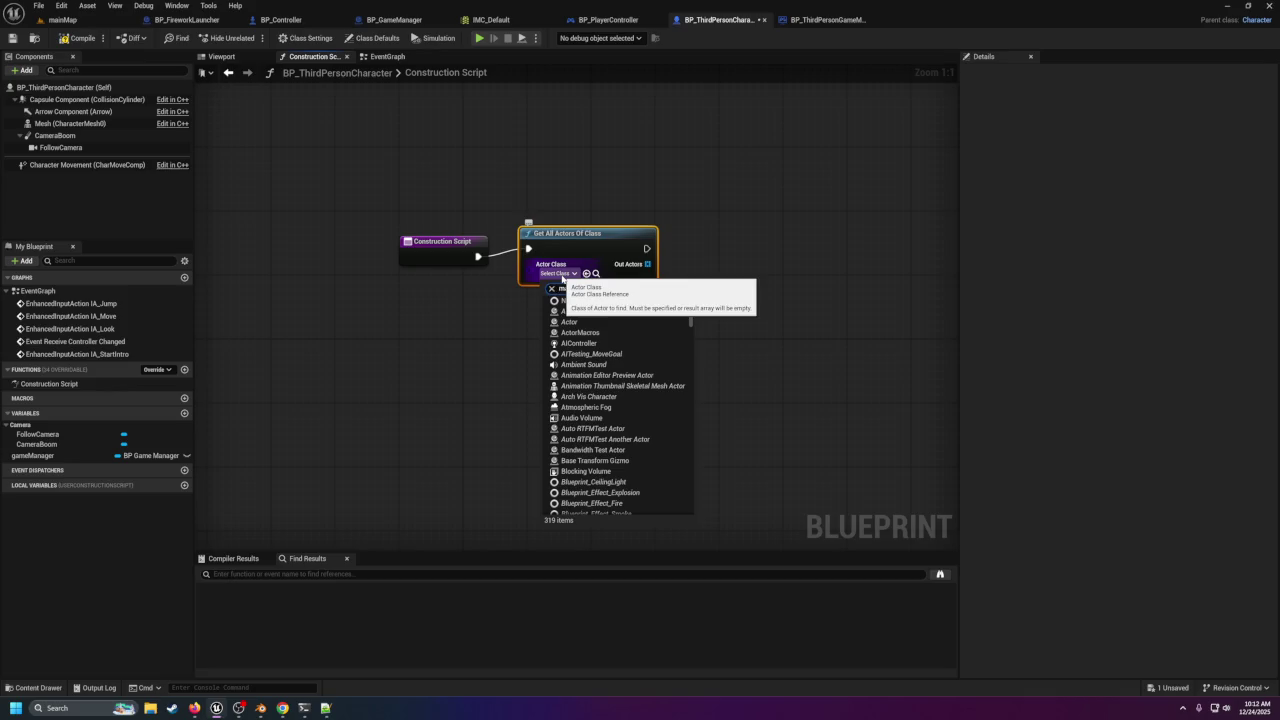
{"action": "type", "text": "ana"}
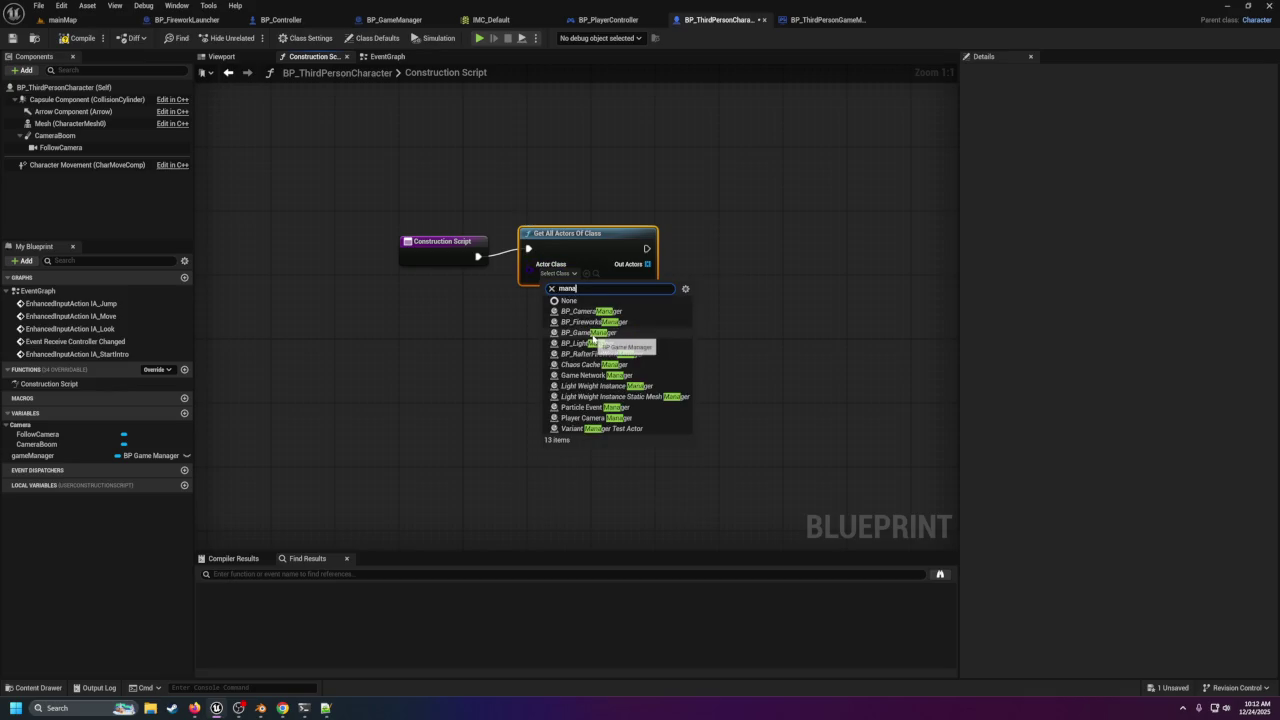
{"action": "left_click", "coordinate": [594, 333]}
{"action": "left_click_drag", "start_coordinate": [592, 243], "coordinate": [586, 249]}
Take the first Out Actors item with a GET node and store it in a Set gameManager node.
{"action": "left_click_drag", "start_coordinate": [650, 278], "coordinate": [715, 305]}
{"action": "type", "text": "g"}
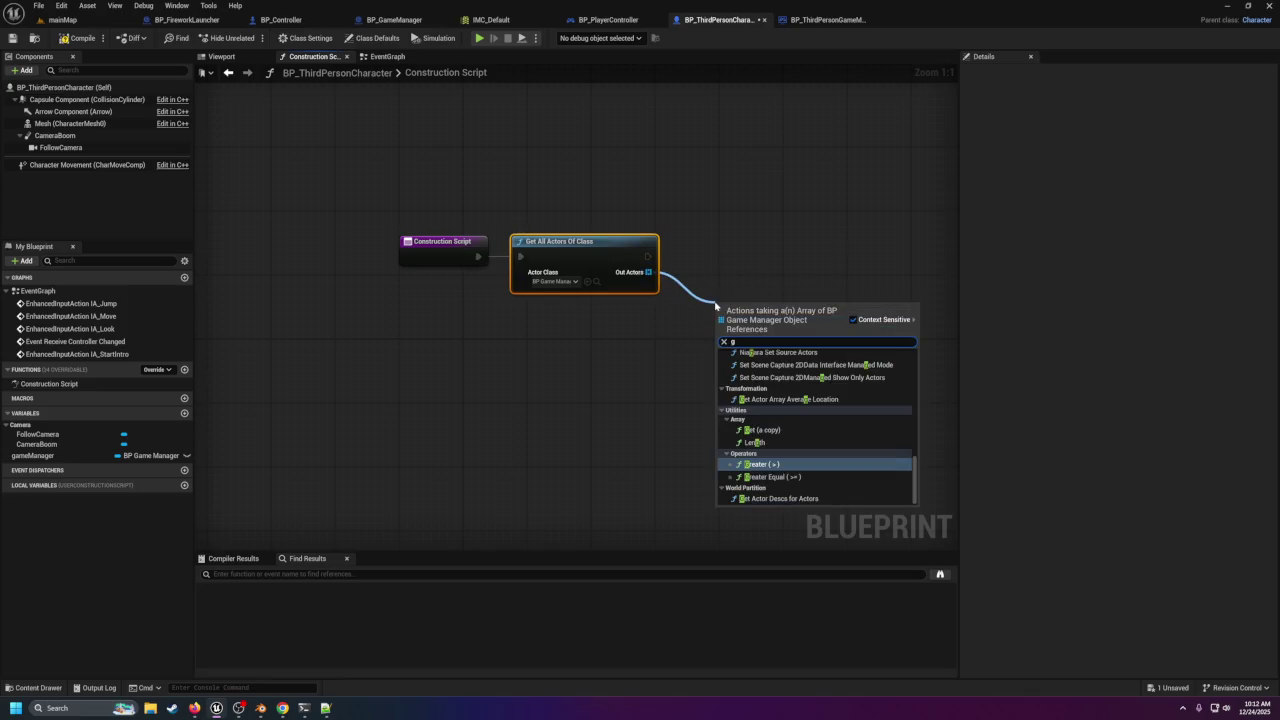
{"action": "left_click", "coordinate": [760, 430]}
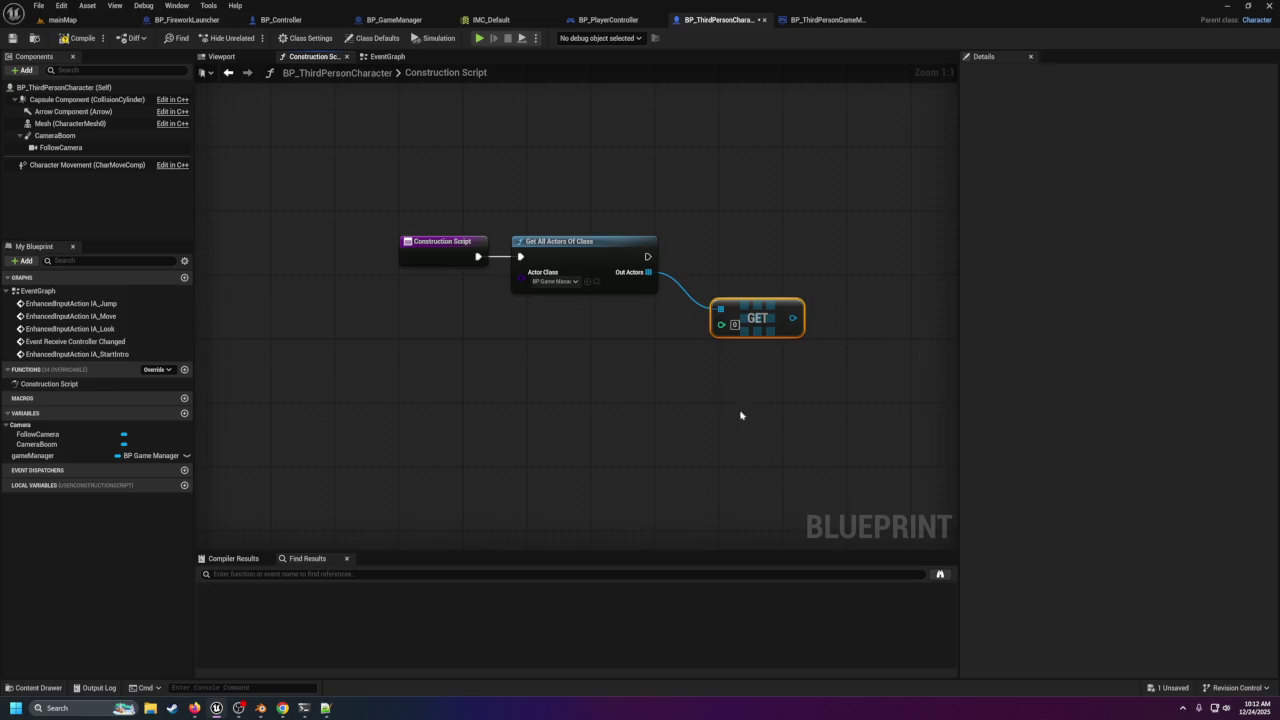
{"action": "left_click_drag", "start_coordinate": [720, 337], "coordinate": [608, 336]}
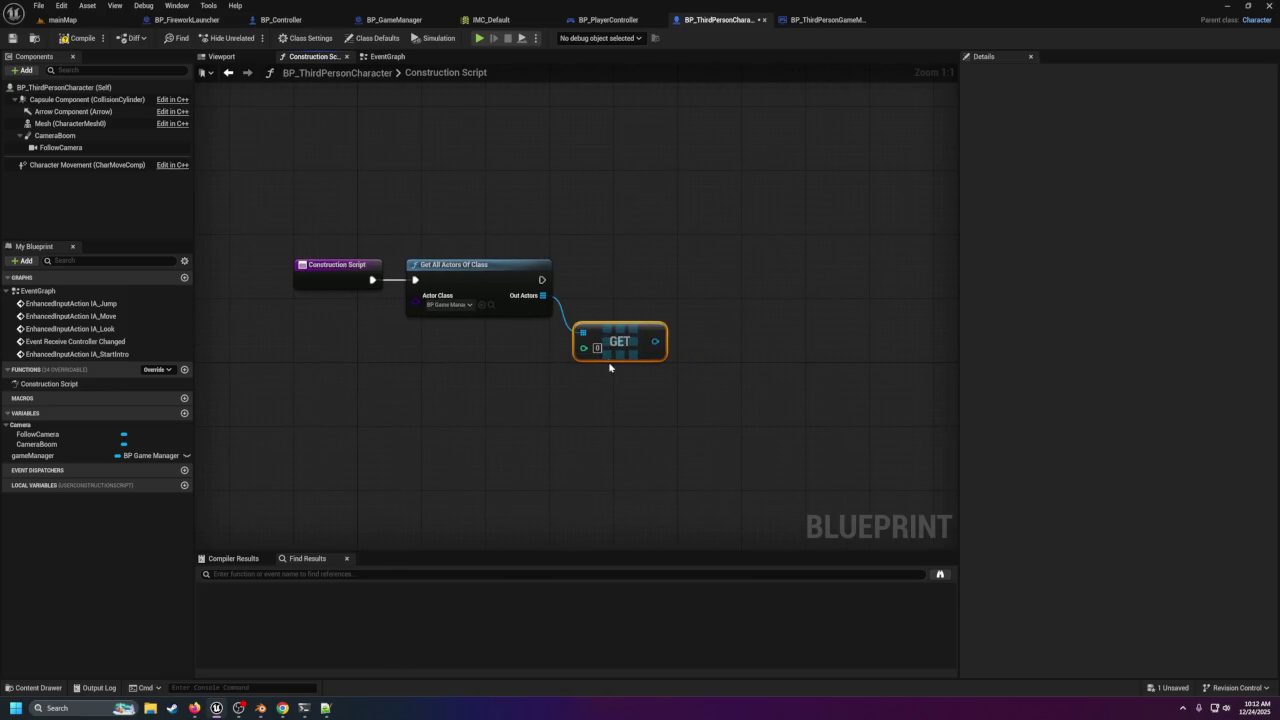
{"action": "mouse_move", "coordinate": [655, 341]}
{"action": "left_mouse_down"}
{"action": "mouse_move", "coordinate": [699, 331]}
{"action": "mouse_move", "coordinate": [705, 309]}
{"action": "left_mouse_up"}
{"action": "mouse_move", "coordinate": [35, 455]}
{"action": "left_mouse_down"}
{"action": "mouse_move", "coordinate": [754, 347]}
{"action": "mouse_move", "coordinate": [749, 314]}
{"action": "left_mouse_up"}
{"action": "left_click", "coordinate": [752, 302]}
{"action": "mouse_move", "coordinate": [655, 341]}
{"action": "left_mouse_down"}
{"action": "mouse_move", "coordinate": [720, 278]}
{"action": "mouse_move", "coordinate": [755, 302]}
{"action": "left_mouse_up"}
{"action": "left_click_drag", "start_coordinate": [542, 280], "coordinate": [737, 280]}
Arrange the SET and GET nodes neatly beside Get All Actors Of Class.
{"action": "left_click", "coordinate": [718, 241]}
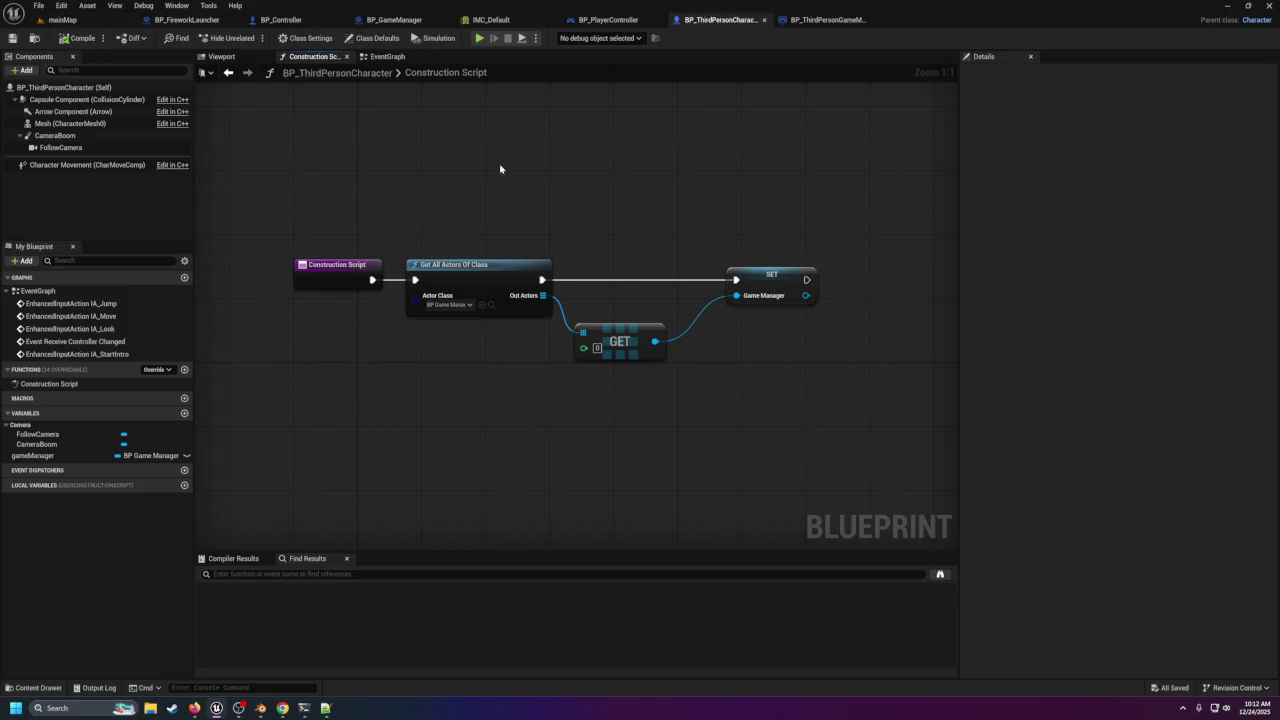
{"action": "left_click_drag", "start_coordinate": [770, 280], "coordinate": [729, 281]}
{"action": "left_click_drag", "start_coordinate": [636, 323], "coordinate": [636, 283]}
{"action": "left_click", "coordinate": [612, 205]}
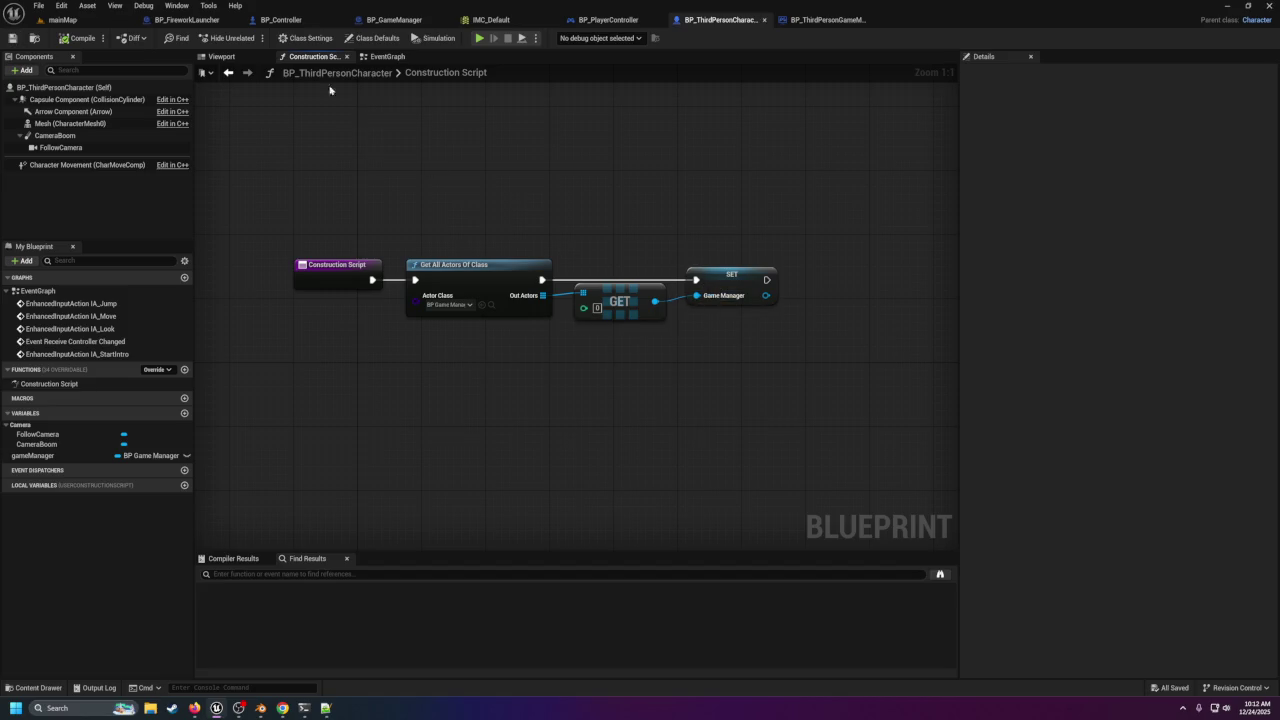
{"action": "left_click", "coordinate": [388, 56]}
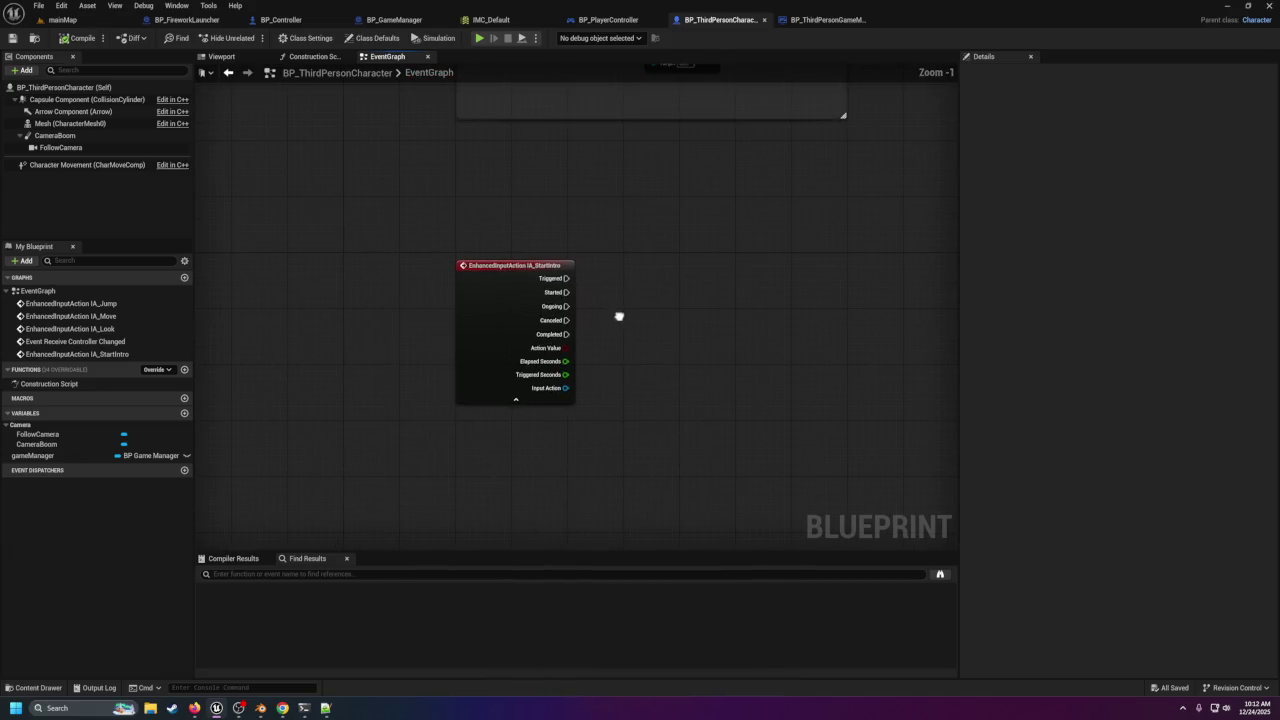
Place a gameManager getter by the IA_StartIntro event, removing a stray Not Equal node.
{"action": "mouse_move", "coordinate": [558, 281]}
{"action": "left_mouse_down"}
{"action": "mouse_move", "coordinate": [657, 303]}
{"action": "mouse_move", "coordinate": [638, 294]}
{"action": "left_mouse_up"}
{"action": "mouse_move", "coordinate": [40, 455]}
{"action": "left_mouse_down"}
{"action": "mouse_move", "coordinate": [476, 461]}
{"action": "mouse_move", "coordinate": [626, 360]}
{"action": "mouse_move", "coordinate": [714, 360]}
{"action": "mouse_move", "coordinate": [726, 335]}
{"action": "left_mouse_up"}
{"action": "left_click", "coordinate": [668, 368]}
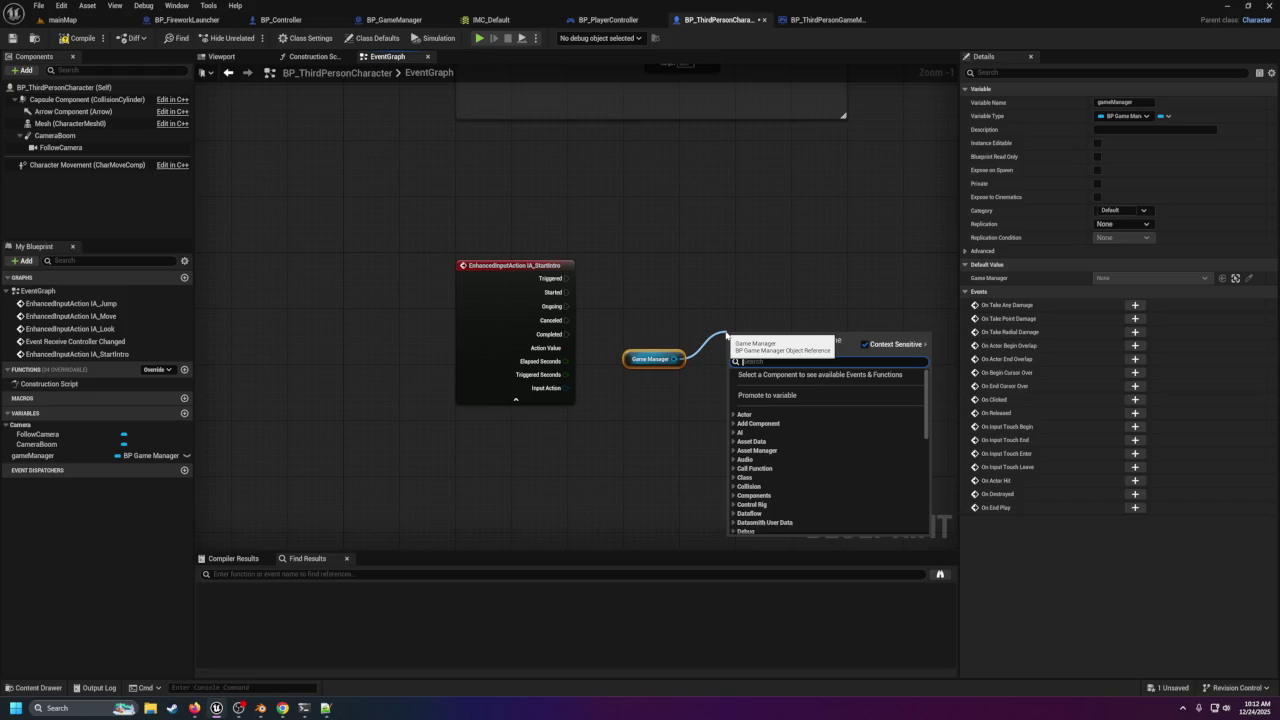
{"action": "type", "text": "Nul"}
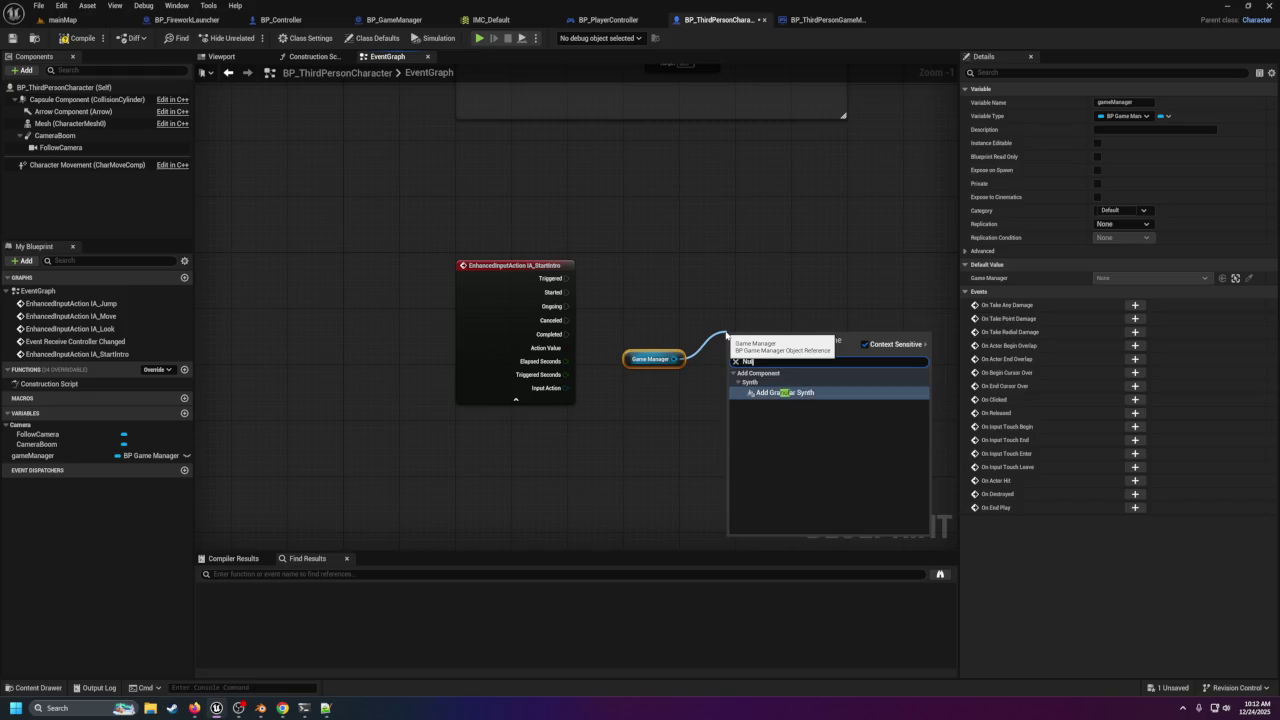
{"action": "key", "text": "BackSpace"}
{"action": "key", "text": "BackSpace"}
{"action": "key", "text": "BackSpace"}
{"action": "type", "text": "!"}
{"action": "left_click", "coordinate": [783, 395]}
{"action": "left_click_drag", "start_coordinate": [775, 337], "coordinate": [759, 326]}
{"action": "left_click_drag", "start_coordinate": [546, 281], "coordinate": [830, 286]}
{"action": "left_click_drag", "start_coordinate": [739, 297], "coordinate": [798, 400]}
{"action": "key", "text": "Delete"}
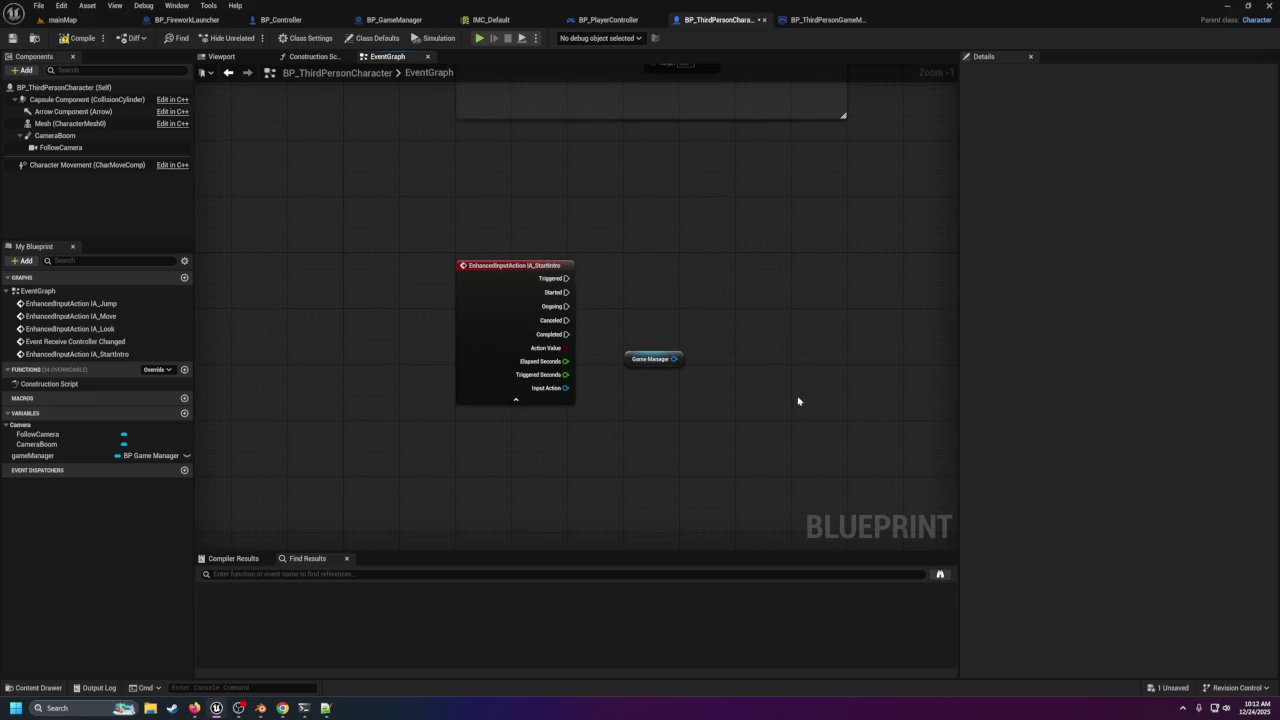
Call Start Intro on gameManager and wire the Triggered execution into it.
{"action": "mouse_move", "coordinate": [674, 358]}
{"action": "left_mouse_down"}
{"action": "mouse_move", "coordinate": [709, 306]}
{"action": "mouse_move", "coordinate": [725, 305]}
{"action": "left_mouse_up"}
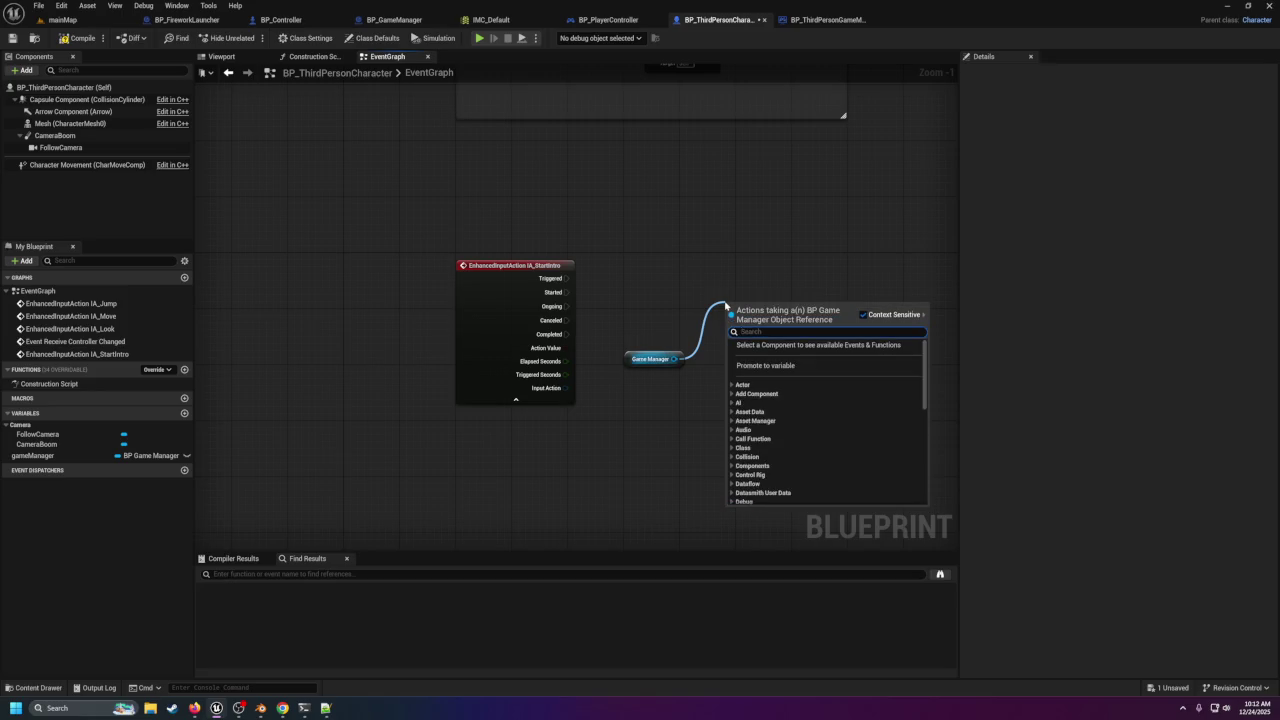
{"action": "type", "text": "start"}
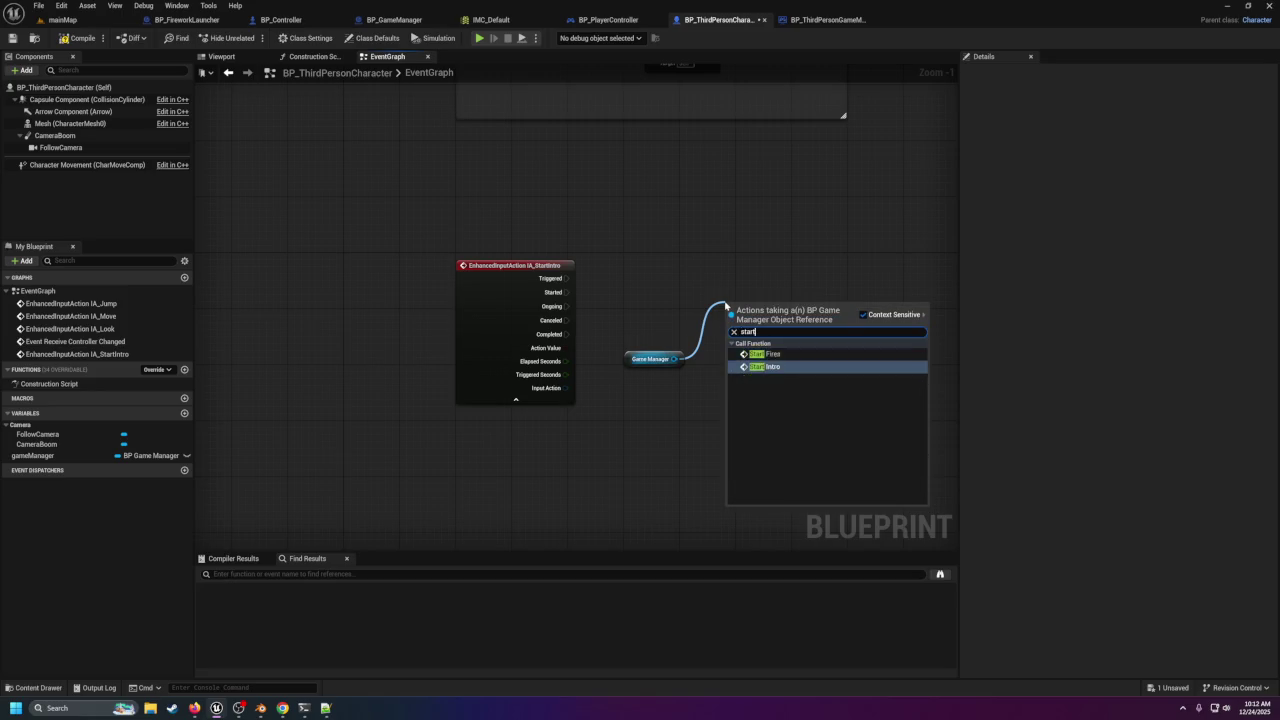
{"action": "left_click", "coordinate": [765, 366]}
{"action": "mouse_move", "coordinate": [566, 278]}
{"action": "left_mouse_down"}
{"action": "mouse_move", "coordinate": [740, 338]}
{"action": "mouse_move", "coordinate": [731, 330]}
{"action": "left_mouse_up"}
{"action": "left_click_drag", "start_coordinate": [766, 318], "coordinate": [752, 283]}
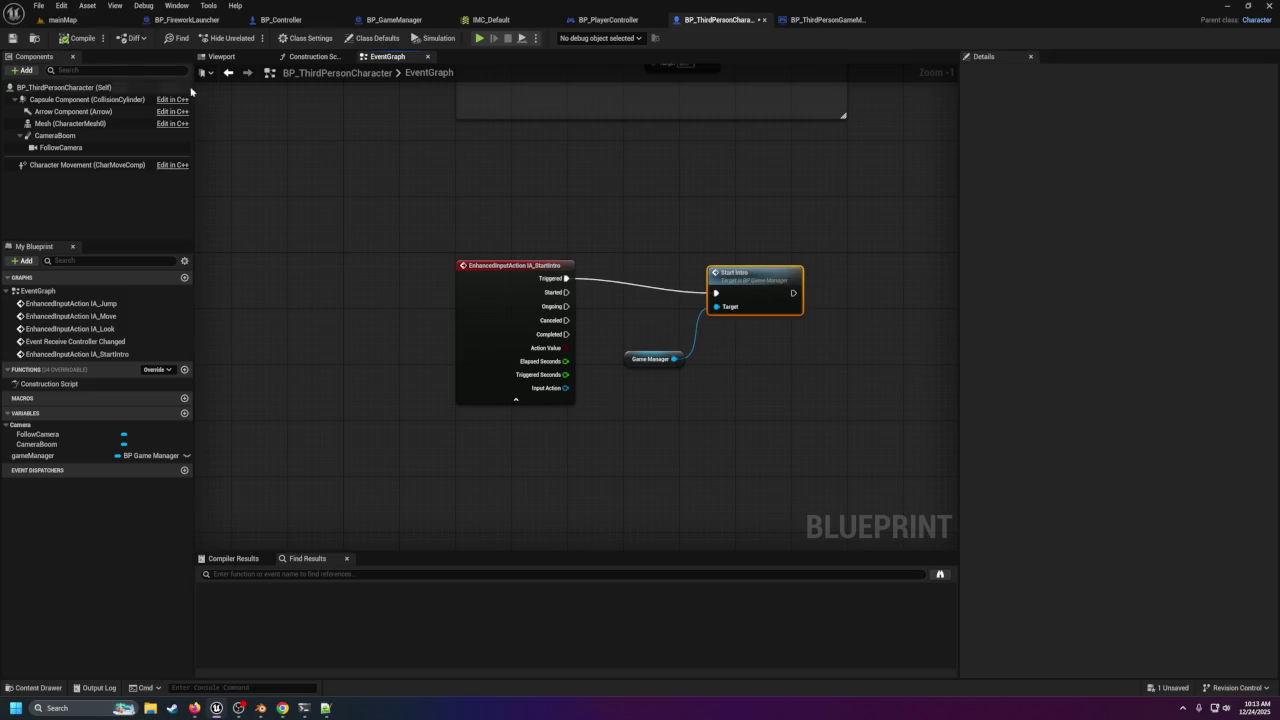
{"action": "left_click", "coordinate": [238, 20]}
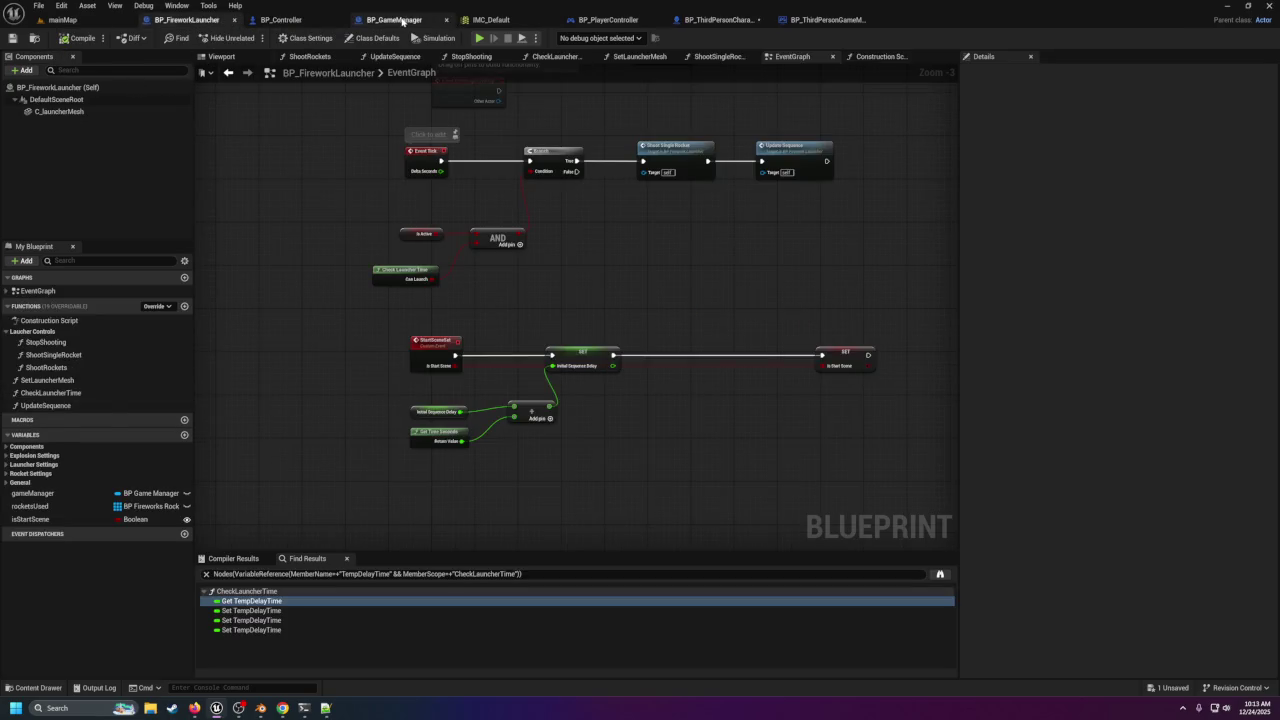
In BP_GameManager, break the link from Event BeginPlay to the For Each Loop.
{"action": "left_click", "coordinate": [402, 21]}
{"action": "right_click", "coordinate": [550, 99]}
{"action": "mouse_move", "coordinate": [564, 145]}
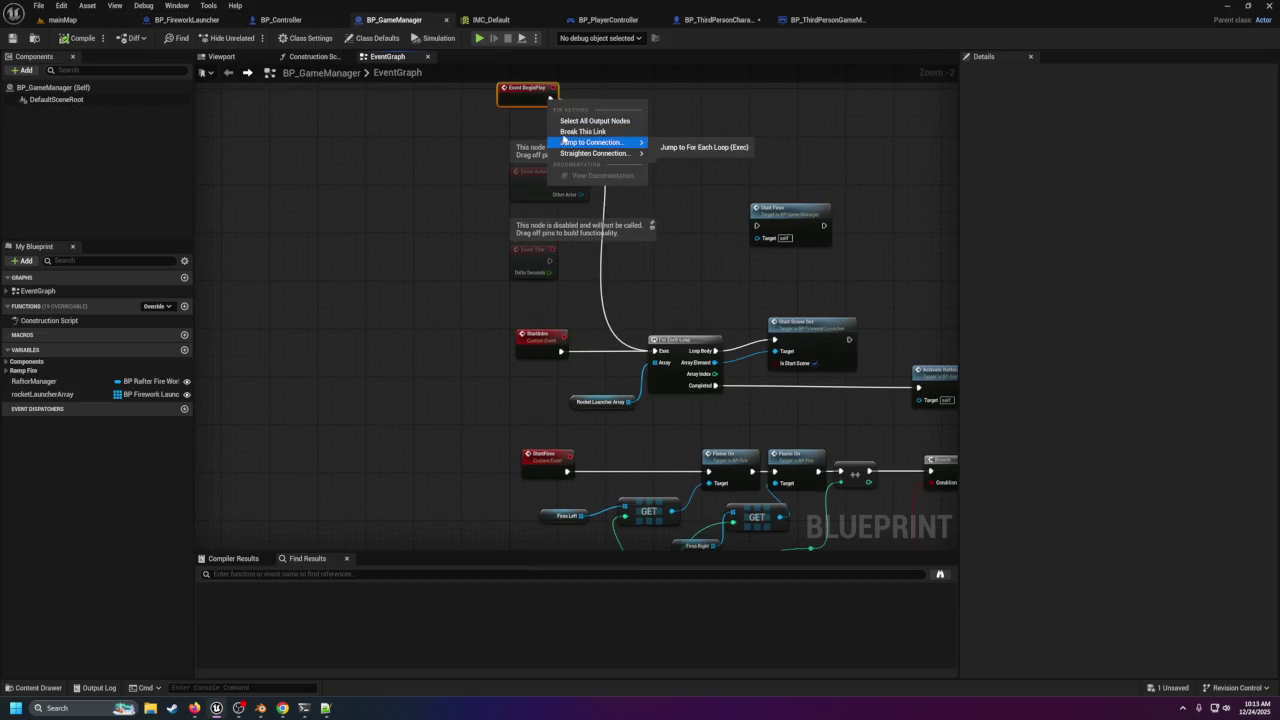
{"action": "left_click", "coordinate": [690, 147]}
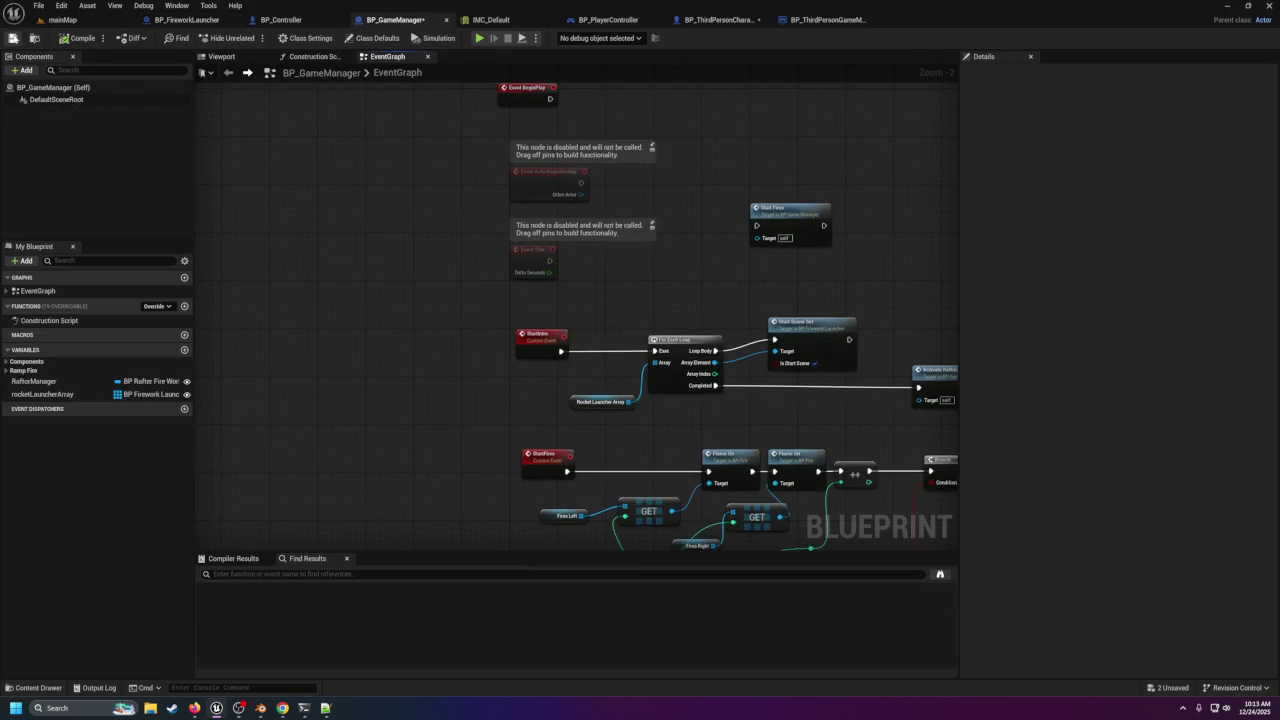
Play mainMap in the editor and give the running game input focus.
{"action": "left_click", "coordinate": [56, 20]}
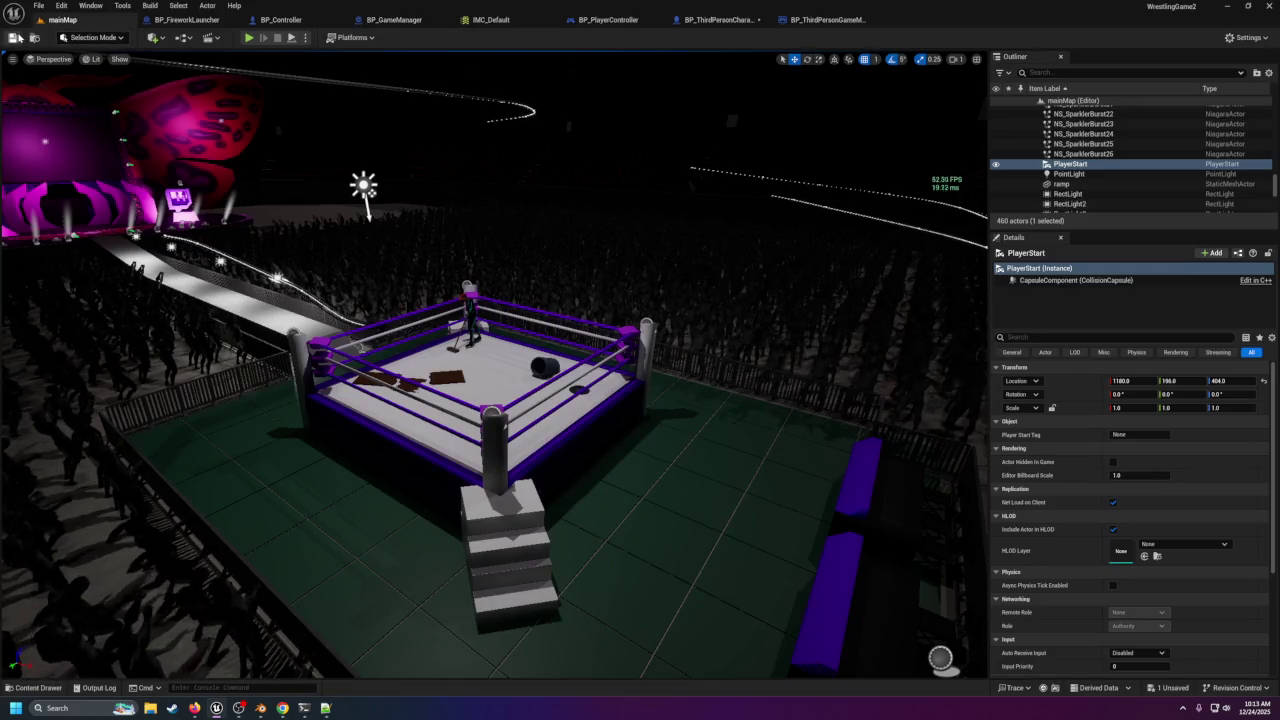
{"action": "left_click", "coordinate": [249, 39]}
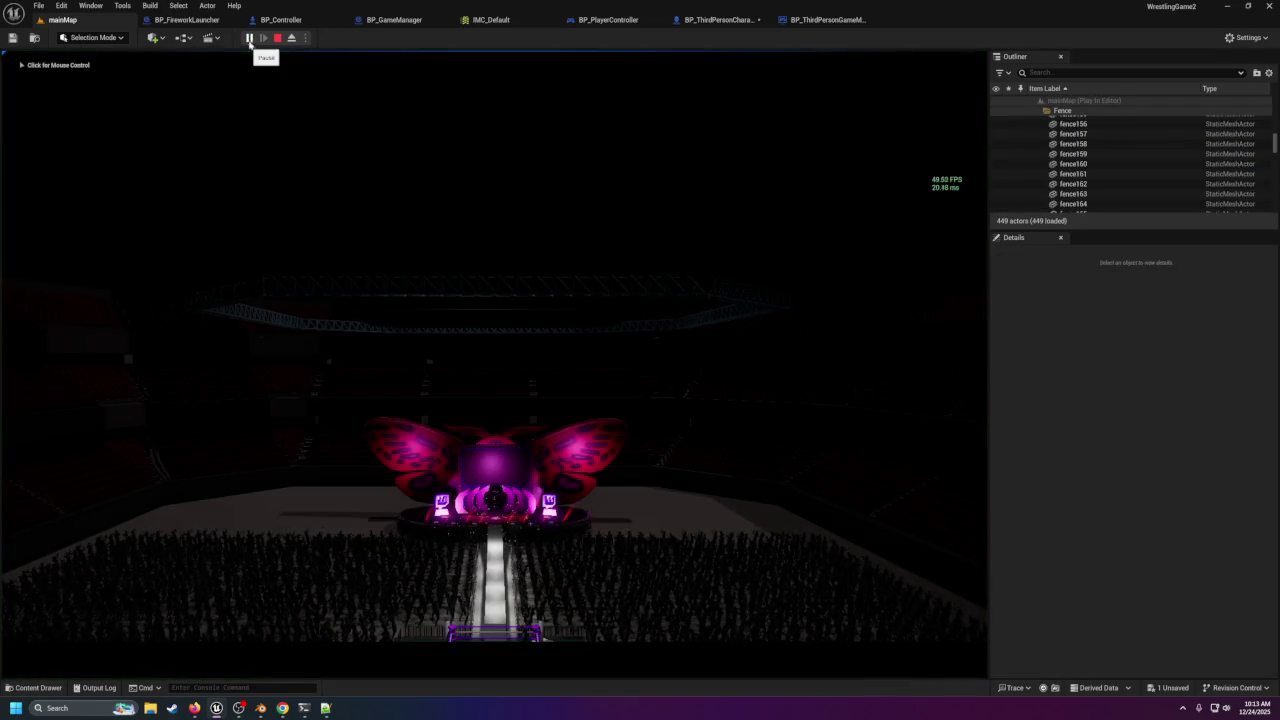
{"action": "left_click", "coordinate": [306, 134]}
Fire the intro sequence with numpad 4, watch the stage lights sweep, then stop playing.
{"action": "key", "text": "4"}
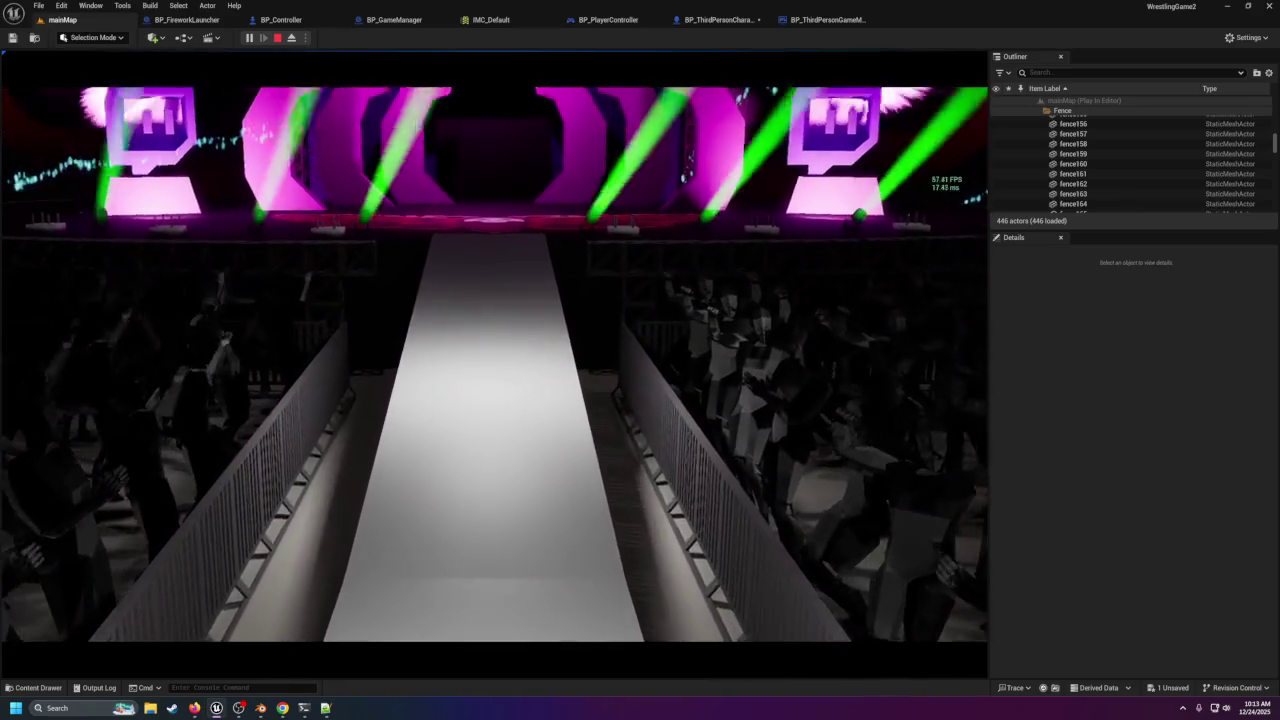
{"action": "key", "text": "Escape"}
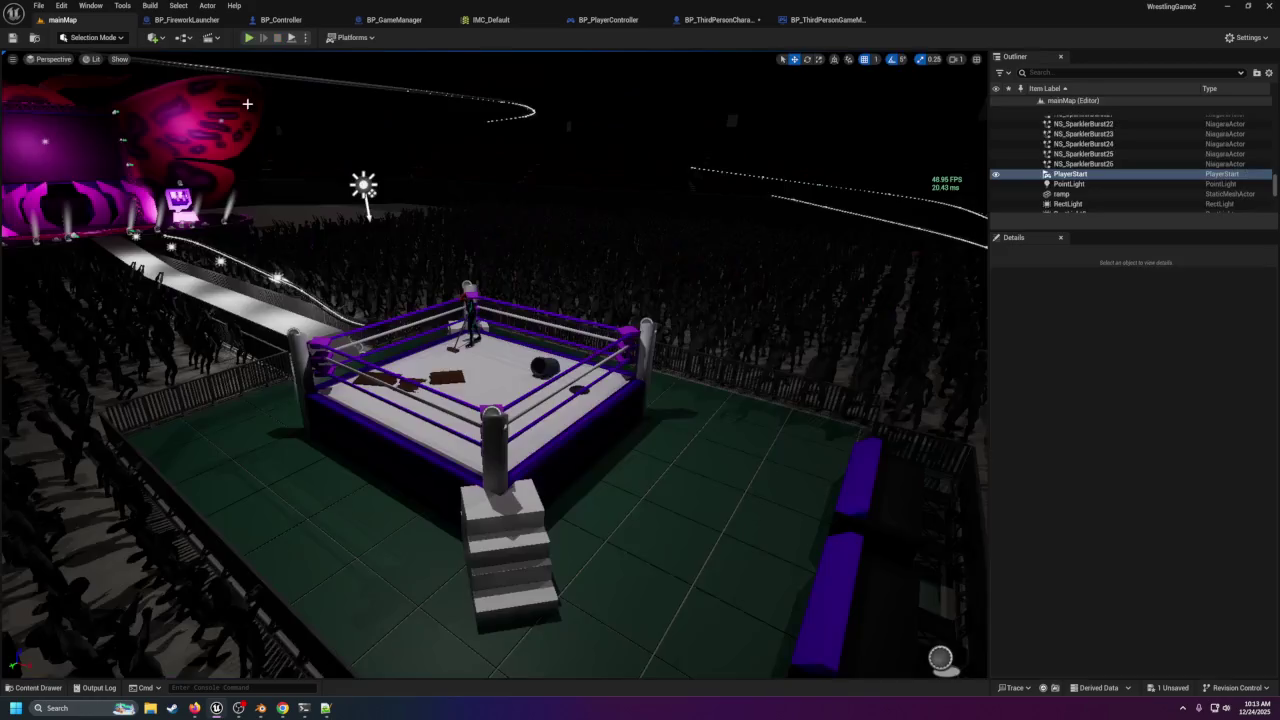
Frame the PlayerStart, pull back over the ring and stage, and glance at BP_GameManager.
{"action": "key", "text": "f"}
{"action": "left_click_drag", "start_coordinate": [486, 500], "coordinate": [474, 600]}
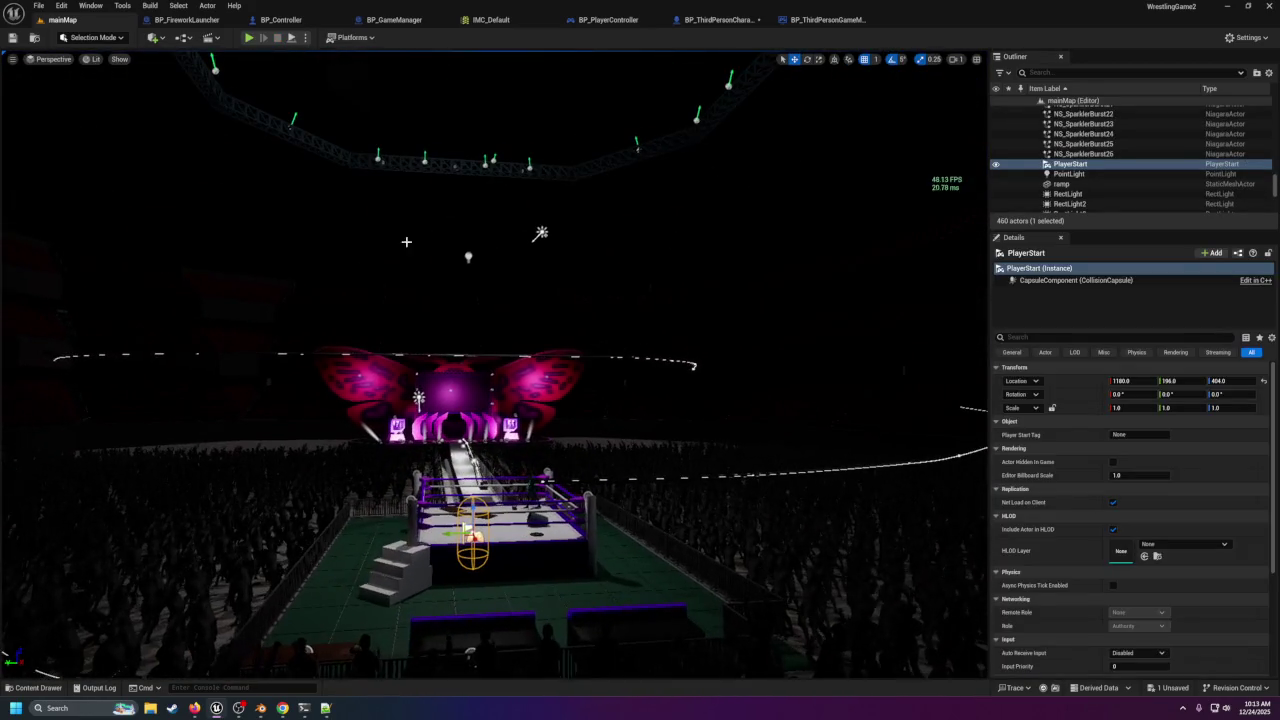
{"action": "left_click", "coordinate": [394, 20]}
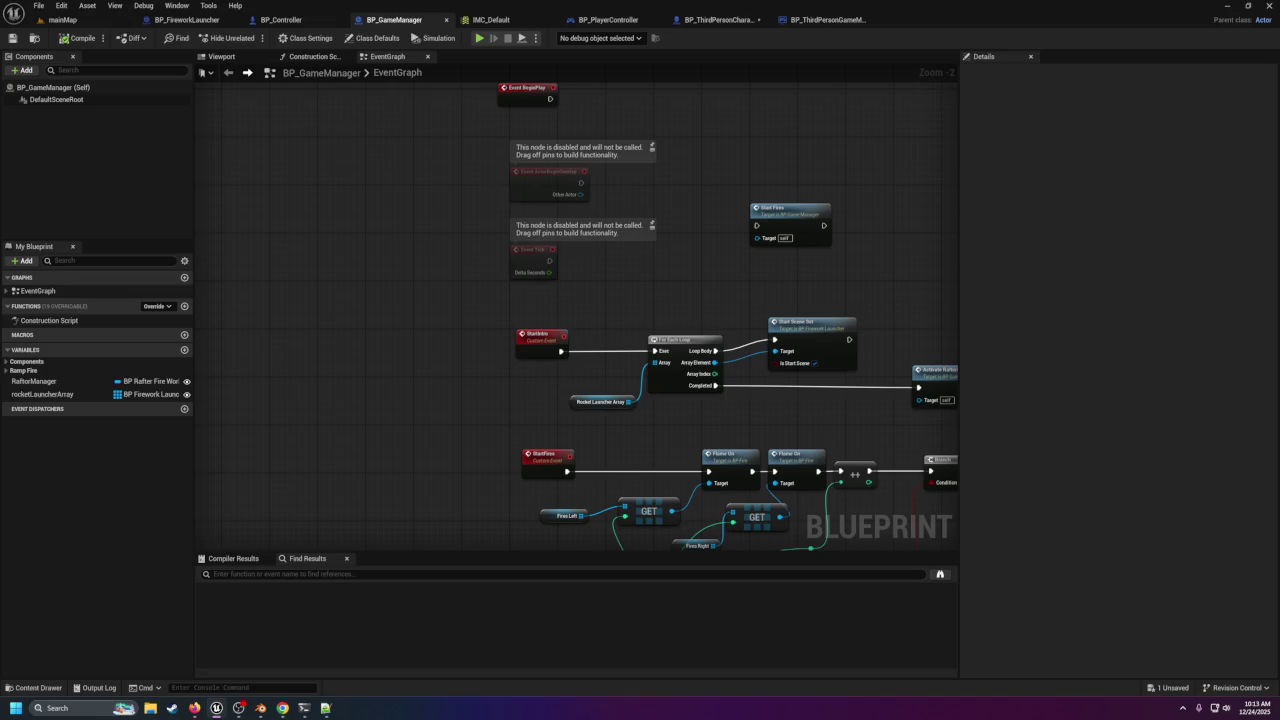
{"action": "left_click", "coordinate": [62, 20]}
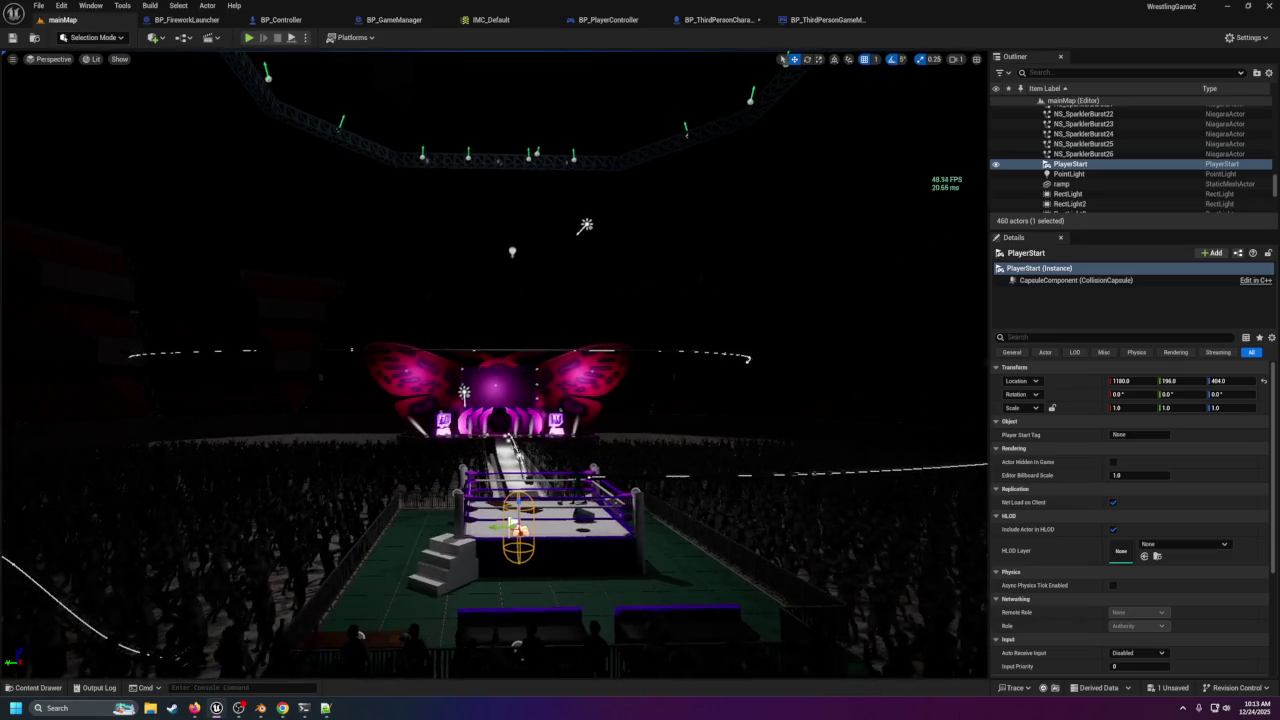
Fly to the butterfly stage, select NS_SparklerBurst23, then open BP_ThirdPersonCharacter's event graph.
{"action": "key", "text": "w"}
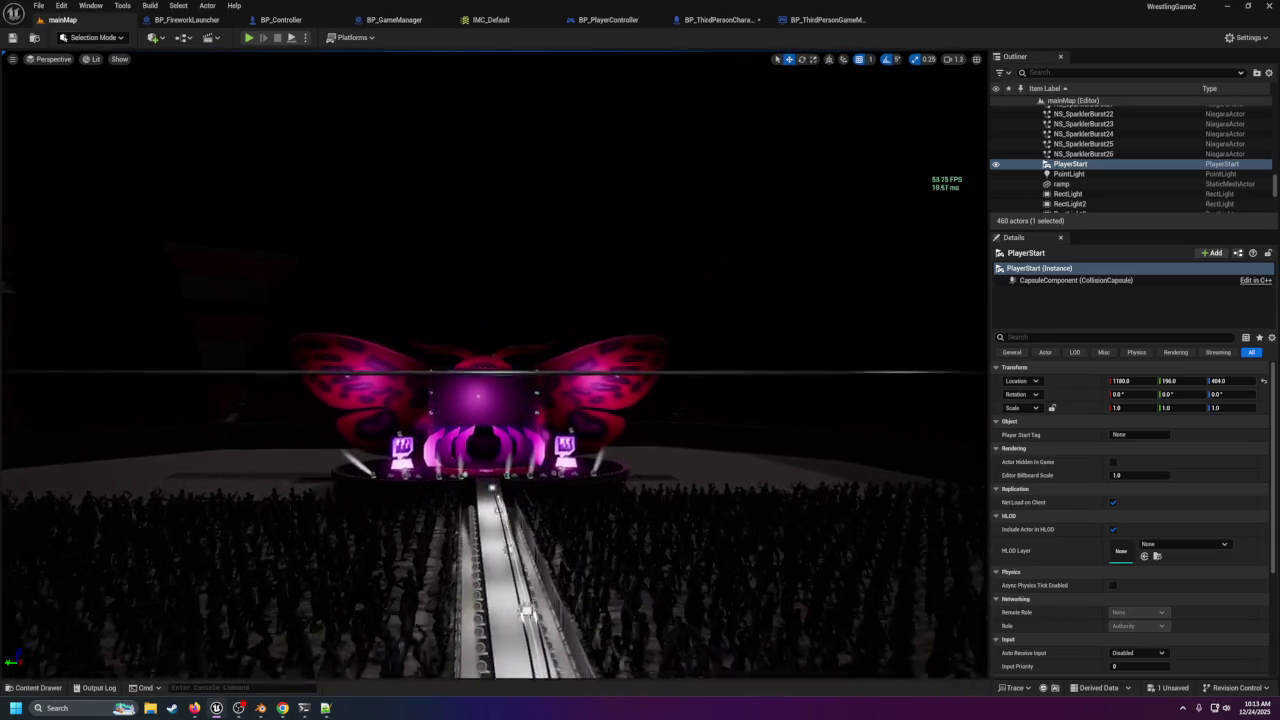
{"action": "key", "text": "w"}
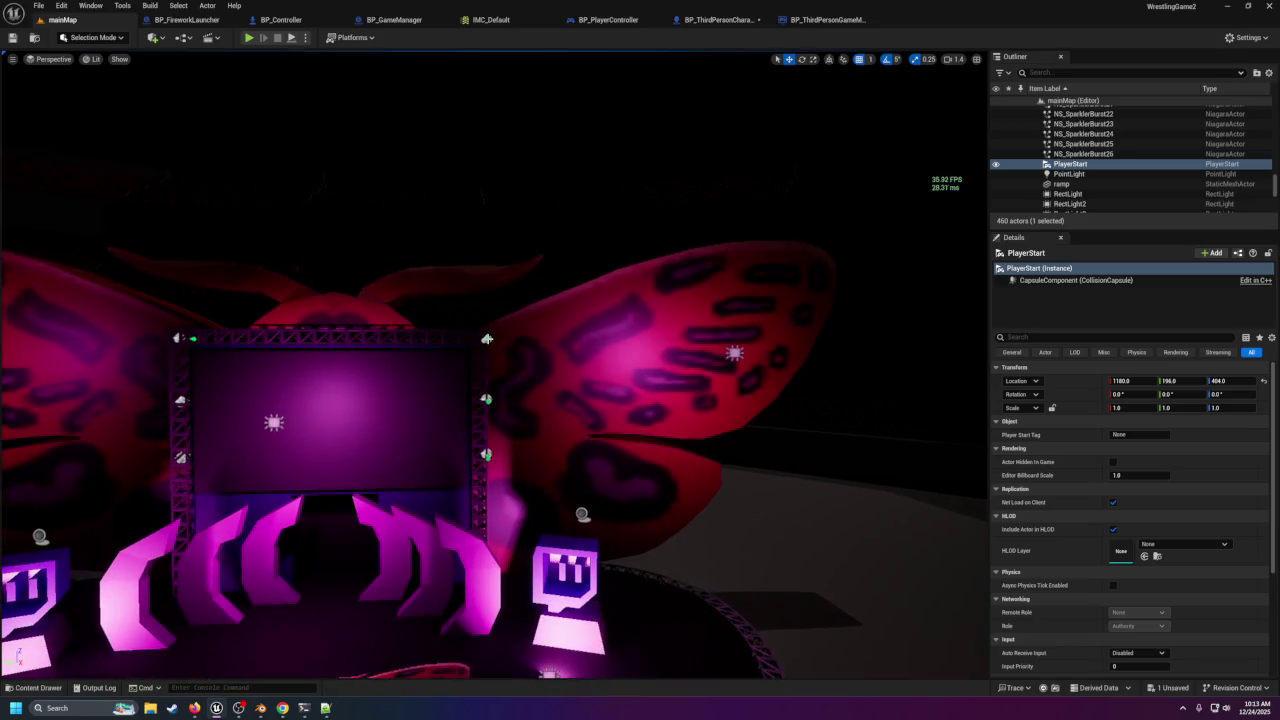
{"action": "left_click", "coordinate": [487, 339]}
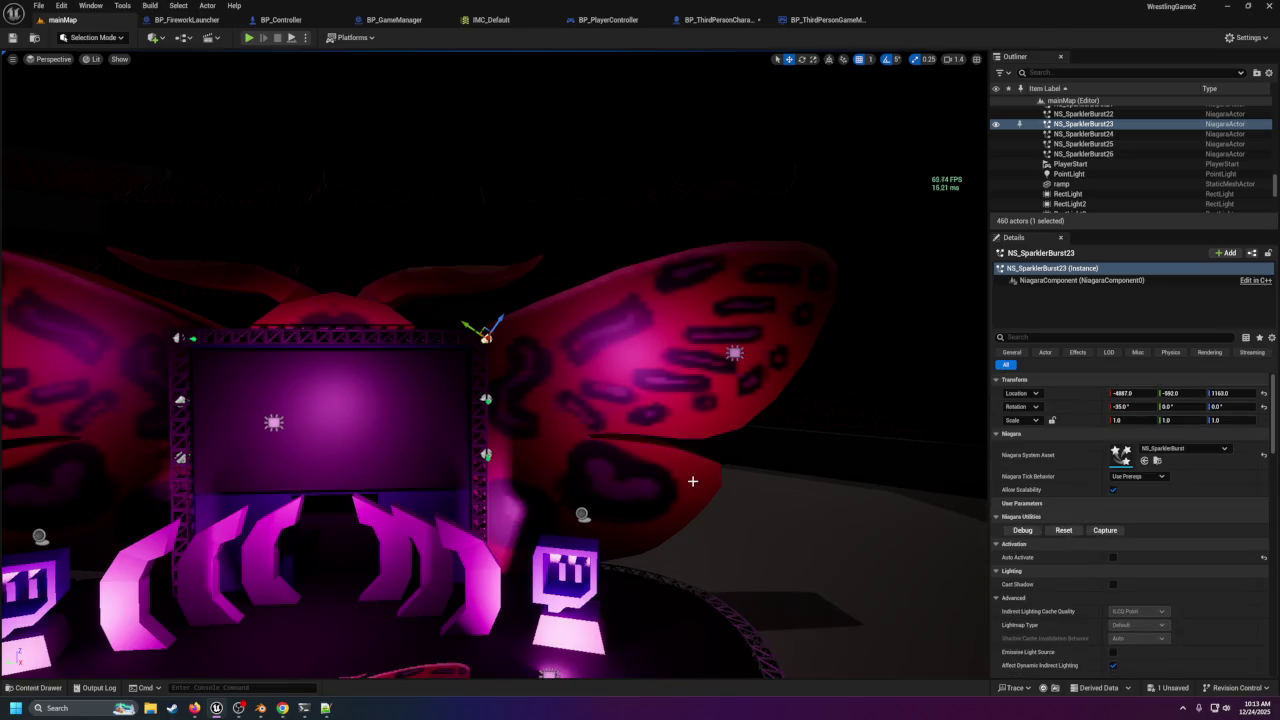
{"action": "left_click", "coordinate": [37, 688]}
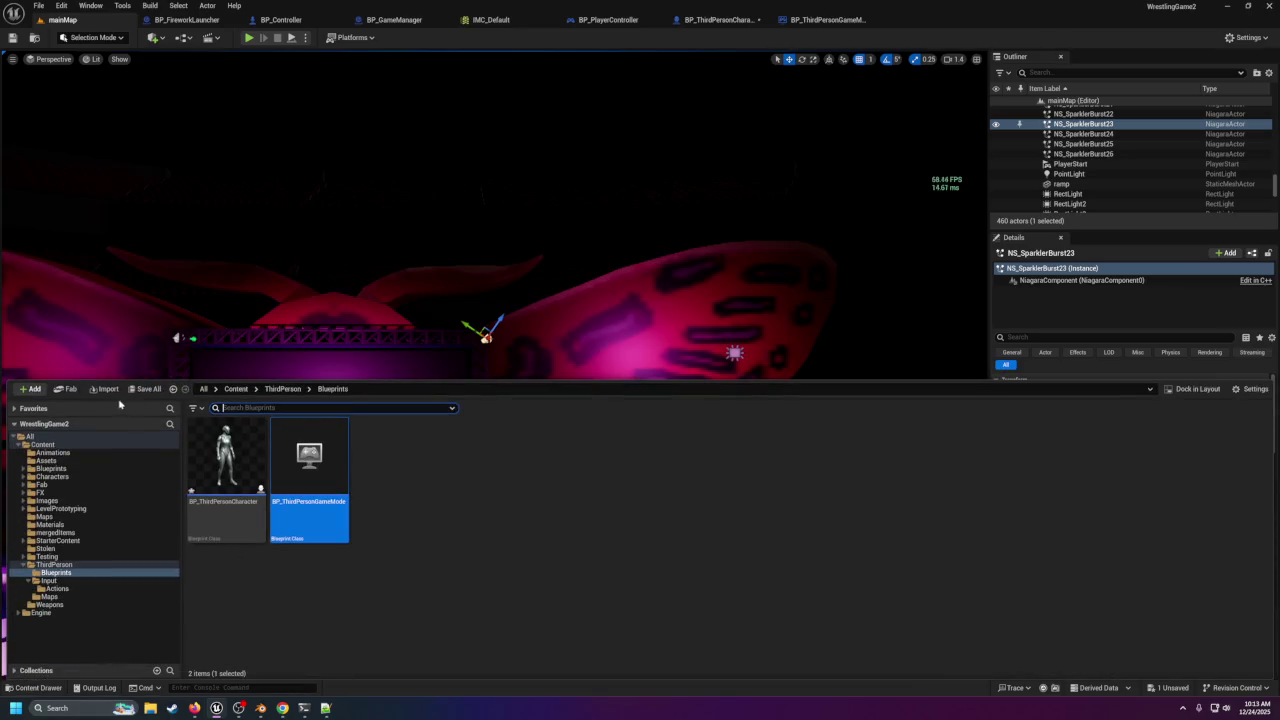
{"action": "left_click", "coordinate": [716, 19]}
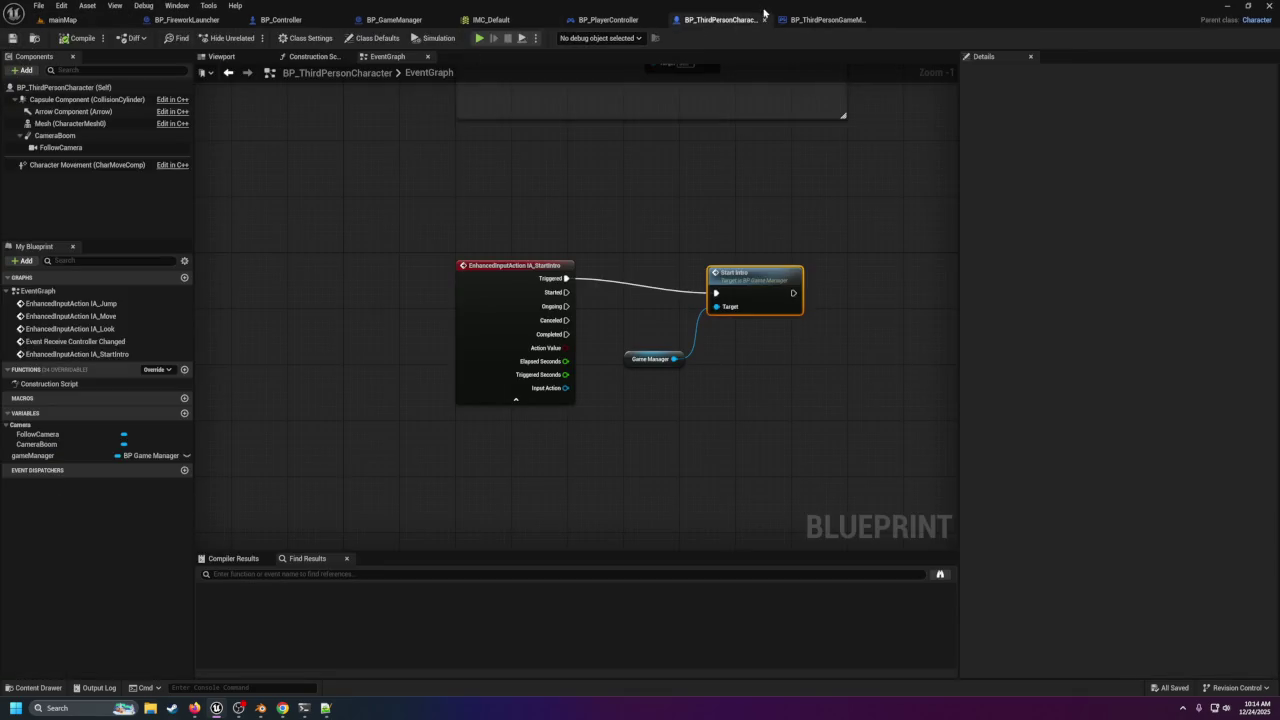
Close the BP_ThirdPersonCharacter, BP_ThirdPersonGameMode, BP_PlayerController, IMC_Default and BP_Controller editors, returning to mainMap.
{"action": "left_click", "coordinate": [764, 21]}
{"action": "left_click", "coordinate": [764, 20]}
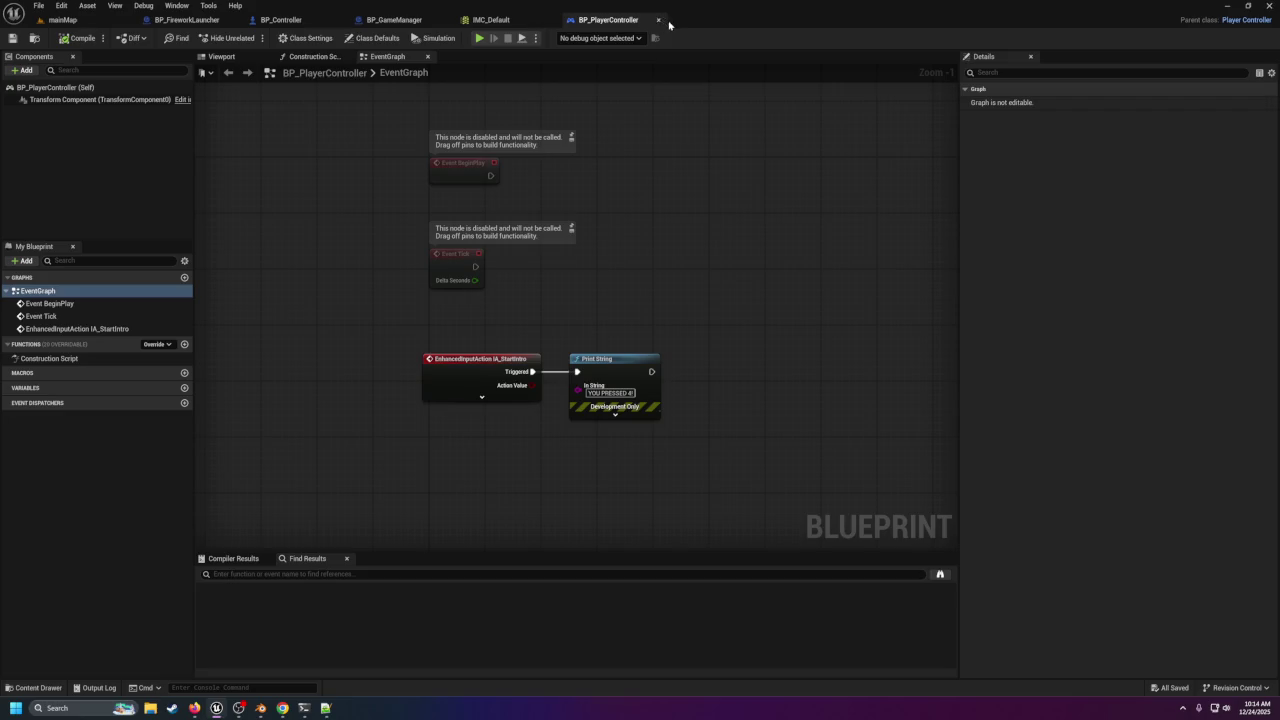
{"action": "left_click", "coordinate": [659, 20]}
{"action": "left_click", "coordinate": [556, 21]}
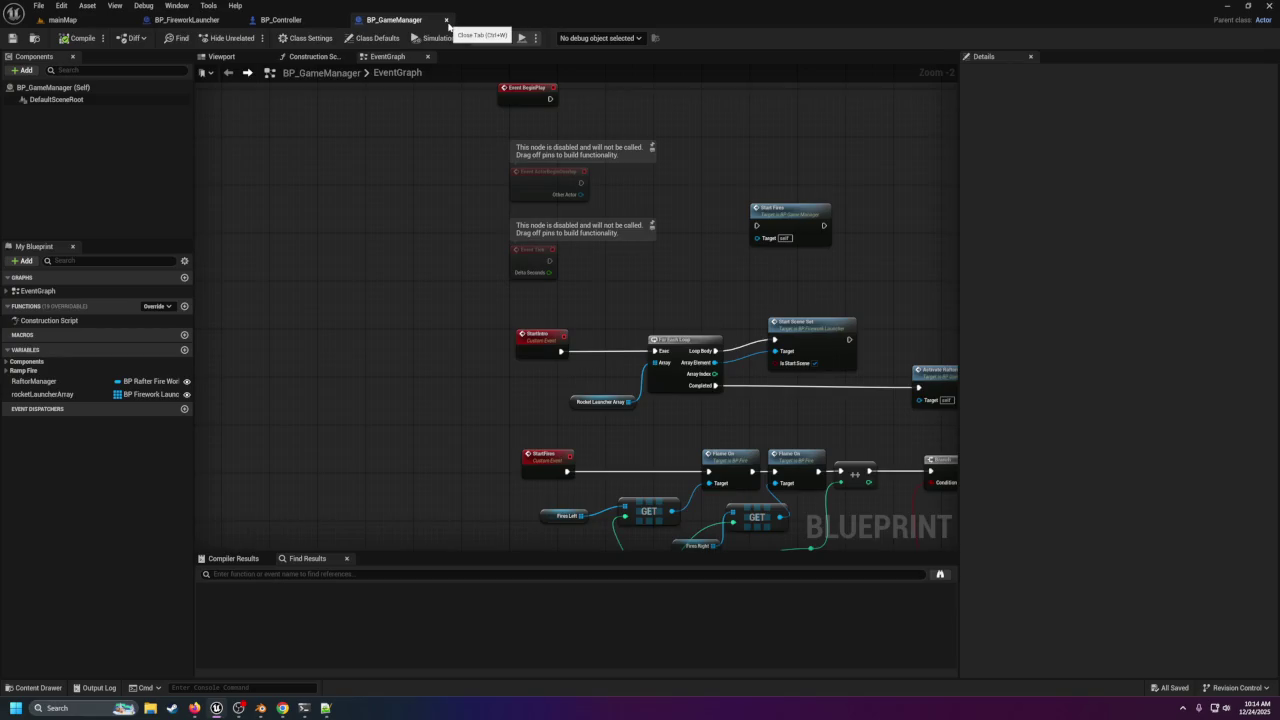
{"action": "mouse_move", "coordinate": [459, 357]}
{"action": "left_mouse_down"}
{"action": "mouse_move", "coordinate": [366, 266]}
{"action": "mouse_move", "coordinate": [530, 294]}
{"action": "left_mouse_up"}
{"action": "left_click", "coordinate": [306, 38]}
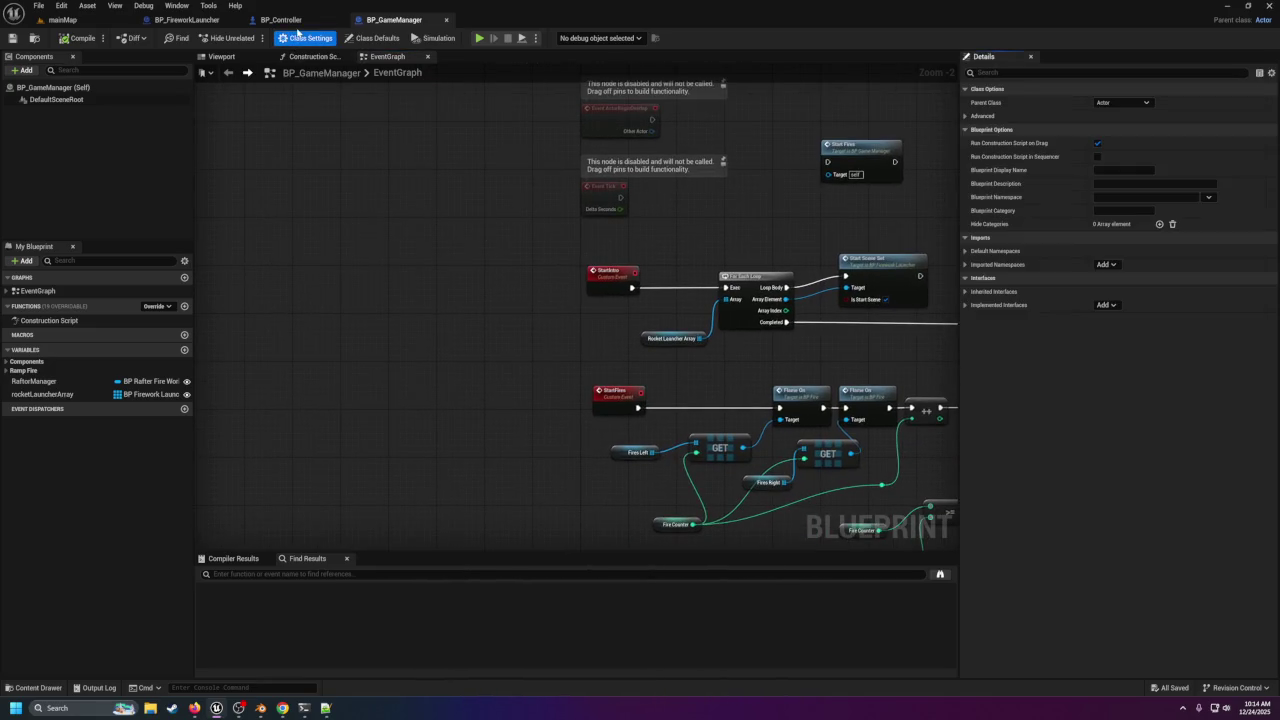
{"action": "left_click", "coordinate": [300, 20]}
{"action": "left_click", "coordinate": [342, 21]}
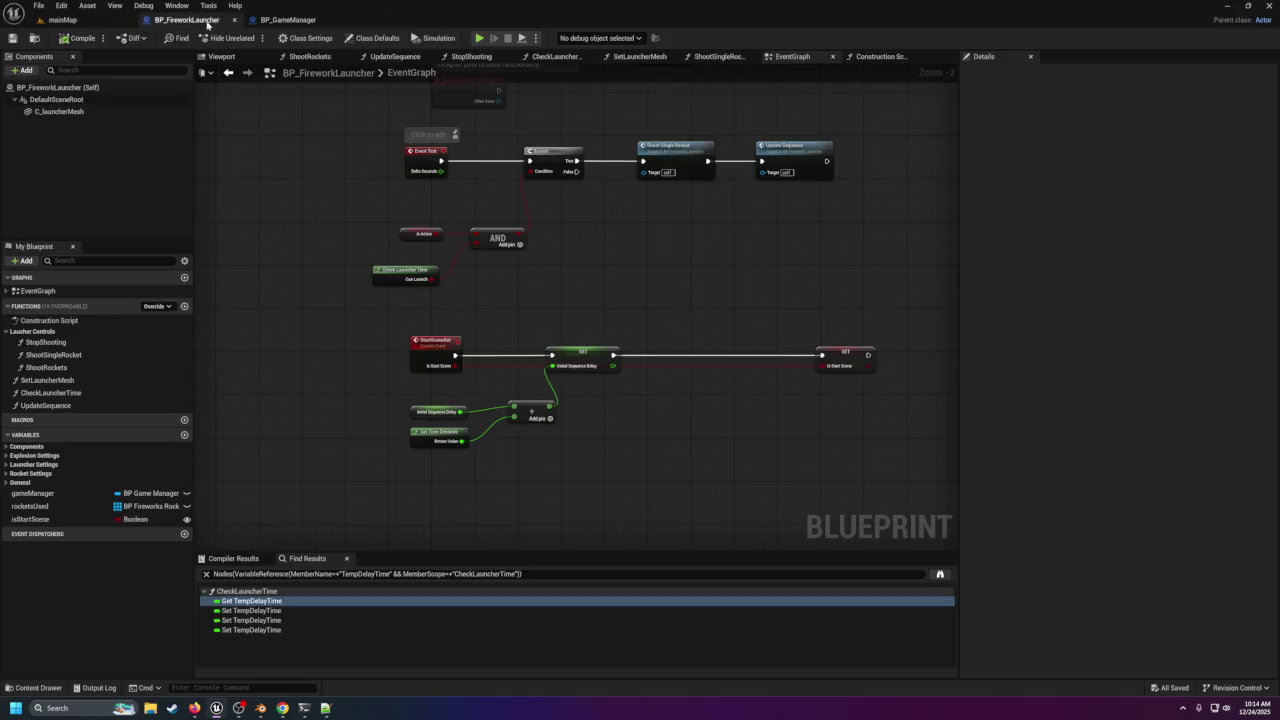
{"action": "left_click", "coordinate": [85, 27]}
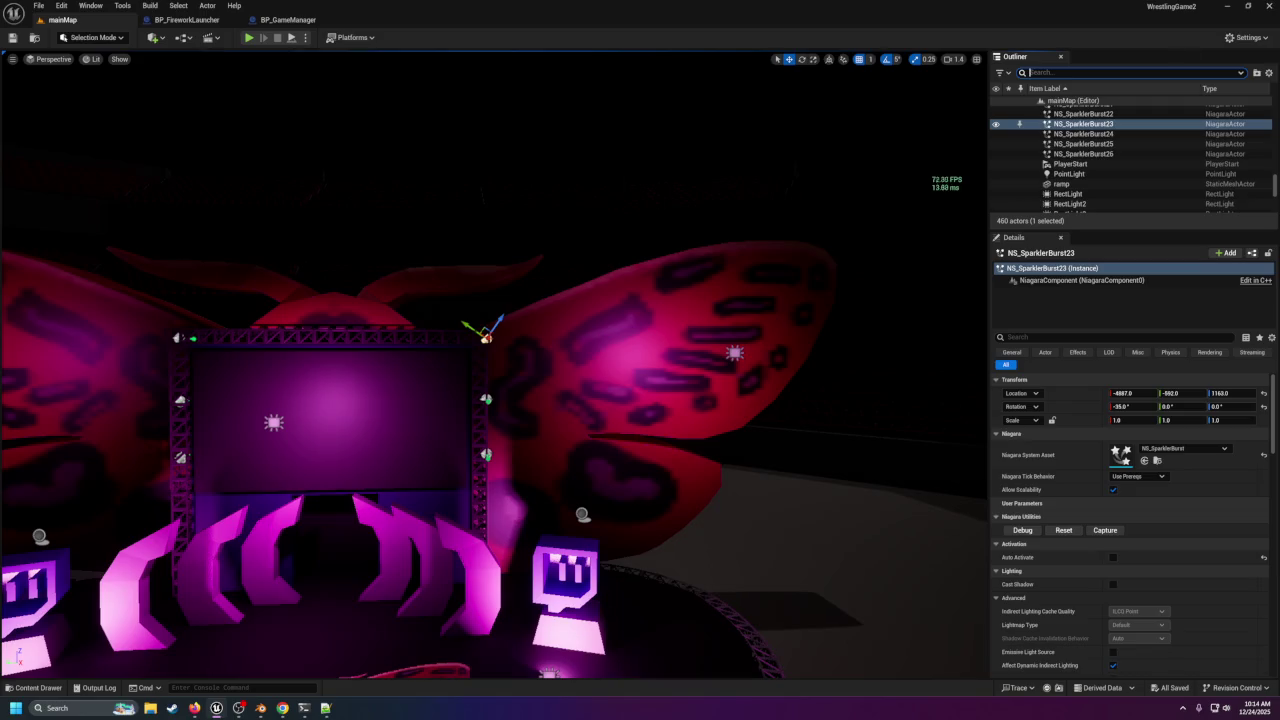
Filter the Outliner by 'manag' and review BP_FireworksManager's Fireworks Launcher array.
{"action": "type", "text": "control"}
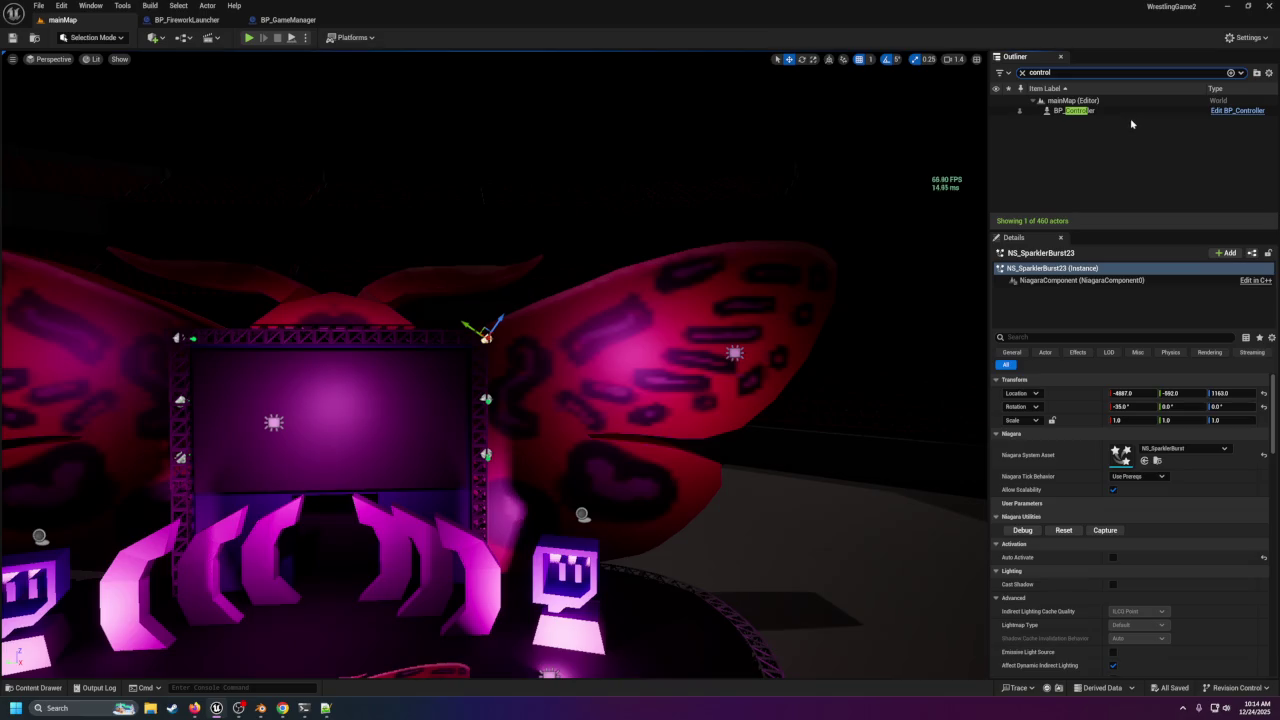
{"action": "key", "text": "BackSpace"}
{"action": "key", "text": "BackSpace"}
{"action": "key", "text": "BackSpace"}
{"action": "type", "text": "ma"}
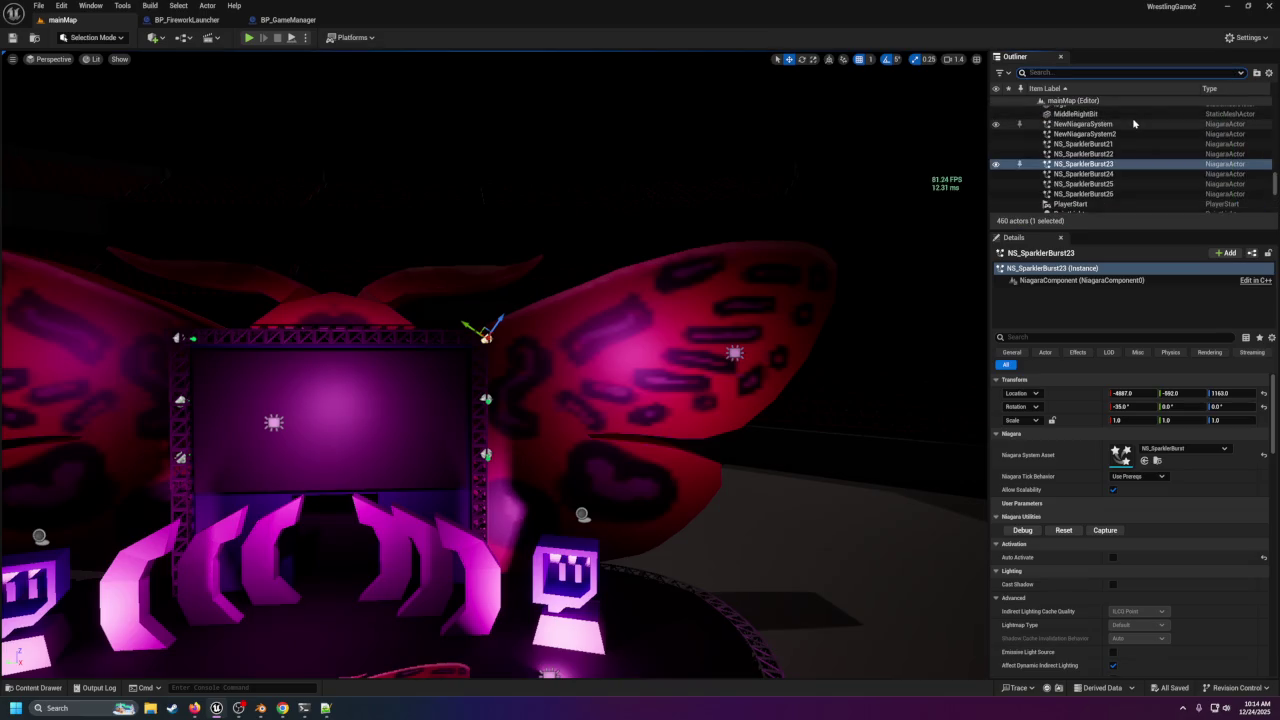
{"action": "type", "text": "nag"}
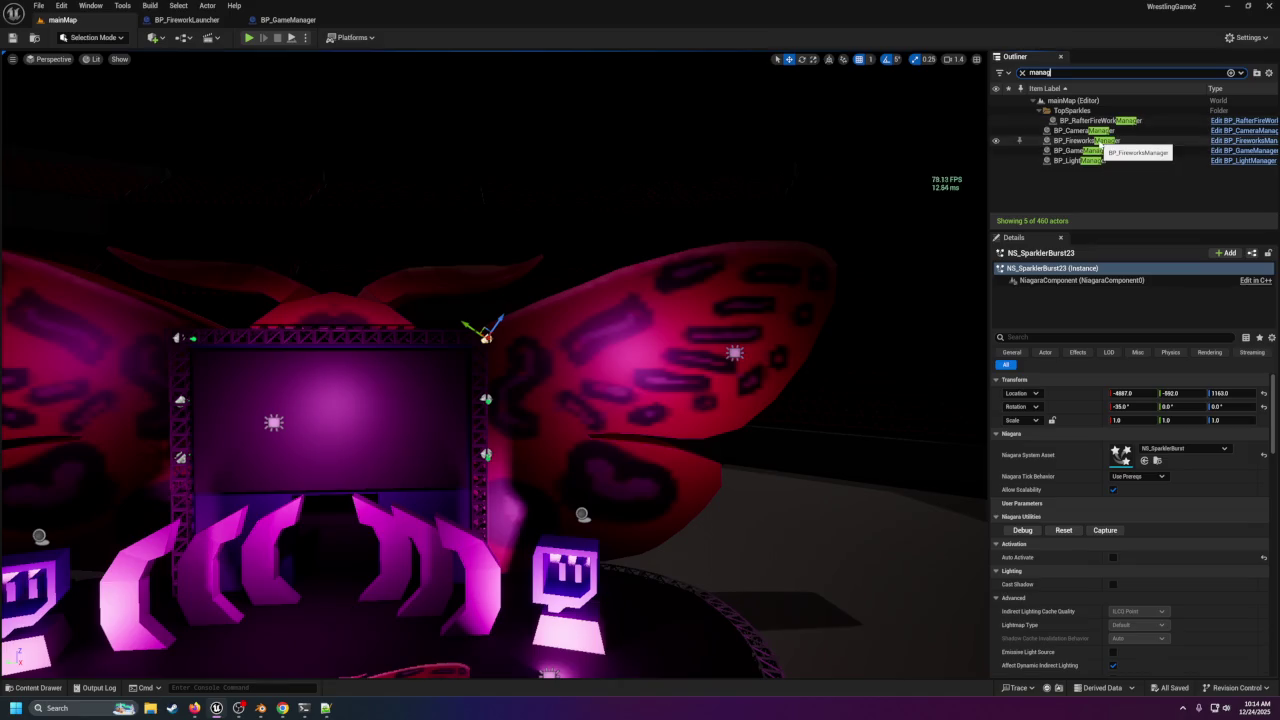
{"action": "left_click", "coordinate": [1090, 141]}
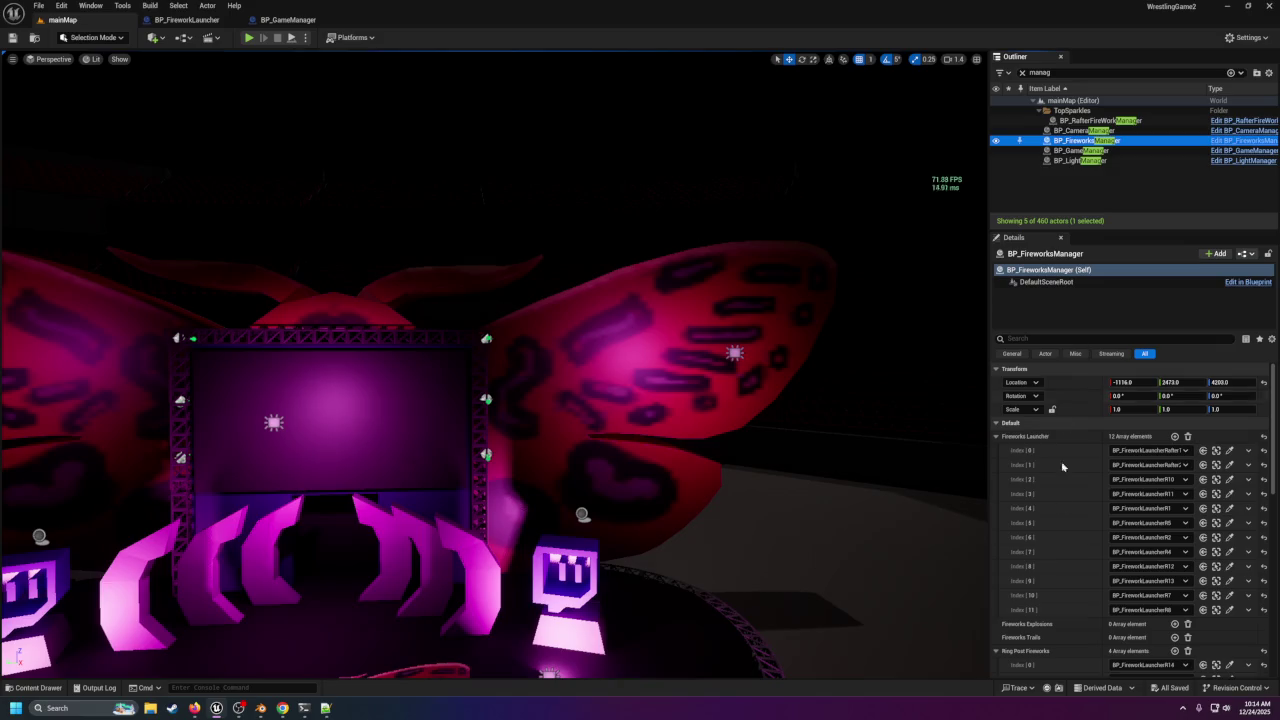
{"action": "scroll", "coordinate": [1062, 595], "scroll_direction": "down", "scroll_amount": 2}
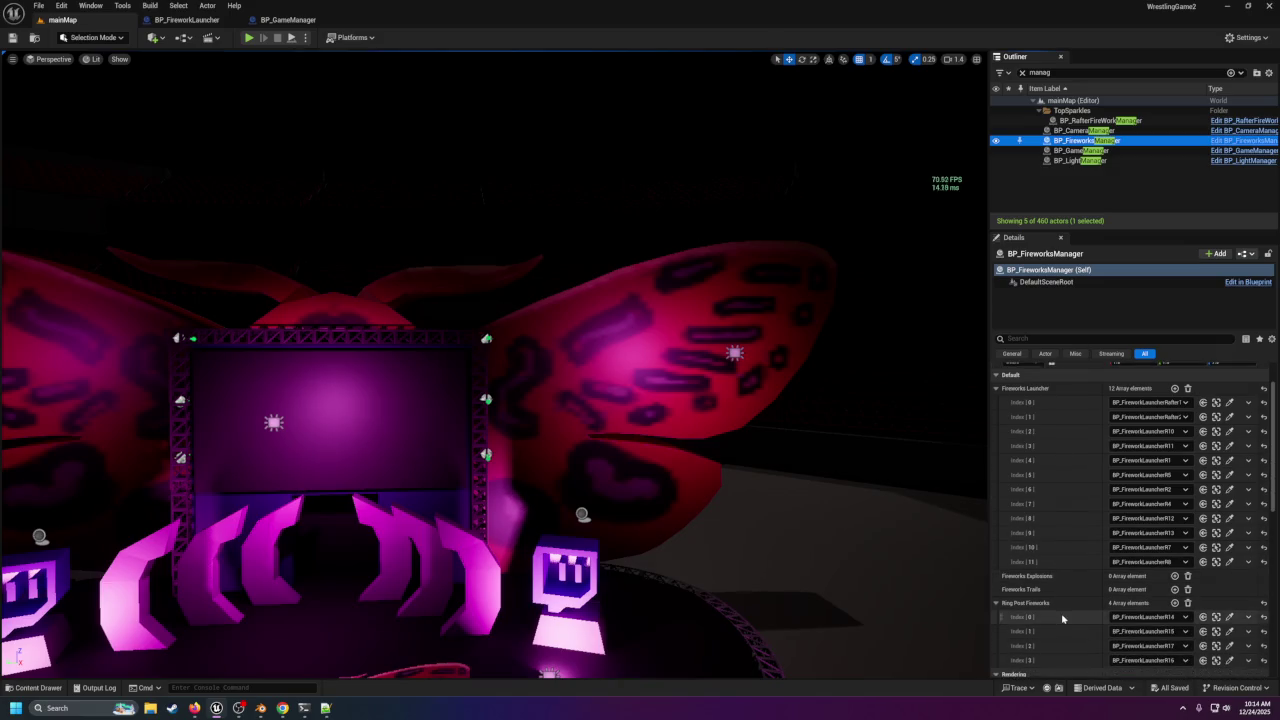
{"action": "scroll", "coordinate": [1062, 616], "scroll_direction": "up", "scroll_amount": 2}
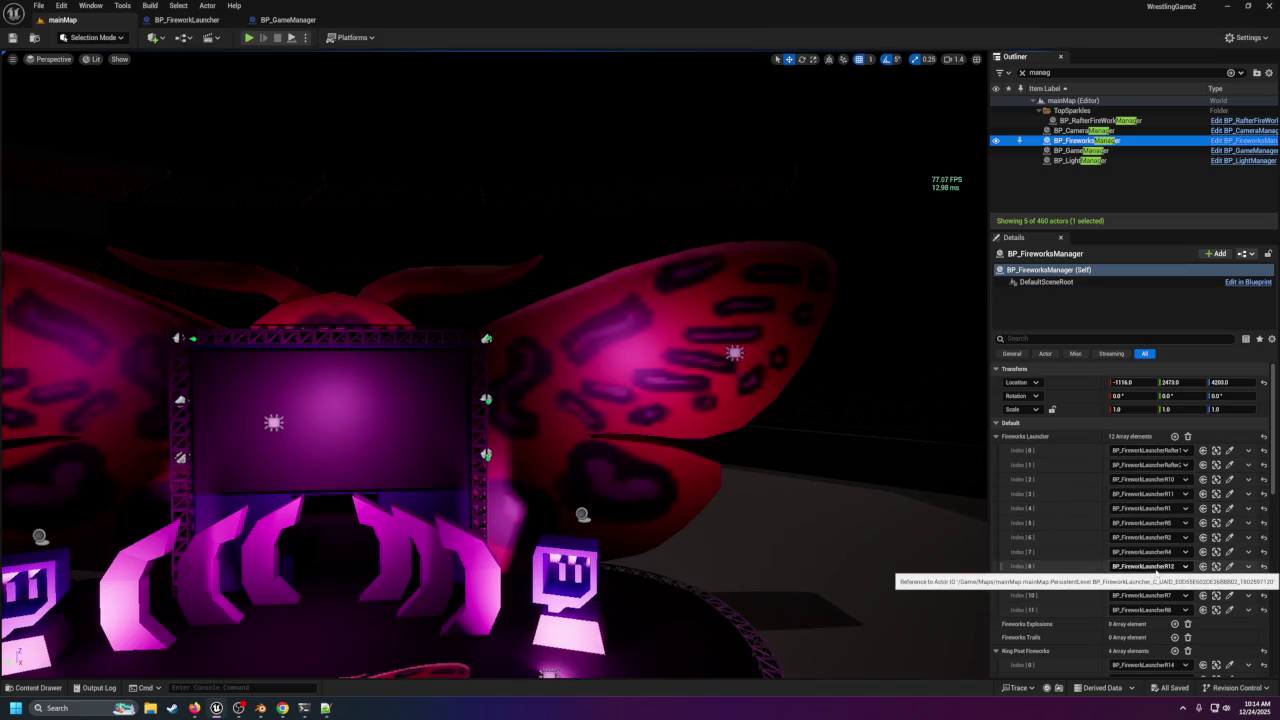
Reselect NS_SparklerBurst23 on the truss corner and review its Details.
{"action": "left_click", "coordinate": [486, 338]}
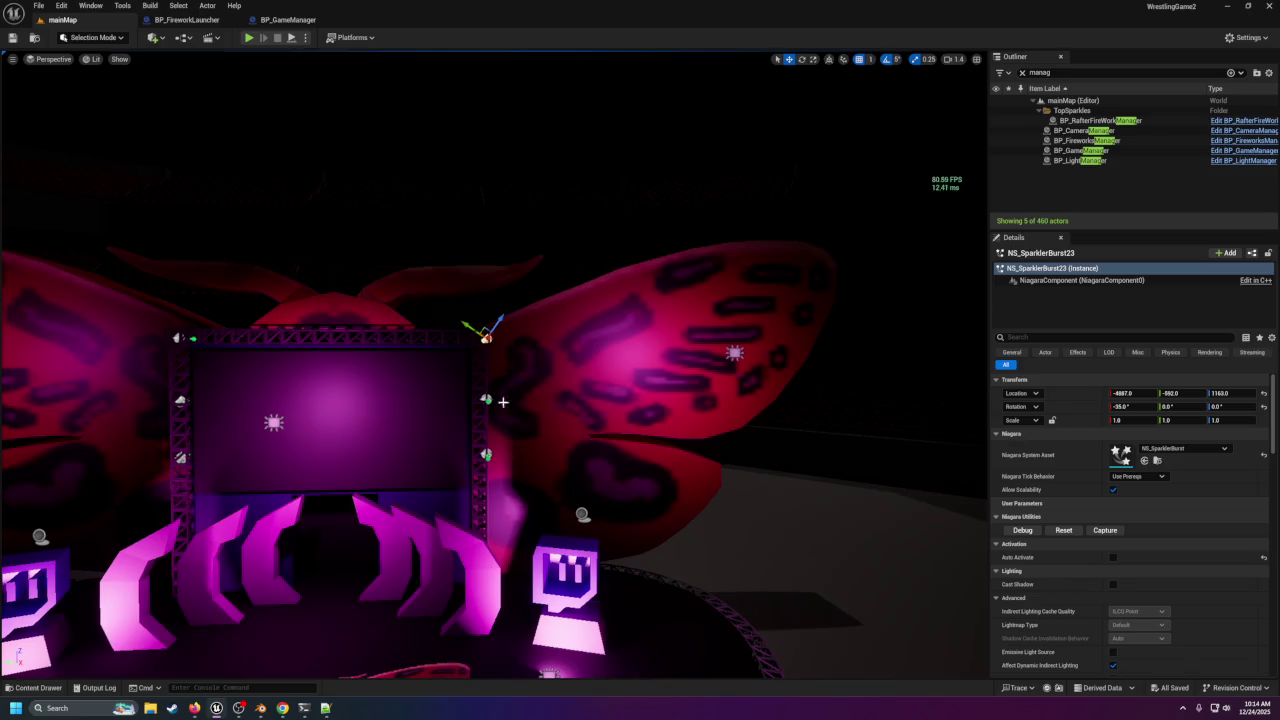
{"action": "scroll", "coordinate": [1125, 491], "scroll_direction": "down", "scroll_amount": 2}
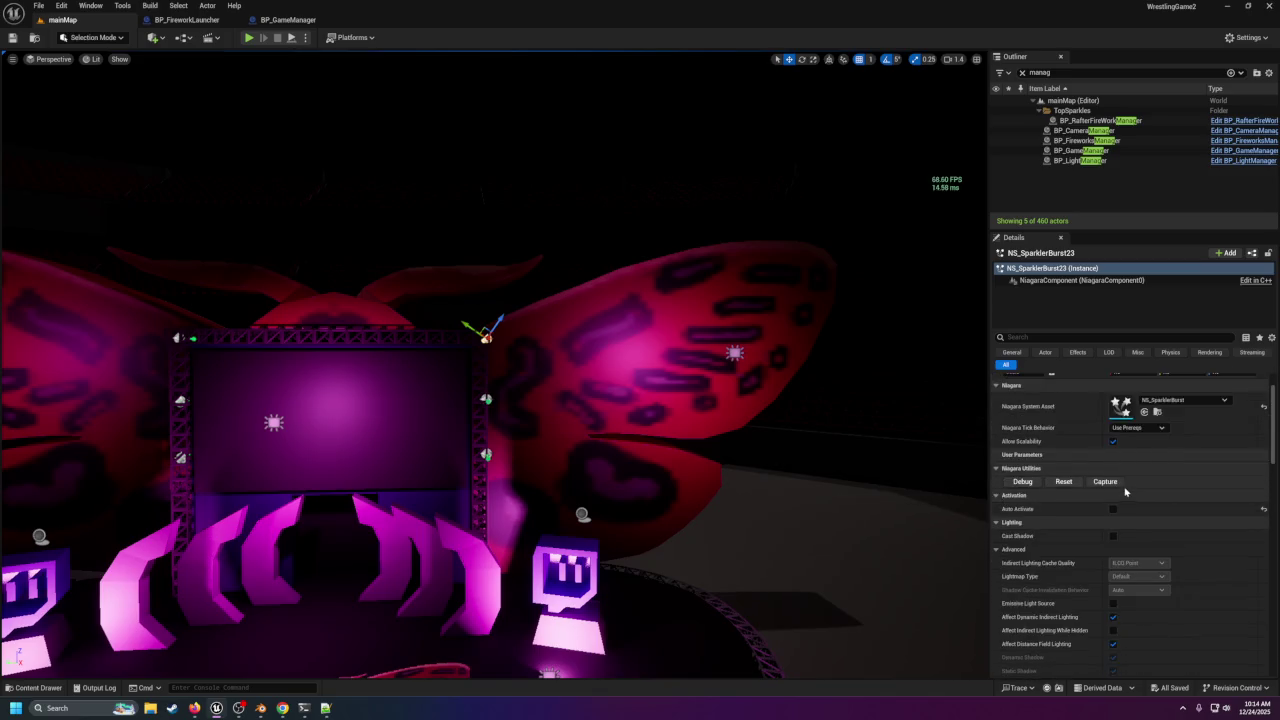
{"action": "scroll", "coordinate": [1125, 491], "scroll_direction": "up", "scroll_amount": 2}
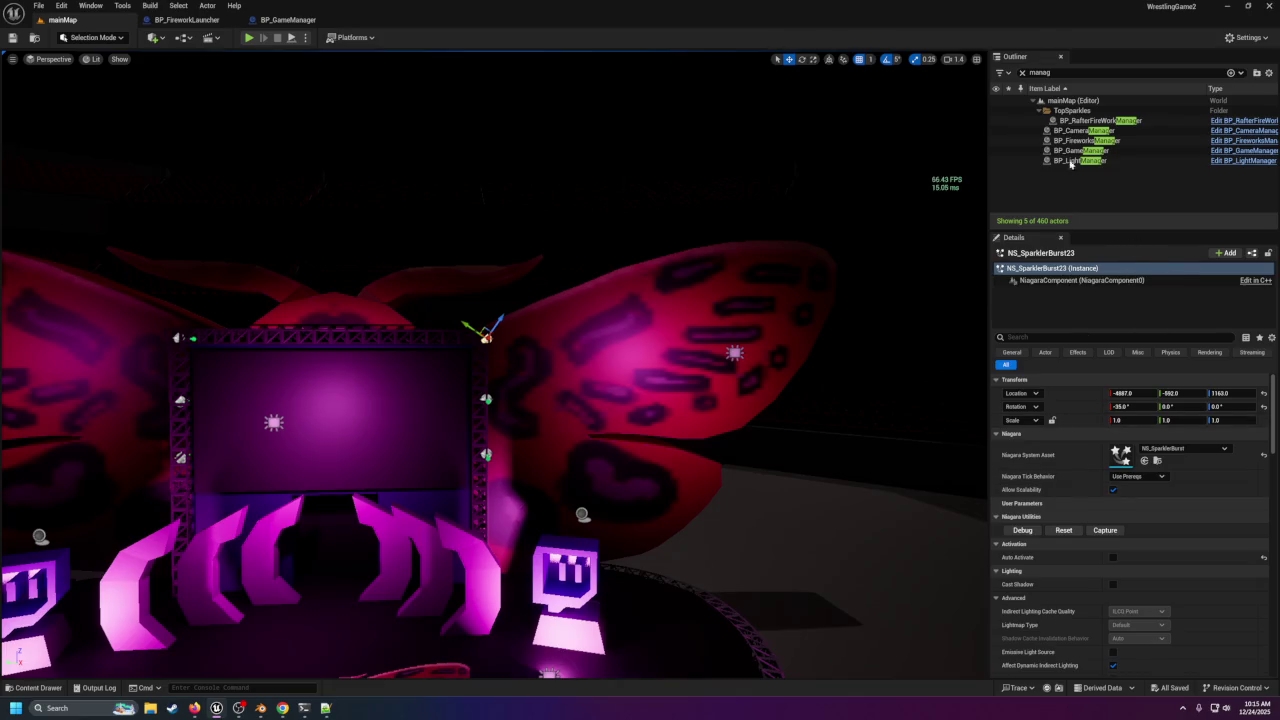
Select BP_RafterFireWorkManager, expand its six Stage Sparklers entries, then browse Content/Blueprints.
{"action": "left_click", "coordinate": [1095, 120]}
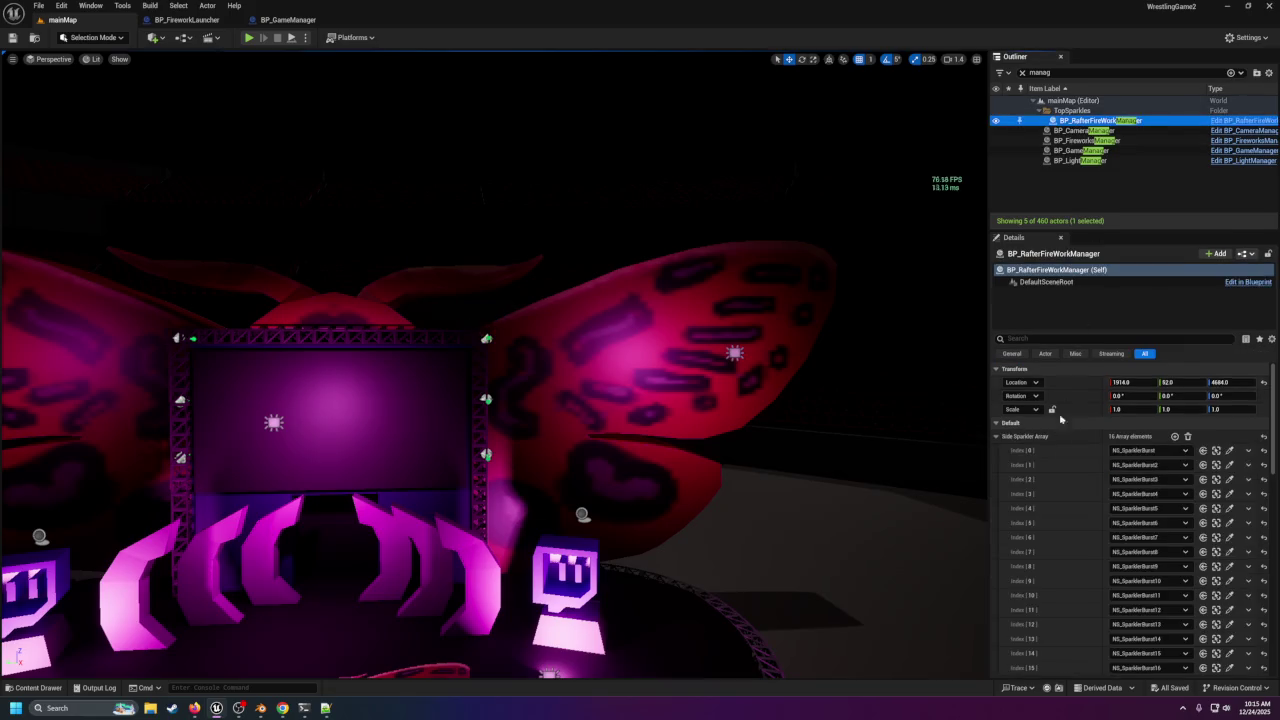
{"action": "scroll", "coordinate": [1050, 492], "scroll_direction": "down", "scroll_amount": 3}
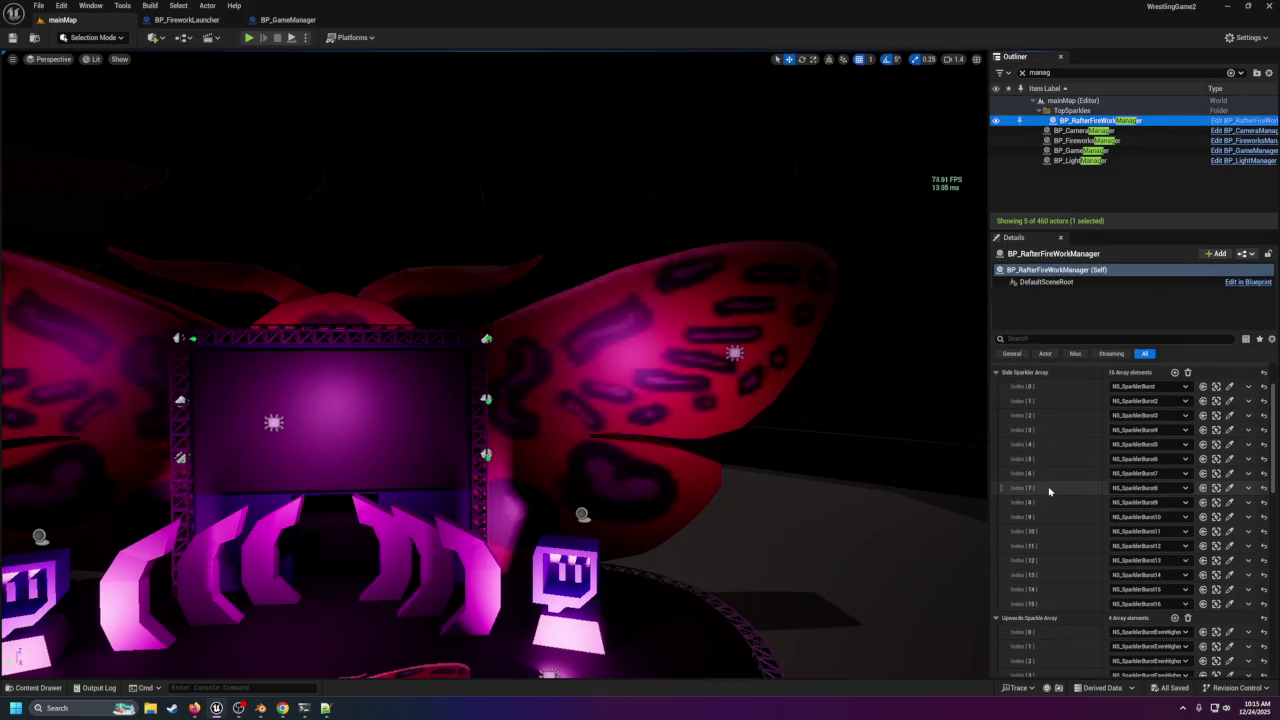
{"action": "scroll", "coordinate": [1049, 491], "scroll_direction": "down", "scroll_amount": 2}
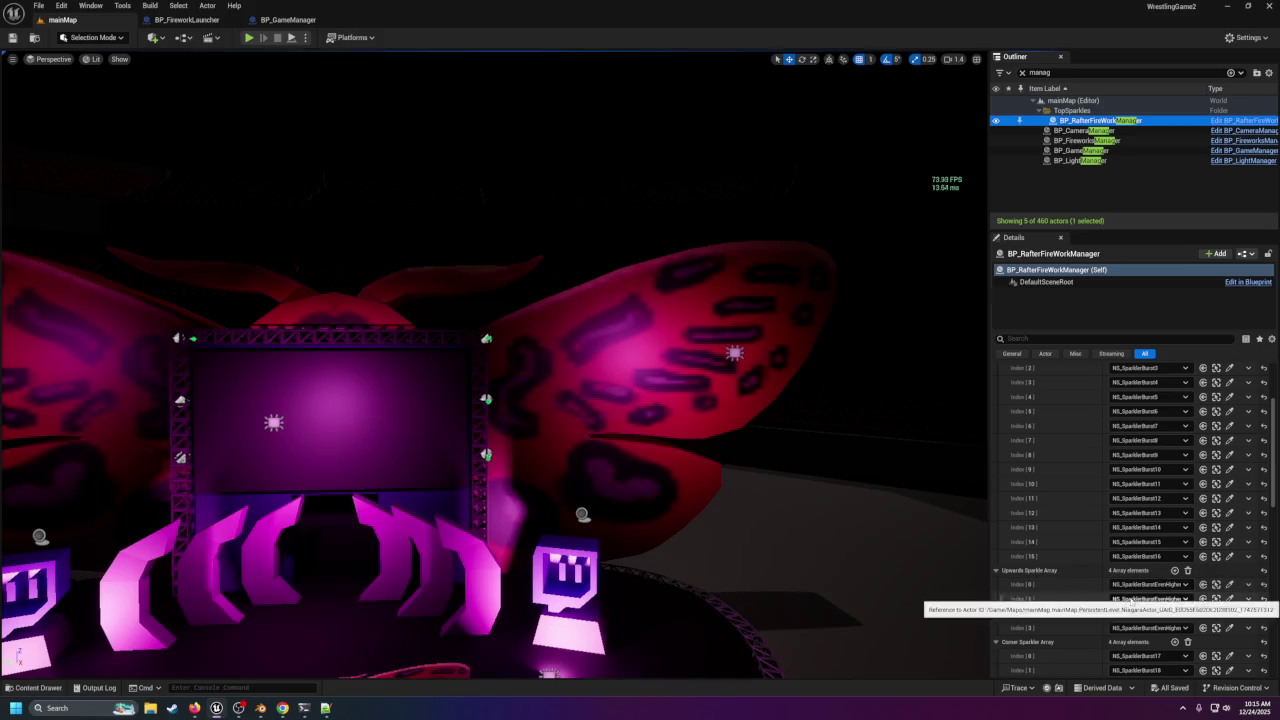
{"action": "scroll", "coordinate": [1136, 618], "scroll_direction": "down", "scroll_amount": 2}
{"action": "scroll", "coordinate": [1136, 618], "scroll_direction": "down", "scroll_amount": 3}
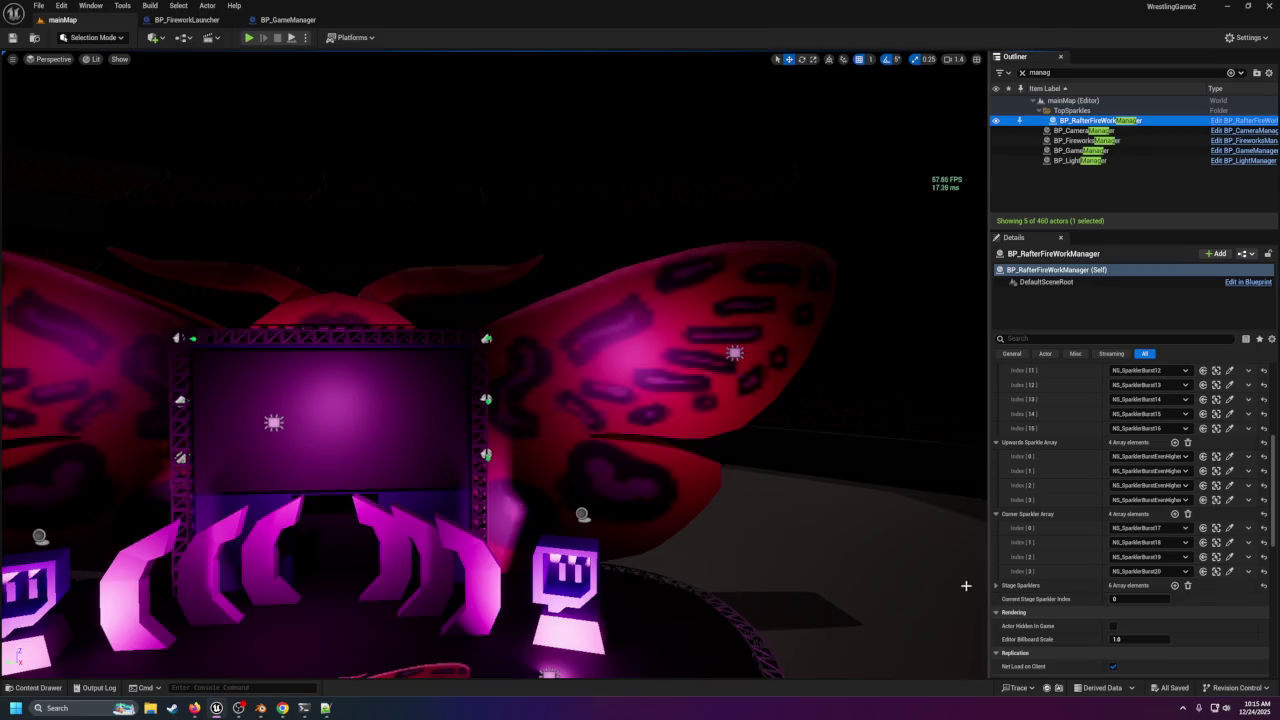
{"action": "left_click", "coordinate": [996, 585]}
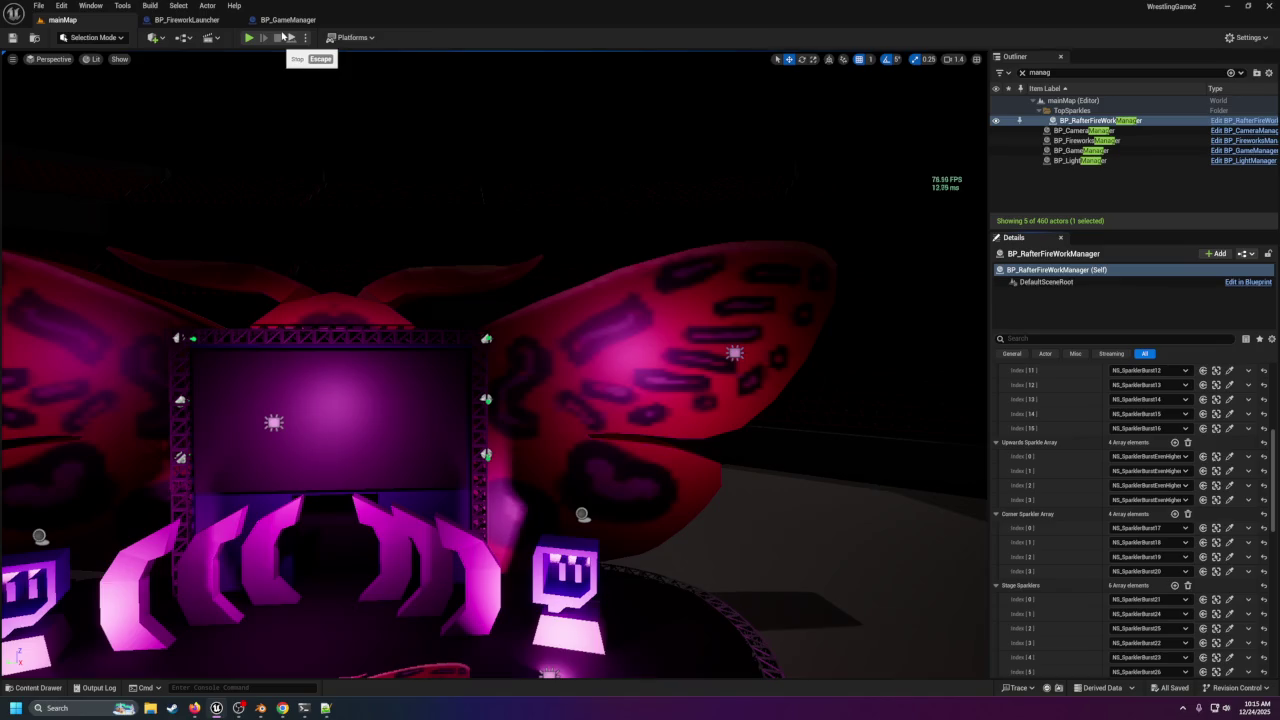
{"action": "left_click", "coordinate": [29, 688]}
{"action": "left_click", "coordinate": [50, 468]}
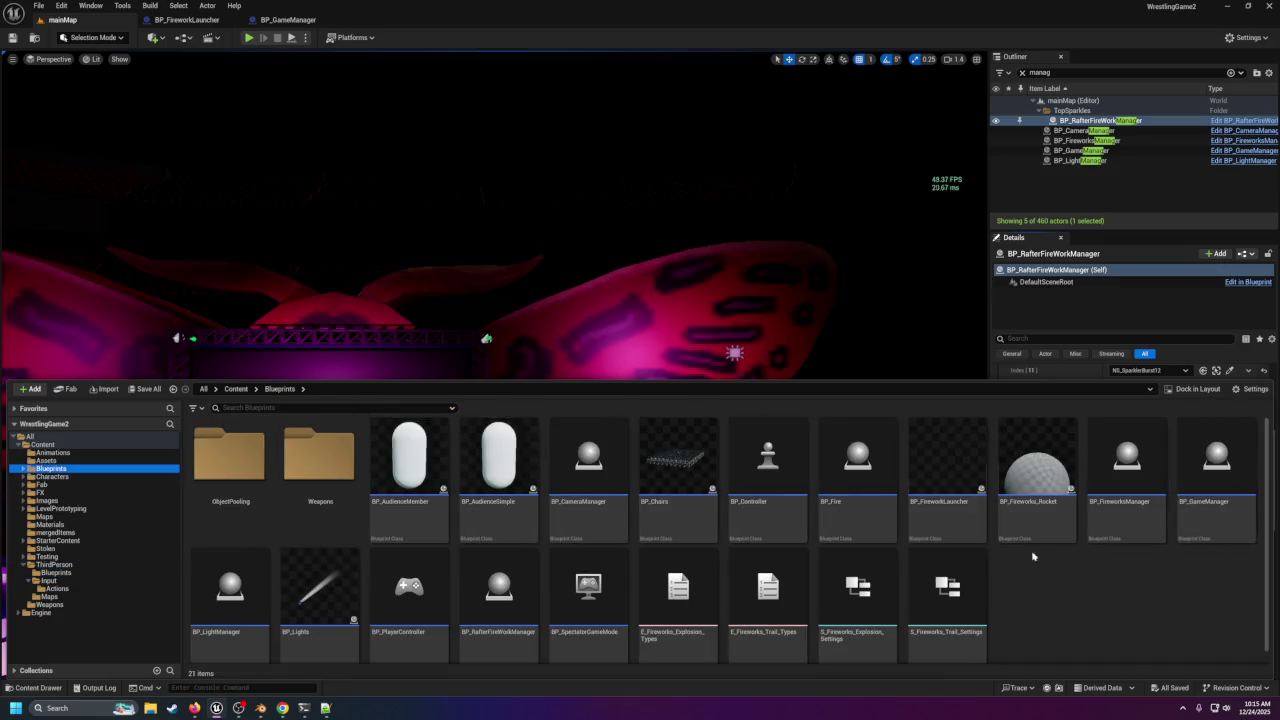
Create a new folder named 'Managers' in Content/Blueprints.
{"action": "right_click", "coordinate": [1092, 587]}
{"action": "left_click", "coordinate": [1119, 245]}
{"action": "type", "text": "Manag"}
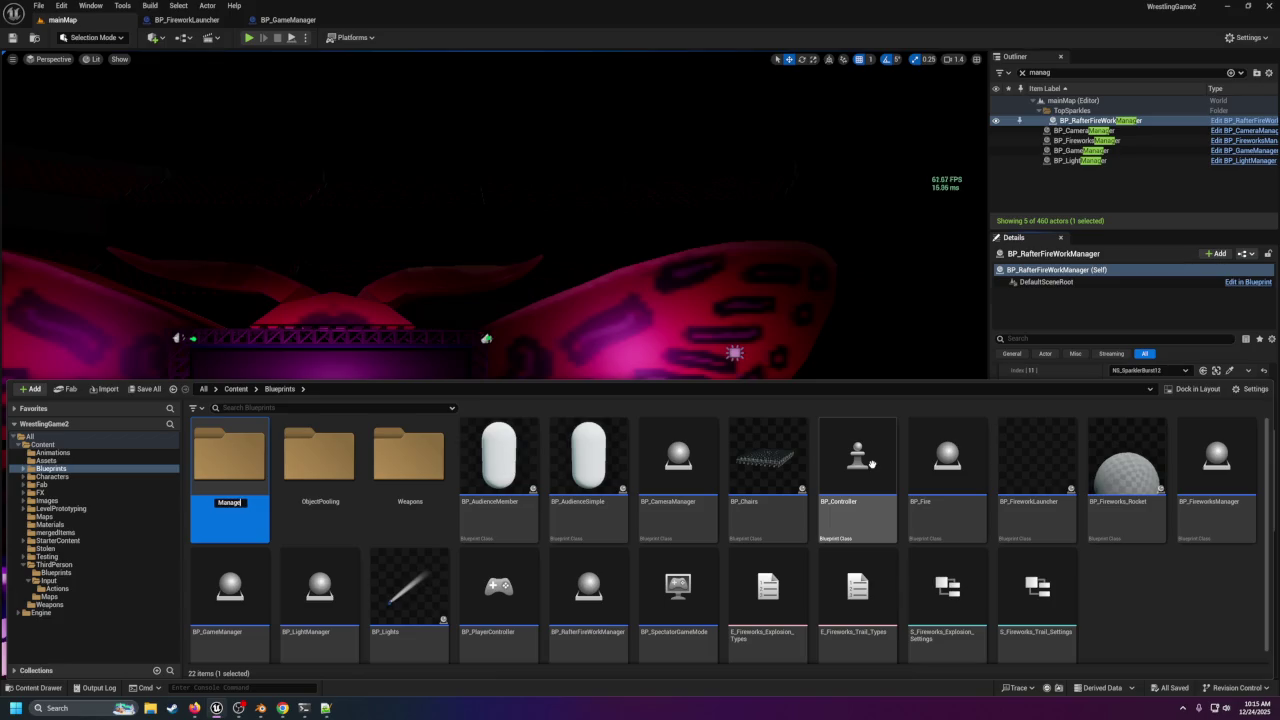
{"action": "type", "text": "ers"}
{"action": "key", "text": "Return"}
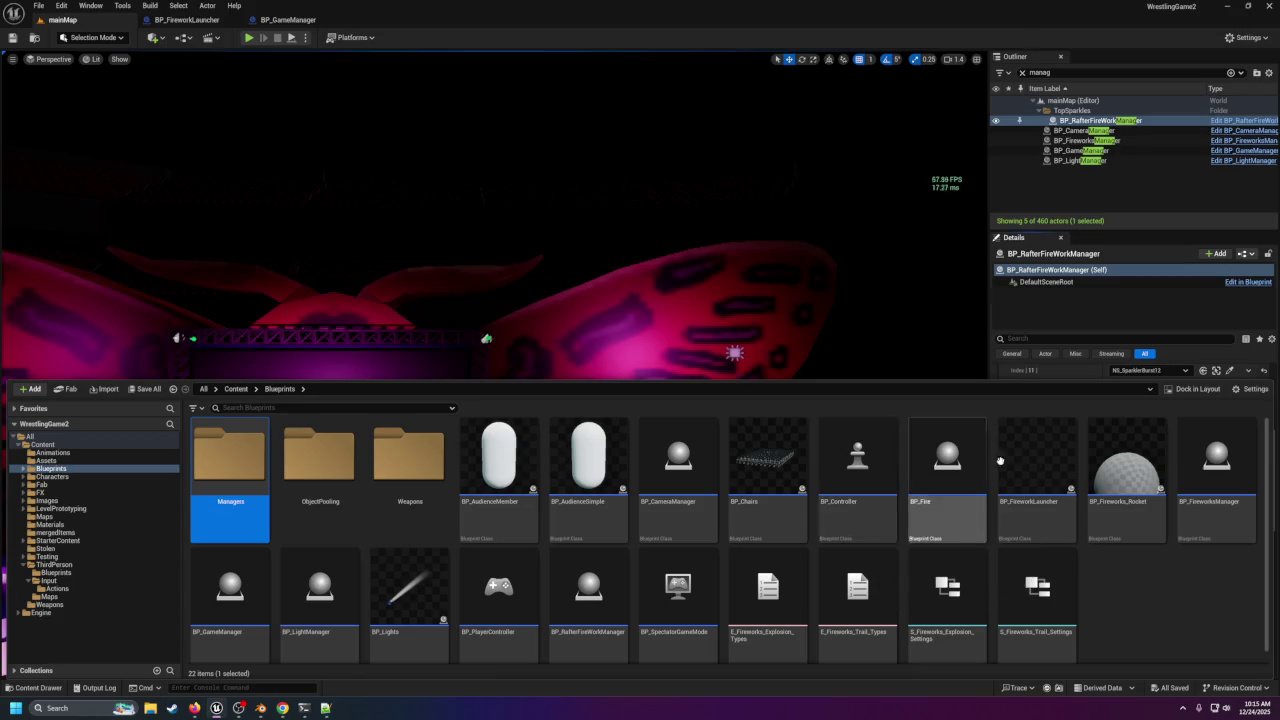
Move BP_FireworksManager, BP_RafterFireWorkManager, BP_GameManager, BP_LightManager and BP_CameraManager into Managers.
{"action": "left_click", "coordinate": [1212, 462]}
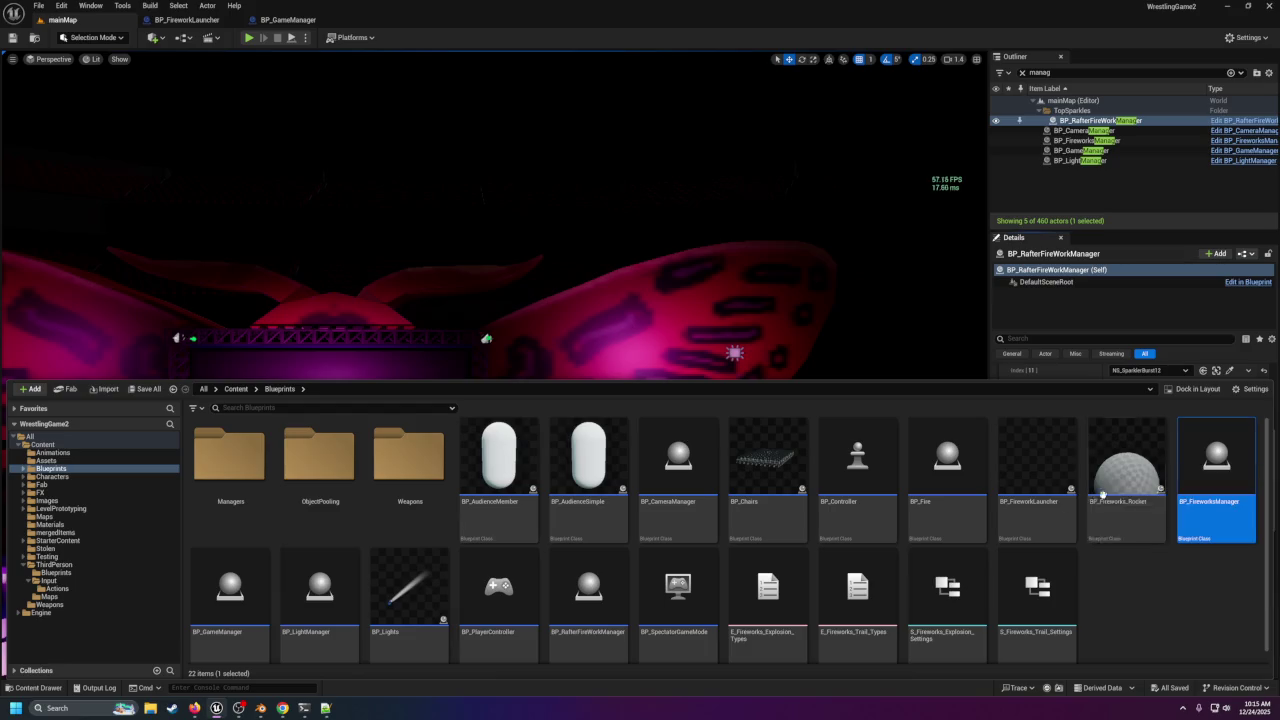
{"action": "left_click", "coordinate": [598, 592], "text": "ctrl"}
{"action": "left_click", "coordinate": [230, 590], "text": "ctrl"}
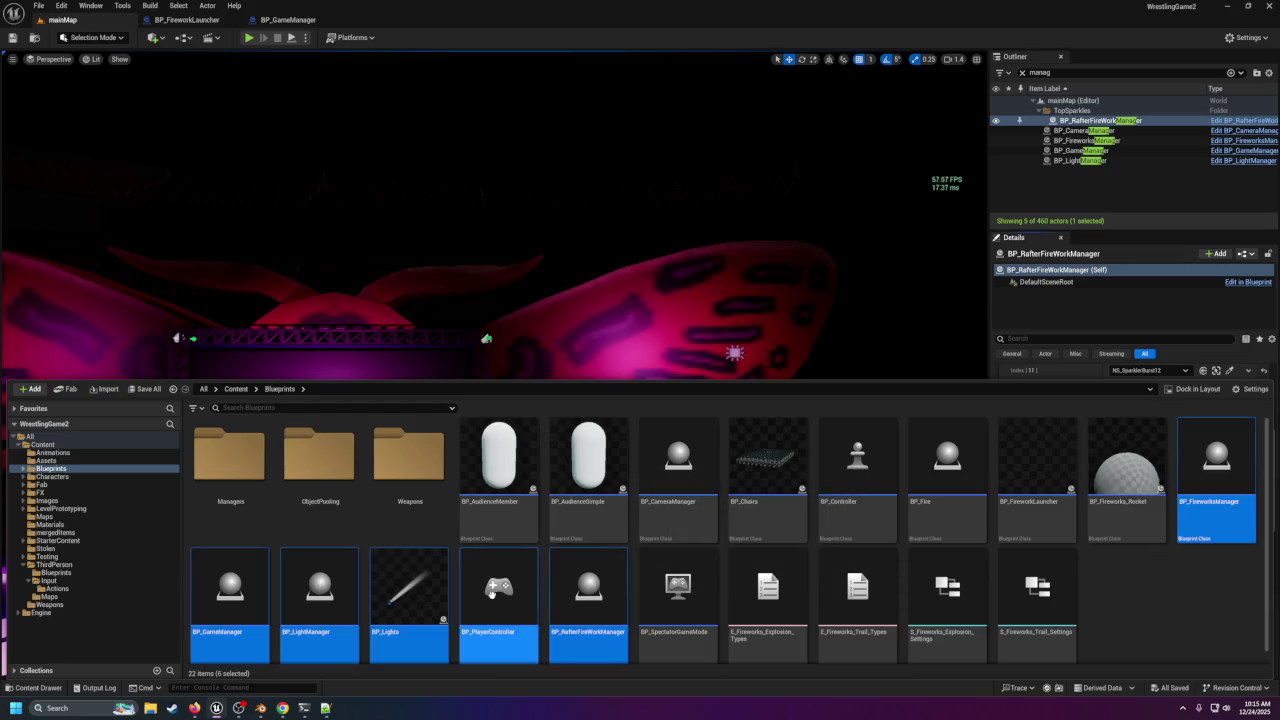
{"action": "left_click", "coordinate": [326, 598], "text": "ctrl"}
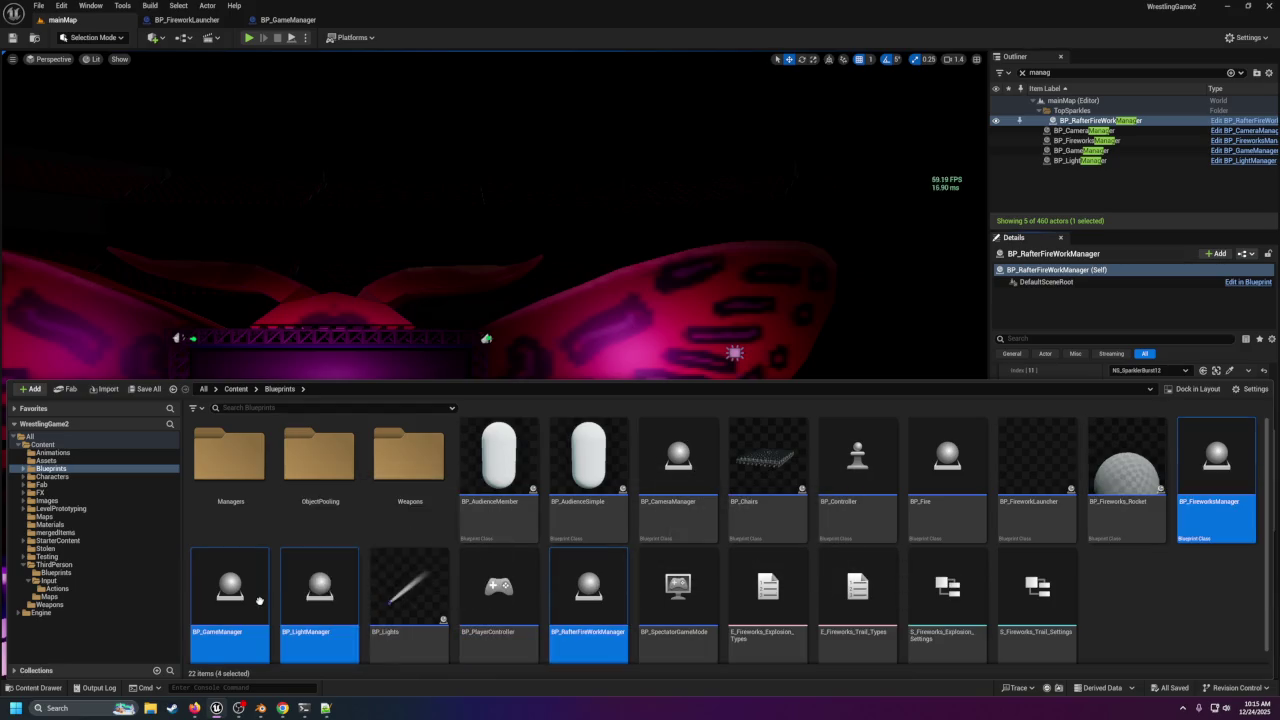
{"action": "left_click", "coordinate": [678, 470], "text": "ctrl"}
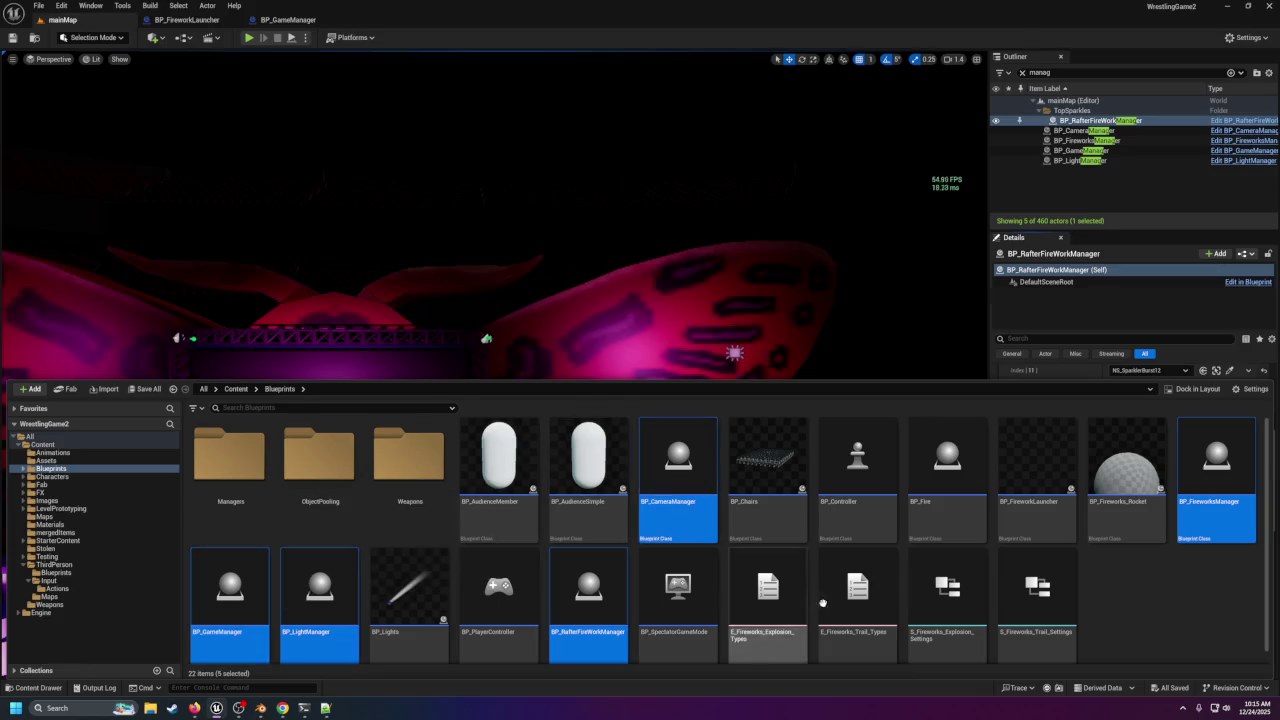
{"action": "left_click_drag", "start_coordinate": [678, 470], "coordinate": [241, 478]}
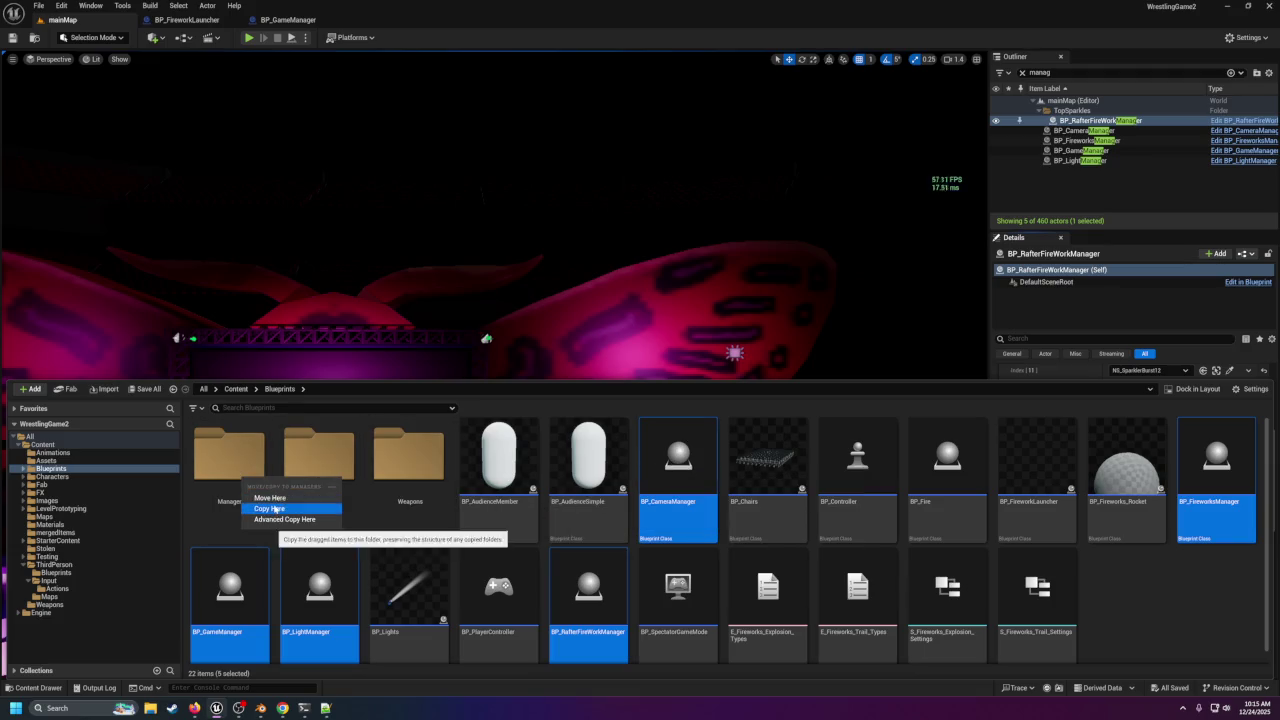
{"action": "left_click", "coordinate": [268, 498]}
{"action": "double_click", "coordinate": [247, 482]}
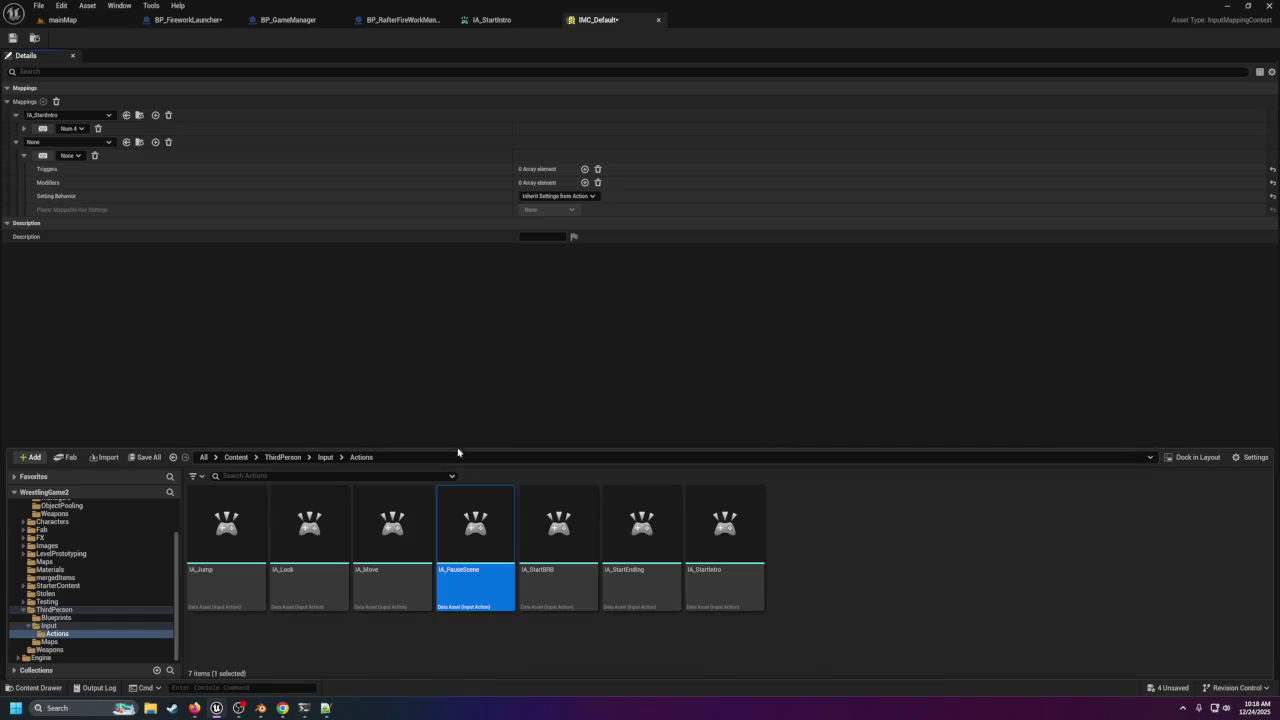
Open IMC_Default and assign IA_StartBRB to the second mapping.
{"action": "key", "text": "alt+Left"}
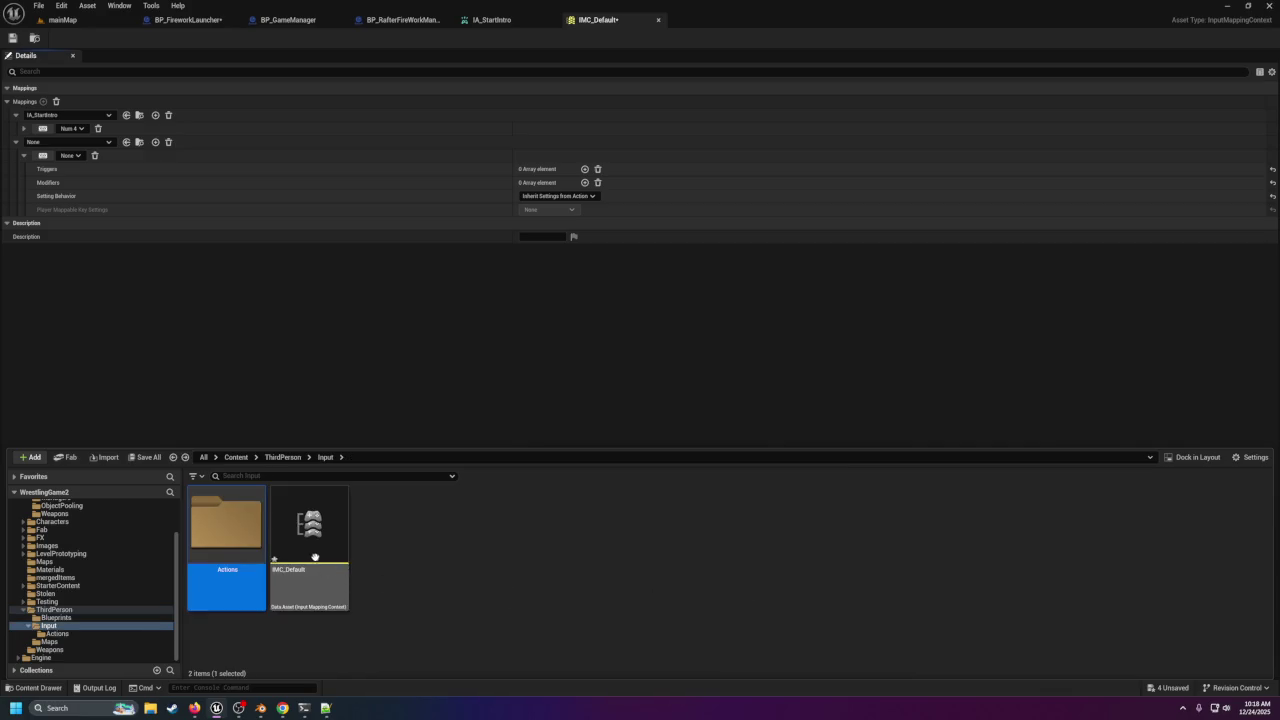
{"action": "left_click", "coordinate": [309, 528]}
{"action": "left_click", "coordinate": [141, 298]}
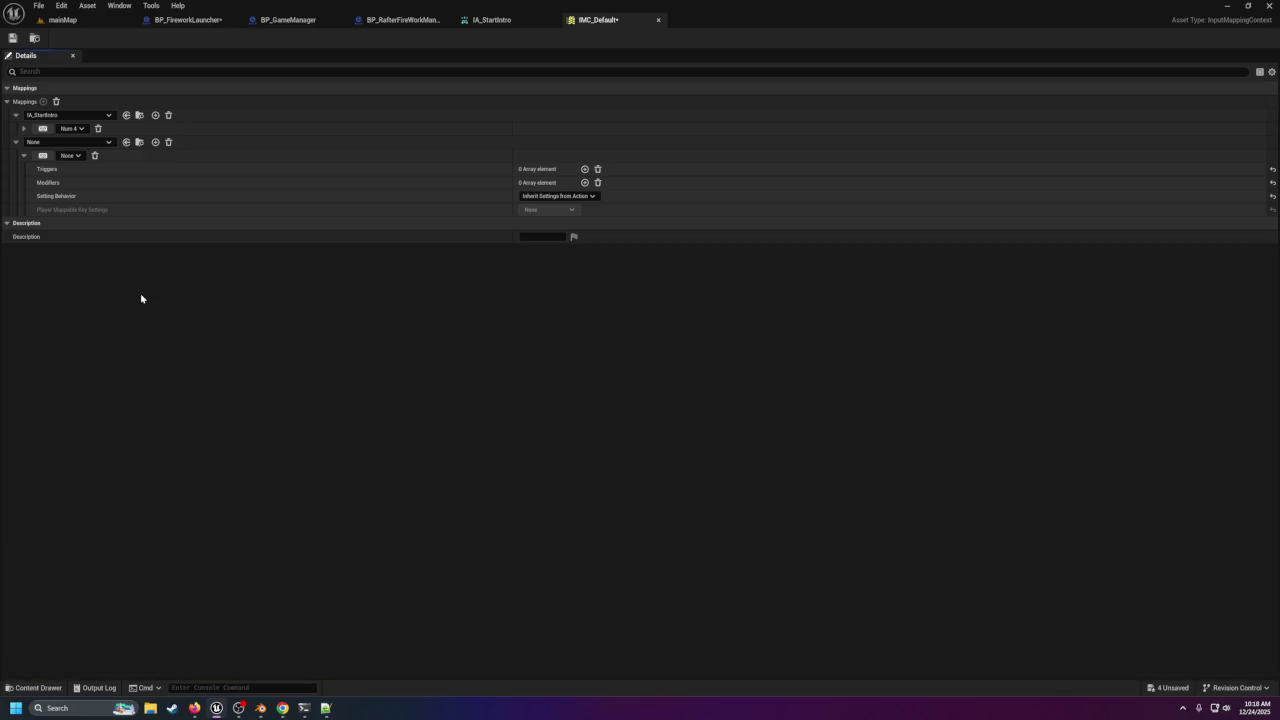
{"action": "left_click", "coordinate": [68, 142]}
{"action": "scroll", "coordinate": [111, 297], "scroll_direction": "down", "scroll_amount": 2}
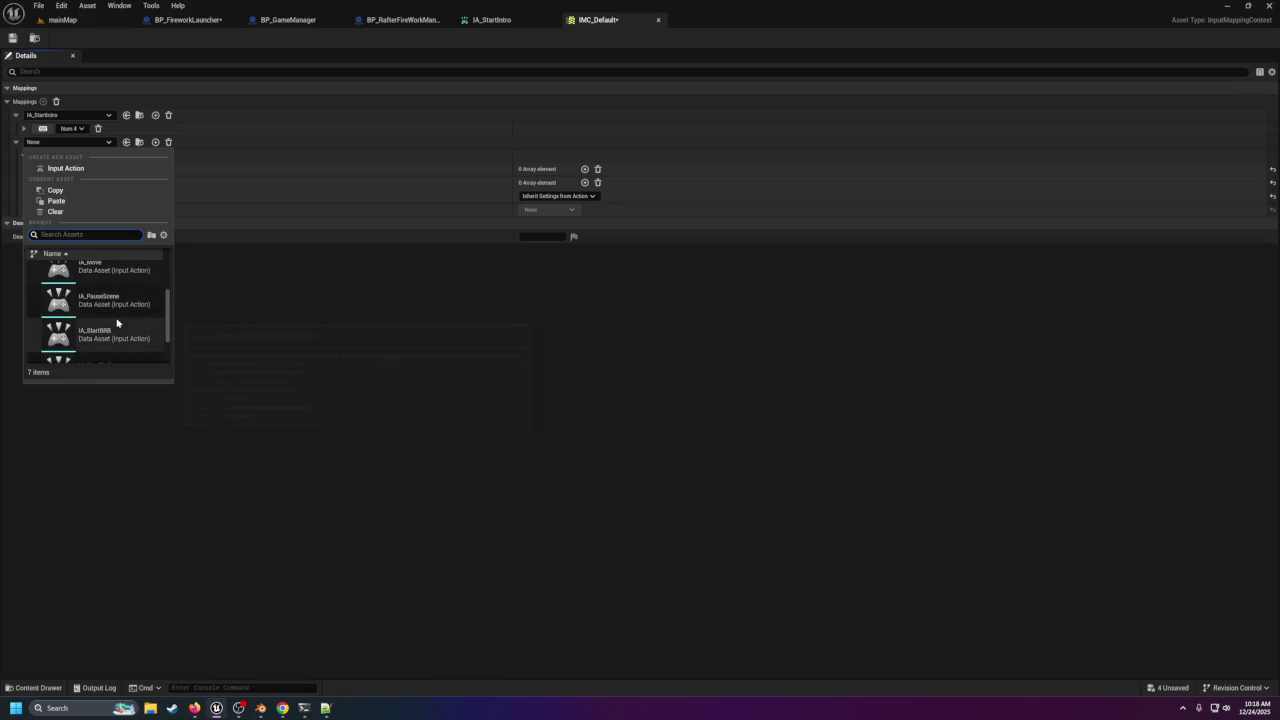
{"action": "left_click", "coordinate": [110, 346]}
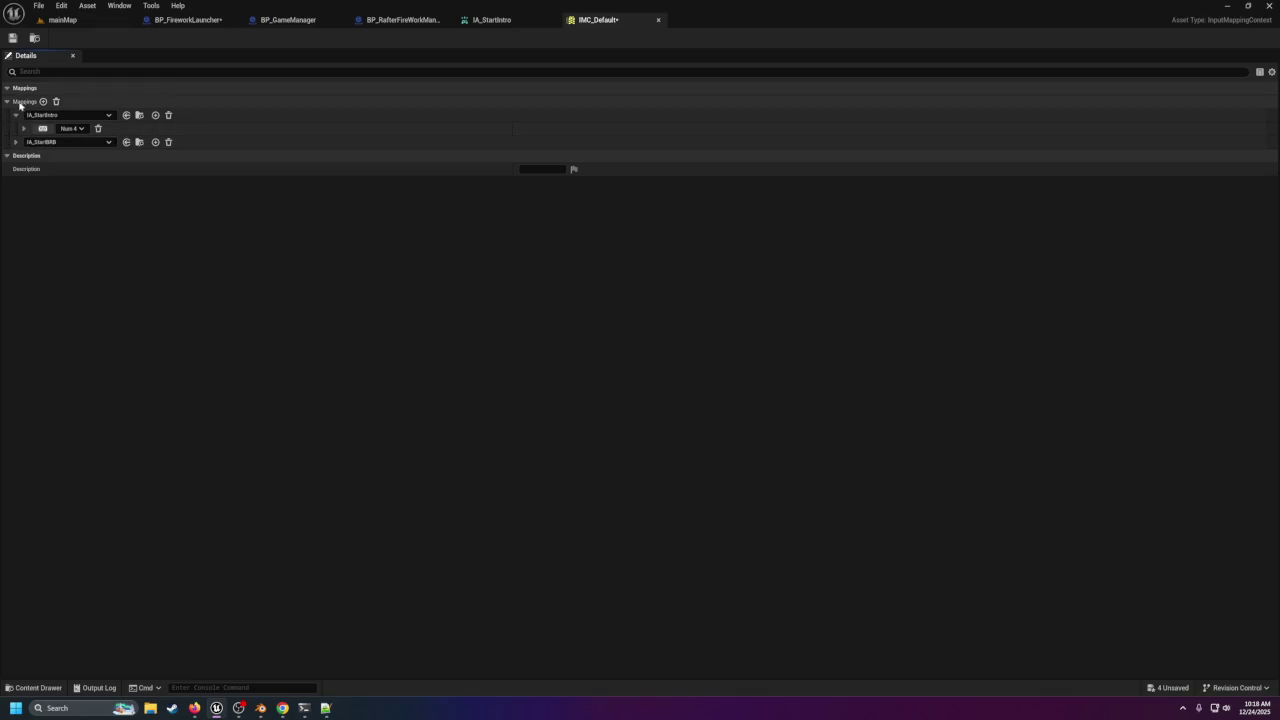
Add IA_StartEnding and IA_PauseScene mappings, then expand IA_StartBRB's key slot choices.
{"action": "left_click", "coordinate": [43, 101]}
{"action": "left_click", "coordinate": [46, 157]}
{"action": "scroll", "coordinate": [105, 320], "scroll_direction": "down", "scroll_amount": 3}
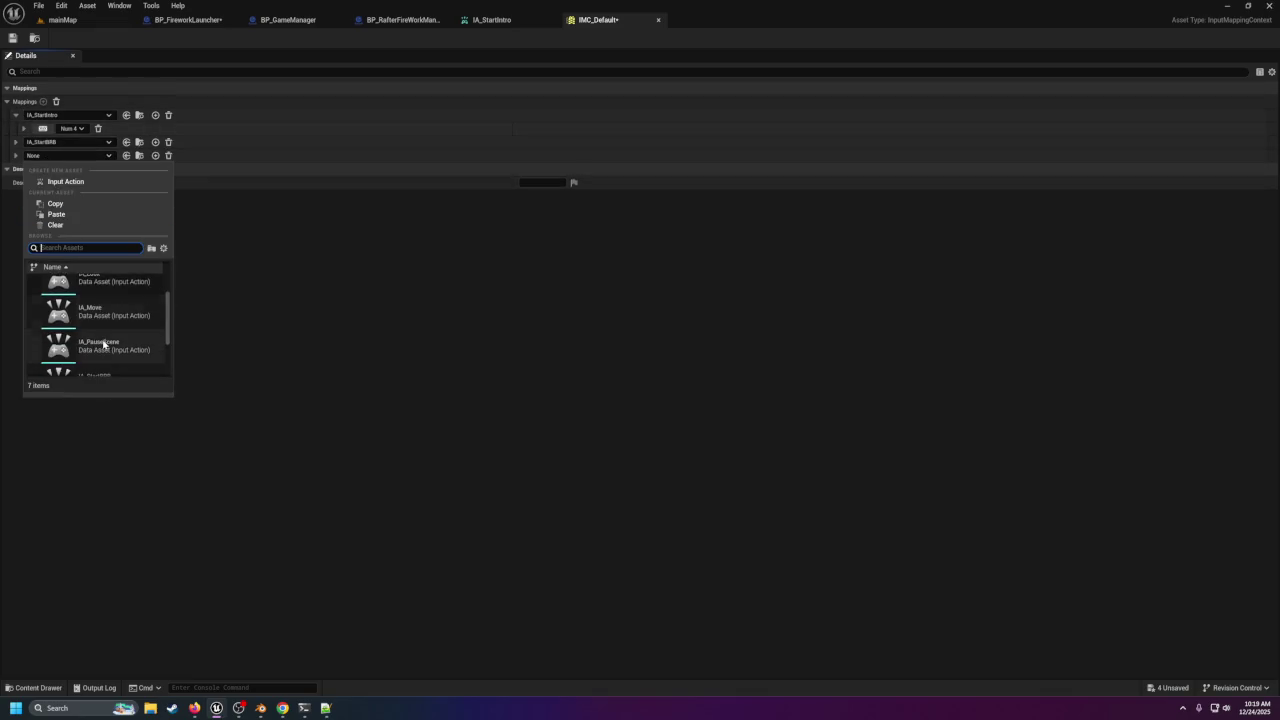
{"action": "scroll", "coordinate": [104, 348], "scroll_direction": "down", "scroll_amount": 1}
{"action": "left_click", "coordinate": [106, 352]}
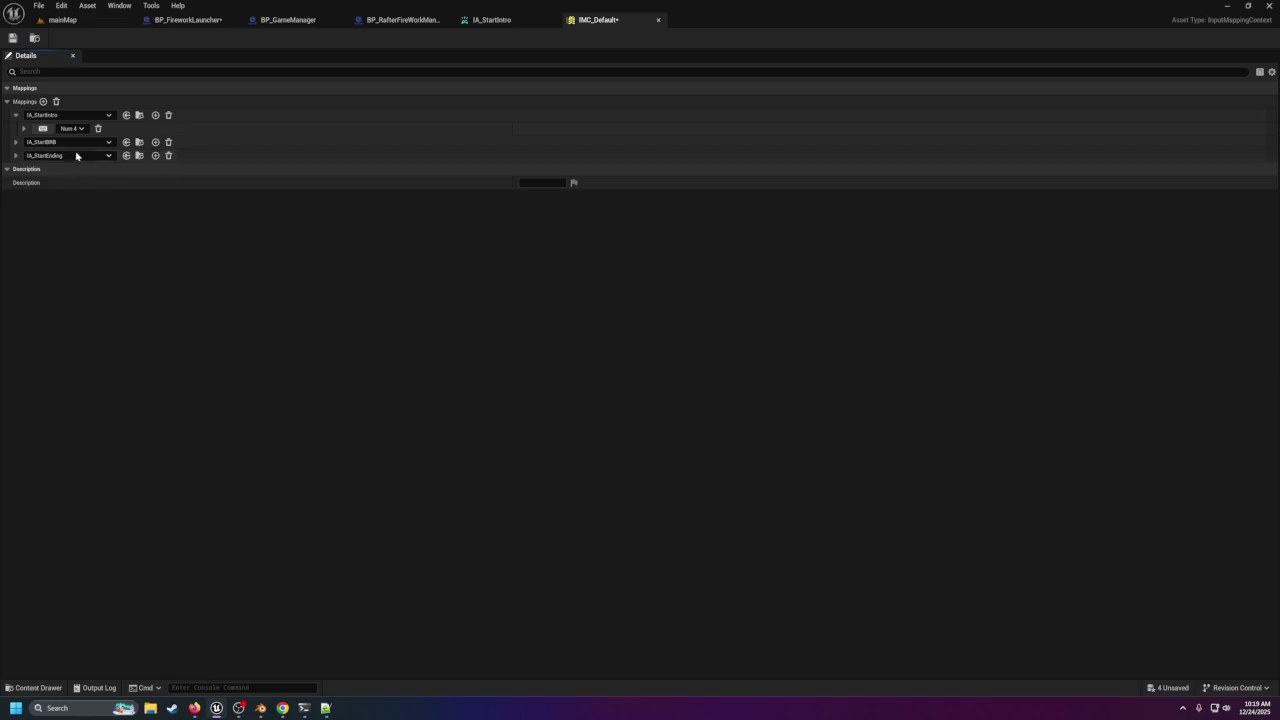
{"action": "left_click", "coordinate": [43, 101]}
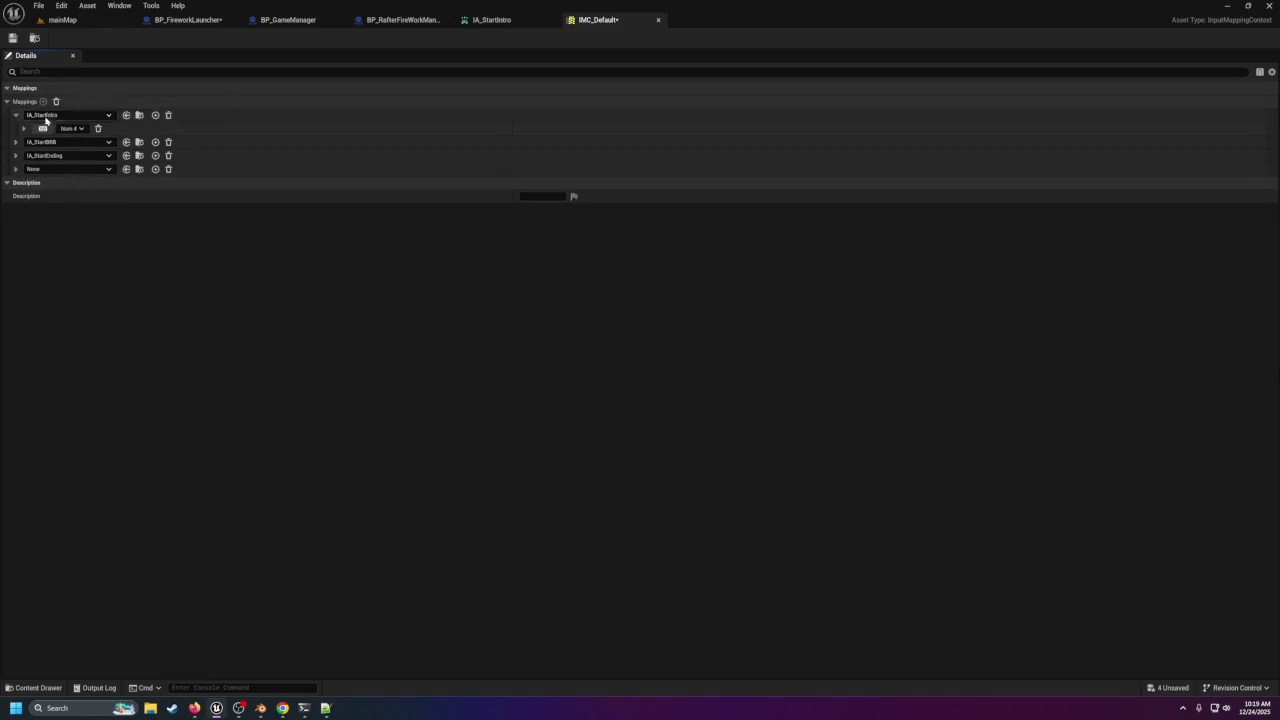
{"action": "left_click", "coordinate": [55, 169]}
{"action": "scroll", "coordinate": [106, 331], "scroll_direction": "down", "scroll_amount": 4}
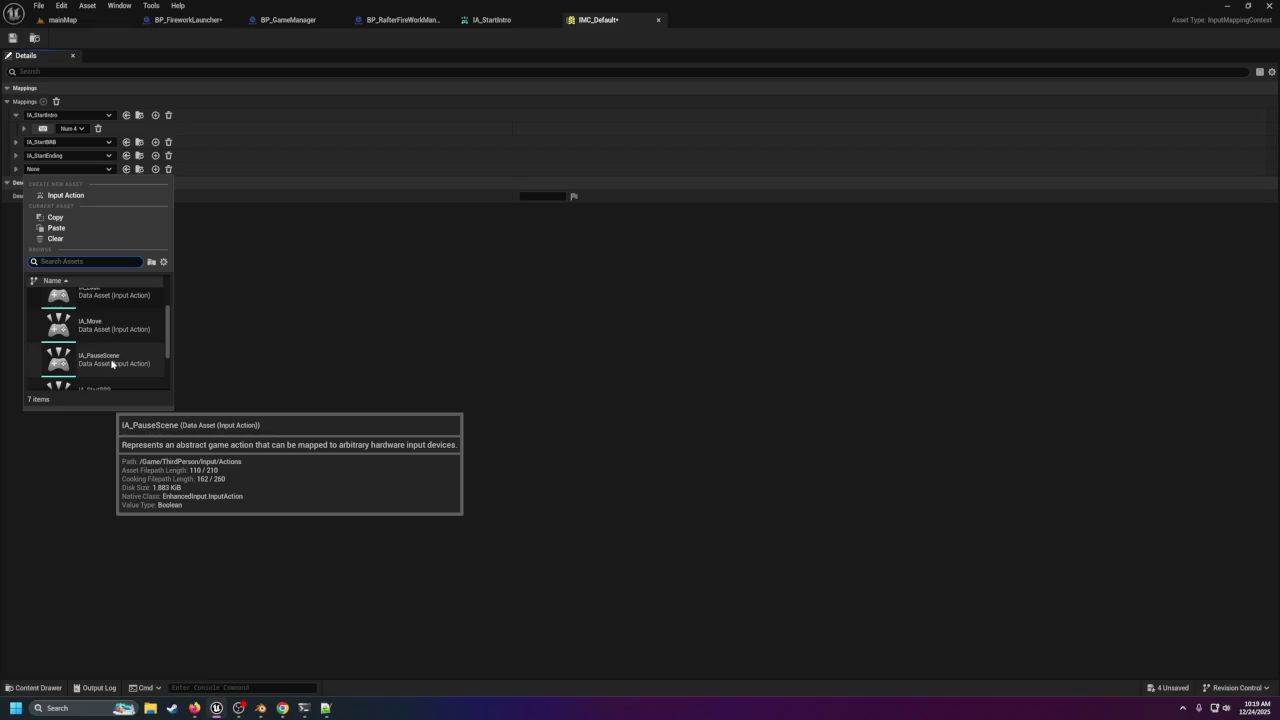
{"action": "left_click", "coordinate": [115, 365]}
{"action": "left_click", "coordinate": [15, 142]}
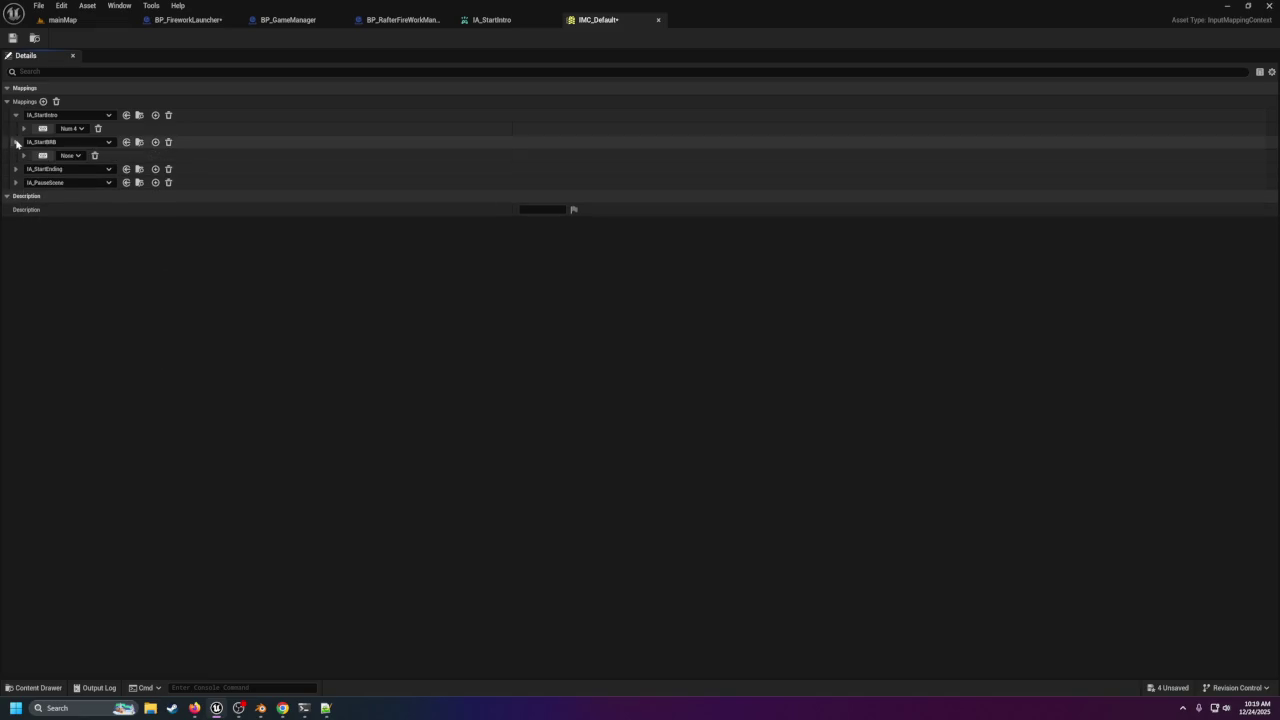
{"action": "left_click", "coordinate": [72, 156]}
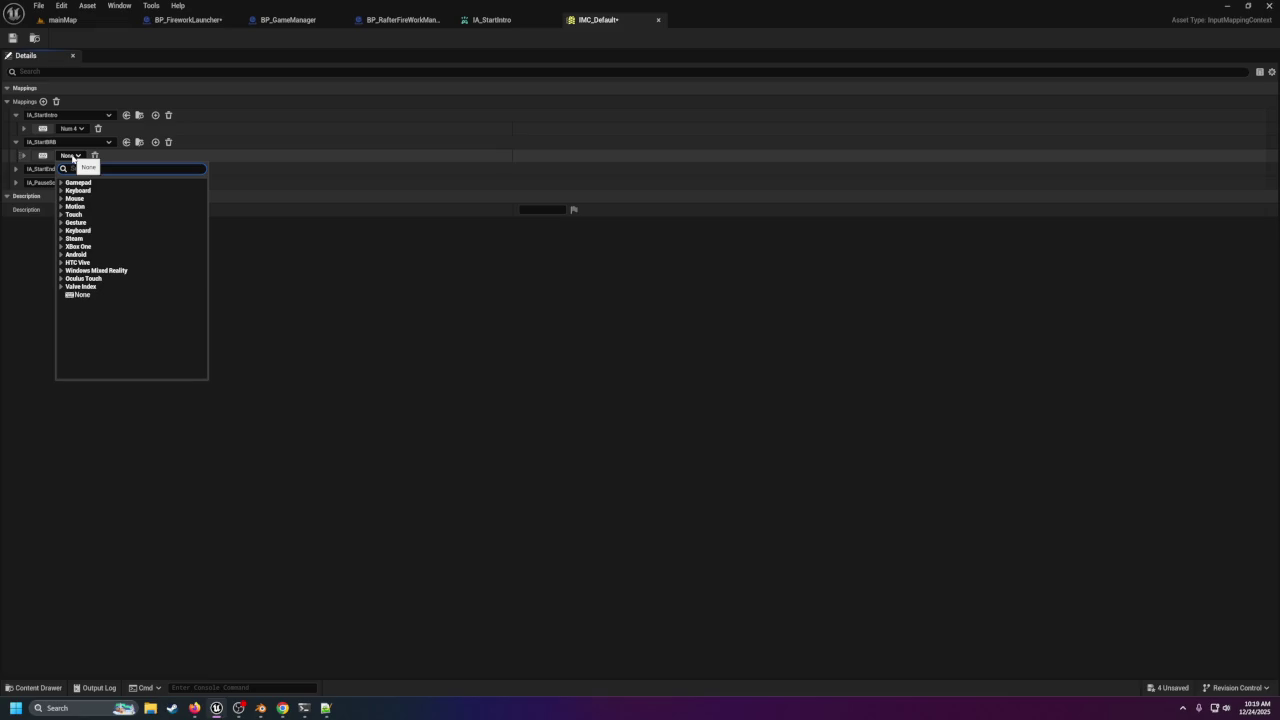
Bind IA_StartBRB to Num 5 and IA_StartEnding to Num 6.
{"action": "type", "text": "num 5"}
{"action": "left_click", "coordinate": [78, 200]}
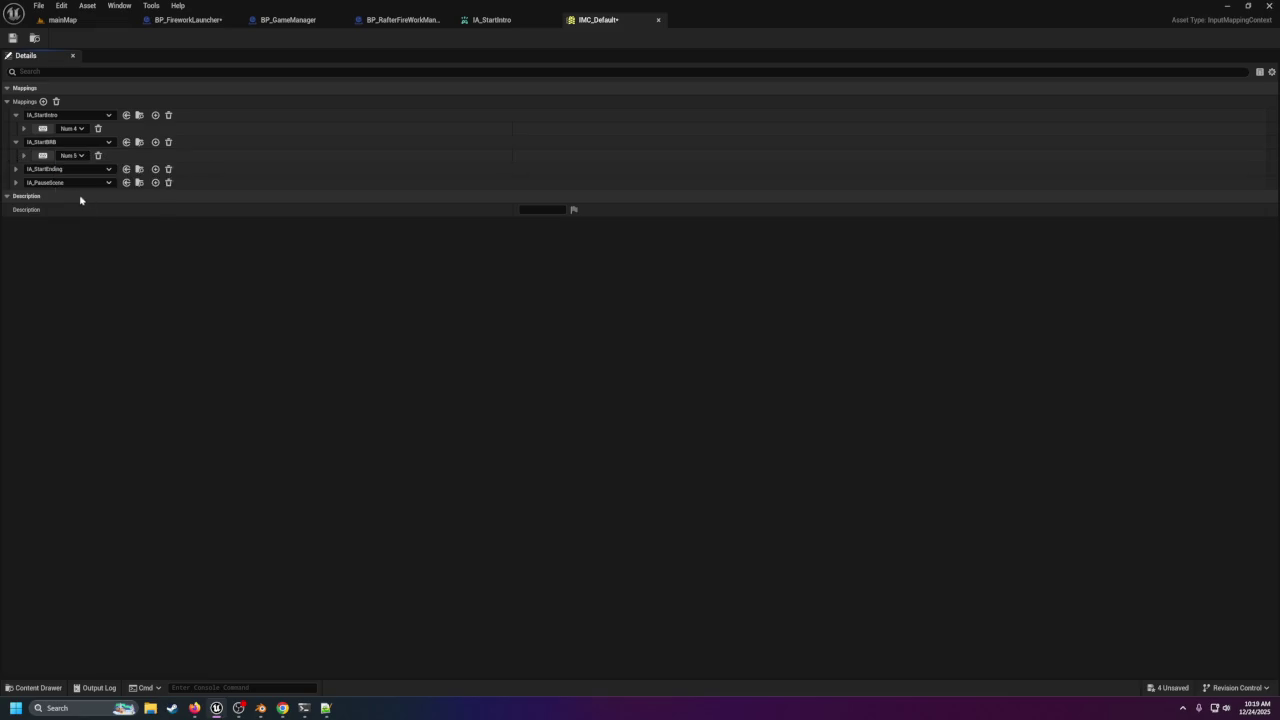
{"action": "left_click", "coordinate": [38, 172]}
{"action": "left_click", "coordinate": [16, 170]}
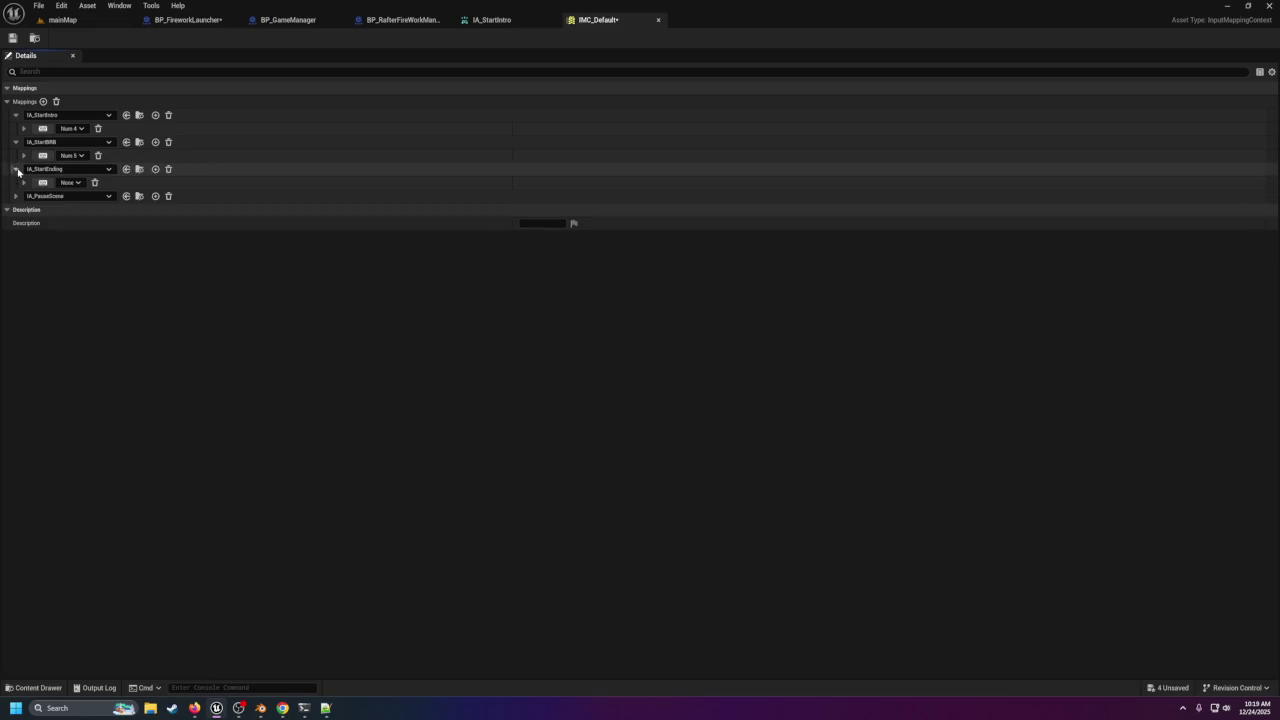
{"action": "left_click", "coordinate": [72, 182]}
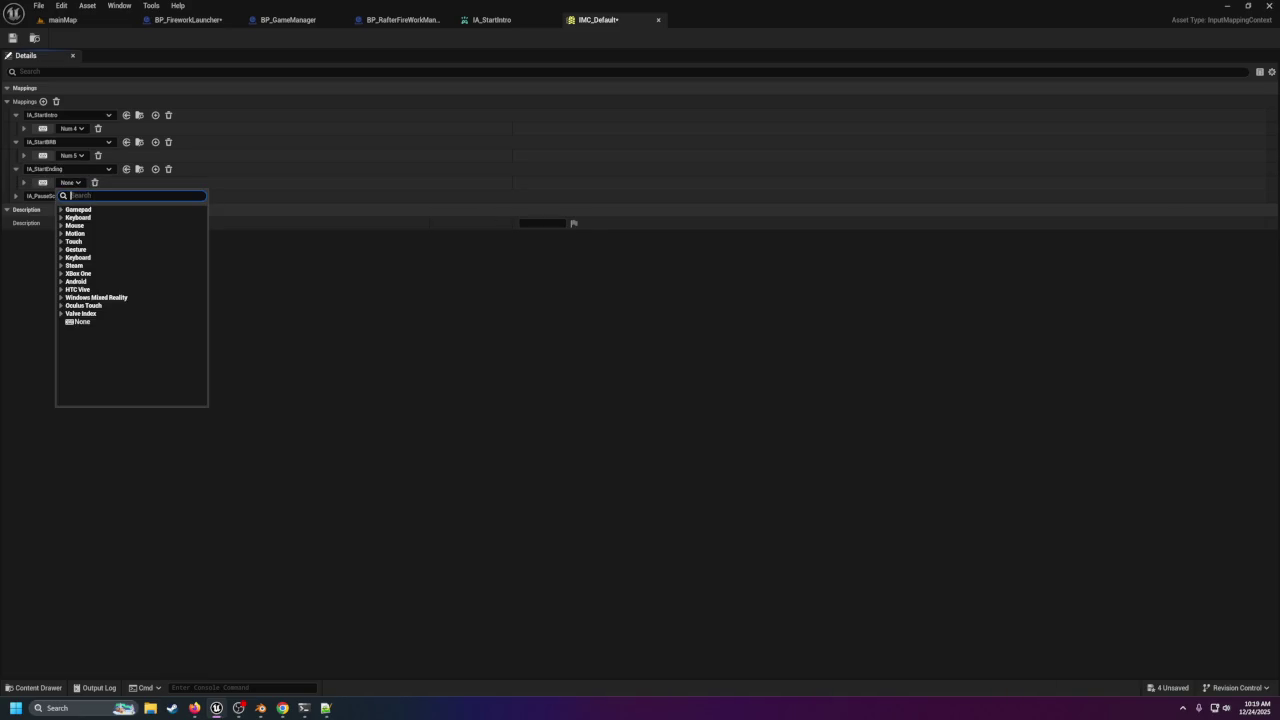
{"action": "type", "text": "num 6"}
{"action": "left_click", "coordinate": [90, 240]}
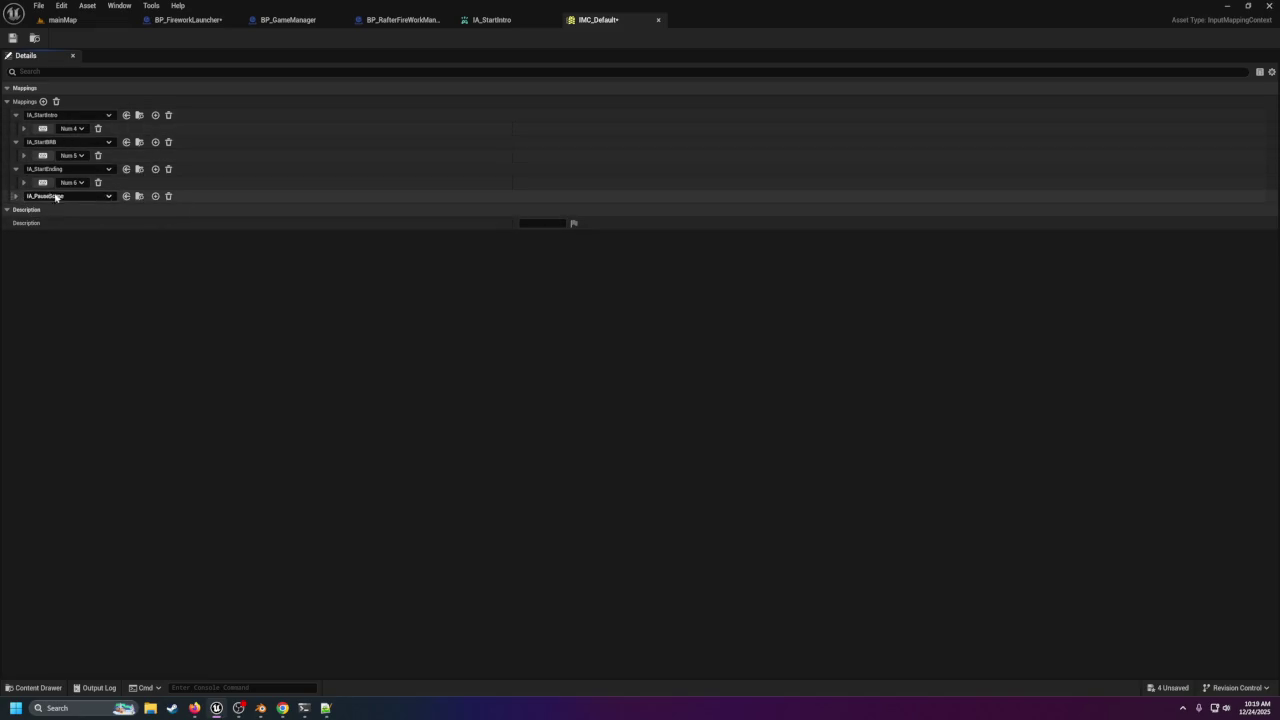
Bind IA_PauseScene to Num / from the keyboard key list.
{"action": "left_click", "coordinate": [16, 196]}
{"action": "left_click", "coordinate": [72, 209]}
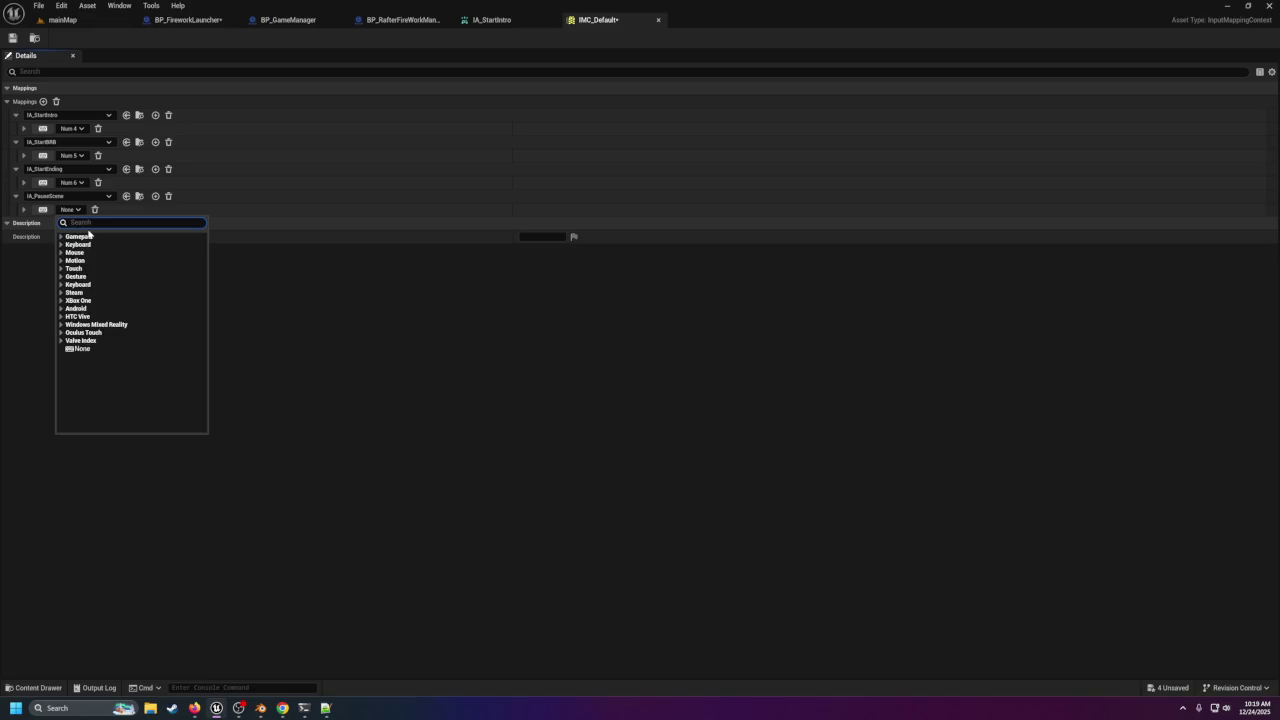
{"action": "left_click", "coordinate": [76, 244]}
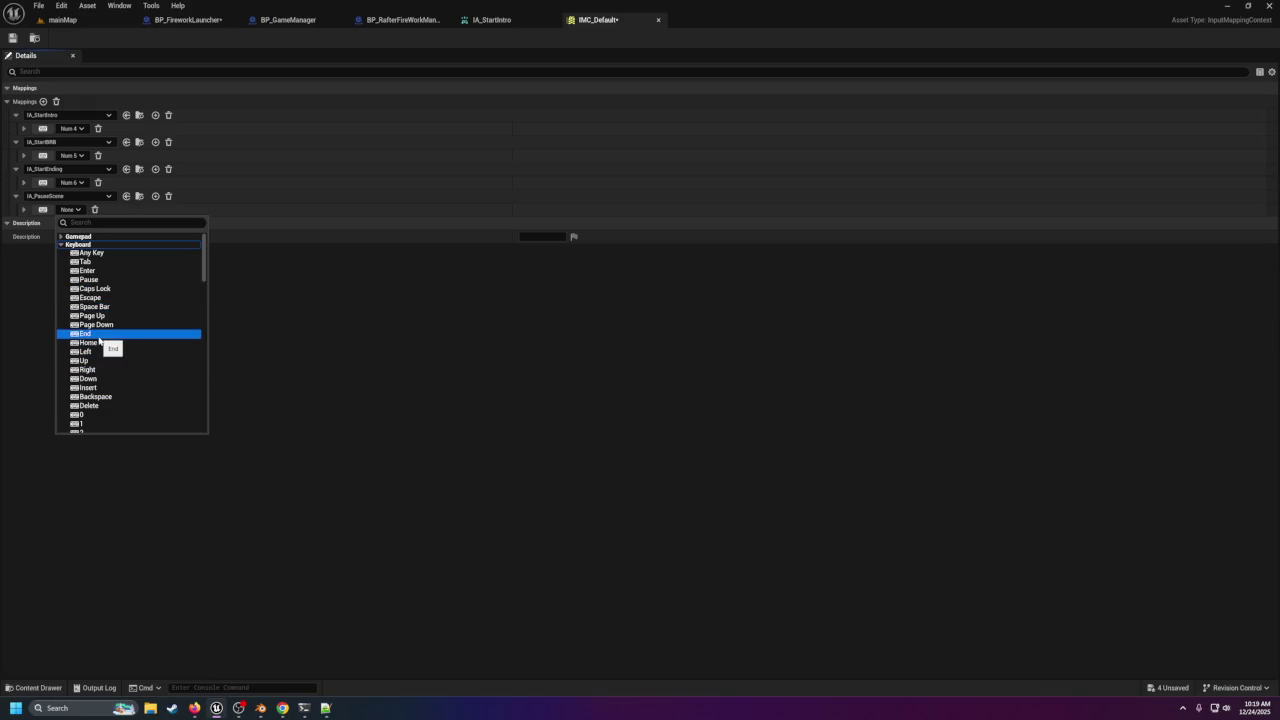
{"action": "scroll", "coordinate": [122, 392], "scroll_direction": "down", "scroll_amount": 3}
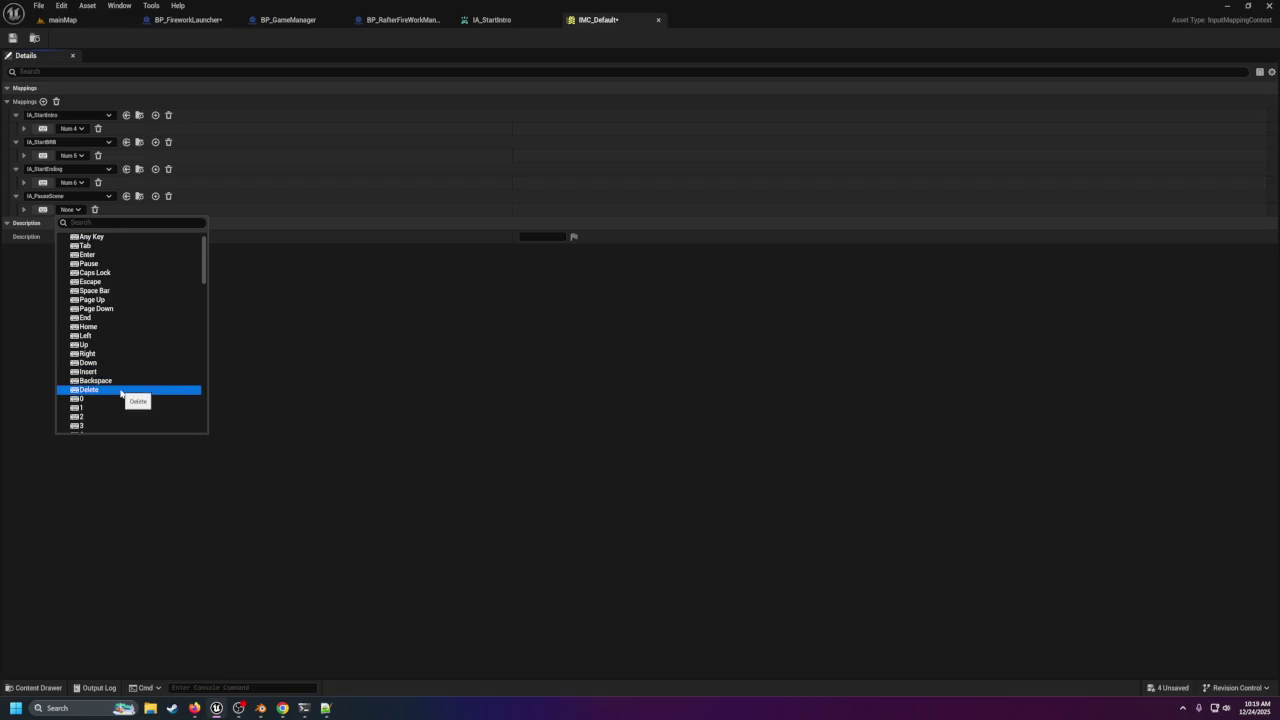
{"action": "scroll", "coordinate": [119, 393], "scroll_direction": "down", "scroll_amount": 3}
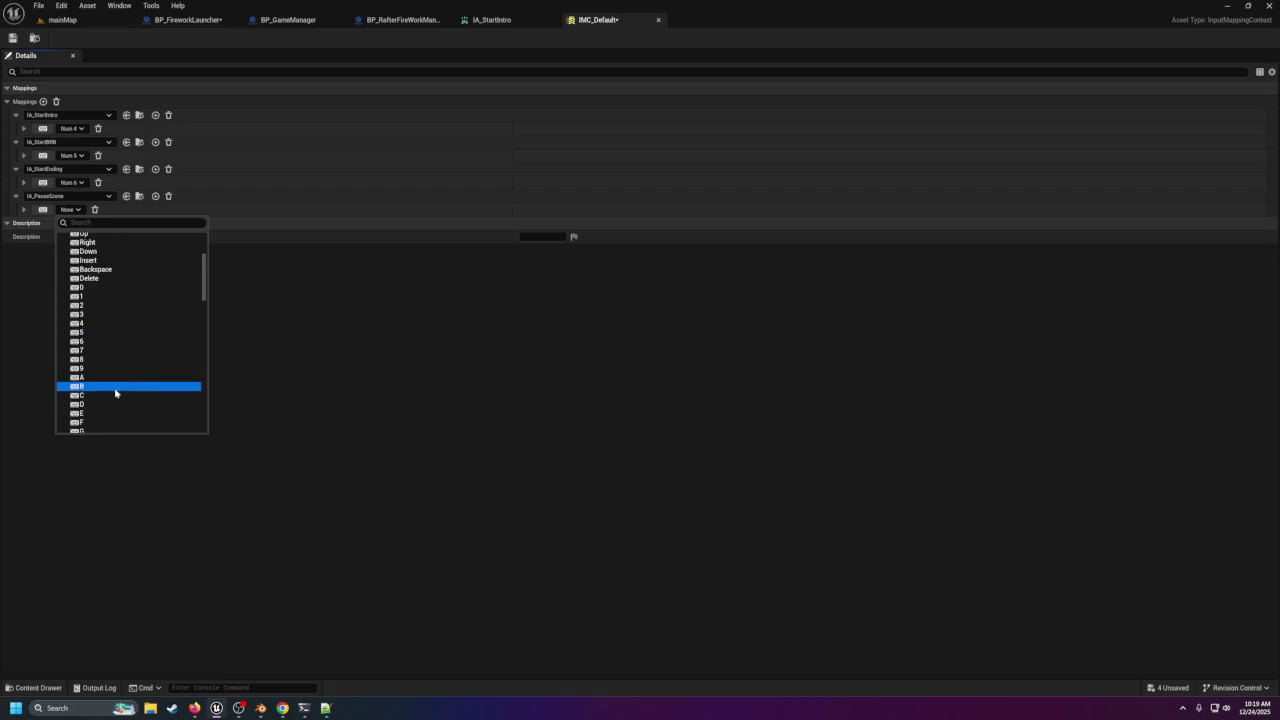
{"action": "scroll", "coordinate": [114, 393], "scroll_direction": "down", "scroll_amount": 5}
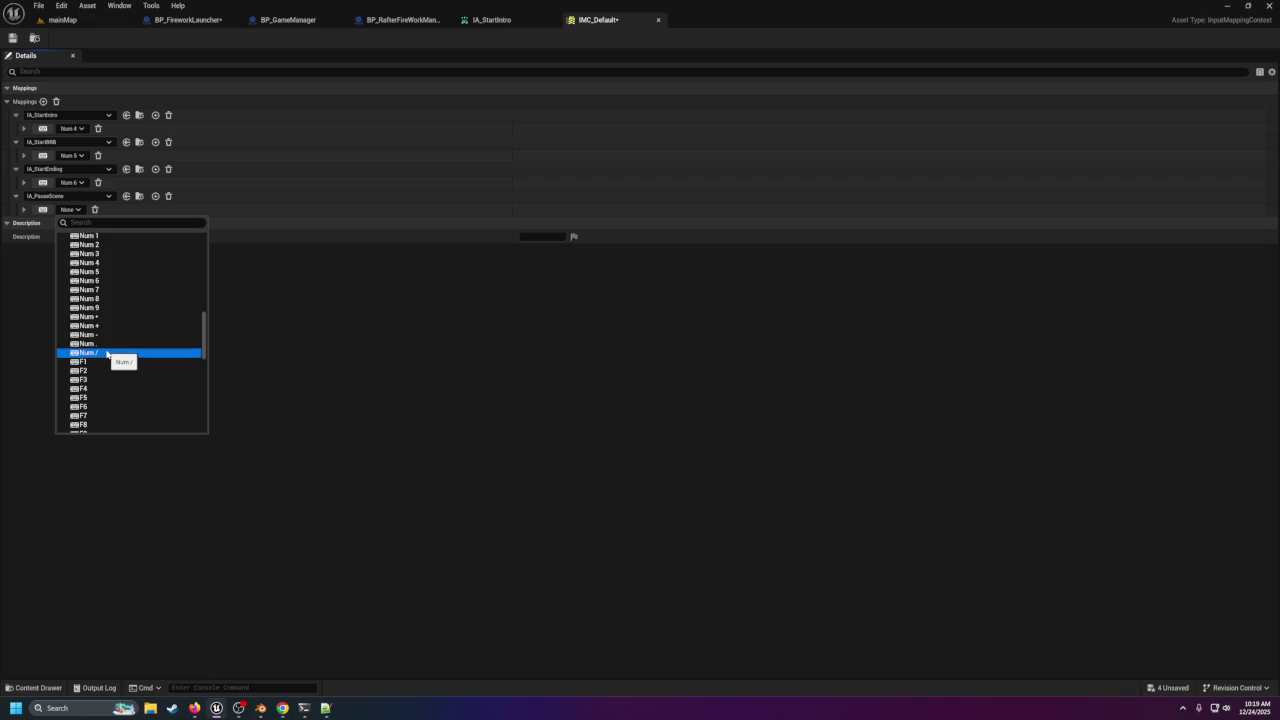
{"action": "left_click", "coordinate": [107, 354]}
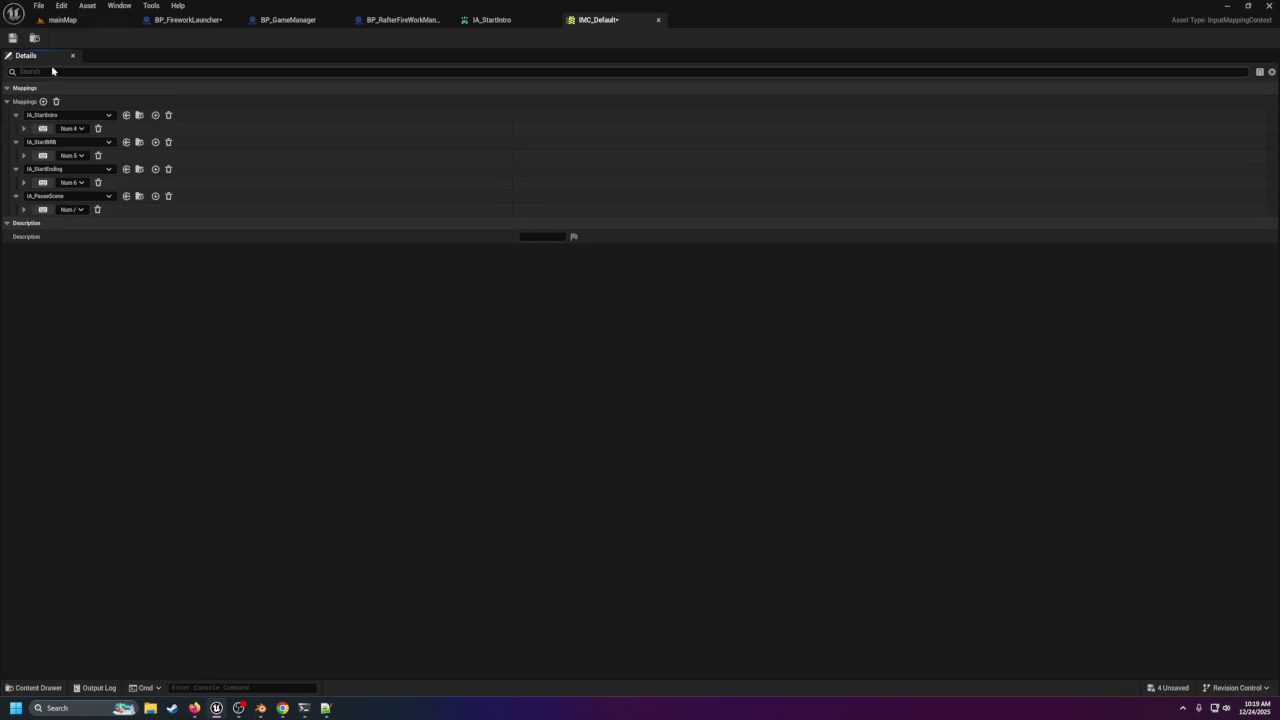
Save and close the IMC_Default input mapping context.
{"action": "left_click", "coordinate": [60, 20]}
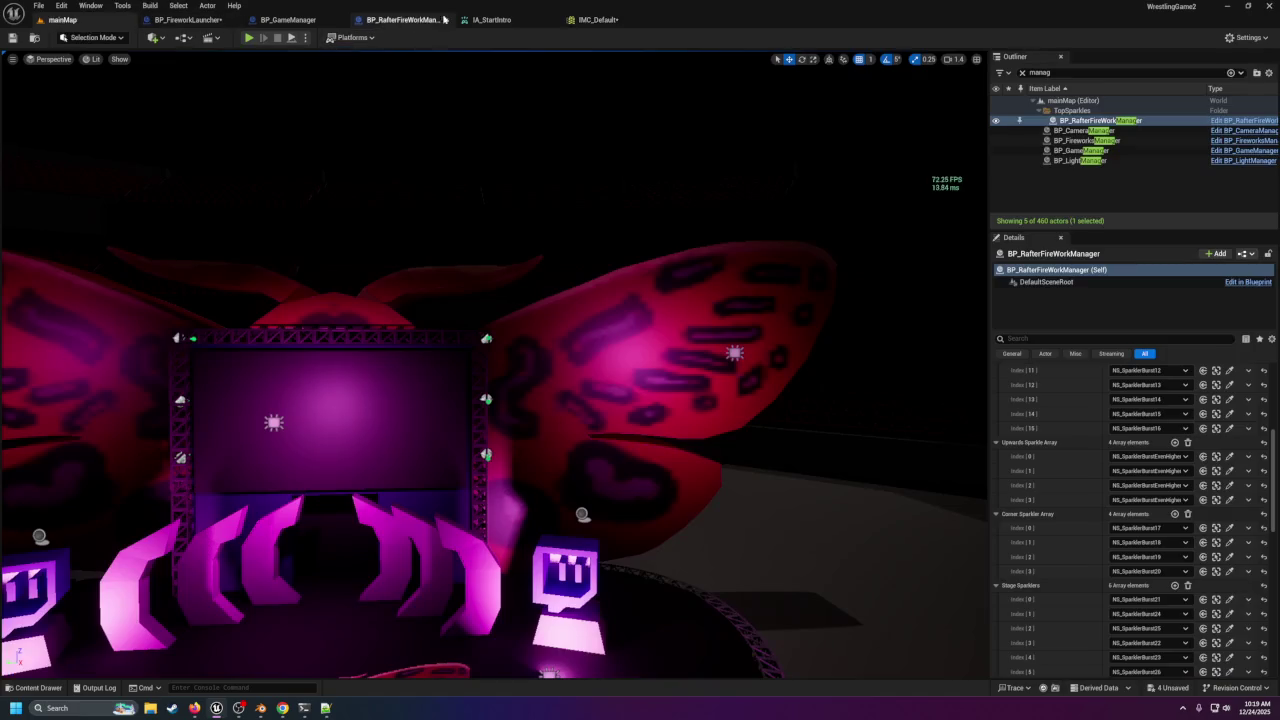
{"action": "left_click", "coordinate": [495, 20]}
{"action": "left_click", "coordinate": [593, 20]}
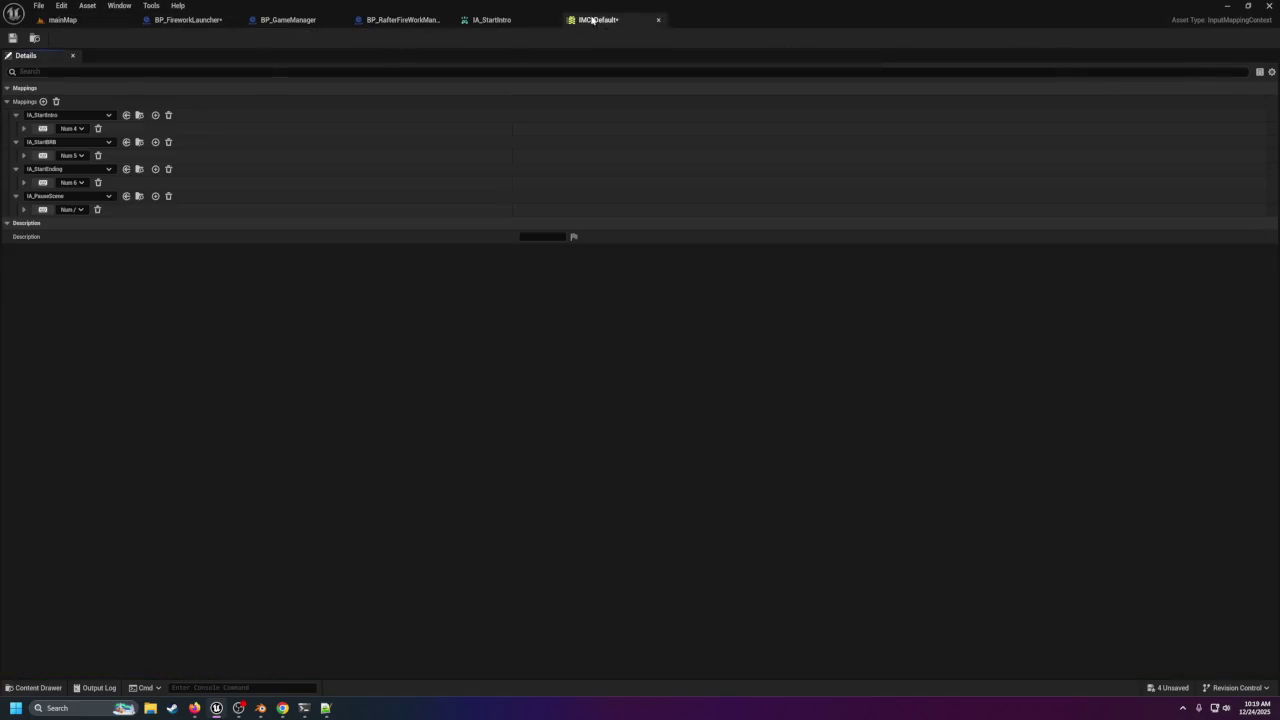
{"action": "left_click", "coordinate": [13, 38]}
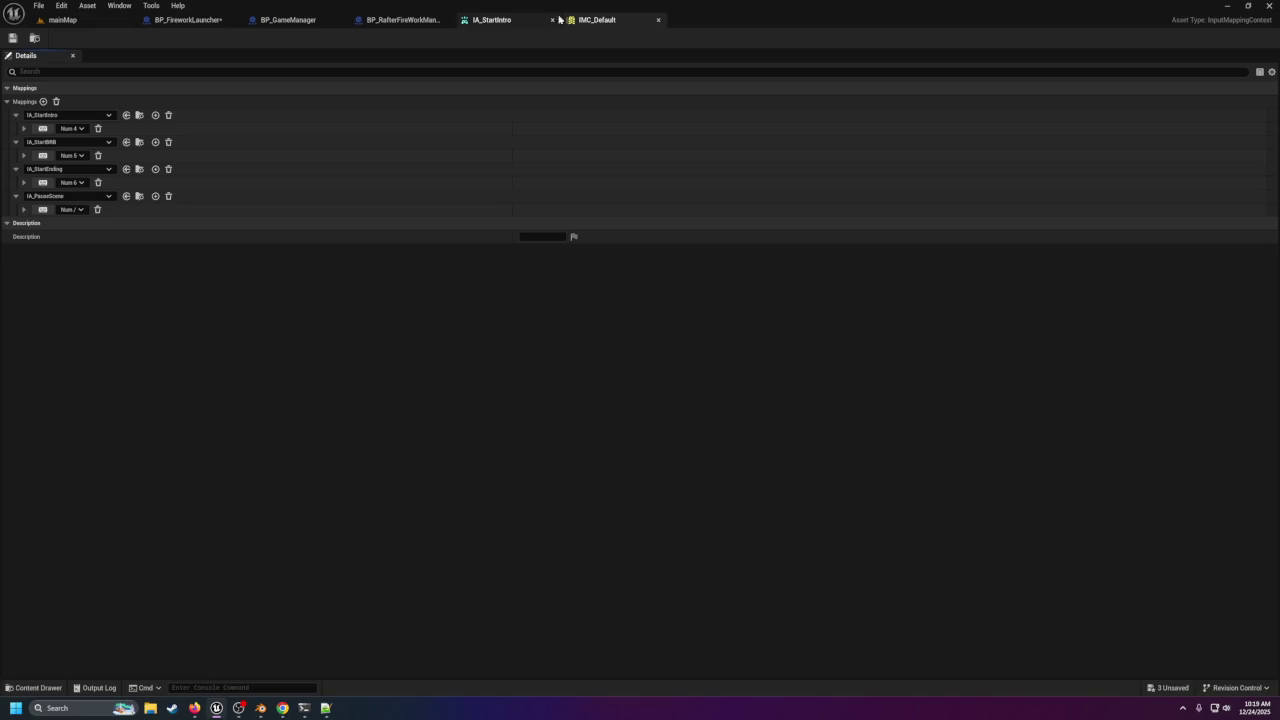
{"action": "left_click", "coordinate": [659, 20]}
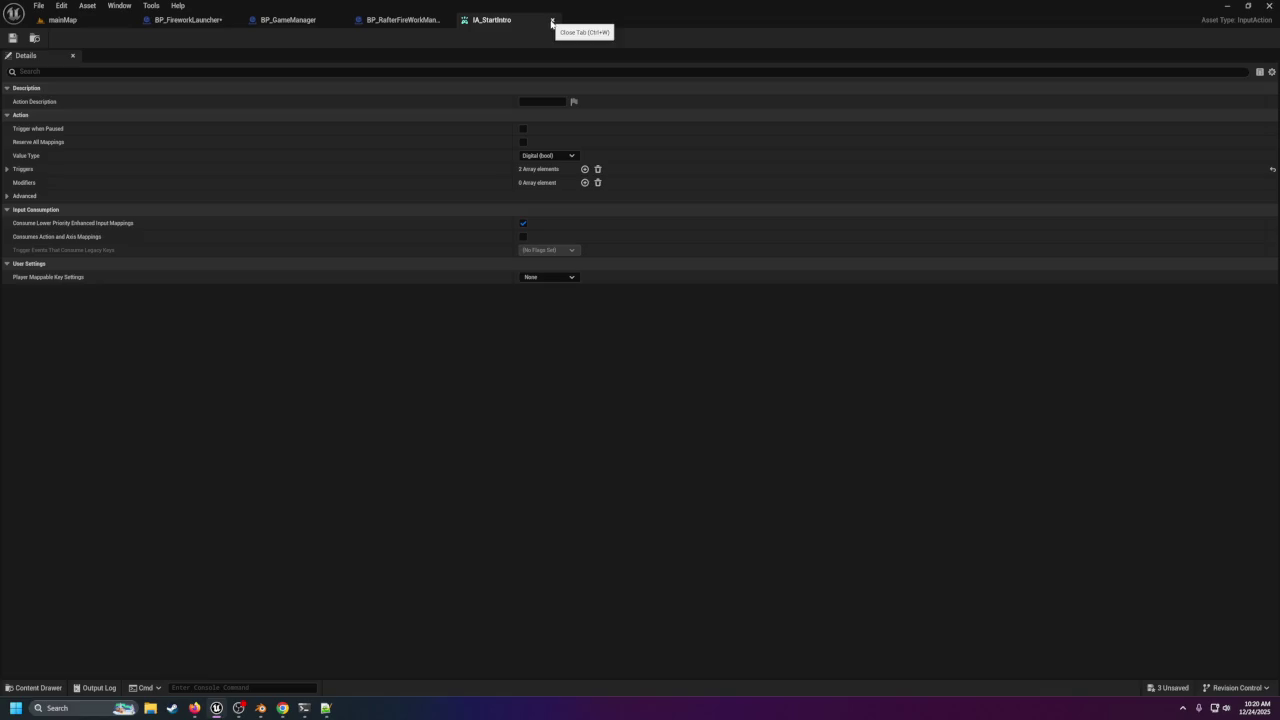
Check IA_StartIntro's Pressed and Released triggers, close it, and return to mainMap.
{"action": "left_click", "coordinate": [8, 169]}
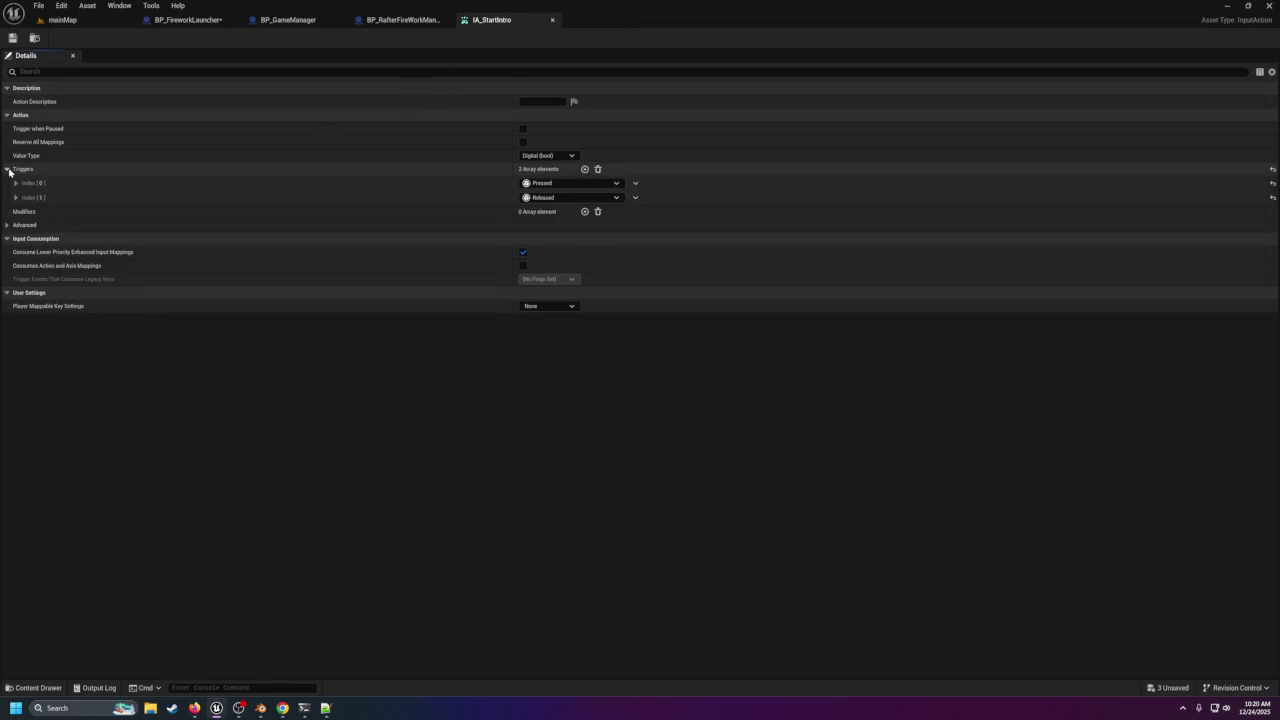
{"action": "left_click", "coordinate": [8, 169]}
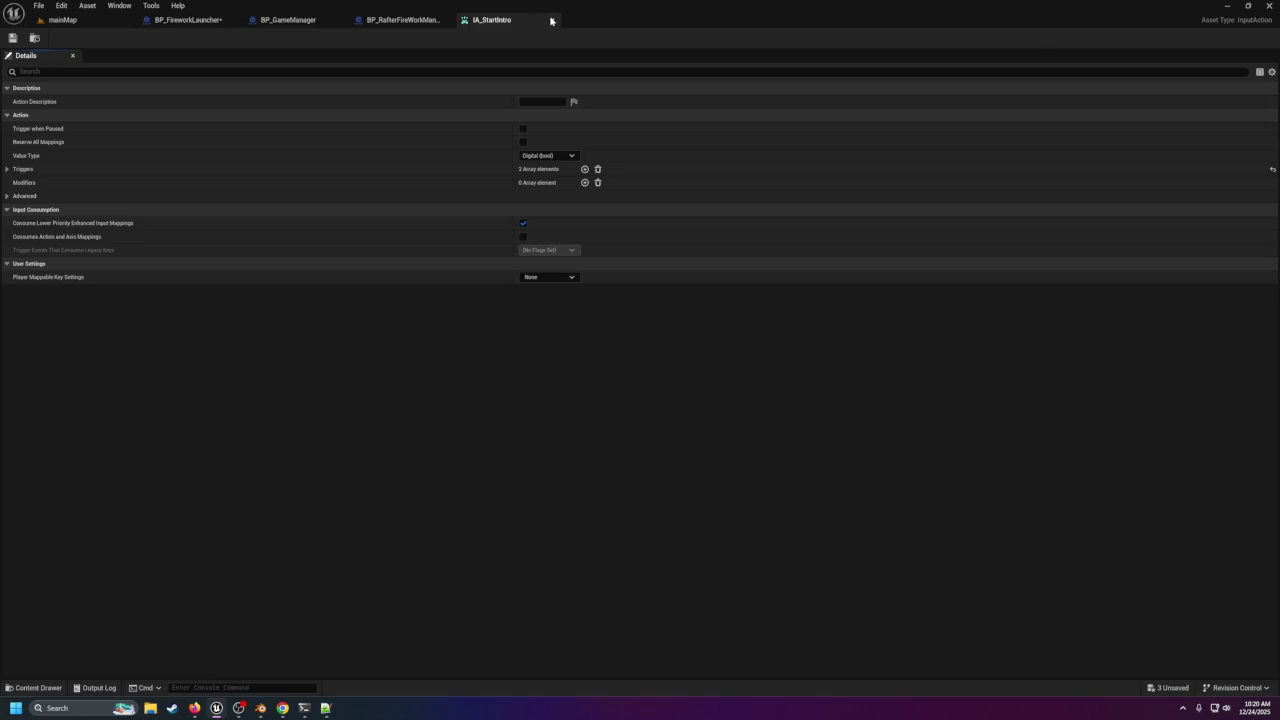
{"action": "left_click", "coordinate": [551, 20]}
{"action": "left_click_drag", "start_coordinate": [463, 122], "coordinate": [123, 122]}
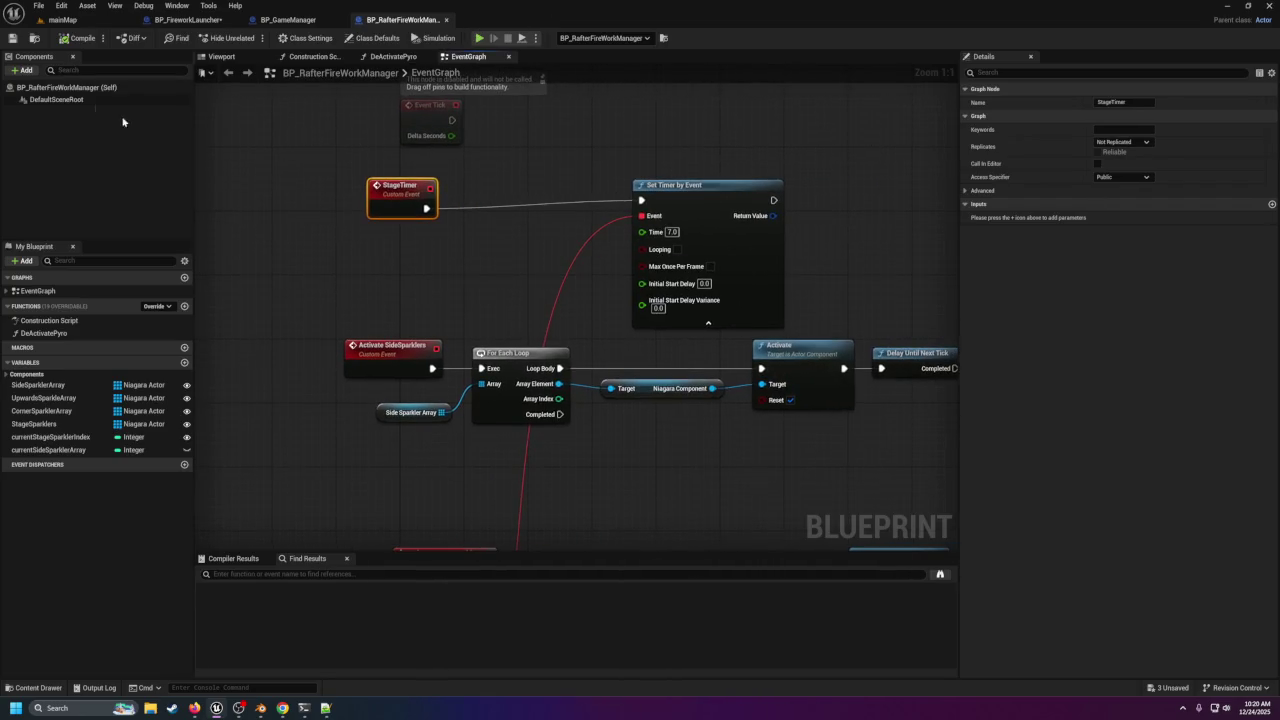
{"action": "left_click_drag", "start_coordinate": [400, 187], "coordinate": [394, 179]}
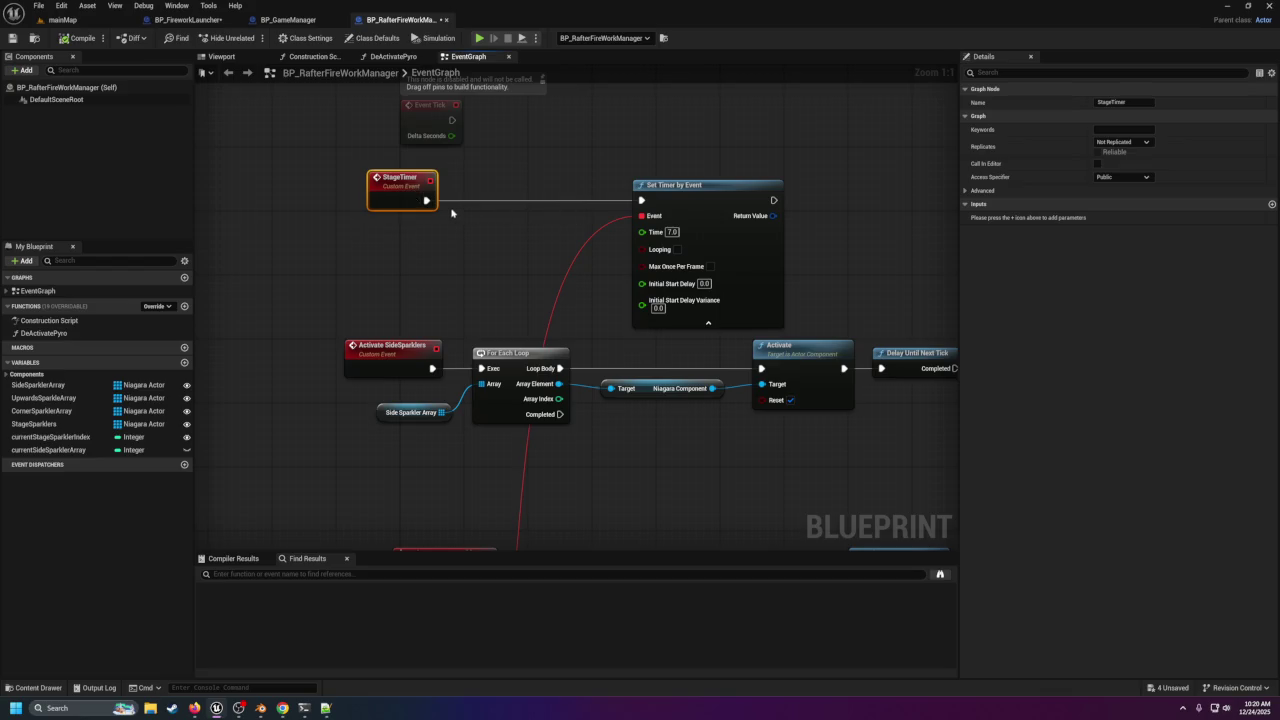
{"action": "left_click", "coordinate": [62, 20]}
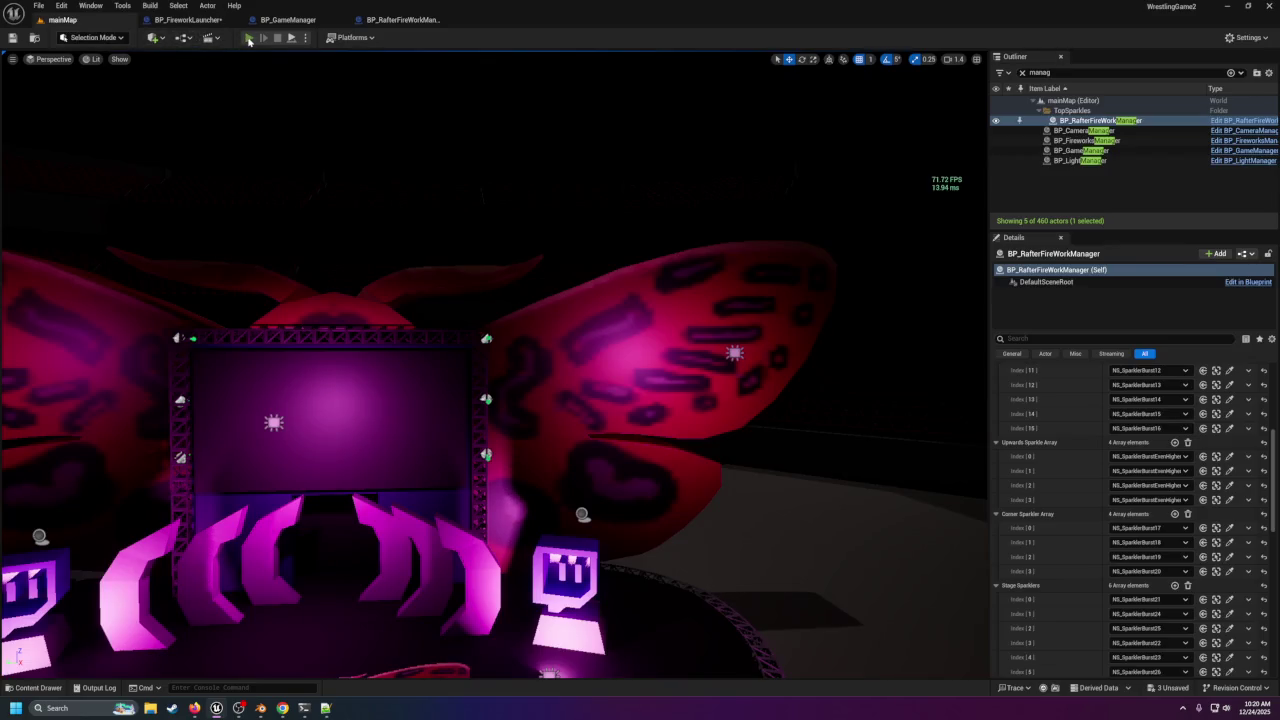
{"action": "left_click", "coordinate": [249, 38]}
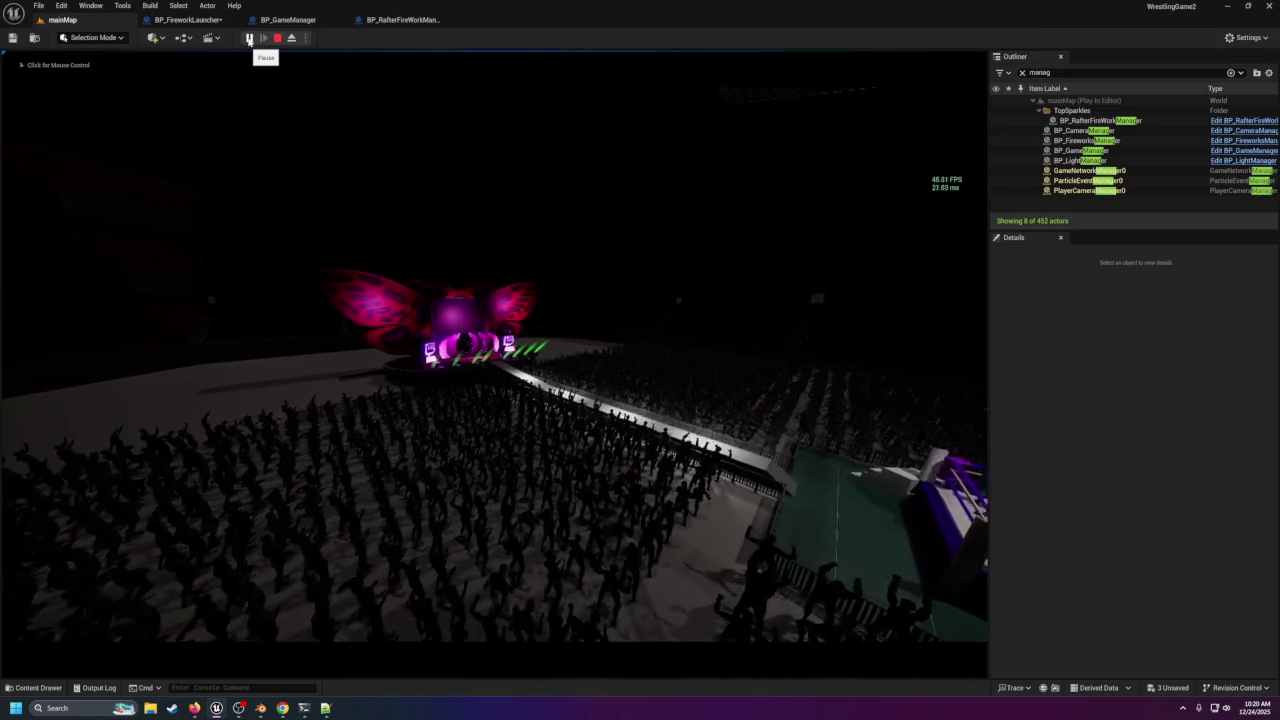
{"action": "left_click", "coordinate": [266, 131]}
{"action": "key", "text": "4"}
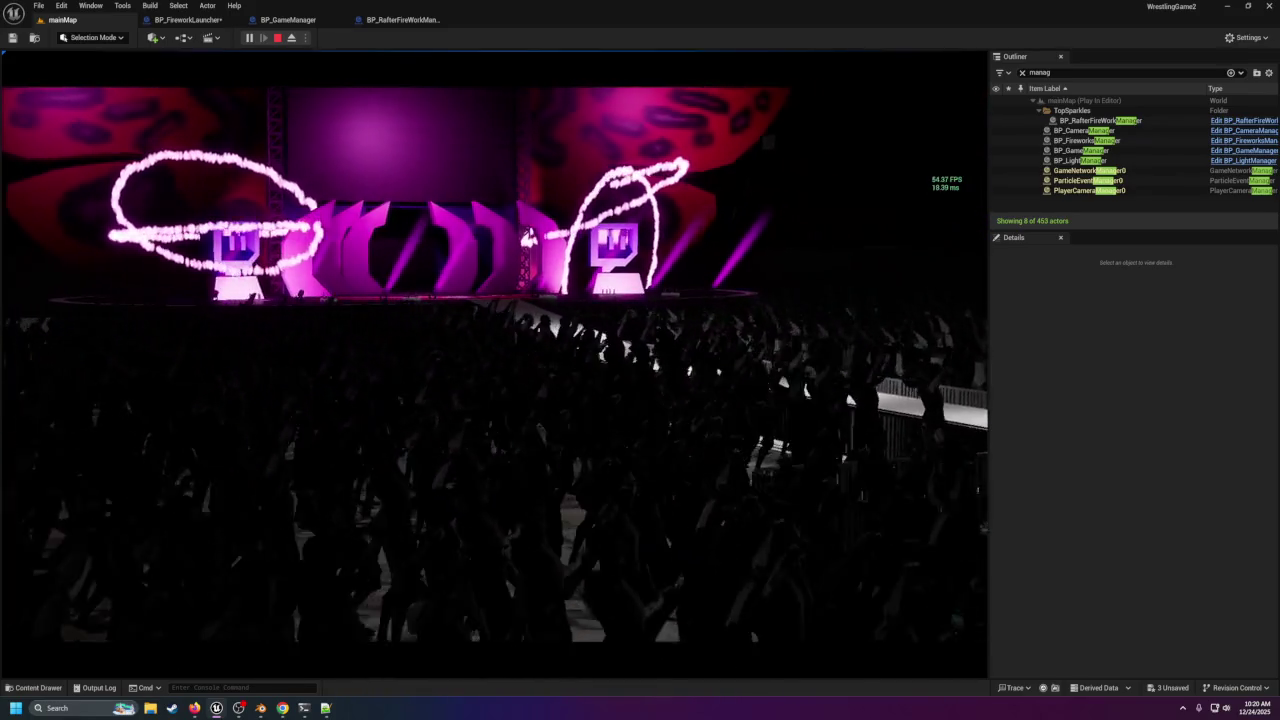
{"action": "key", "text": "Escape"}
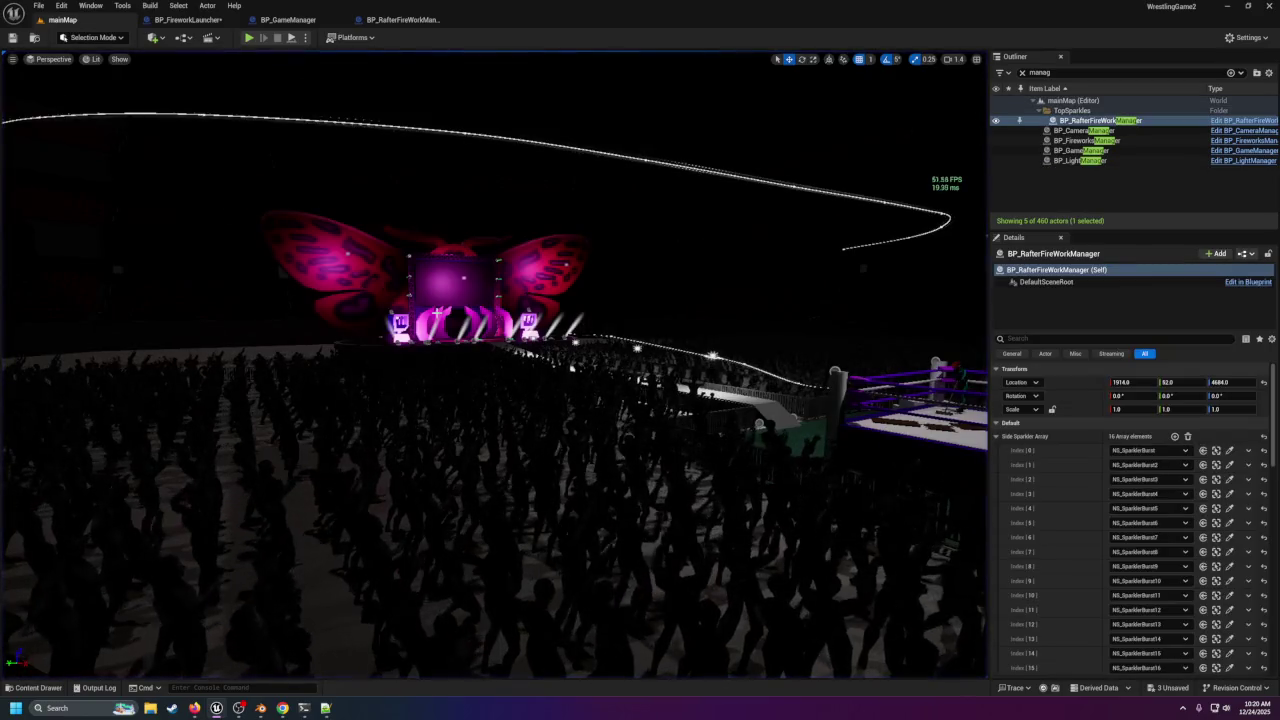
Frame the stage, start a play session with Alt+P, and fire the intro with Num 4.
{"action": "key", "text": "f"}
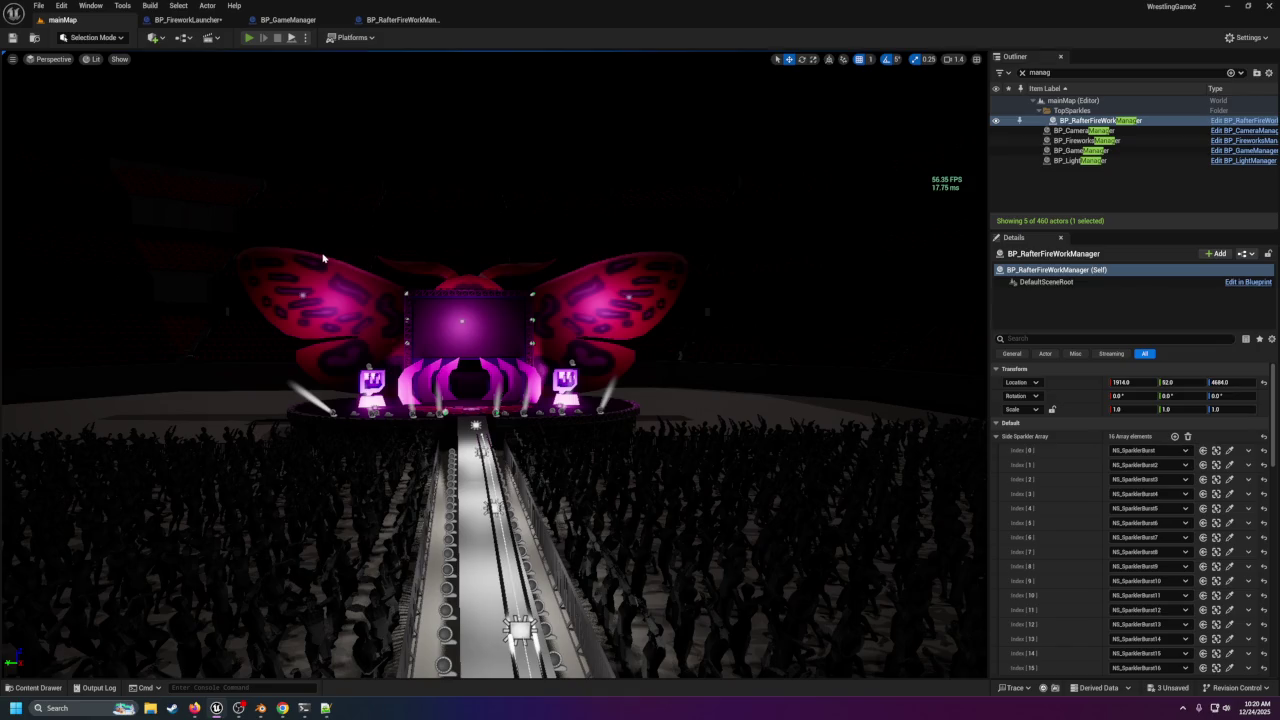
{"action": "key", "text": "alt+p"}
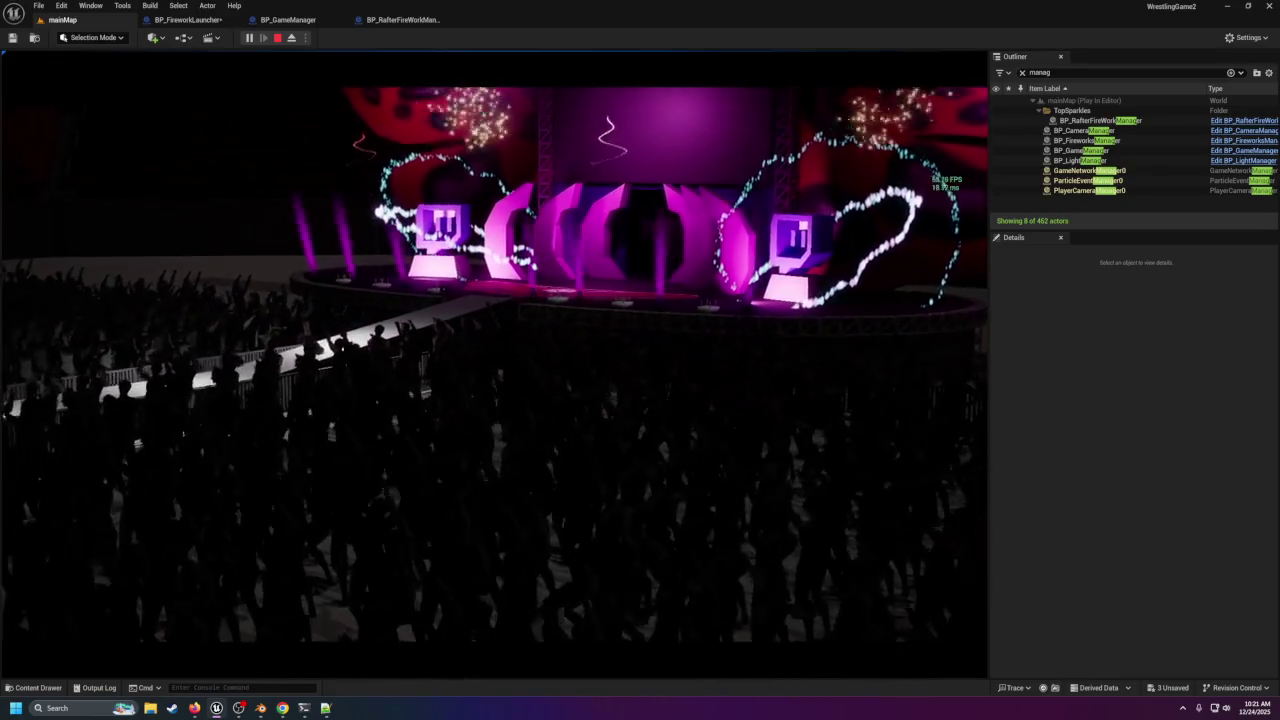
{"action": "key", "text": "4"}
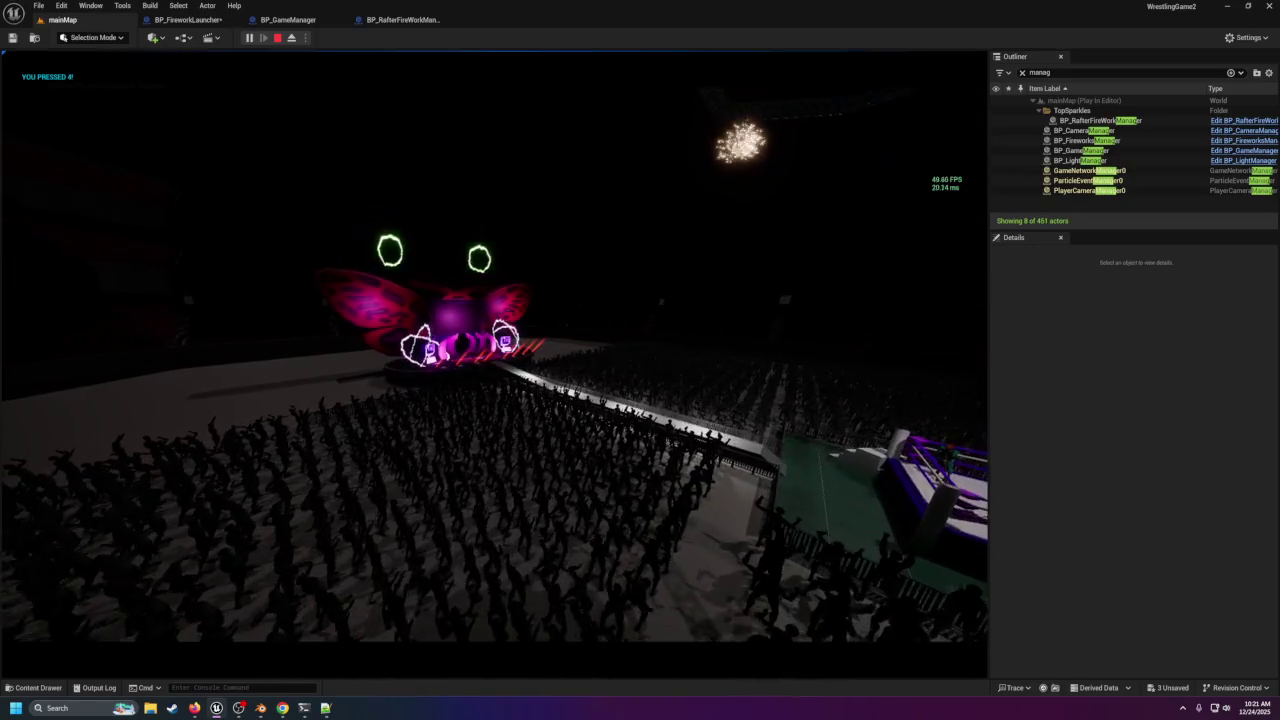